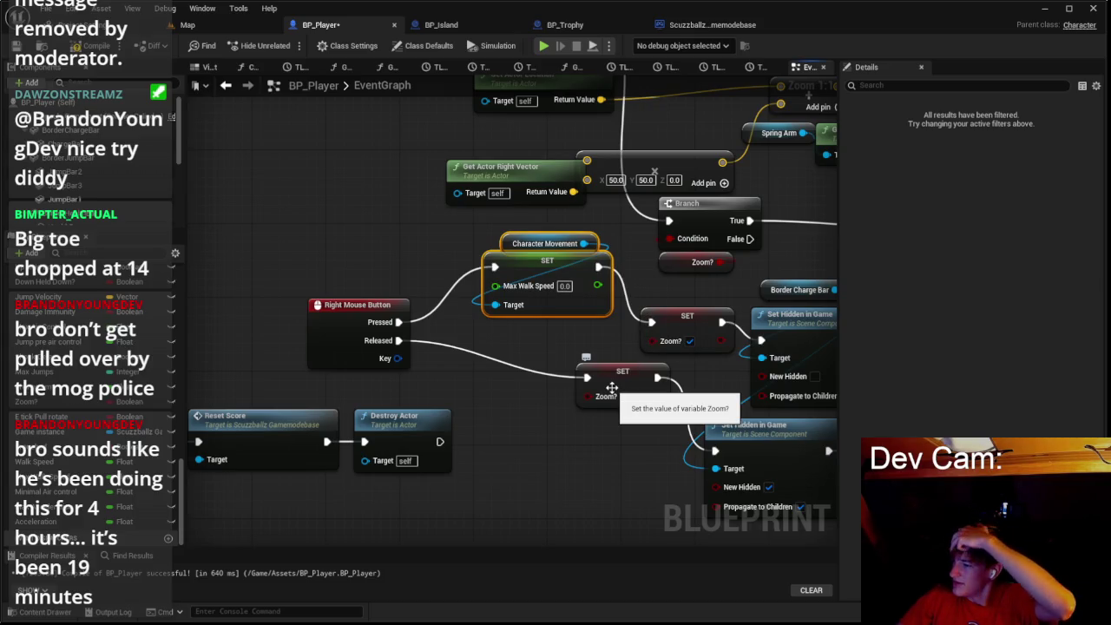
Step: Paste a second SET Max Walk Speed node and wire the Released event into it
{"action": "left_click_drag", "start_coordinate": [642, 378], "coordinate": [704, 382]}
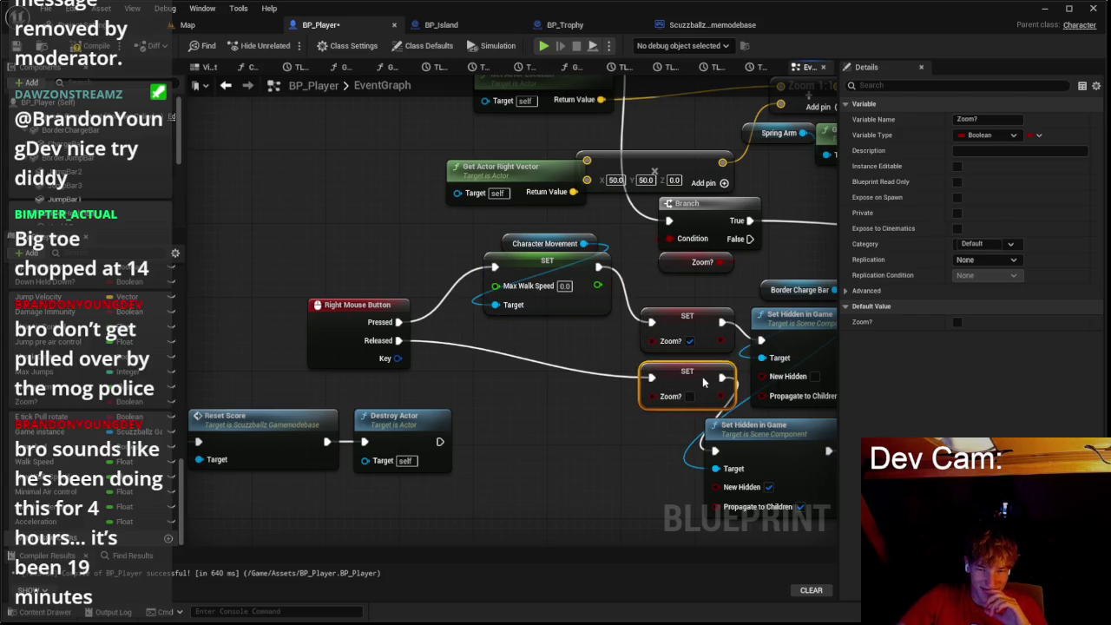
{"action": "left_click", "coordinate": [550, 480]}
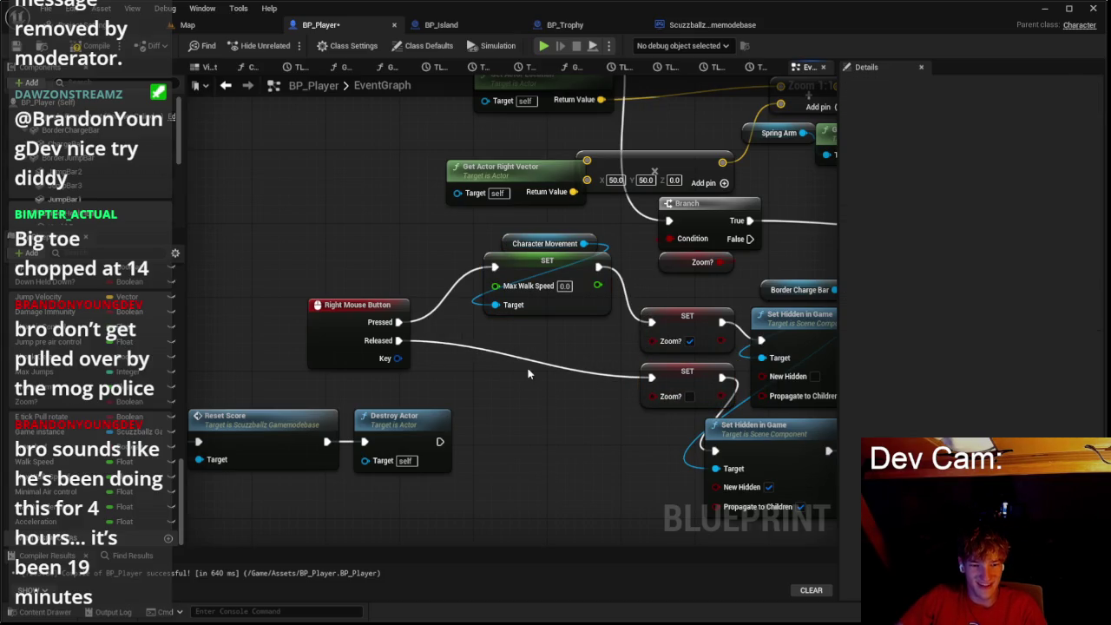
{"action": "key", "text": "ctrl+v"}
{"action": "mouse_move", "coordinate": [536, 378]}
{"action": "left_mouse_down"}
{"action": "mouse_move", "coordinate": [543, 364]}
{"action": "mouse_move", "coordinate": [650, 377]}
{"action": "left_mouse_up"}
{"action": "left_click_drag", "start_coordinate": [495, 358], "coordinate": [398, 340]}
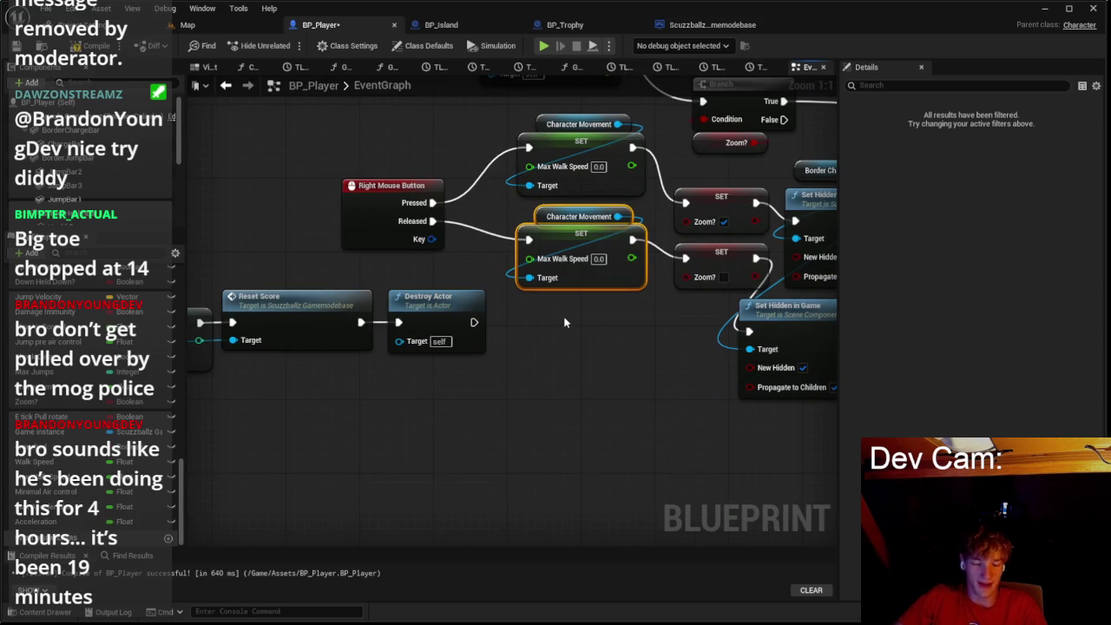
Step: Feed Get Max Walk Speed × 2.0 into the lower SET Max Walk Speed node
{"action": "mouse_move", "coordinate": [530, 276]}
{"action": "left_mouse_down"}
{"action": "mouse_move", "coordinate": [554, 376]}
{"action": "mouse_move", "coordinate": [538, 368]}
{"action": "left_mouse_up"}
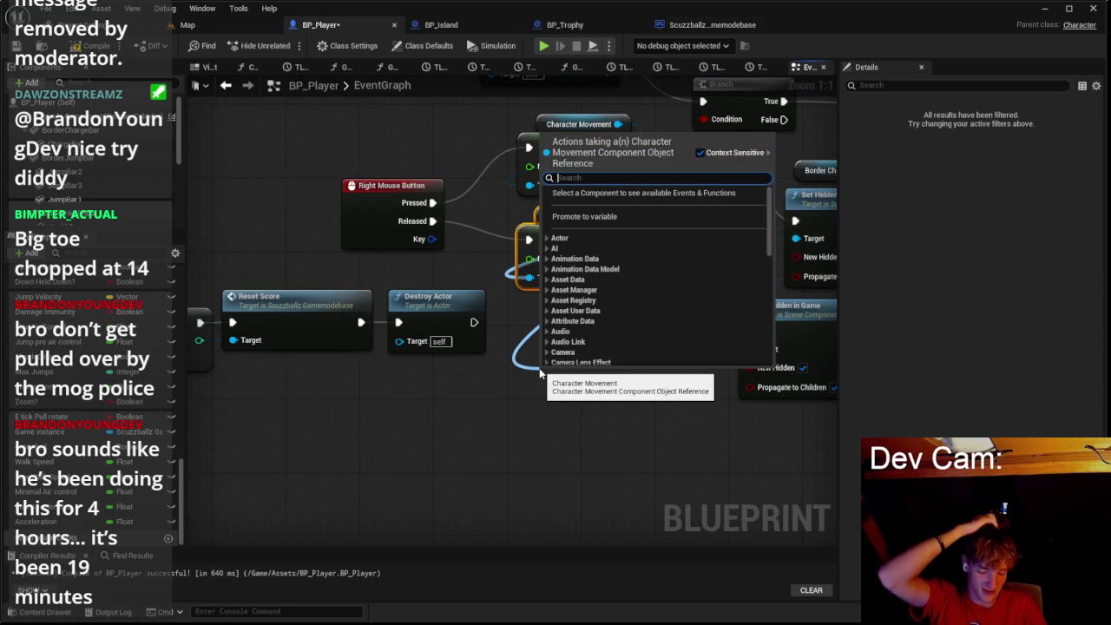
{"action": "type", "text": "get"}
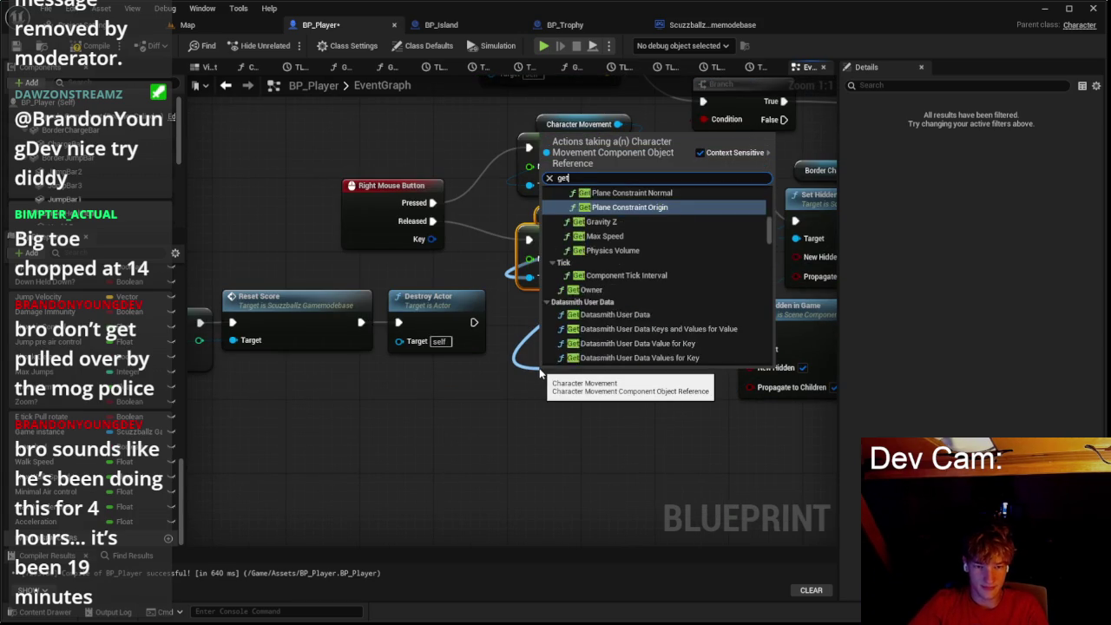
{"action": "type", "text": " ma"}
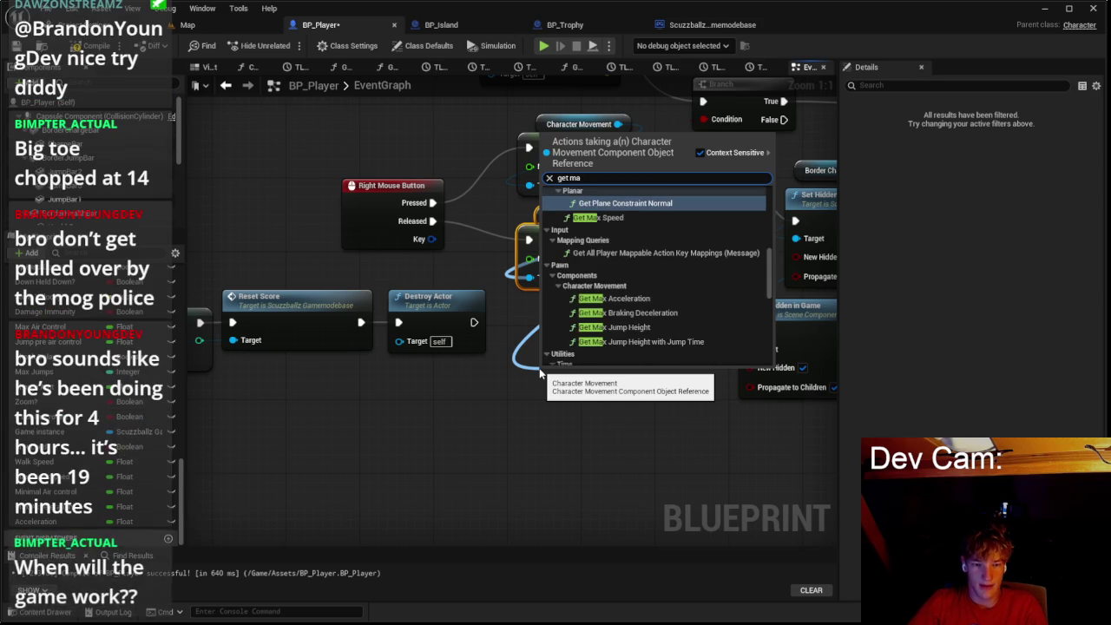
{"action": "type", "text": "x wa"}
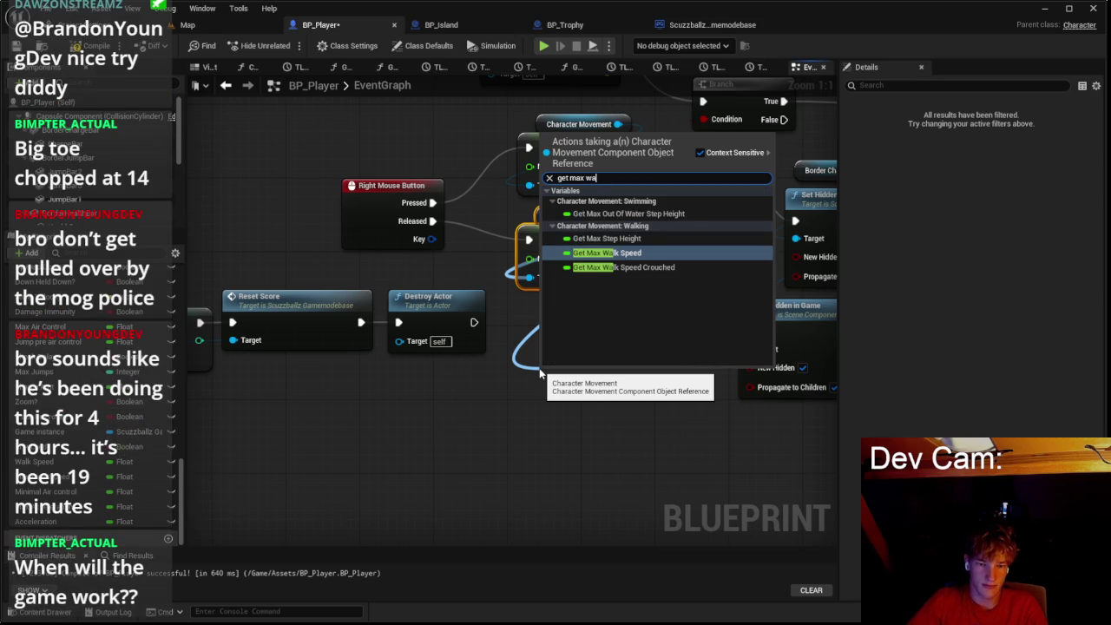
{"action": "key", "text": "Return"}
{"action": "left_click_drag", "start_coordinate": [592, 381], "coordinate": [577, 318]}
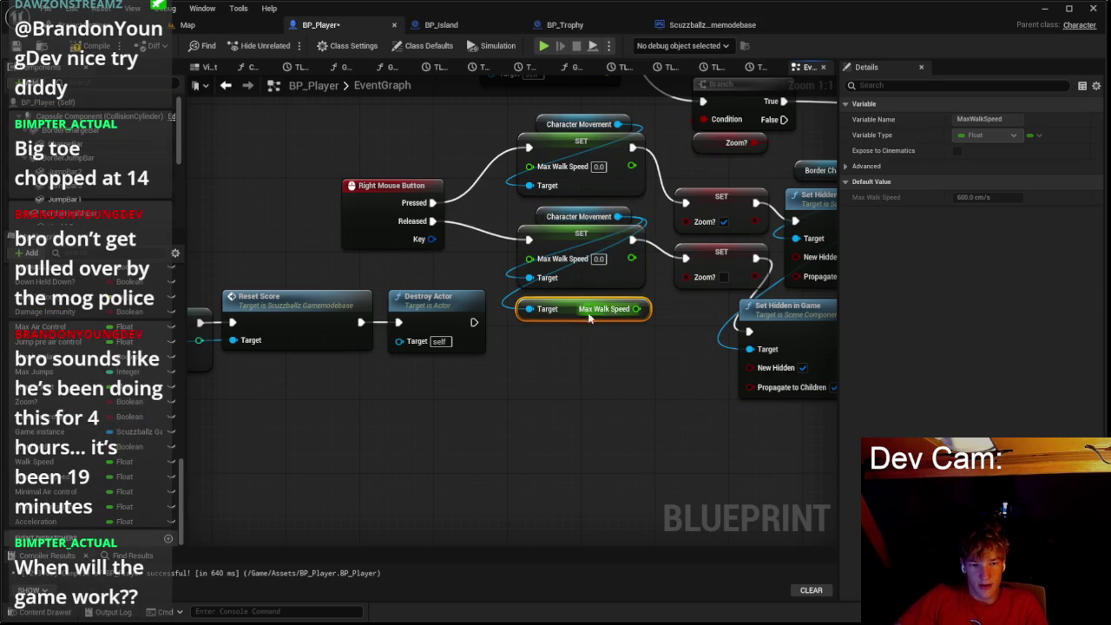
{"action": "mouse_move", "coordinate": [643, 308]}
{"action": "left_mouse_down"}
{"action": "mouse_move", "coordinate": [531, 260]}
{"action": "mouse_move", "coordinate": [566, 367]}
{"action": "left_mouse_up"}
{"action": "type", "text": "make"}
{"action": "key", "text": "Return"}
{"action": "type", "text": "2"}
{"action": "mouse_move", "coordinate": [640, 364]}
{"action": "left_mouse_down"}
{"action": "mouse_move", "coordinate": [577, 287]}
{"action": "mouse_move", "coordinate": [528, 258]}
{"action": "mouse_move", "coordinate": [587, 333]}
{"action": "mouse_move", "coordinate": [589, 451]}
{"action": "left_mouse_up"}
Step: Duplicate the getter and multiply to feed a halved speed into the upper SET, then show the Map level
{"action": "left_click", "coordinate": [579, 431]}
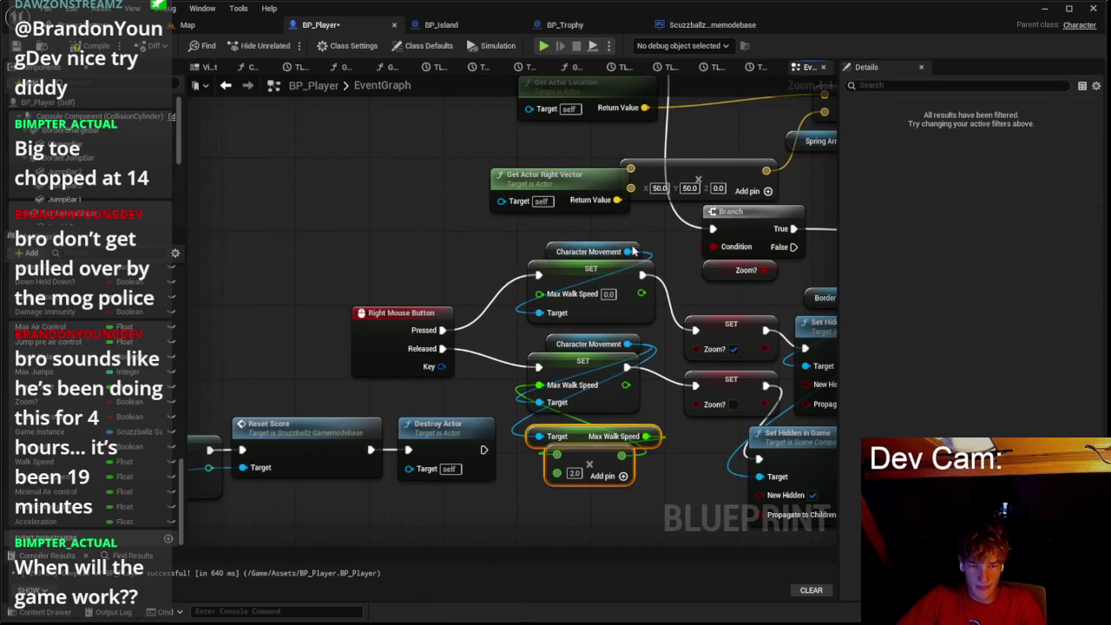
{"action": "key", "text": "ctrl+c"}
{"action": "key", "text": "ctrl+v"}
{"action": "left_click_drag", "start_coordinate": [482, 243], "coordinate": [539, 293]}
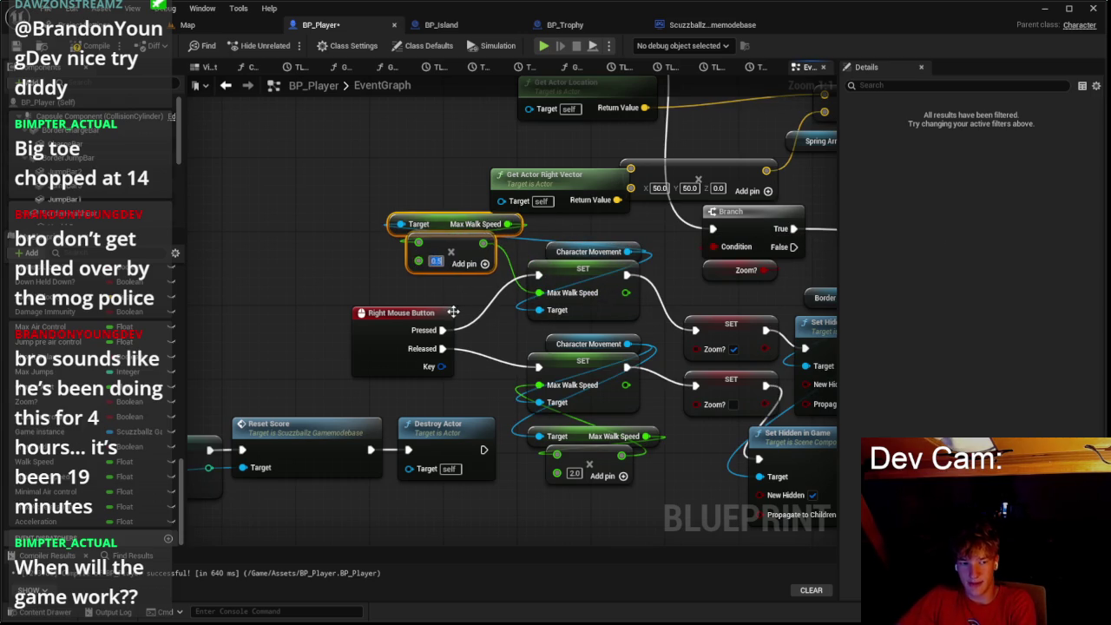
{"action": "left_click", "coordinate": [218, 28]}
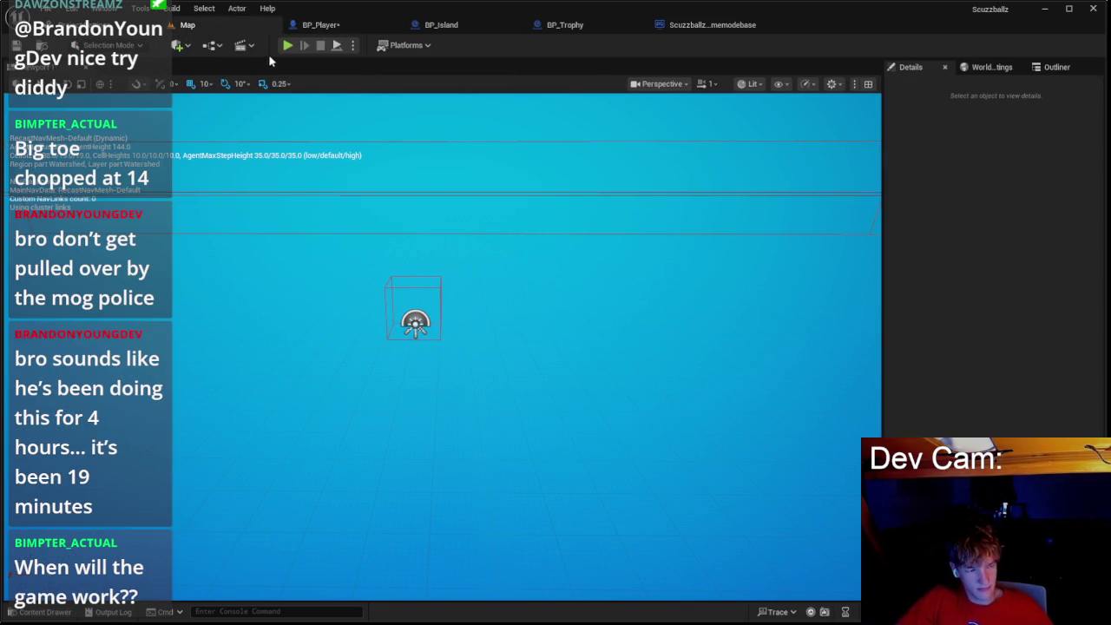
{"action": "key", "text": "alt+p"}
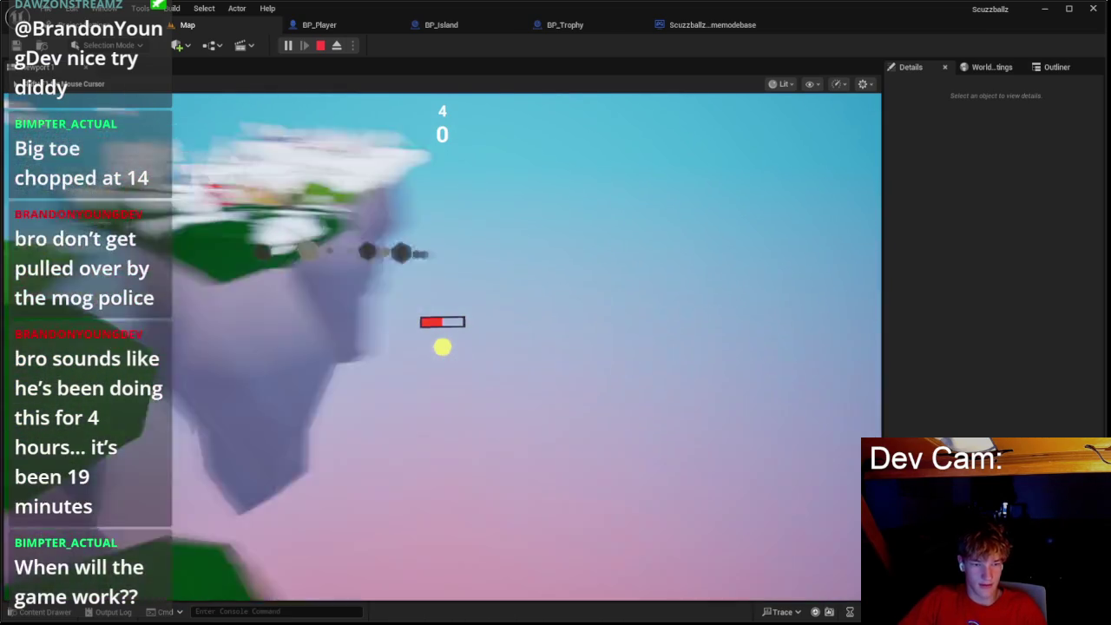
{"action": "key", "text": "Escape"}
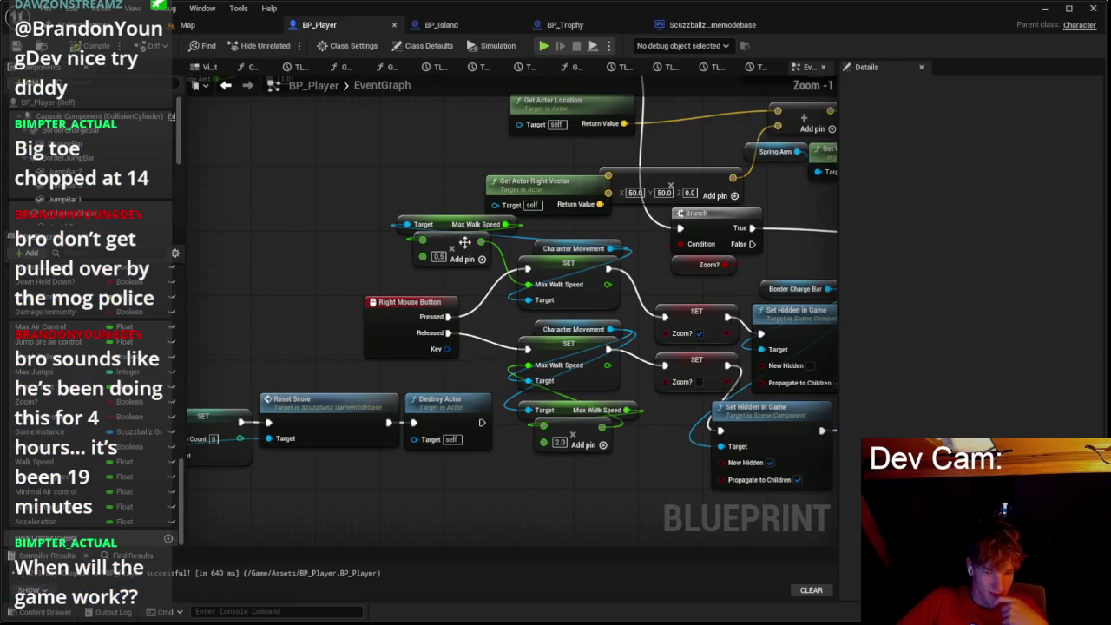
Step: Rearrange the SET nodes and move the Right Mouse Button event to the left
{"action": "mouse_move", "coordinate": [363, 173]}
{"action": "left_mouse_down"}
{"action": "mouse_move", "coordinate": [451, 266]}
{"action": "mouse_move", "coordinate": [462, 254]}
{"action": "mouse_move", "coordinate": [471, 272]}
{"action": "mouse_move", "coordinate": [481, 267]}
{"action": "left_mouse_up"}
{"action": "scroll", "coordinate": [442, 206], "scroll_direction": "up", "scroll_amount": 1}
{"action": "scroll", "coordinate": [482, 260], "scroll_direction": "down", "scroll_amount": 5}
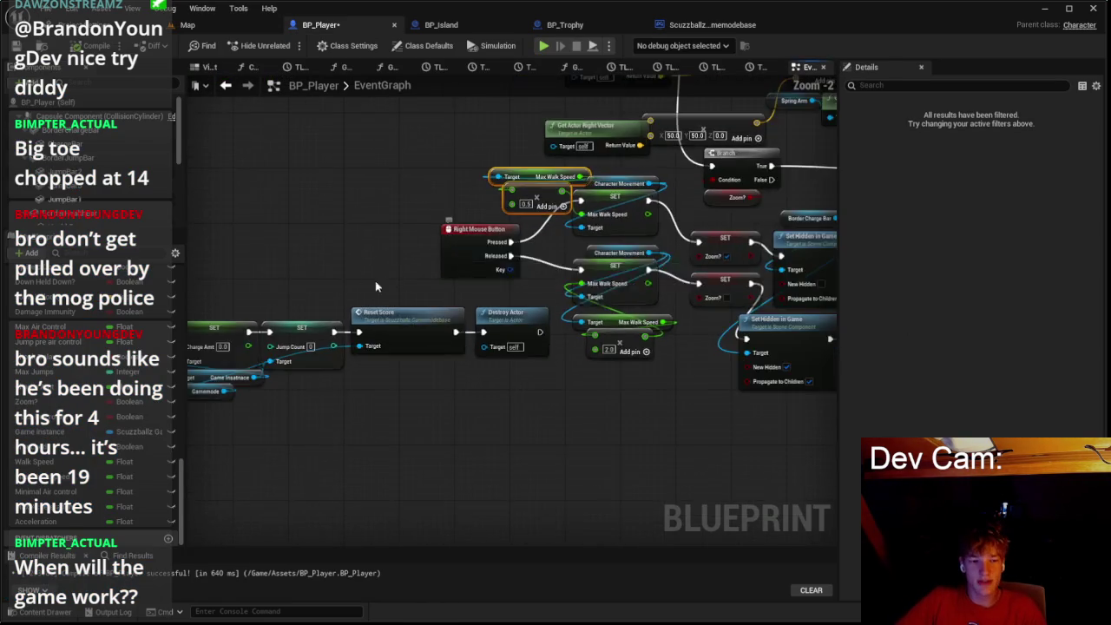
{"action": "mouse_move", "coordinate": [484, 220]}
{"action": "left_mouse_down"}
{"action": "mouse_move", "coordinate": [575, 203]}
{"action": "mouse_move", "coordinate": [673, 290]}
{"action": "mouse_move", "coordinate": [704, 293]}
{"action": "left_mouse_up"}
{"action": "left_click_drag", "start_coordinate": [663, 240], "coordinate": [539, 295]}
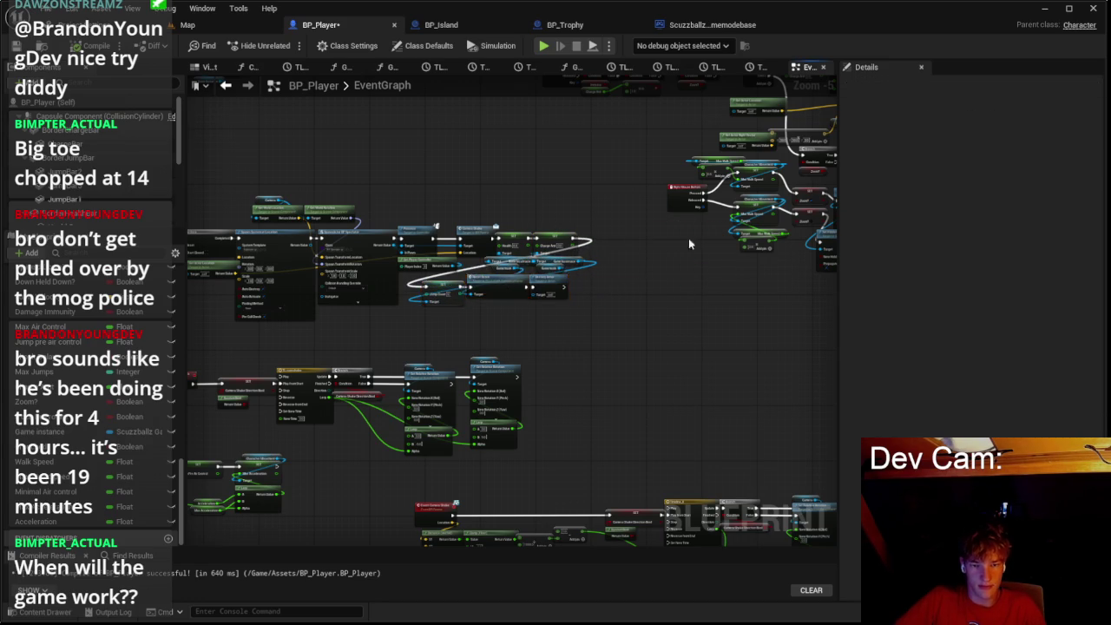
{"action": "scroll", "coordinate": [444, 235], "scroll_direction": "up", "scroll_amount": 5}
{"action": "left_click_drag", "start_coordinate": [444, 235], "coordinate": [301, 277]}
{"action": "mouse_move", "coordinate": [425, 277]}
{"action": "left_mouse_down"}
{"action": "mouse_move", "coordinate": [304, 278]}
{"action": "mouse_move", "coordinate": [295, 230]}
{"action": "mouse_move", "coordinate": [206, 225]}
{"action": "left_mouse_up"}
Step: Delete the × 0.5 halving nodes and insert a Branch after Pressed
{"action": "left_click_drag", "start_coordinate": [395, 170], "coordinate": [547, 248]}
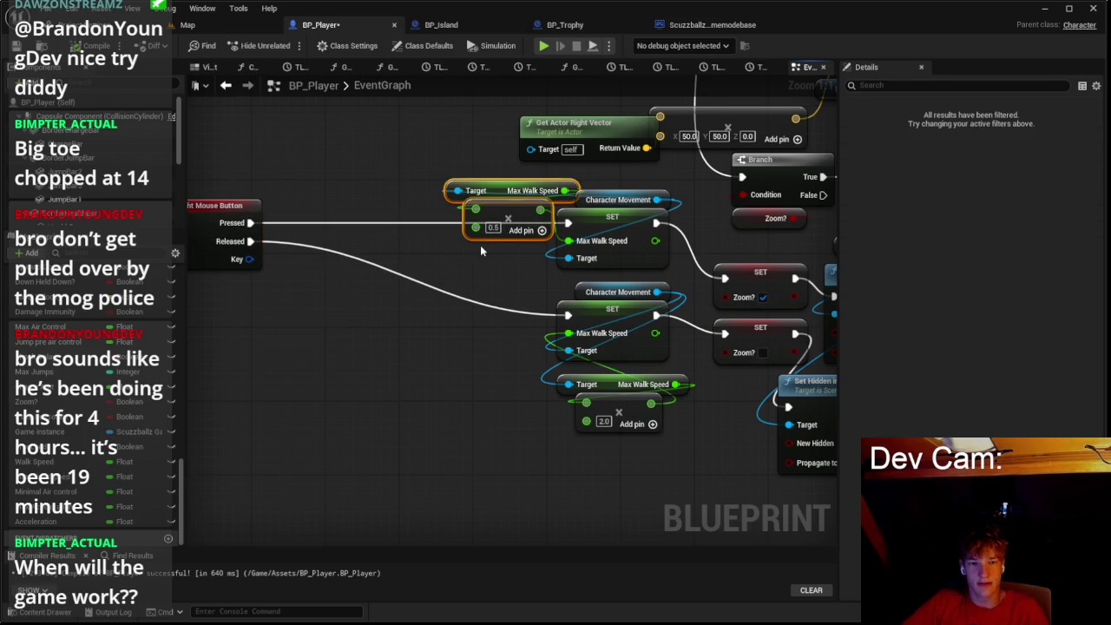
{"action": "mouse_move", "coordinate": [564, 201]}
{"action": "left_mouse_down"}
{"action": "mouse_move", "coordinate": [676, 272]}
{"action": "mouse_move", "coordinate": [621, 273]}
{"action": "left_mouse_up"}
{"action": "key", "text": "Delete"}
{"action": "left_click_drag", "start_coordinate": [328, 267], "coordinate": [397, 286]}
{"action": "left_click", "coordinate": [408, 275]}
Step: Place a Crouched getter under the Branch and duplicate the upper SET Max Walk Speed node
{"action": "mouse_move", "coordinate": [52, 446]}
{"action": "left_mouse_down"}
{"action": "mouse_move", "coordinate": [421, 279]}
{"action": "mouse_move", "coordinate": [283, 287]}
{"action": "mouse_move", "coordinate": [393, 313]}
{"action": "left_mouse_up"}
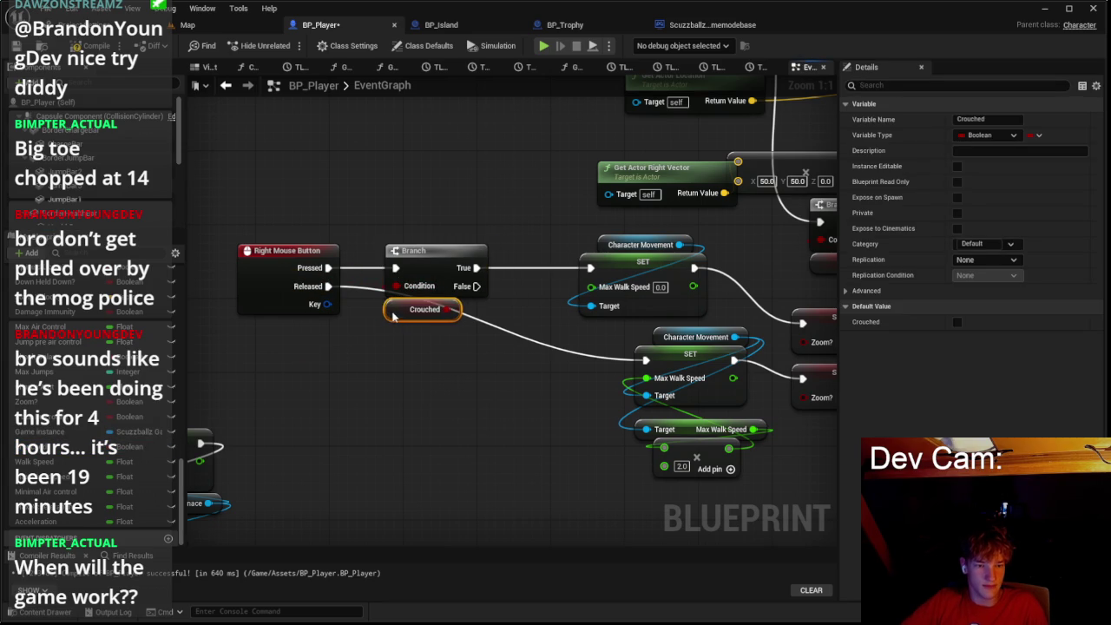
{"action": "mouse_move", "coordinate": [578, 232]}
{"action": "left_mouse_down"}
{"action": "mouse_move", "coordinate": [640, 276]}
{"action": "mouse_move", "coordinate": [651, 224]}
{"action": "left_mouse_up"}
{"action": "mouse_move", "coordinate": [674, 526]}
{"action": "left_mouse_down"}
{"action": "mouse_move", "coordinate": [693, 384]}
{"action": "mouse_move", "coordinate": [619, 476]}
{"action": "left_mouse_up"}
{"action": "mouse_move", "coordinate": [682, 372]}
{"action": "left_mouse_down"}
{"action": "mouse_move", "coordinate": [590, 218]}
{"action": "mouse_move", "coordinate": [634, 211]}
{"action": "left_mouse_up"}
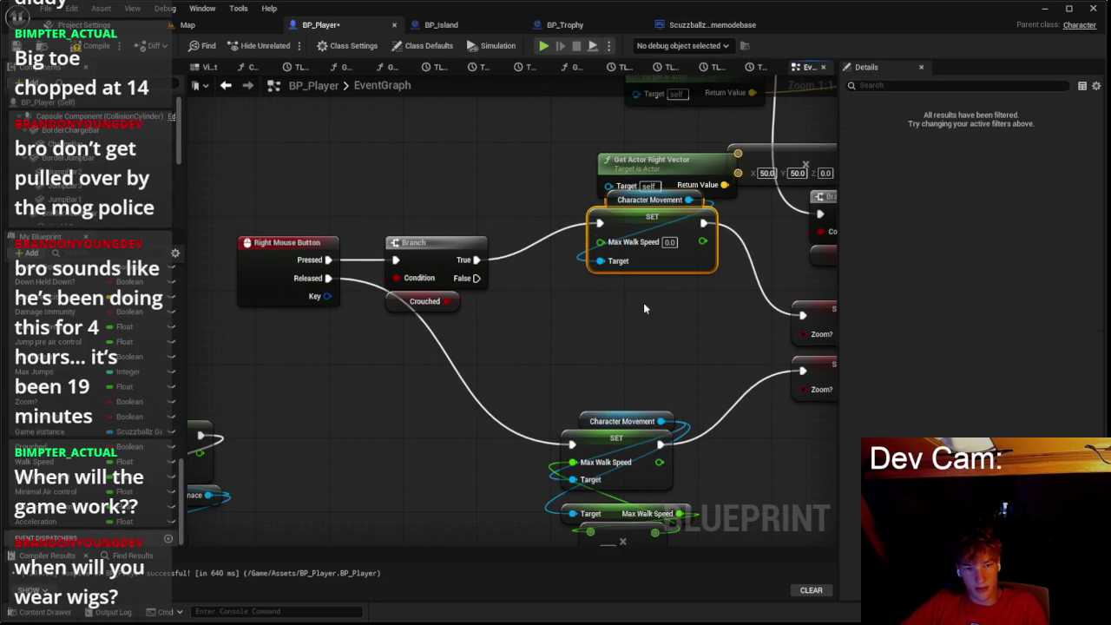
{"action": "key", "text": "ctrl+d"}
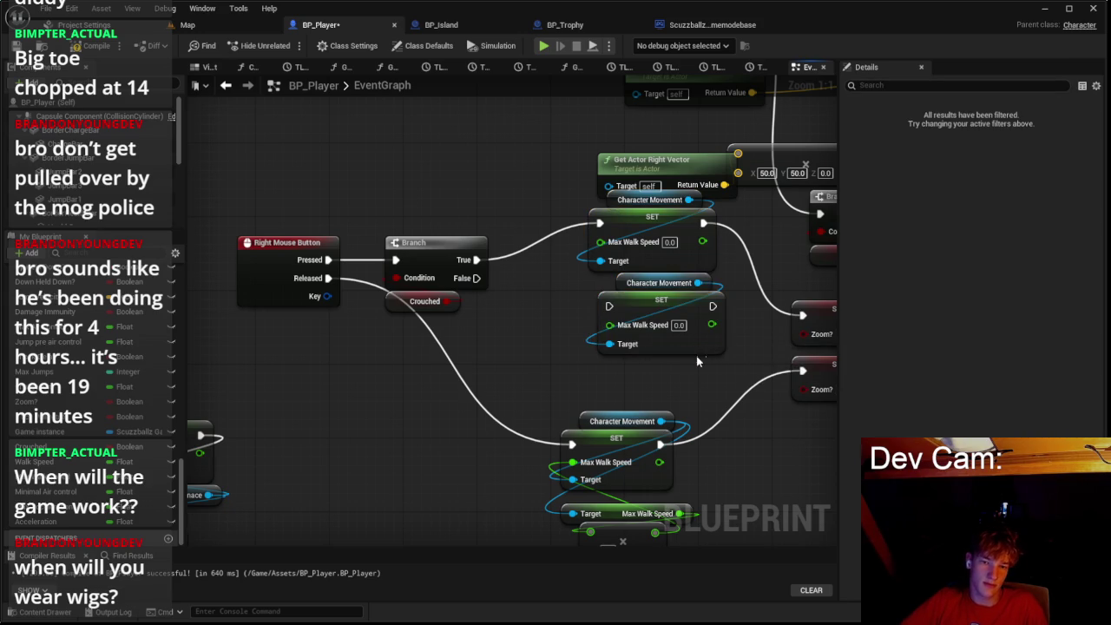
{"action": "left_click", "coordinate": [644, 337]}
{"action": "left_click", "coordinate": [657, 287], "text": "shift"}
{"action": "left_click_drag", "start_coordinate": [703, 331], "coordinate": [693, 335]}
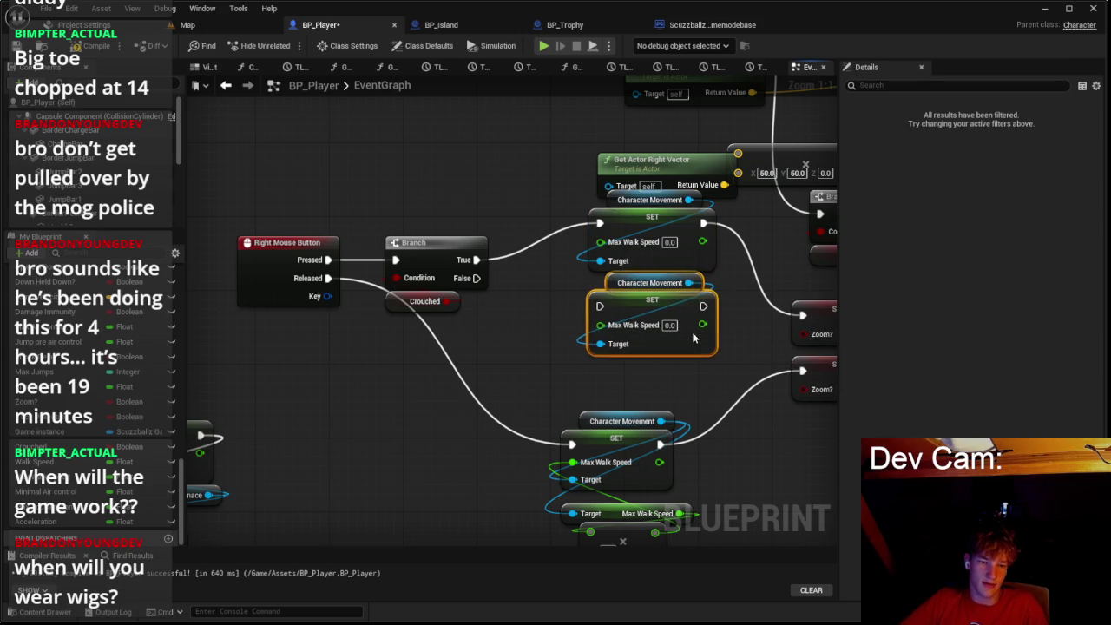
Step: Delete the Crouched getter from the Branch condition
{"action": "left_click", "coordinate": [401, 304]}
{"action": "key", "text": "Delete"}
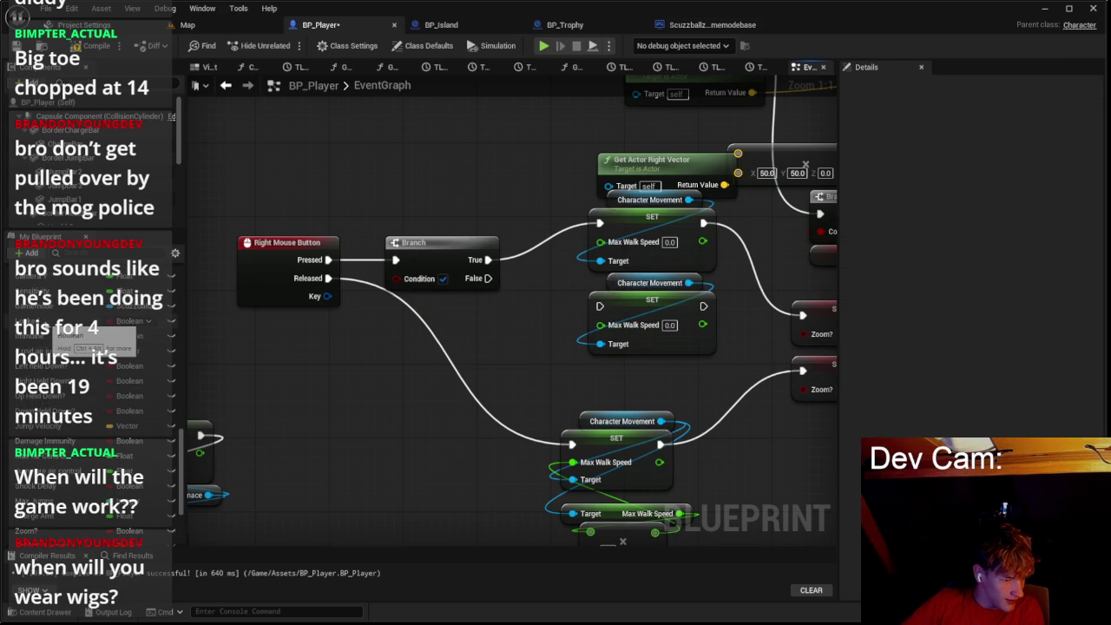
{"action": "scroll", "coordinate": [55, 364], "scroll_direction": "down", "scroll_amount": 3}
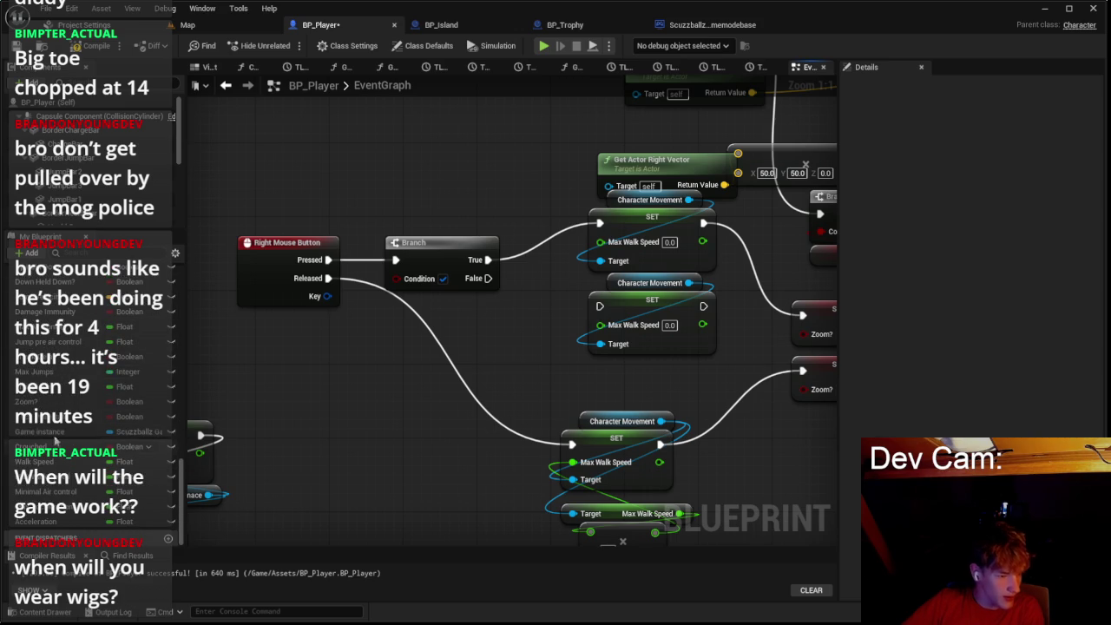
{"action": "scroll", "coordinate": [382, 364], "scroll_direction": "down", "scroll_amount": 6}
{"action": "scroll", "coordinate": [384, 339], "scroll_direction": "up", "scroll_amount": 4}
{"action": "scroll", "coordinate": [341, 195], "scroll_direction": "up", "scroll_amount": 3}
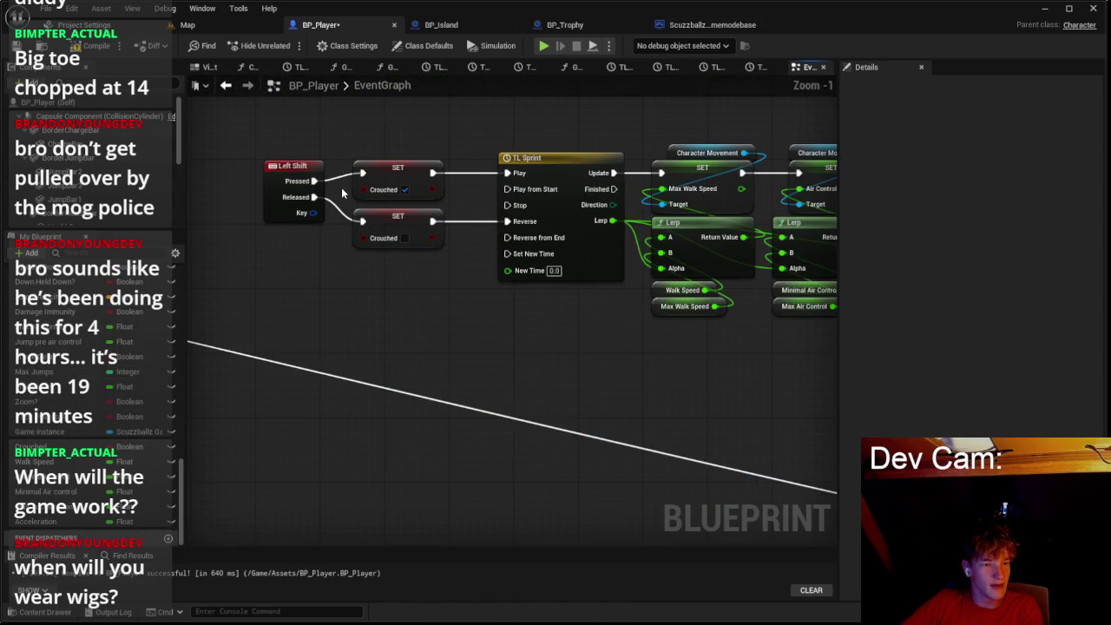
Step: Rename the Crouched variable to Sprinting in the Details Variable Name field
{"action": "left_click", "coordinate": [54, 446]}
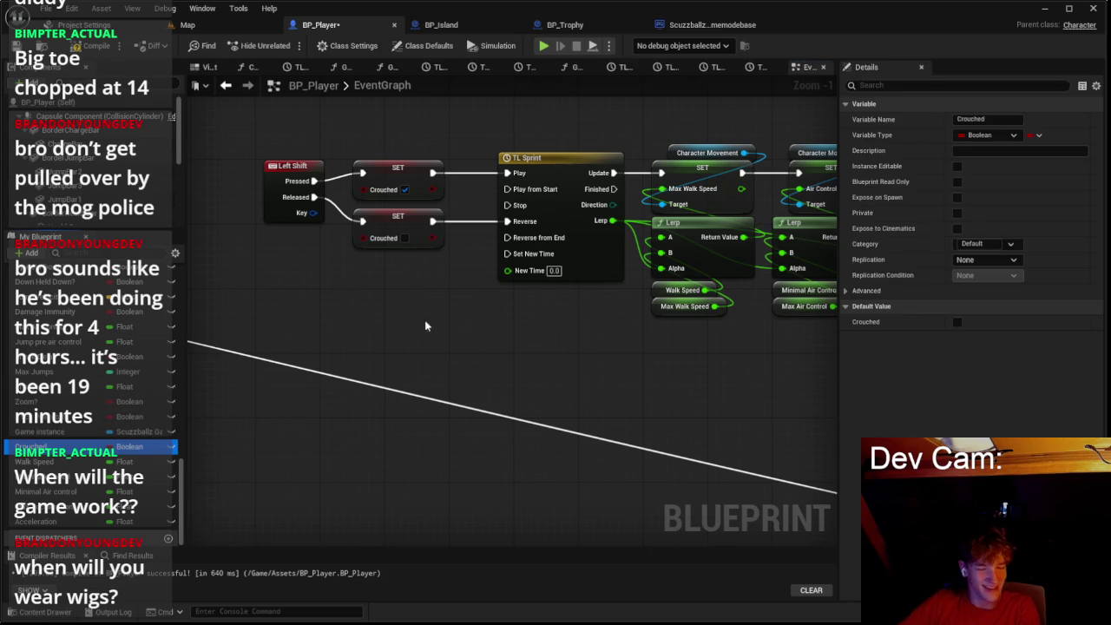
{"action": "left_click", "coordinate": [898, 119]}
{"action": "type", "text": "Sprinting"}
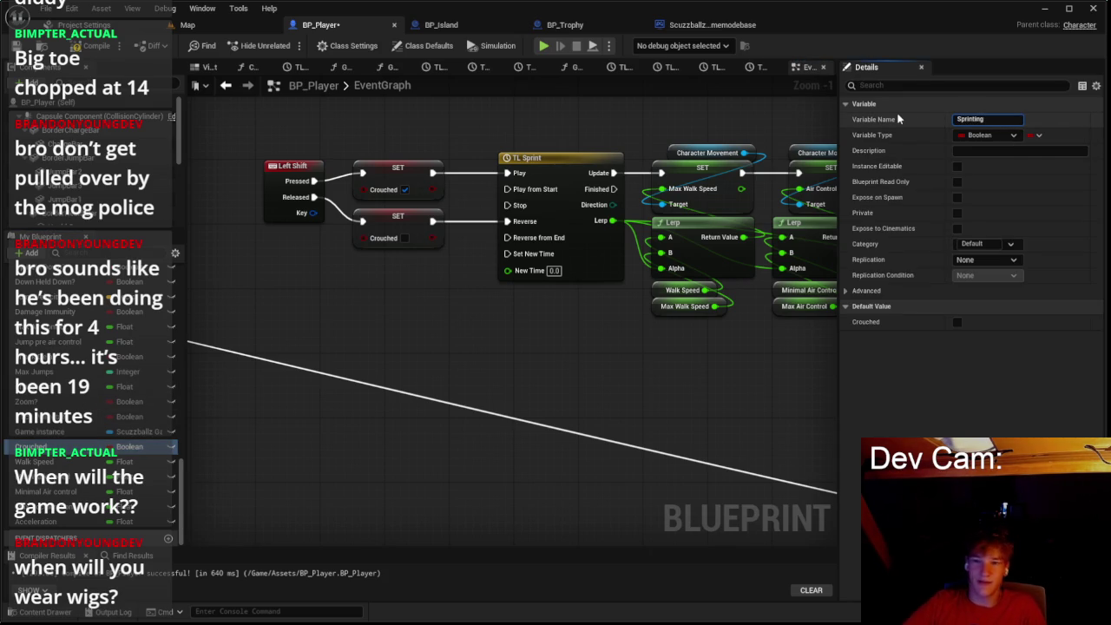
{"action": "key", "text": "Return"}
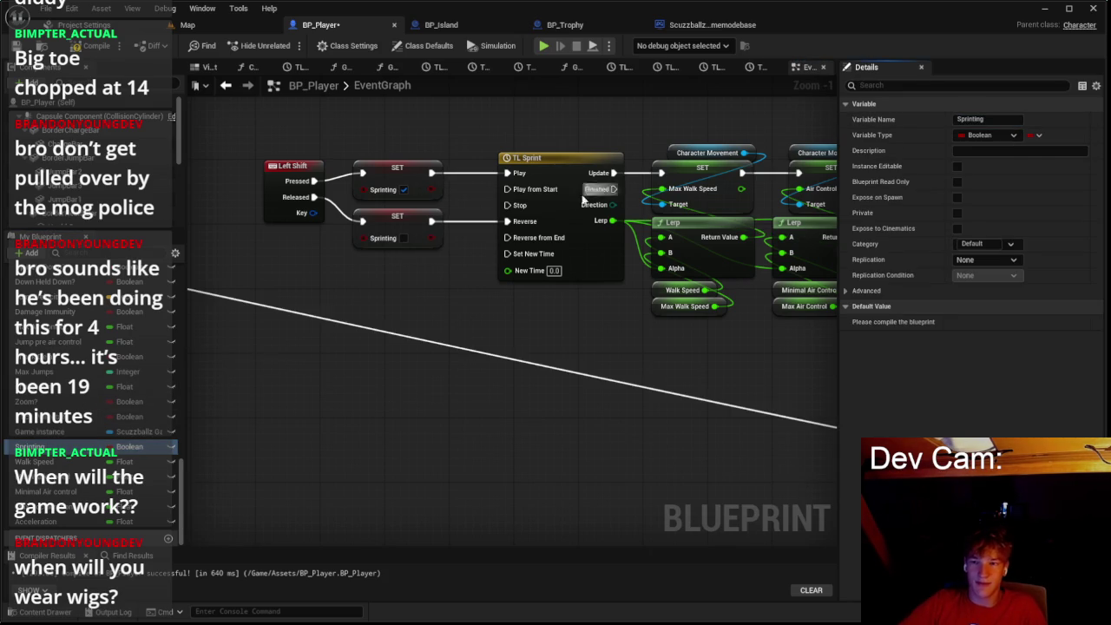
{"action": "scroll", "coordinate": [506, 208], "scroll_direction": "down", "scroll_amount": 4}
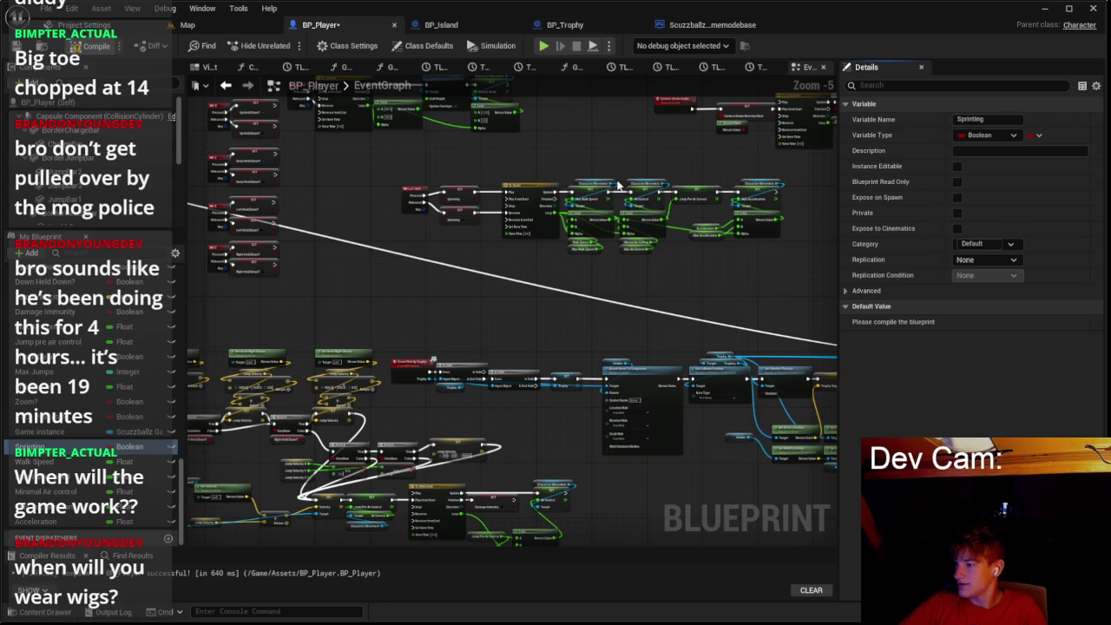
{"action": "right_click", "coordinate": [455, 249]}
{"action": "scroll", "coordinate": [485, 239], "scroll_direction": "up", "scroll_amount": 3}
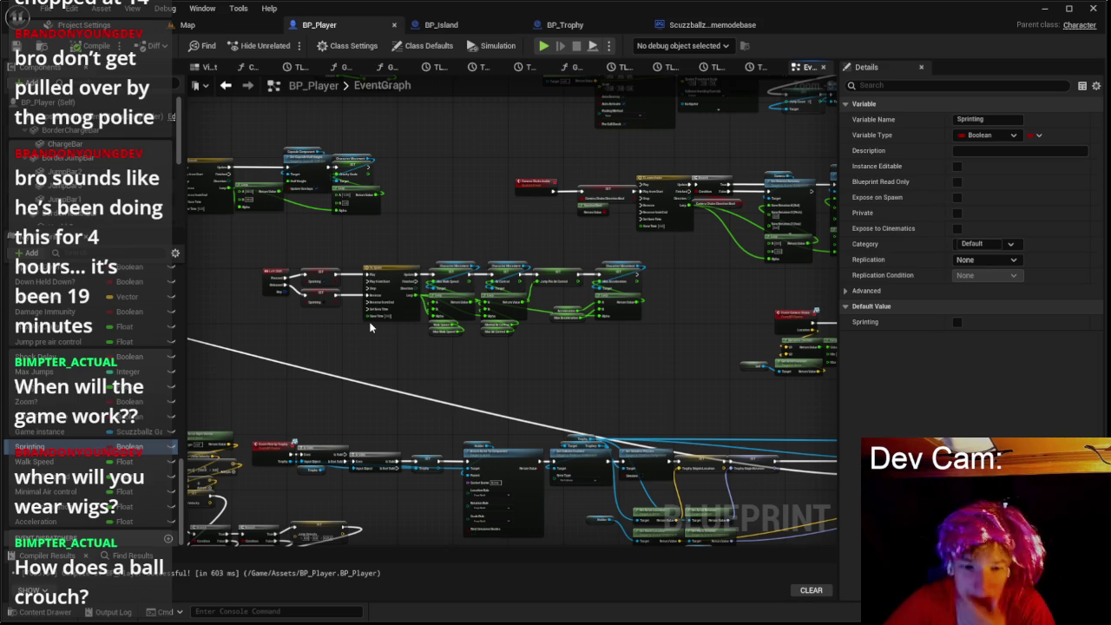
Step: Make the Sprinting variable the condition of the Pressed Branch
{"action": "mouse_move", "coordinate": [354, 393]}
{"action": "left_mouse_down"}
{"action": "mouse_move", "coordinate": [424, 379]}
{"action": "mouse_move", "coordinate": [354, 373]}
{"action": "mouse_move", "coordinate": [553, 296]}
{"action": "left_mouse_up"}
{"action": "scroll", "coordinate": [587, 280], "scroll_direction": "up", "scroll_amount": 3}
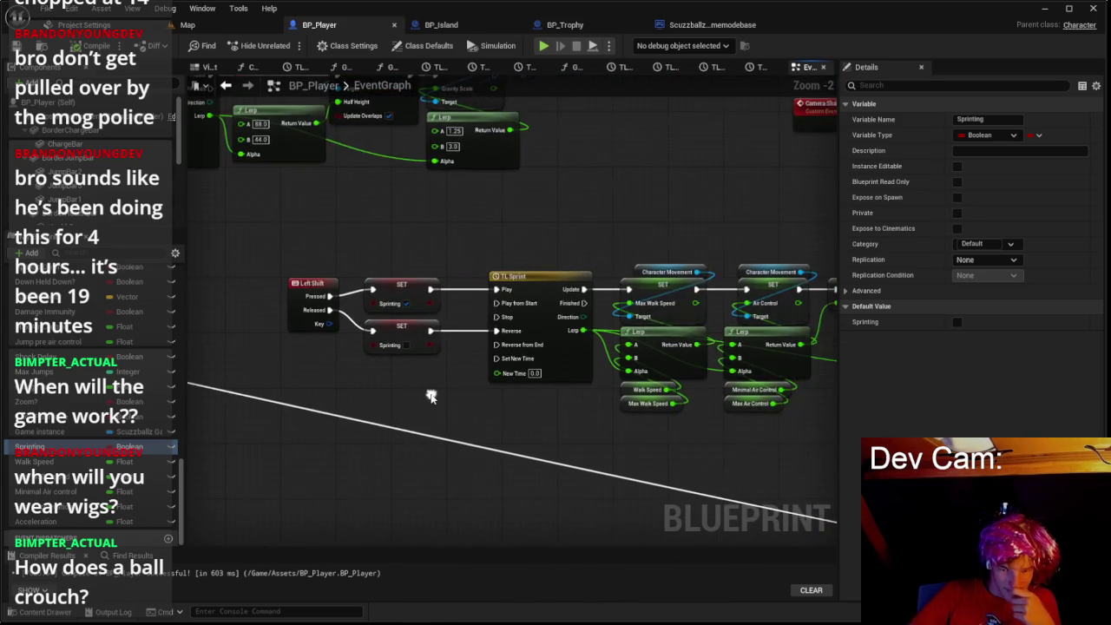
{"action": "scroll", "coordinate": [433, 392], "scroll_direction": "down", "scroll_amount": 4}
{"action": "scroll", "coordinate": [434, 386], "scroll_direction": "down", "scroll_amount": 4}
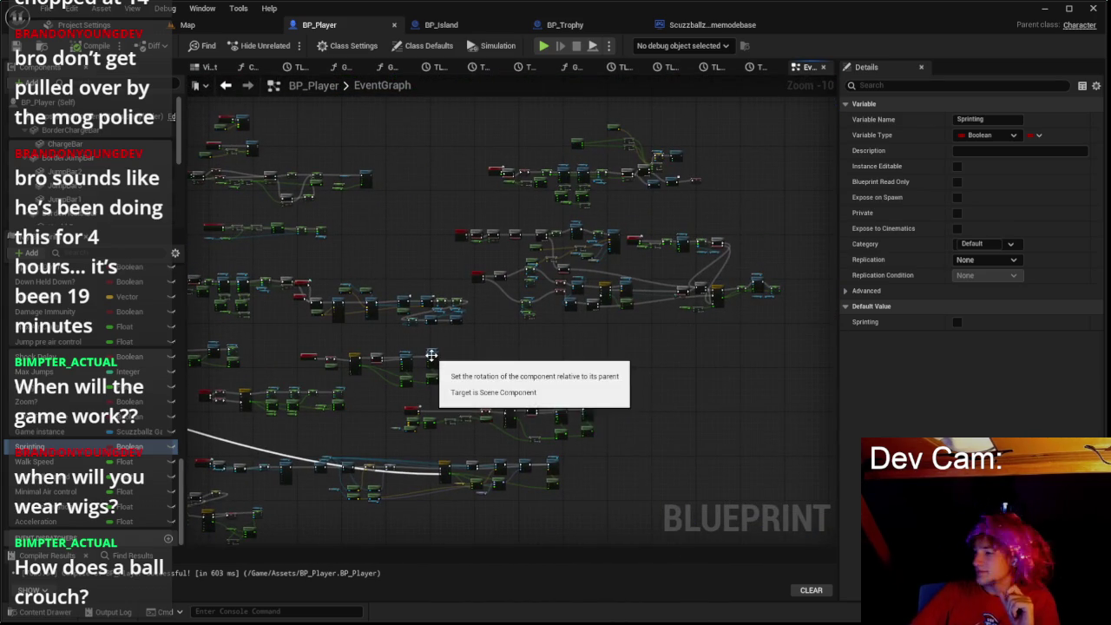
{"action": "left_click_drag", "start_coordinate": [472, 369], "coordinate": [501, 432]}
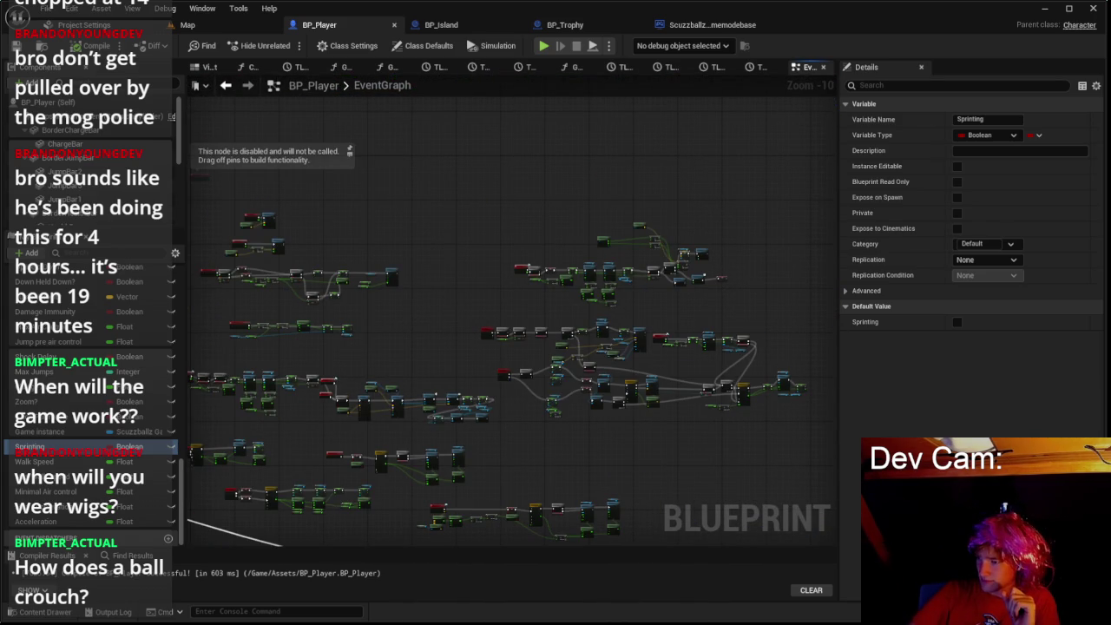
{"action": "scroll", "coordinate": [533, 308], "scroll_direction": "up", "scroll_amount": 8}
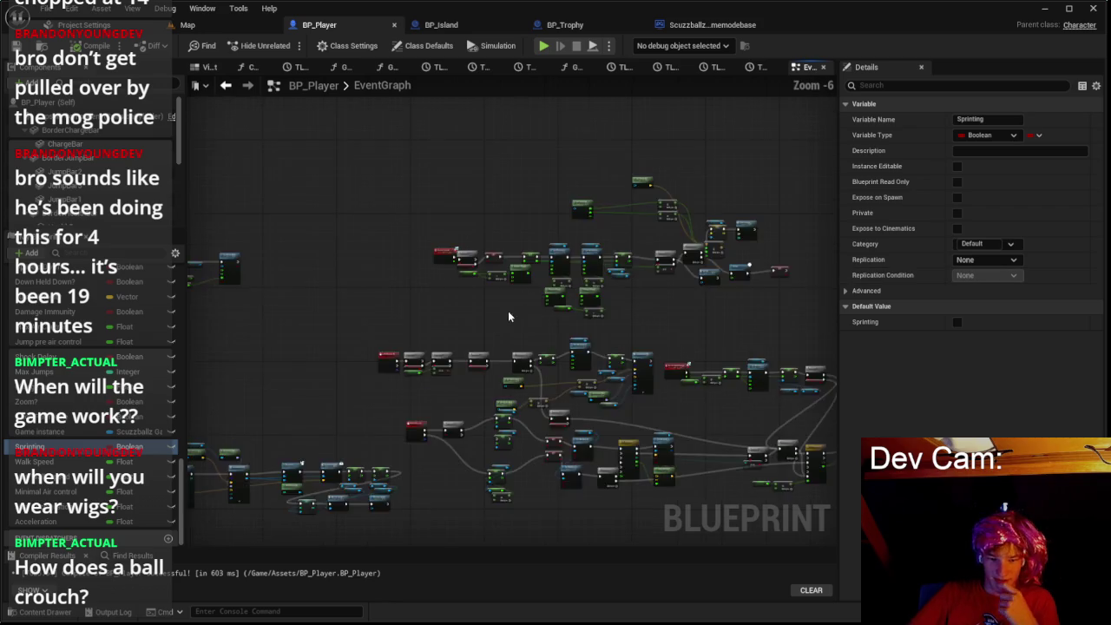
{"action": "left_click_drag", "start_coordinate": [489, 399], "coordinate": [488, 241]}
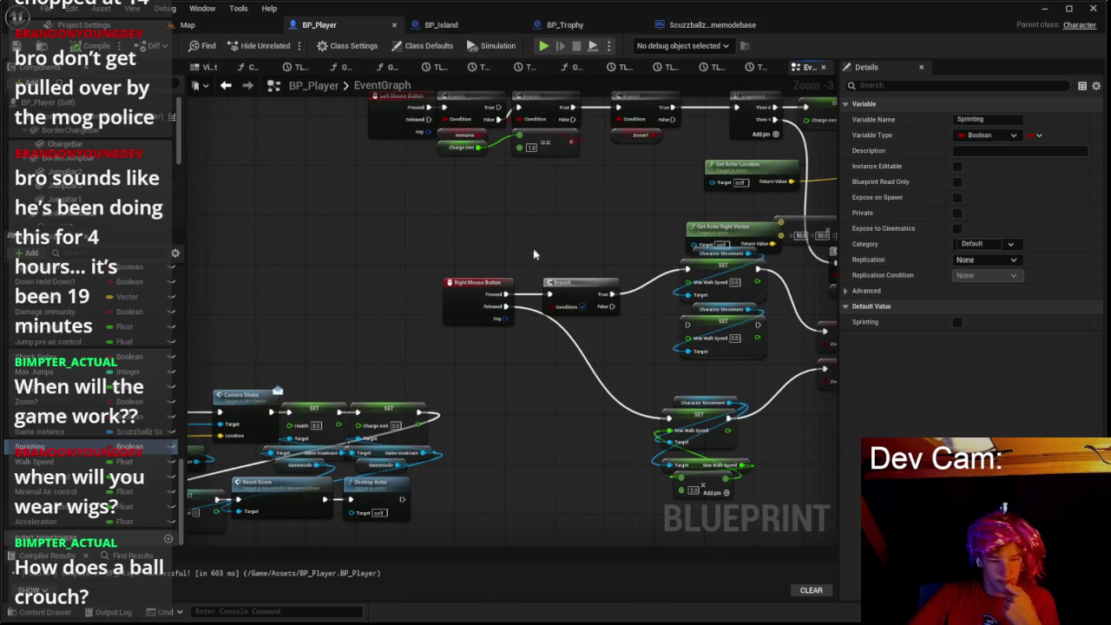
{"action": "scroll", "coordinate": [567, 315], "scroll_direction": "up", "scroll_amount": 3}
{"action": "mouse_move", "coordinate": [30, 446]}
{"action": "left_mouse_down"}
{"action": "mouse_move", "coordinate": [164, 438]}
{"action": "mouse_move", "coordinate": [556, 303]}
{"action": "left_mouse_up"}
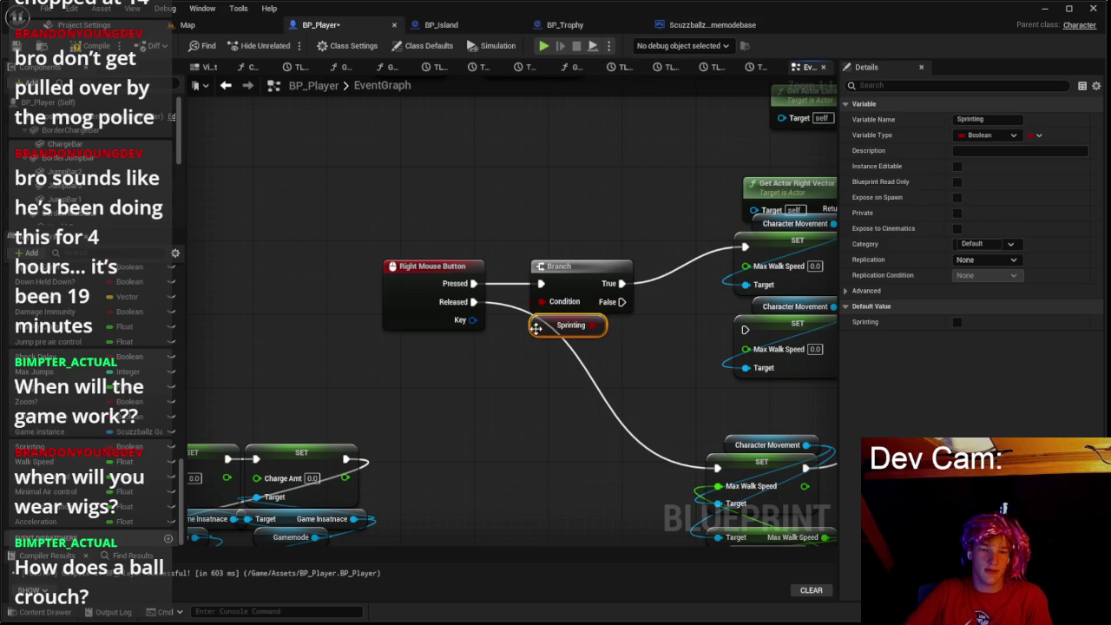
Step: Duplicate the Sprinting Branch and wire the Released event into the copy
{"action": "left_click_drag", "start_coordinate": [576, 391], "coordinate": [590, 307]}
{"action": "key", "text": "ctrl+v"}
{"action": "mouse_move", "coordinate": [497, 212]}
{"action": "left_mouse_down"}
{"action": "mouse_move", "coordinate": [630, 286]}
{"action": "mouse_move", "coordinate": [632, 299]}
{"action": "mouse_move", "coordinate": [587, 240]}
{"action": "left_mouse_up"}
{"action": "left_click", "coordinate": [580, 230]}
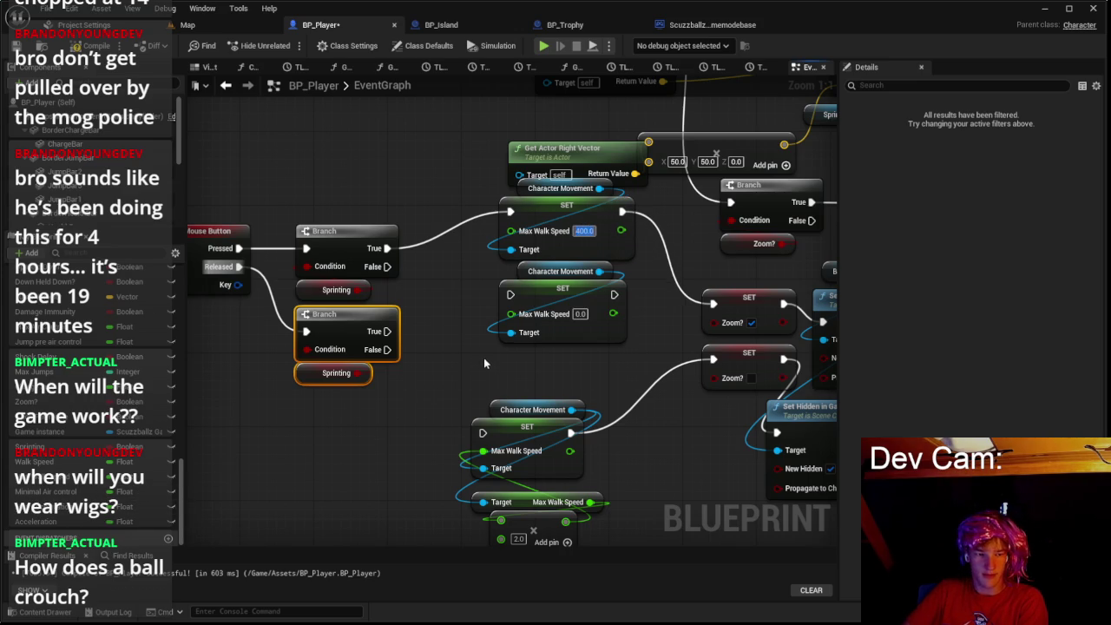
Step: Set the upper SET speeds to 1500 and 800, wiring Branch False and SET Zoom?
{"action": "type", "text": "1500"}
{"action": "key", "text": "Return"}
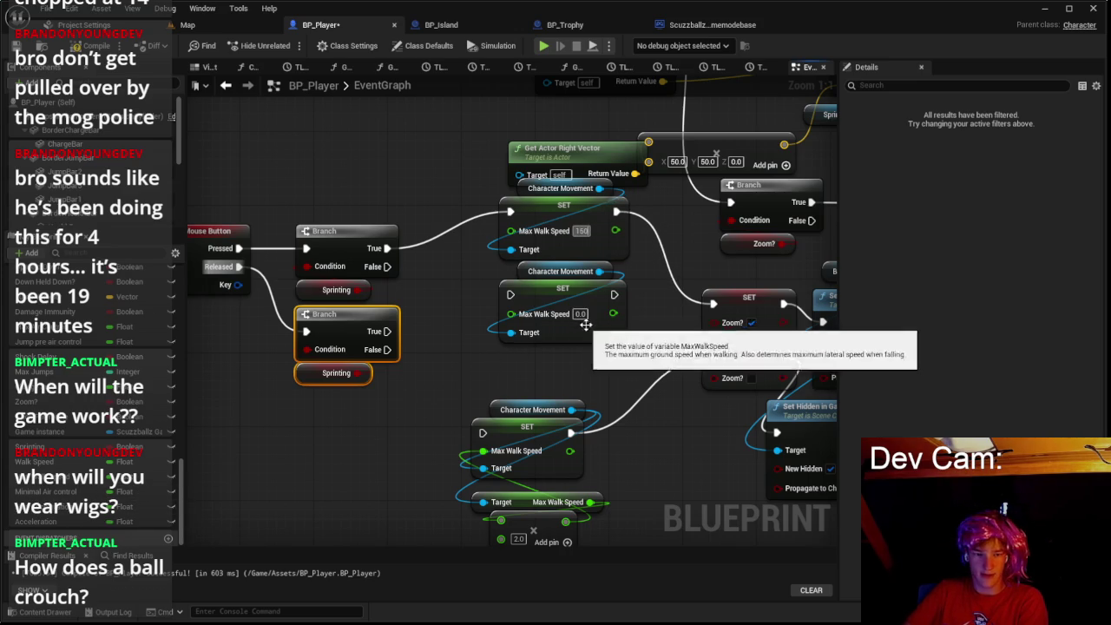
{"action": "type", "text": "400"}
{"action": "key", "text": "Return"}
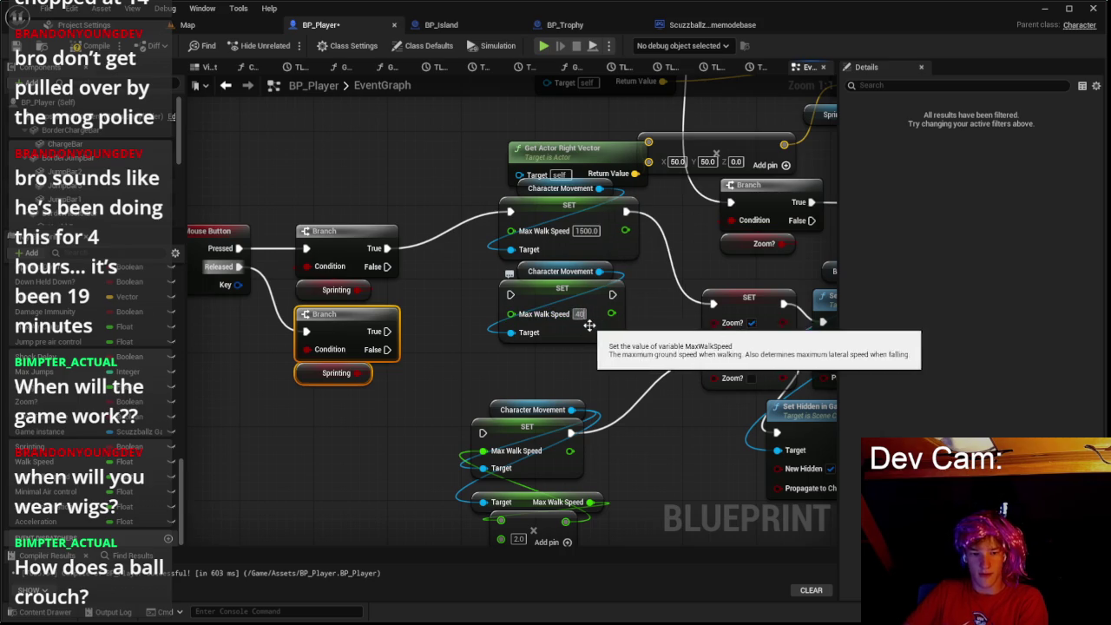
{"action": "left_click_drag", "start_coordinate": [510, 294], "coordinate": [387, 269]}
{"action": "left_click_drag", "start_coordinate": [622, 295], "coordinate": [713, 303]}
Step: Delete the lower multiply node and move the lower SET beside the branches
{"action": "scroll", "coordinate": [611, 351], "scroll_direction": "down", "scroll_amount": 1}
{"action": "mouse_move", "coordinate": [611, 351]}
{"action": "left_mouse_down"}
{"action": "mouse_move", "coordinate": [663, 240]}
{"action": "mouse_move", "coordinate": [657, 281]}
{"action": "left_mouse_up"}
{"action": "left_click", "coordinate": [632, 208]}
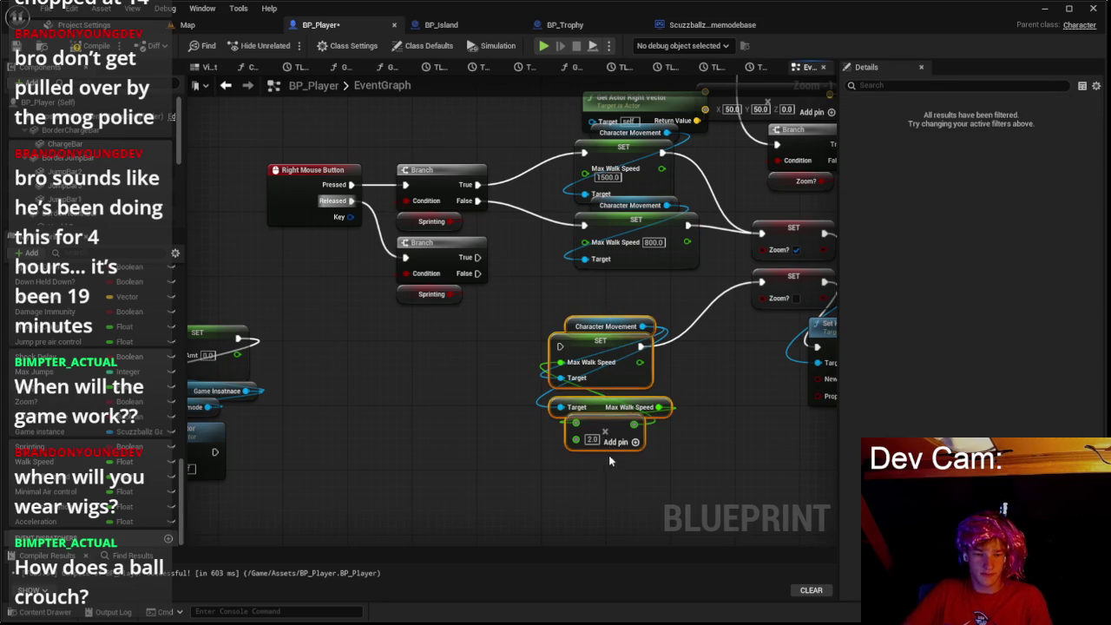
{"action": "left_click", "coordinate": [604, 401]}
{"action": "key", "text": "Delete"}
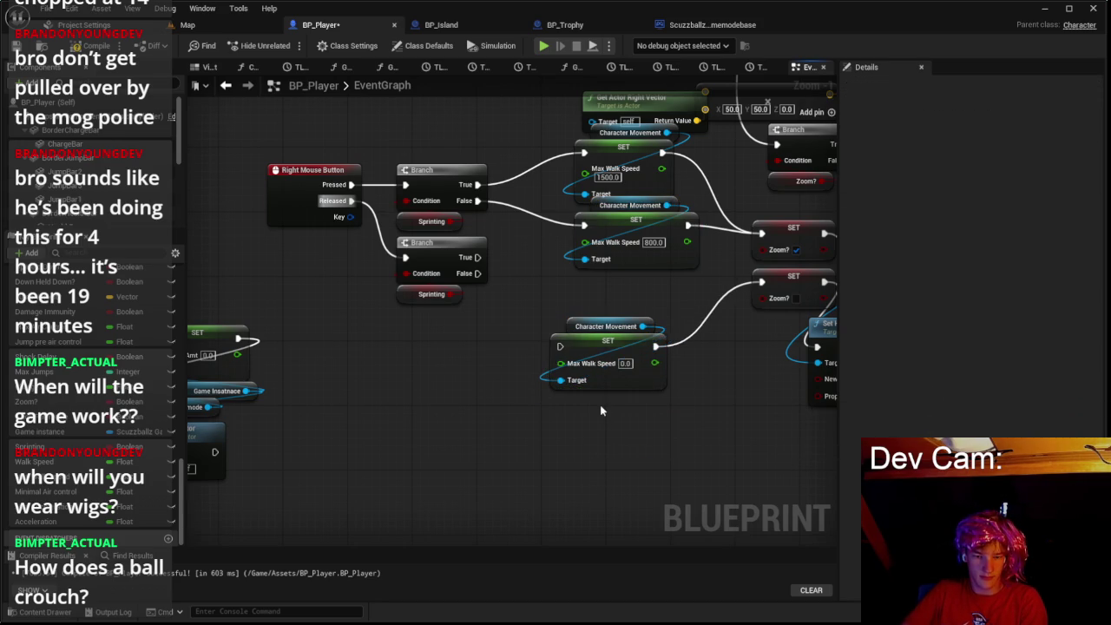
{"action": "left_click_drag", "start_coordinate": [607, 351], "coordinate": [637, 303]}
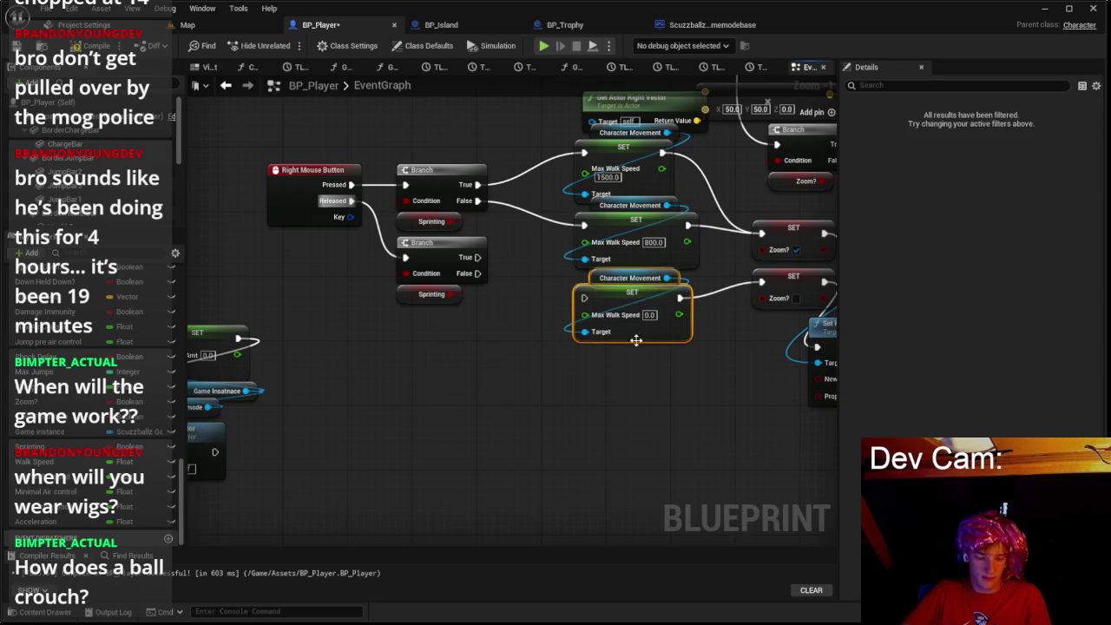
Step: Duplicate the lower SET Max Walk Speed, wiring the second Branch False and SET Zoom?
{"action": "key", "text": "ctrl+d"}
{"action": "mouse_move", "coordinate": [670, 354]}
{"action": "left_mouse_down"}
{"action": "mouse_move", "coordinate": [624, 369]}
{"action": "mouse_move", "coordinate": [761, 282]}
{"action": "left_mouse_up"}
{"action": "mouse_move", "coordinate": [477, 273]}
{"action": "left_mouse_down"}
{"action": "mouse_move", "coordinate": [565, 303]}
{"action": "mouse_move", "coordinate": [545, 332]}
{"action": "left_mouse_up"}
{"action": "left_click_drag", "start_coordinate": [605, 365], "coordinate": [606, 366]}
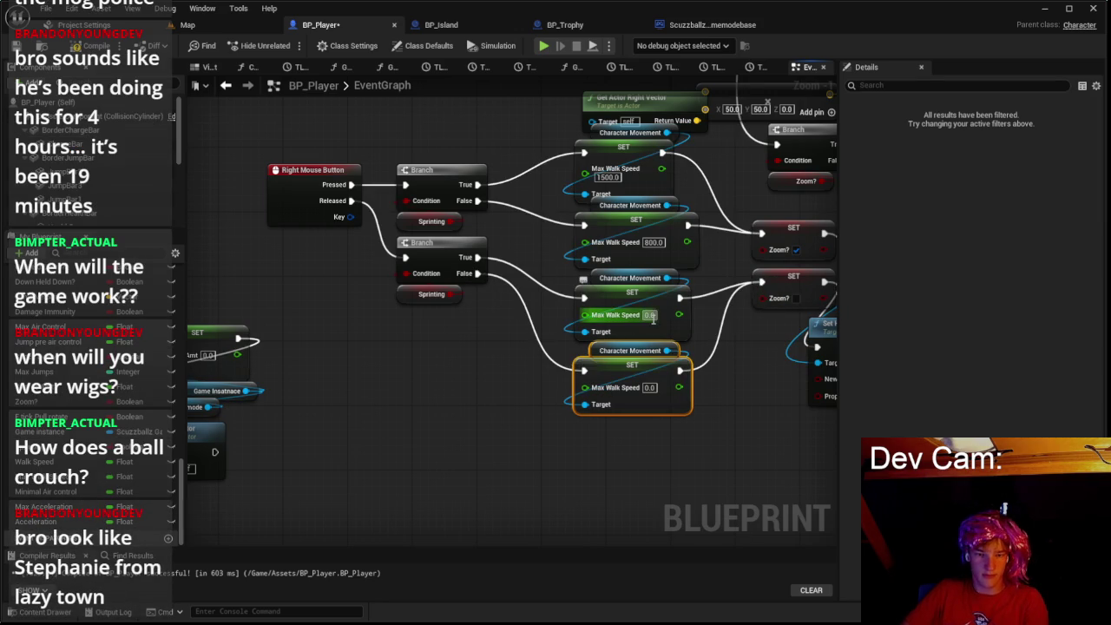
Step: Set the lower SET speeds to 3000 and 800 and start a play-test from the Map
{"action": "type", "text": "000"}
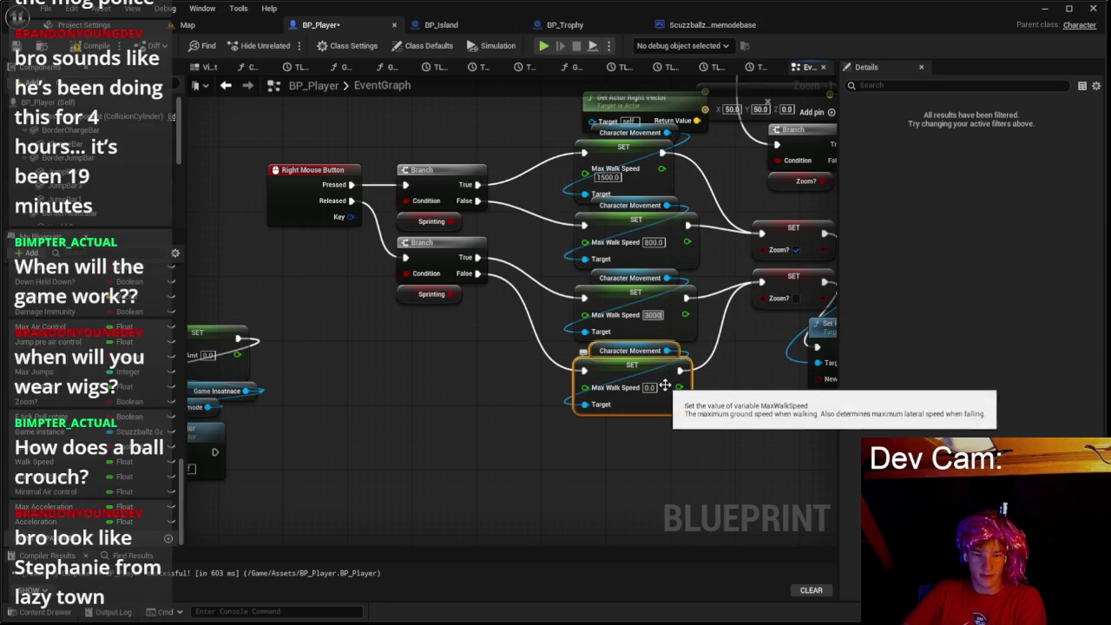
{"action": "left_click", "coordinate": [647, 387]}
{"action": "type", "text": "3000"}
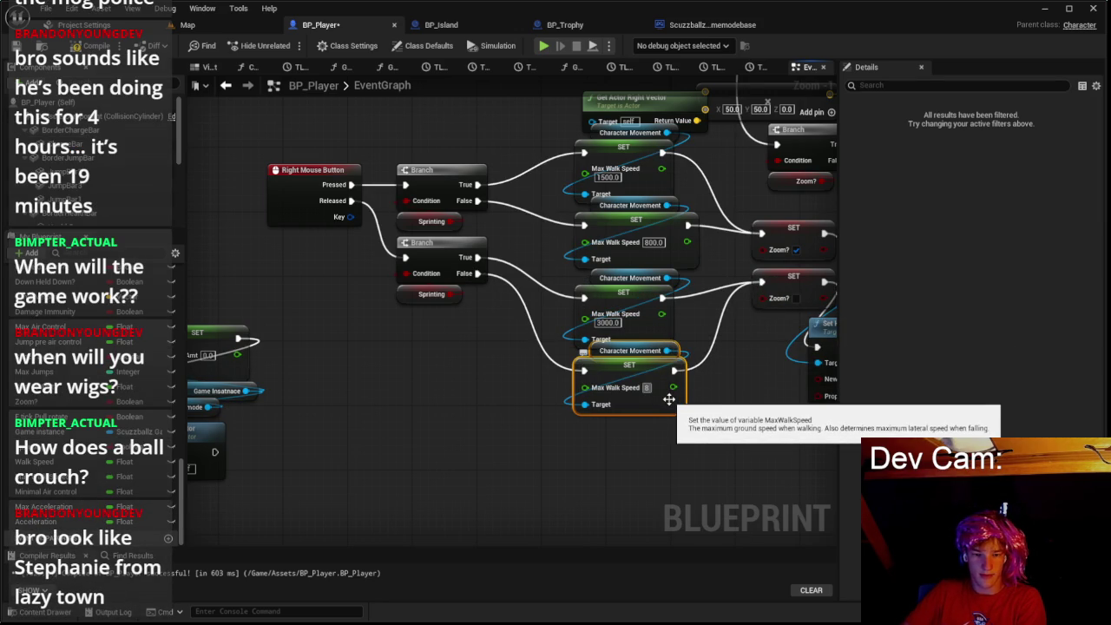
{"action": "key", "text": "Return"}
{"action": "type", "text": "8000"}
{"action": "key", "text": "Return"}
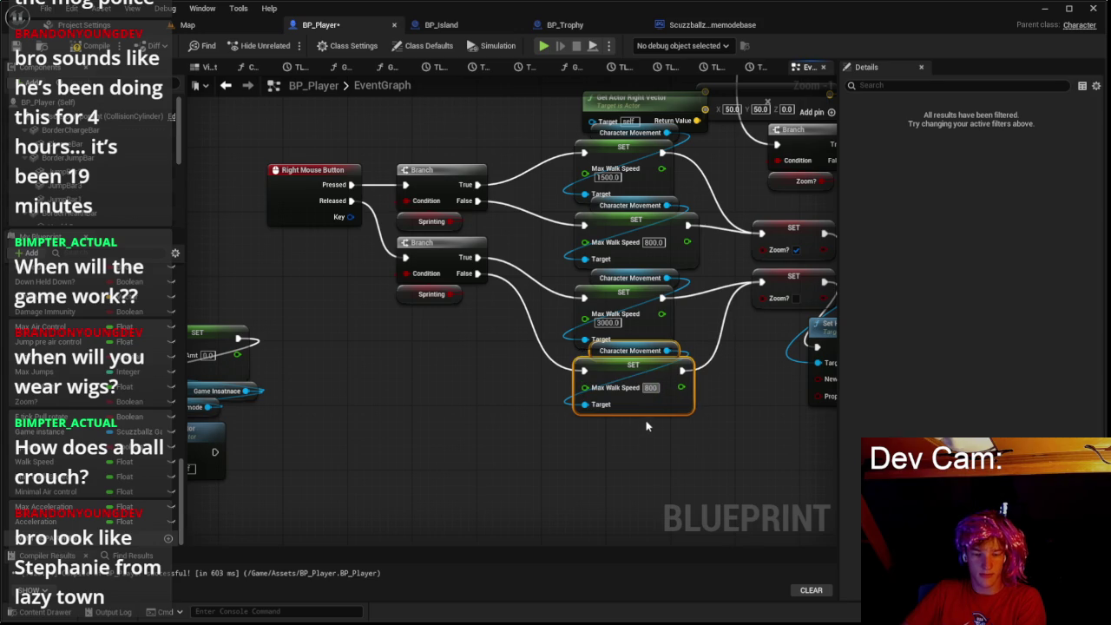
{"action": "left_click", "coordinate": [207, 27]}
{"action": "left_click", "coordinate": [287, 45]}
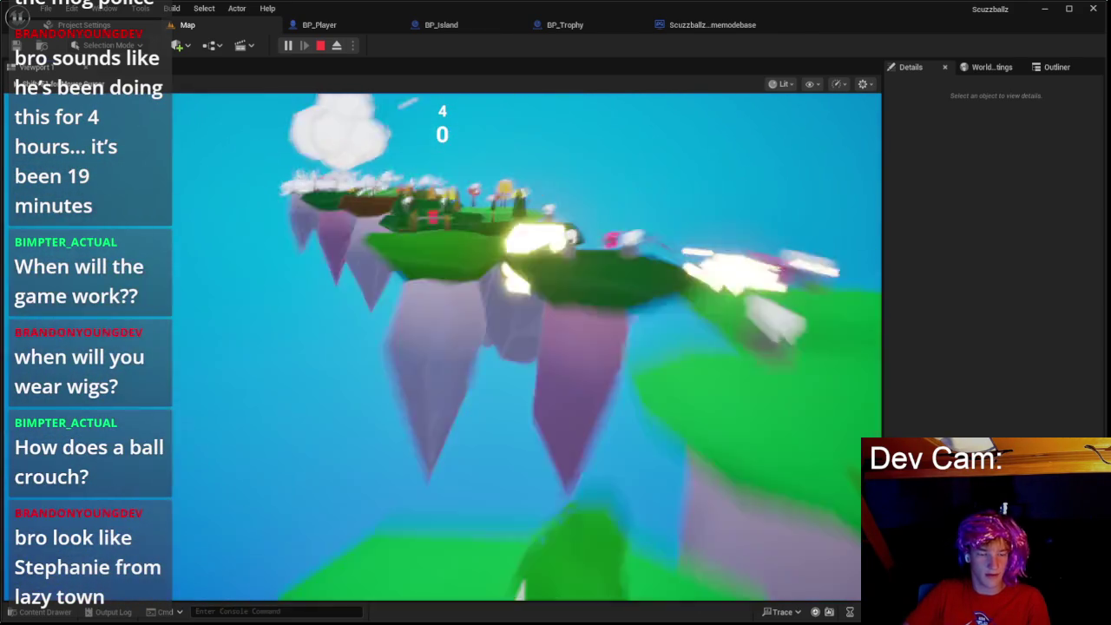
{"action": "key", "text": "Escape"}
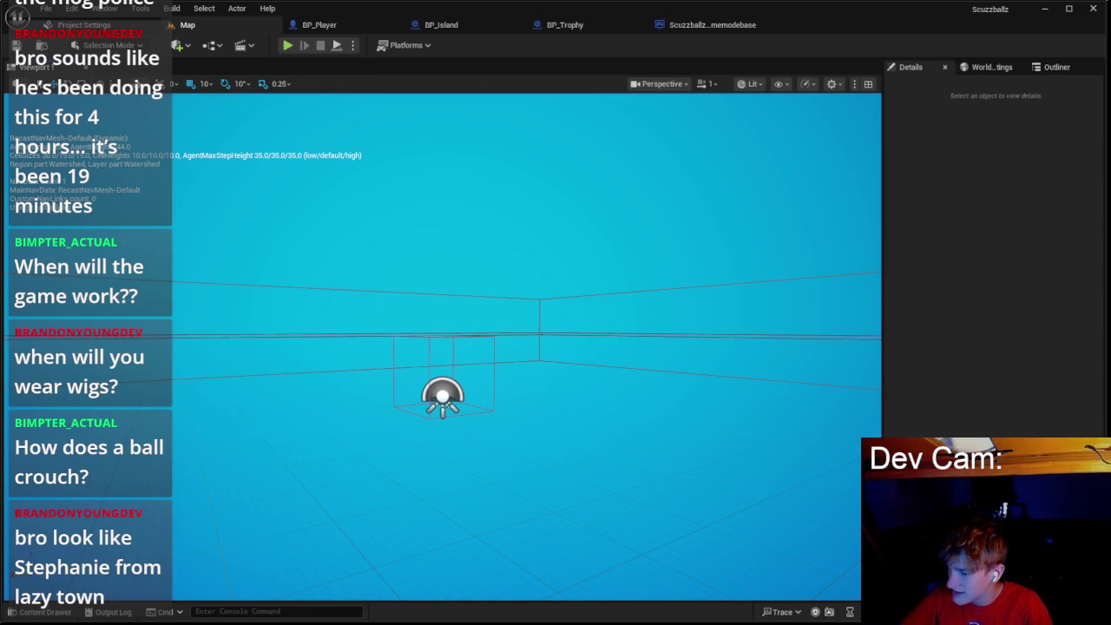
{"action": "key", "text": "super"}
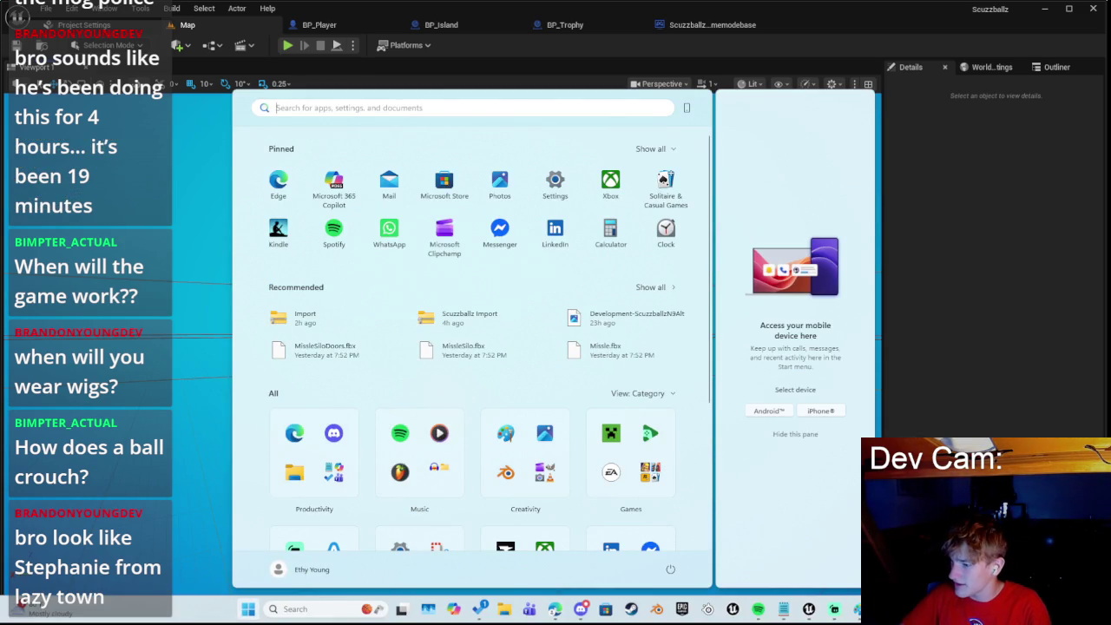
{"action": "key", "text": "Escape"}
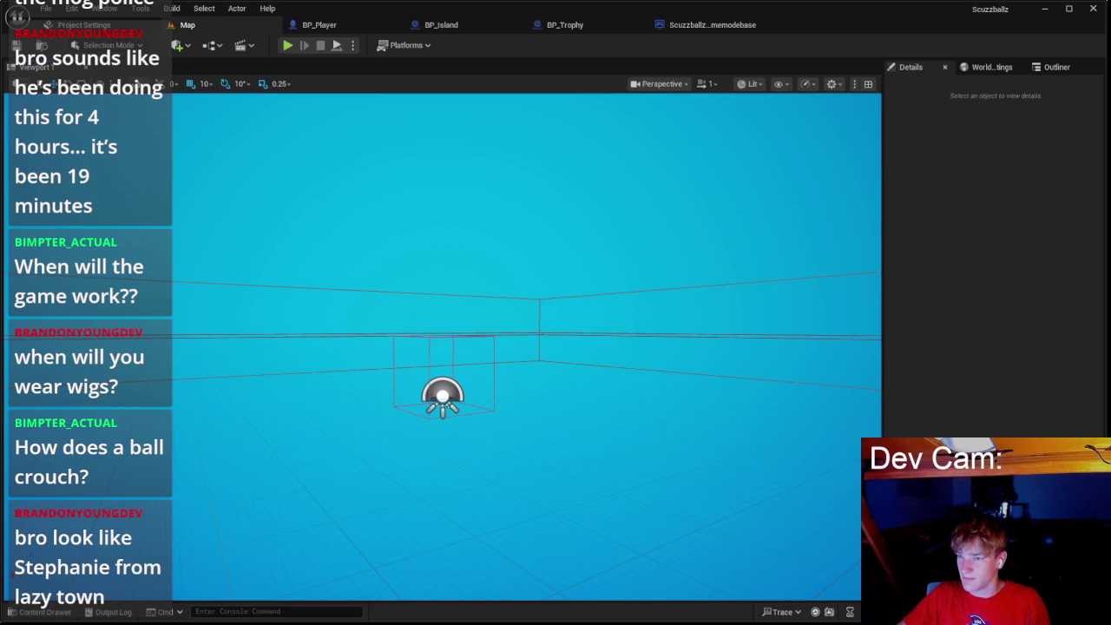
Step: Close the Edge search window and return to the BP_Player event graph
{"action": "left_click_drag", "start_coordinate": [1107, 151], "coordinate": [732, 151]}
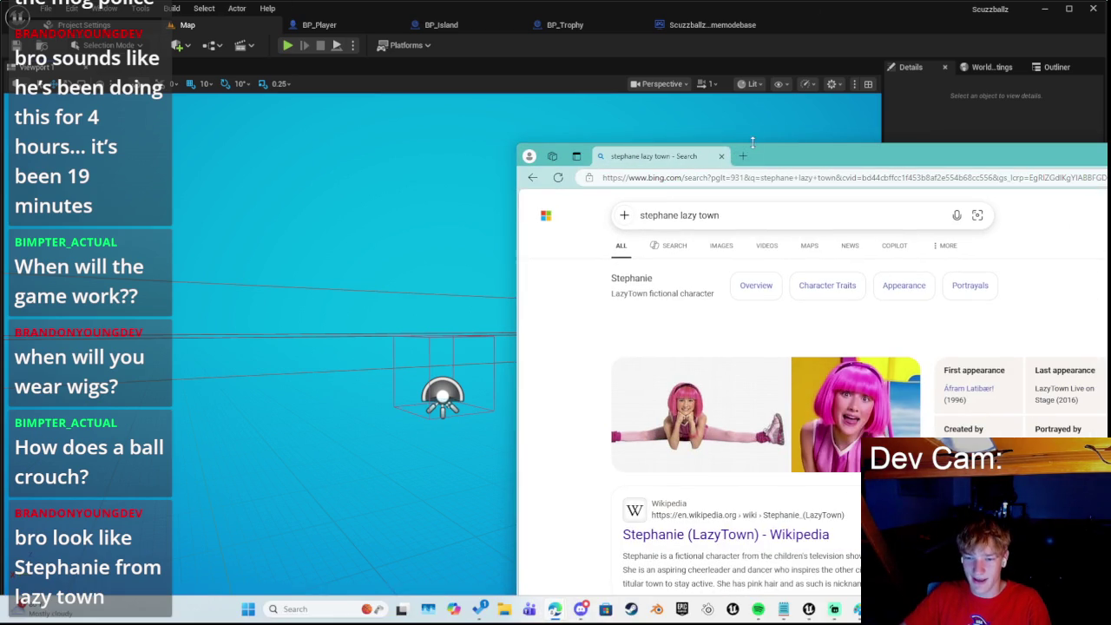
{"action": "left_click", "coordinate": [721, 156]}
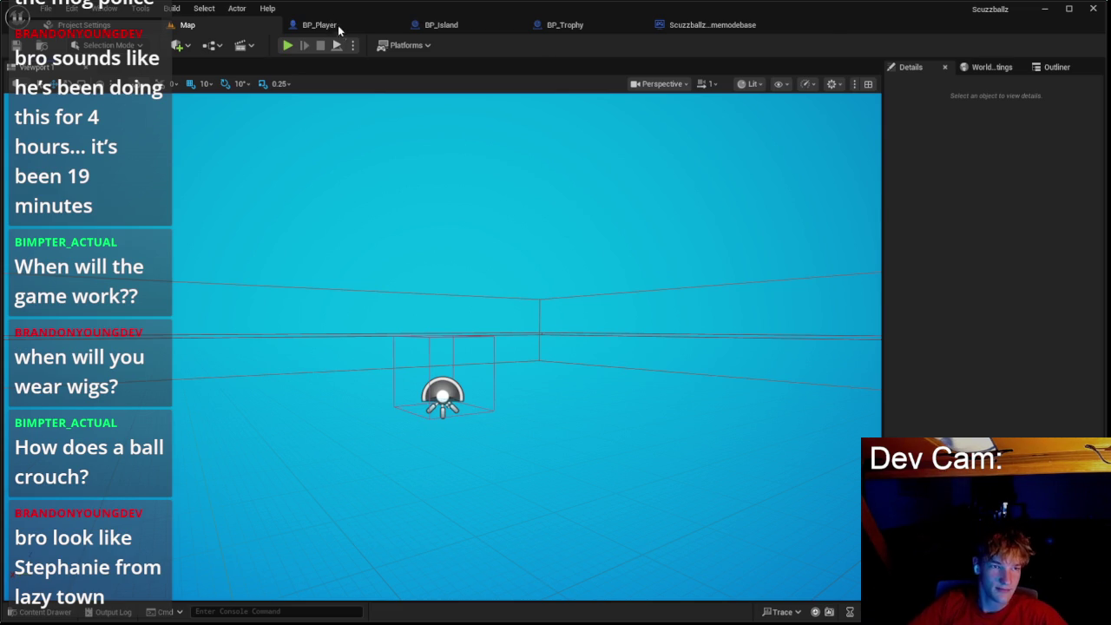
{"action": "left_click", "coordinate": [332, 29]}
{"action": "mouse_move", "coordinate": [402, 353]}
{"action": "left_mouse_down"}
{"action": "mouse_move", "coordinate": [440, 252]}
{"action": "mouse_move", "coordinate": [446, 330]}
{"action": "left_mouse_up"}
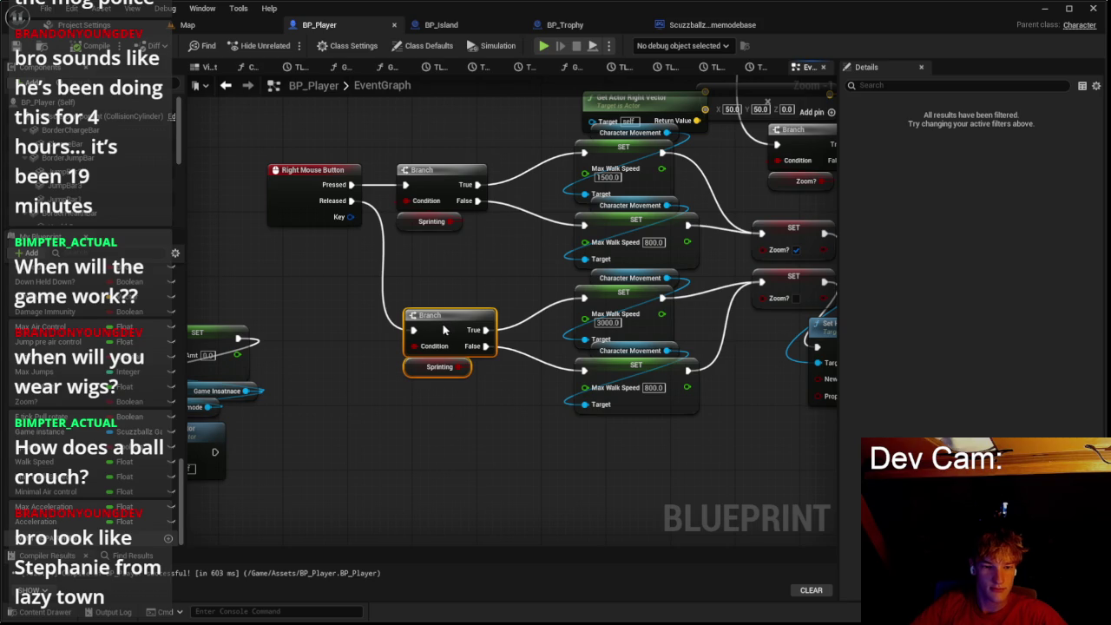
Step: Retype the bottom SET walk speed and the other 800 speed as 400
{"action": "left_click", "coordinate": [445, 295]}
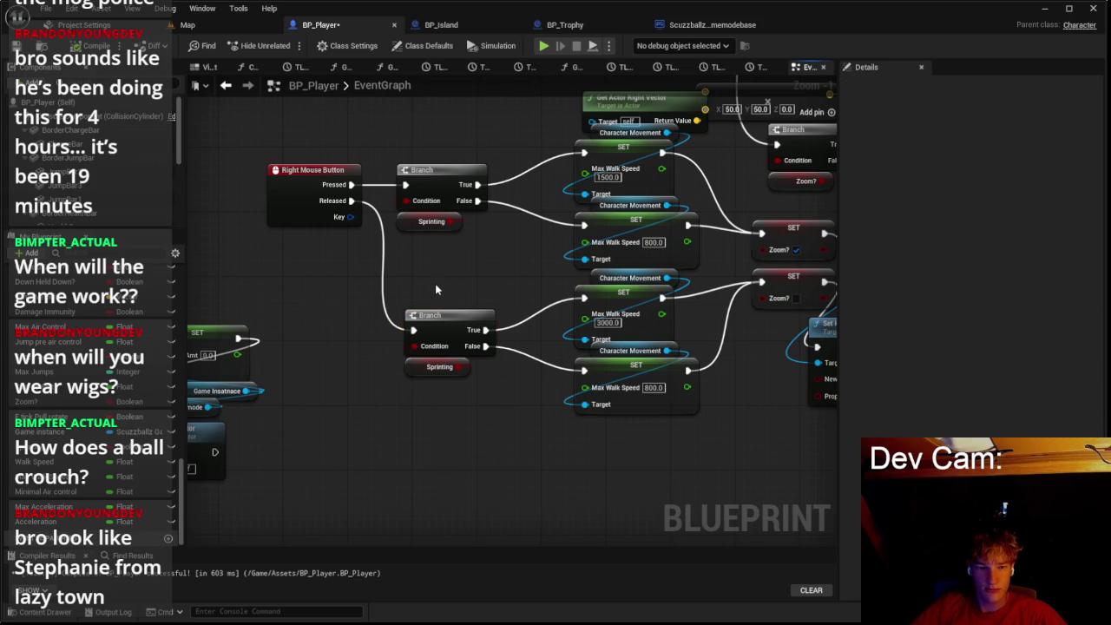
{"action": "left_click", "coordinate": [654, 387]}
{"action": "type", "text": "400"}
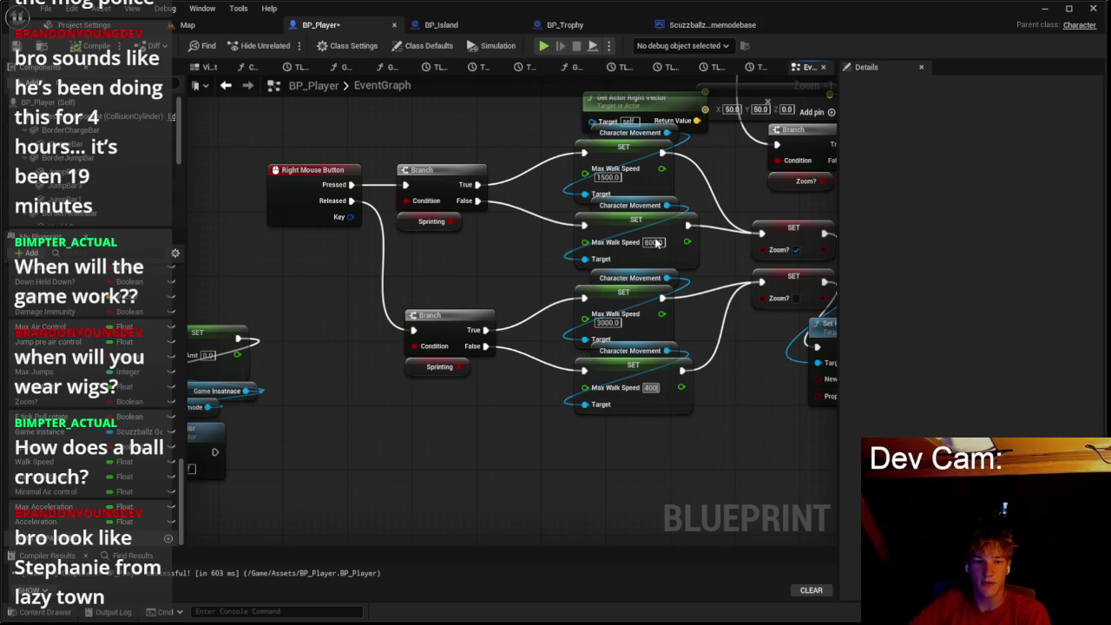
{"action": "left_click", "coordinate": [656, 243]}
{"action": "type", "text": "400"}
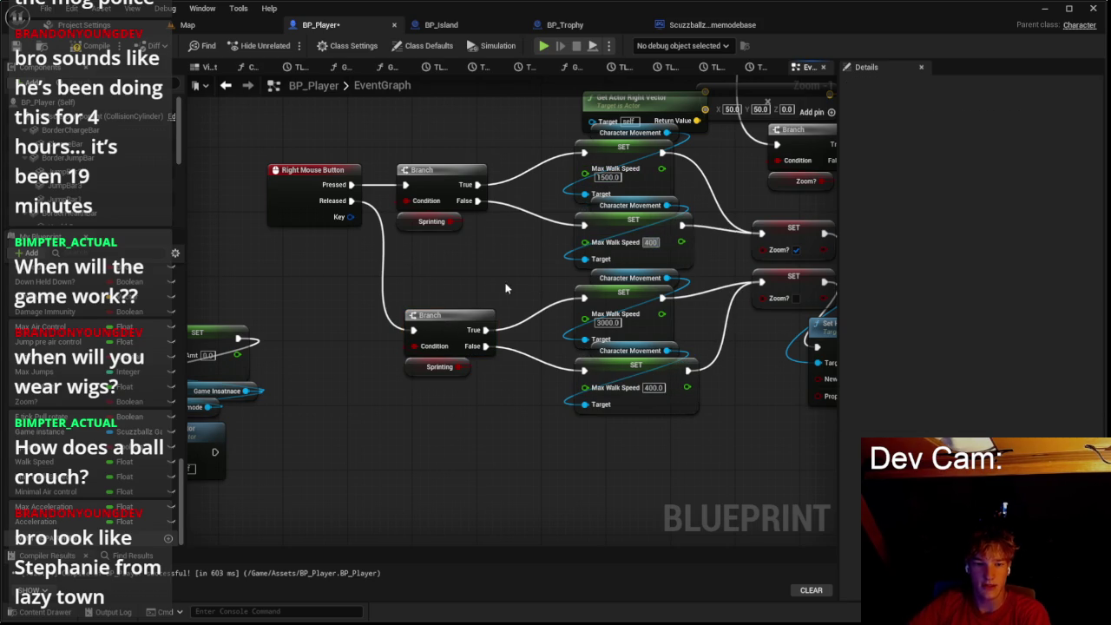
Step: Play-test the game from the Map, start it from the menu, then stop
{"action": "left_click", "coordinate": [188, 25]}
{"action": "left_click", "coordinate": [286, 45]}
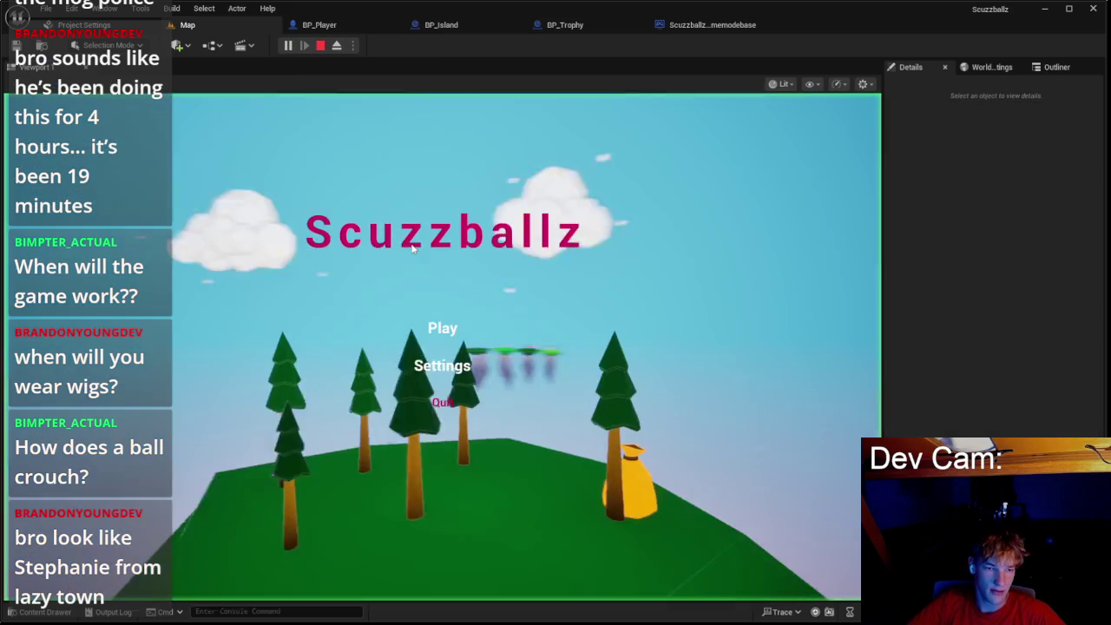
{"action": "left_click", "coordinate": [441, 328]}
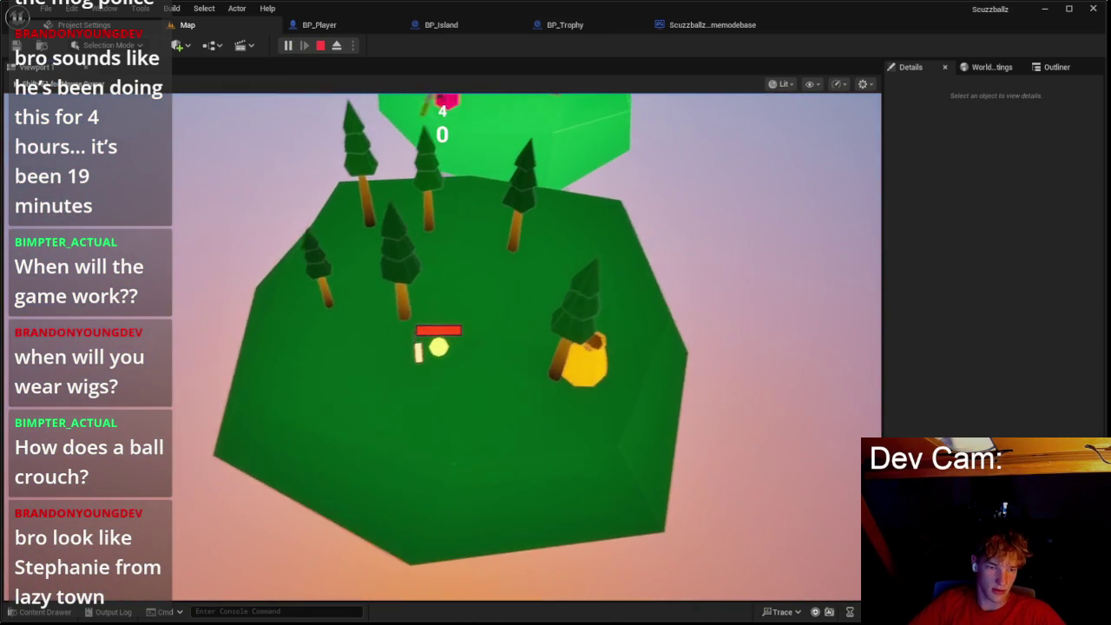
{"action": "key", "text": "Escape"}
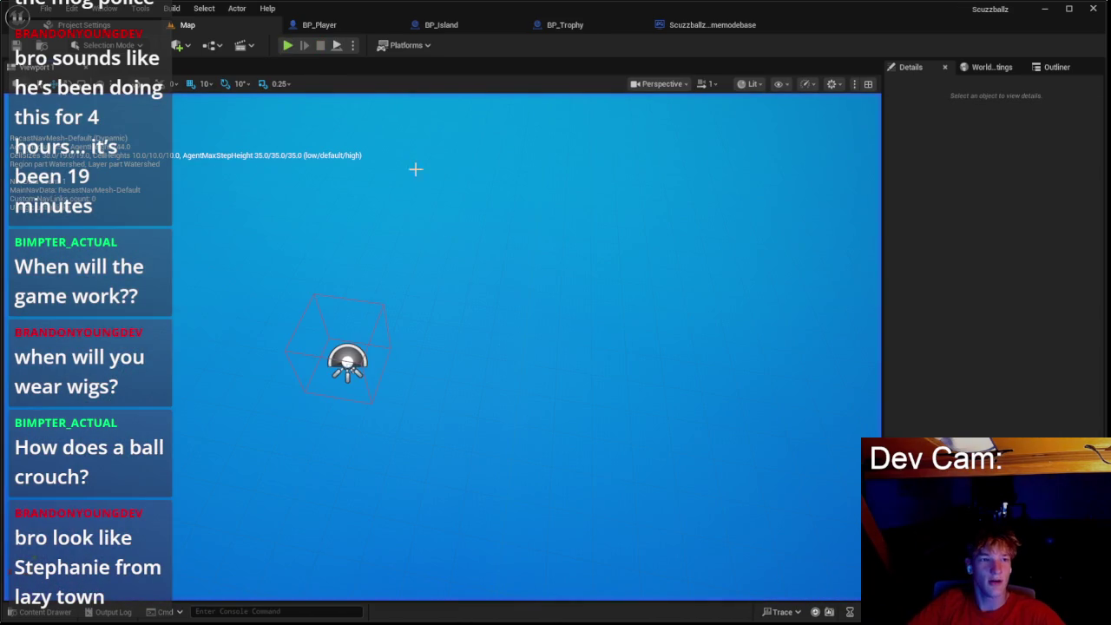
Step: Set the Released-branch Max Walk Speed to 800 and play-test again with Alt+P
{"action": "left_click", "coordinate": [339, 33]}
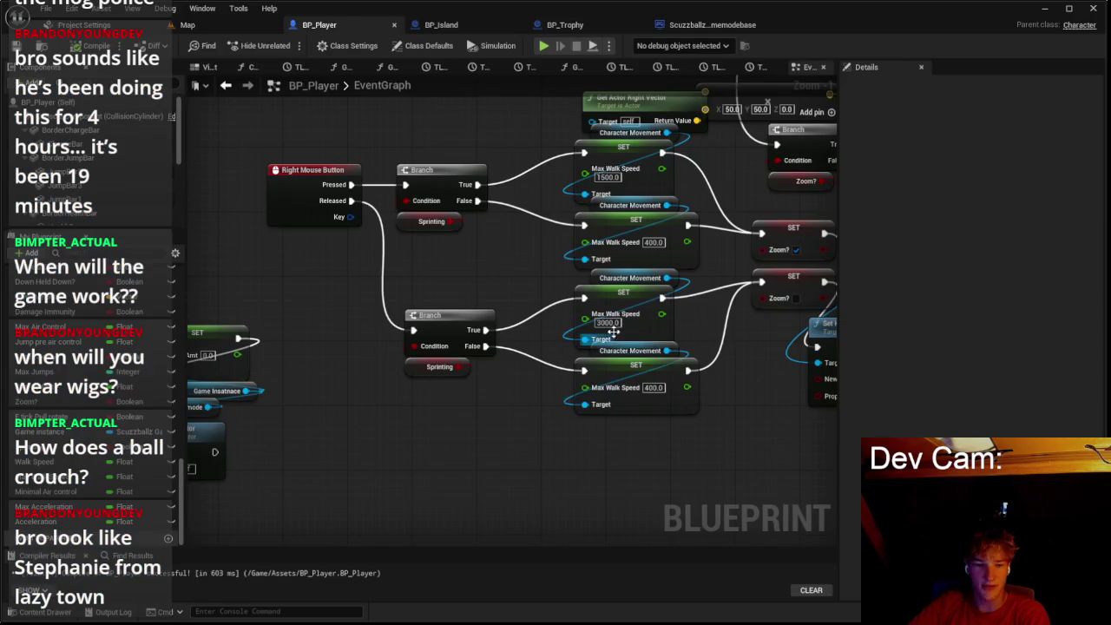
{"action": "type", "text": "800"}
{"action": "key", "text": "Return"}
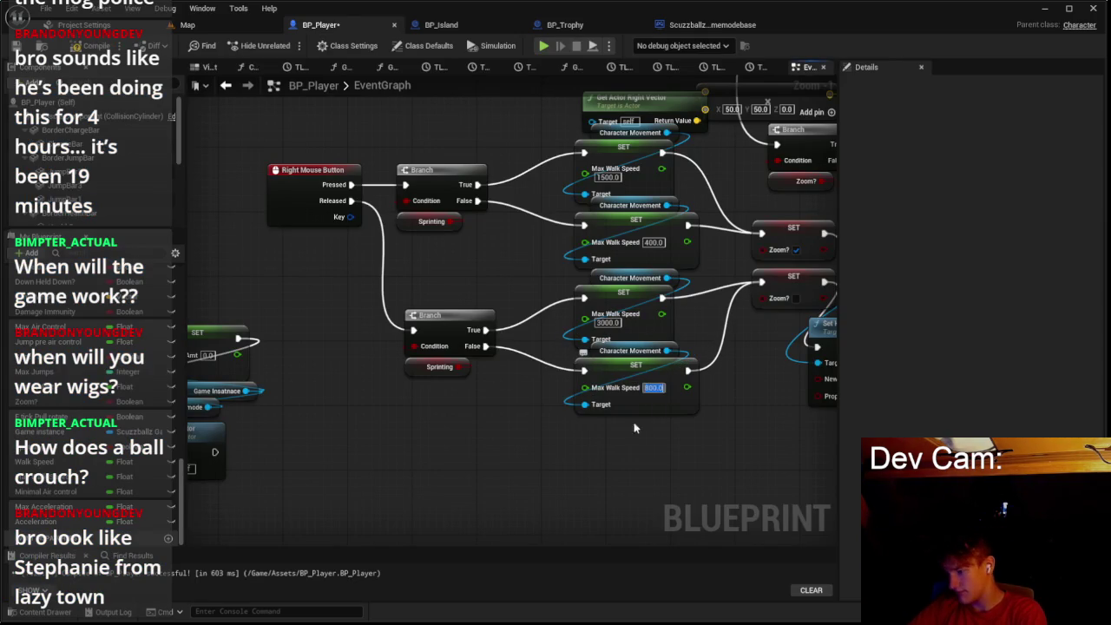
{"action": "left_click", "coordinate": [204, 9]}
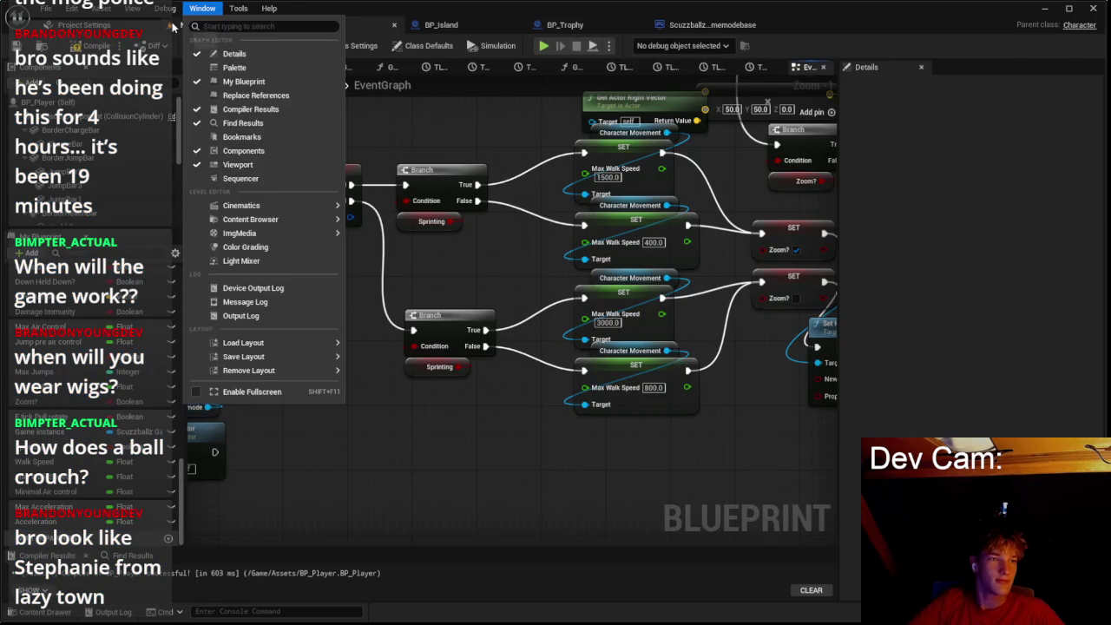
{"action": "left_click", "coordinate": [184, 24]}
{"action": "key", "text": "alt+p"}
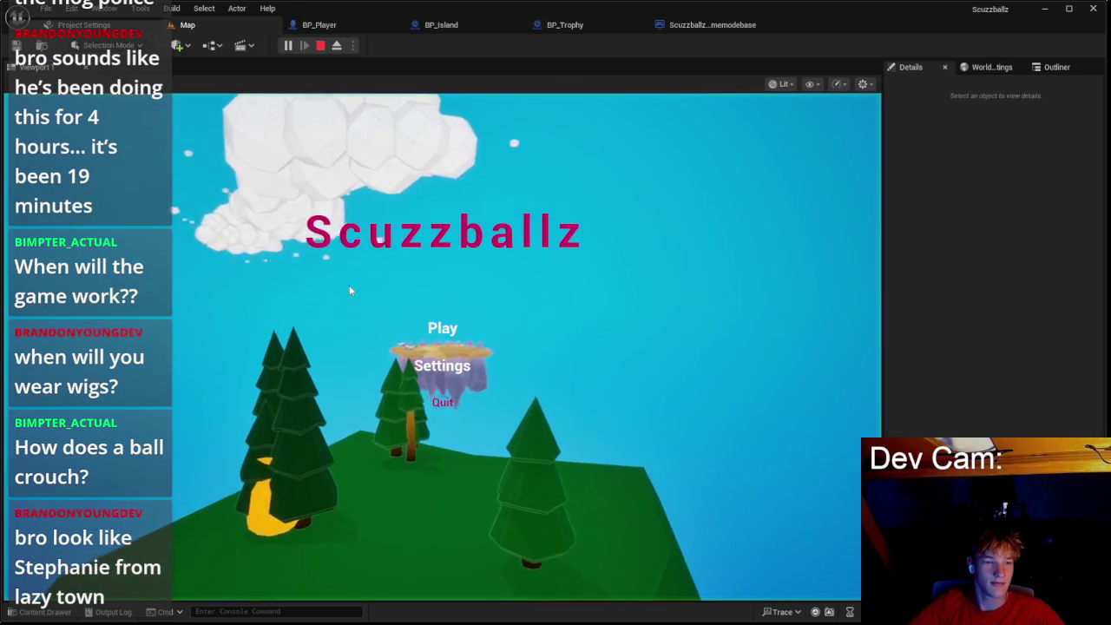
Step: Roll the ball between the green islands with S and W, then stop the play-test
{"action": "key", "text": "s"}
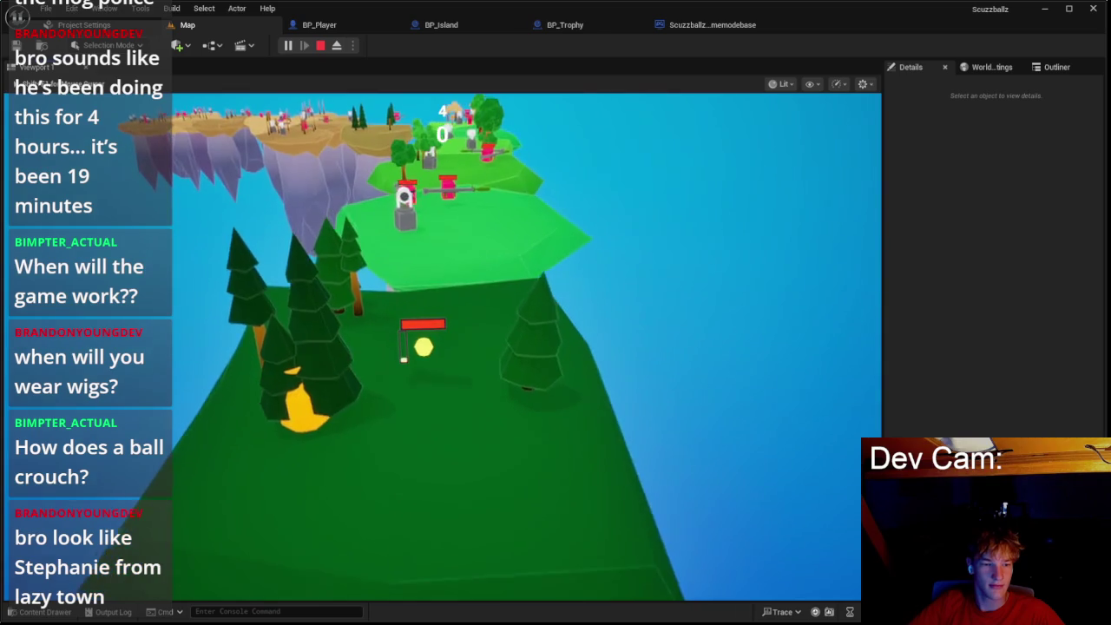
{"action": "key", "text": "w"}
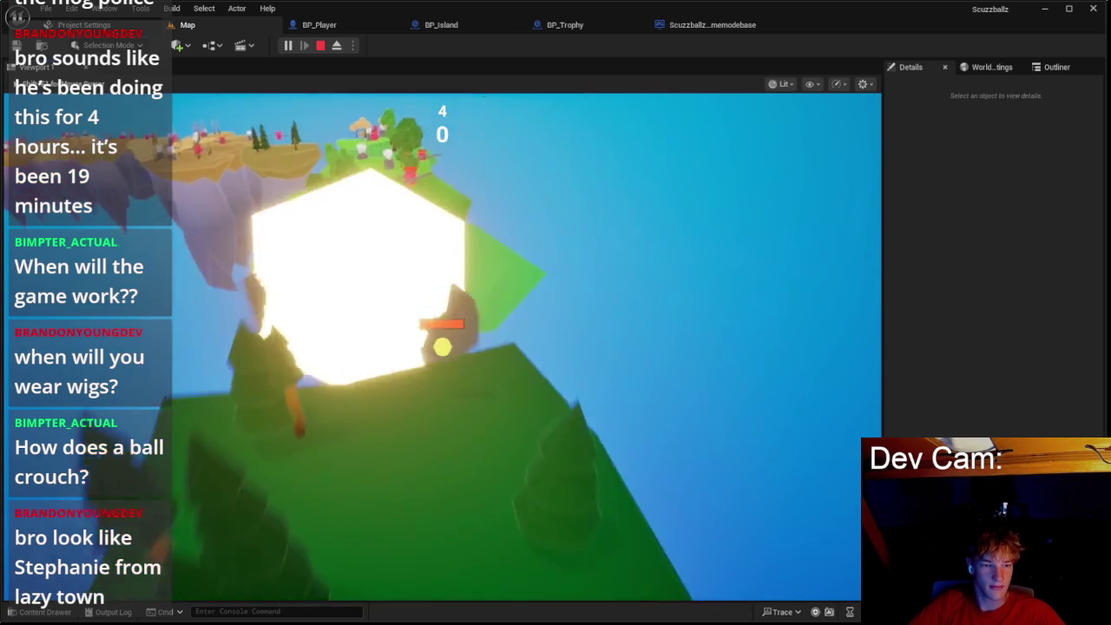
{"action": "key", "text": "w"}
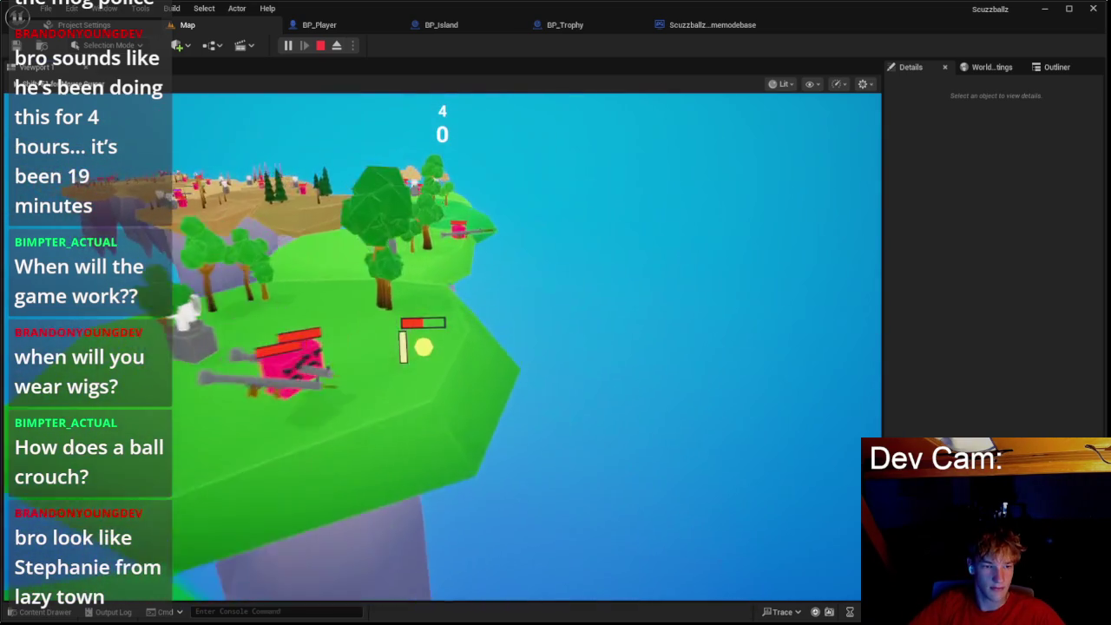
{"action": "key", "text": "Escape"}
Step: Check BP_Trophy and the game mode, then inspect BP_Player's Max Walk Speed variable
{"action": "left_click", "coordinate": [469, 31]}
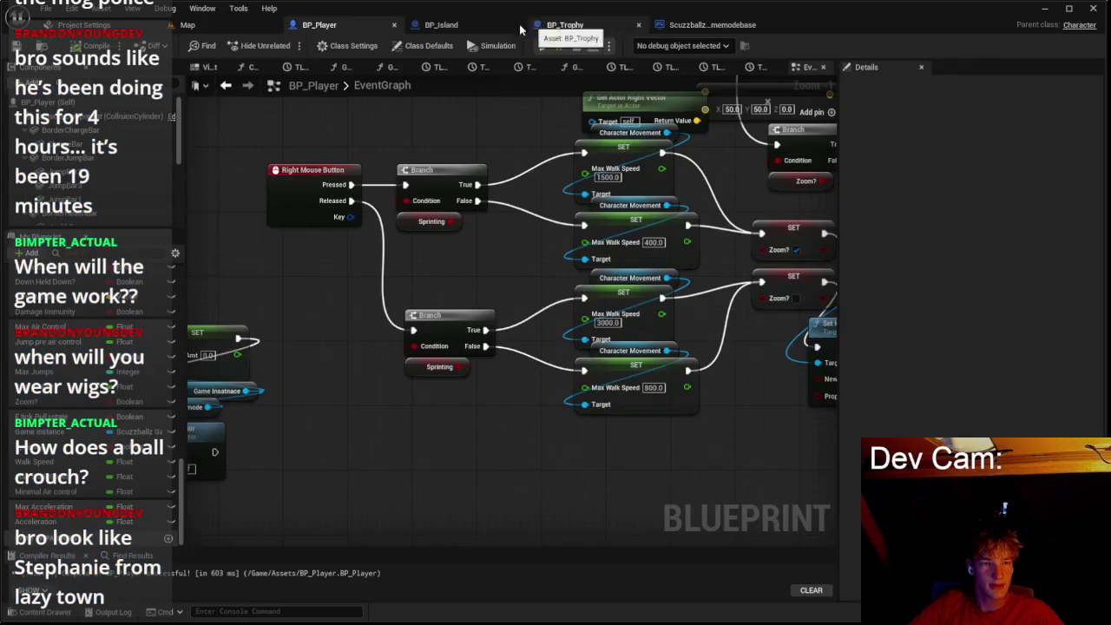
{"action": "left_click", "coordinate": [559, 26]}
{"action": "left_click", "coordinate": [717, 26]}
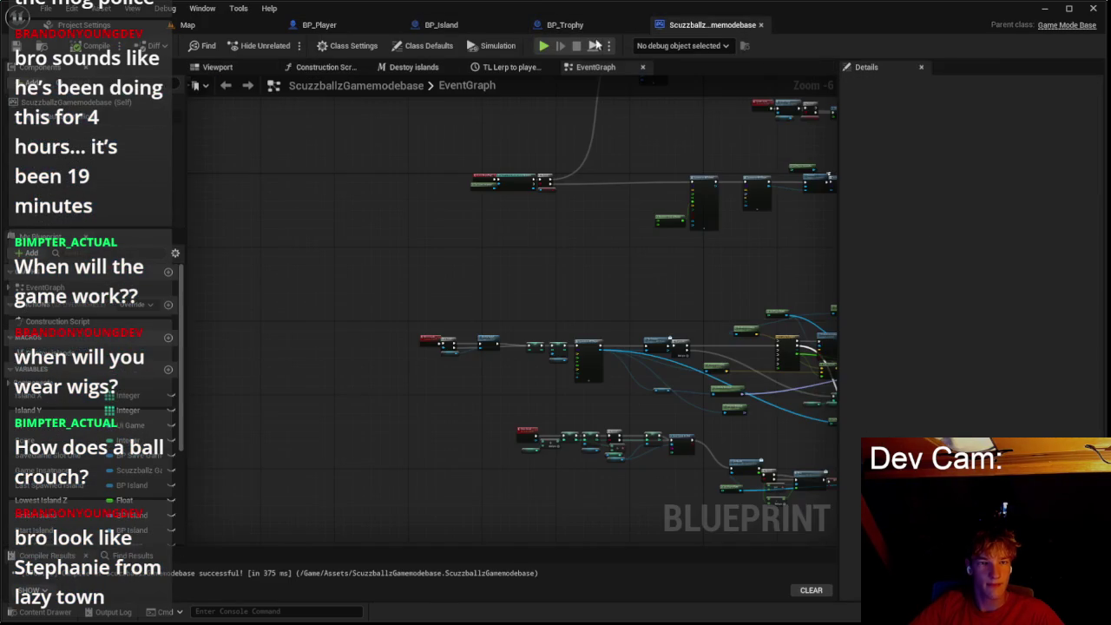
{"action": "left_click", "coordinate": [320, 24]}
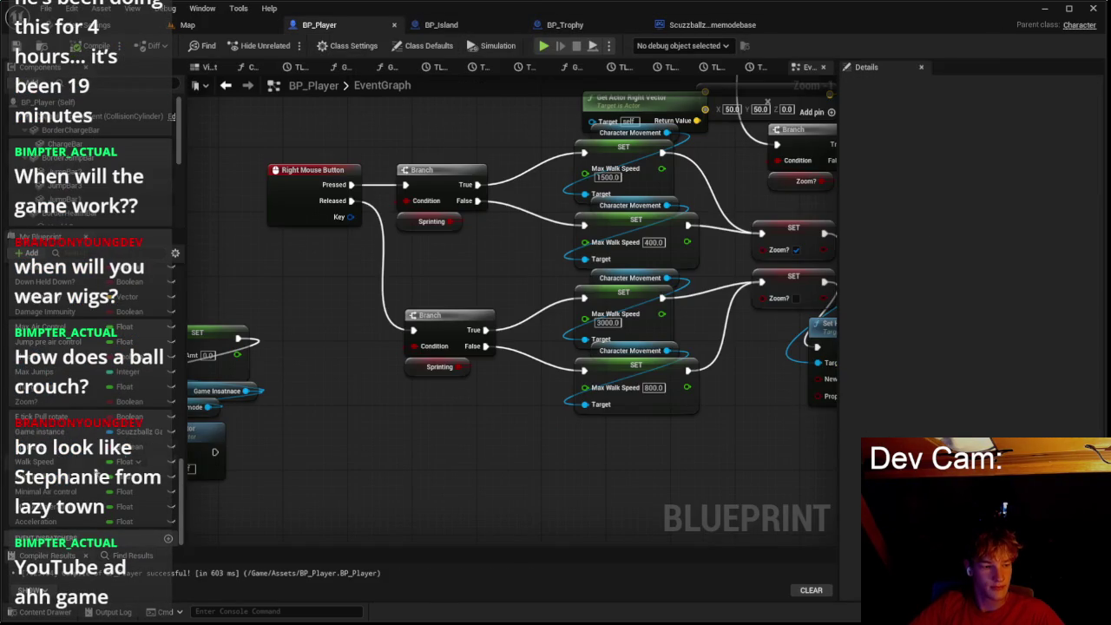
{"action": "left_click", "coordinate": [60, 477]}
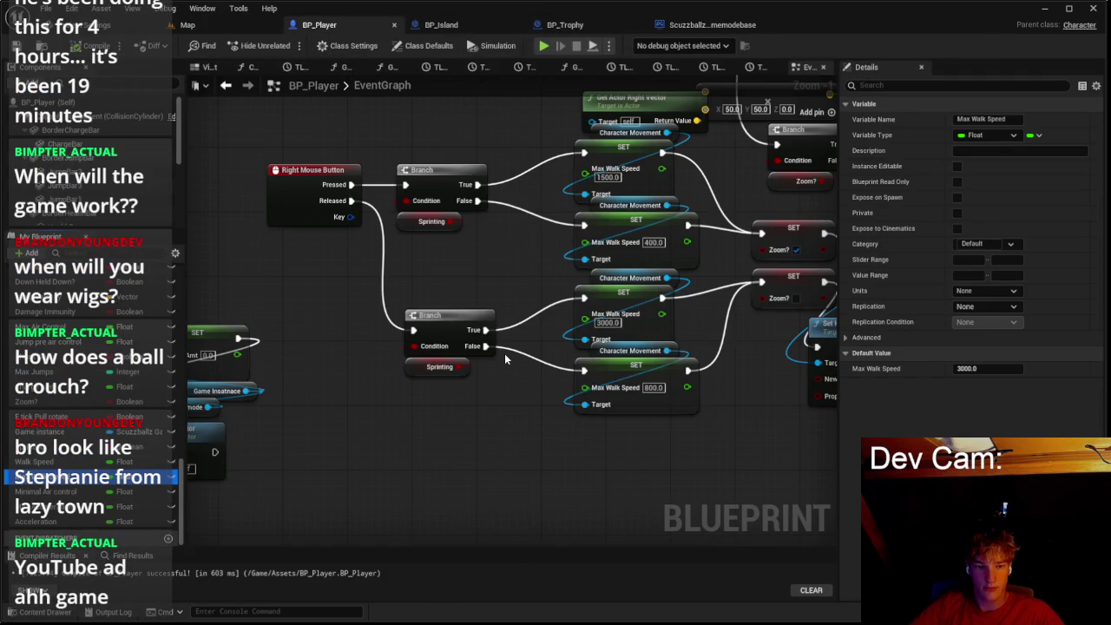
Step: Play-test again, rolling the ball across several islands, then stop
{"action": "left_click", "coordinate": [188, 25]}
{"action": "left_click", "coordinate": [288, 45]}
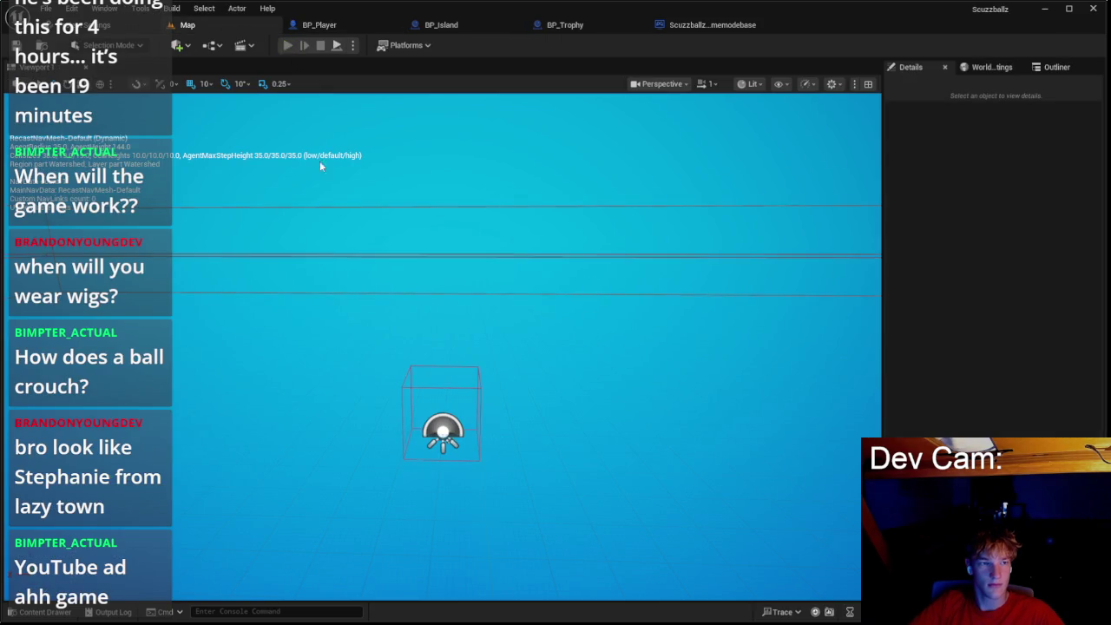
{"action": "key", "text": "w"}
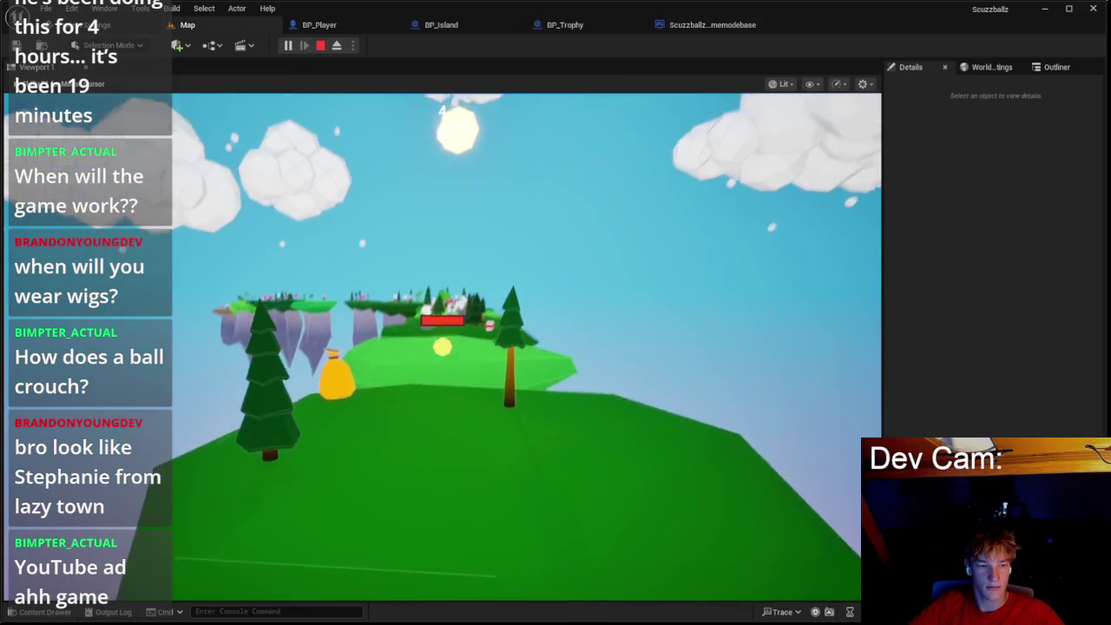
{"action": "key", "text": "w"}
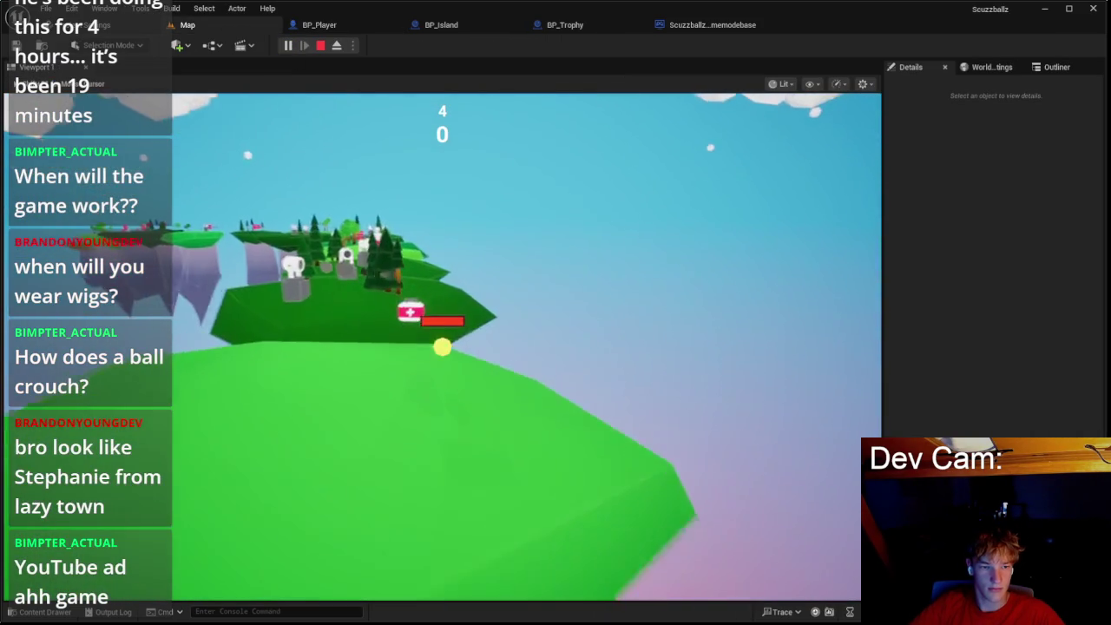
{"action": "key", "text": "w"}
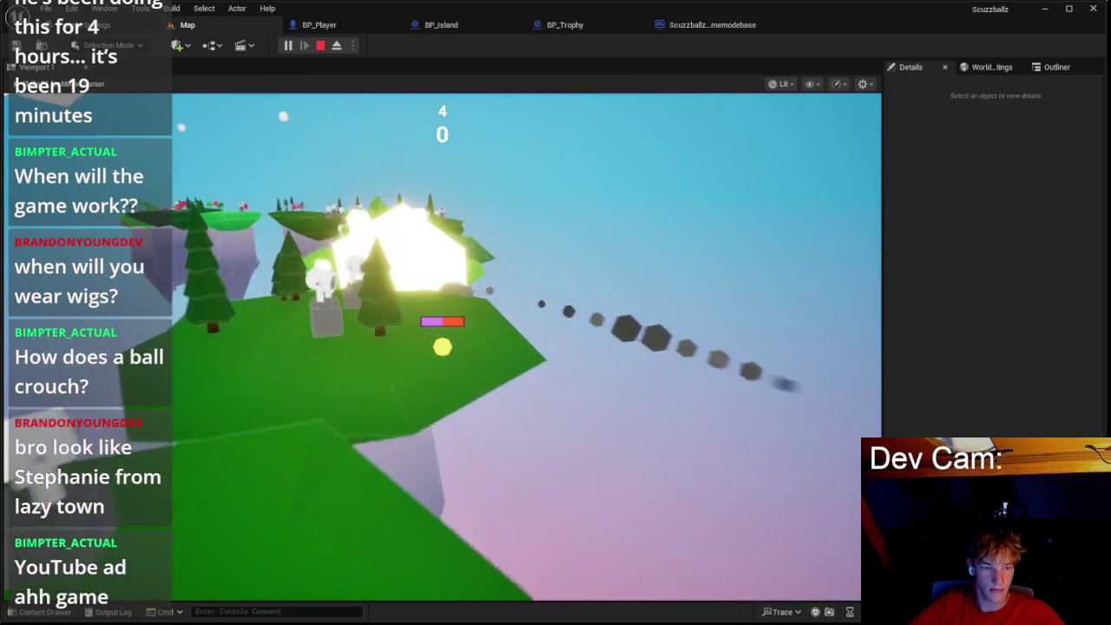
{"action": "key", "text": "w"}
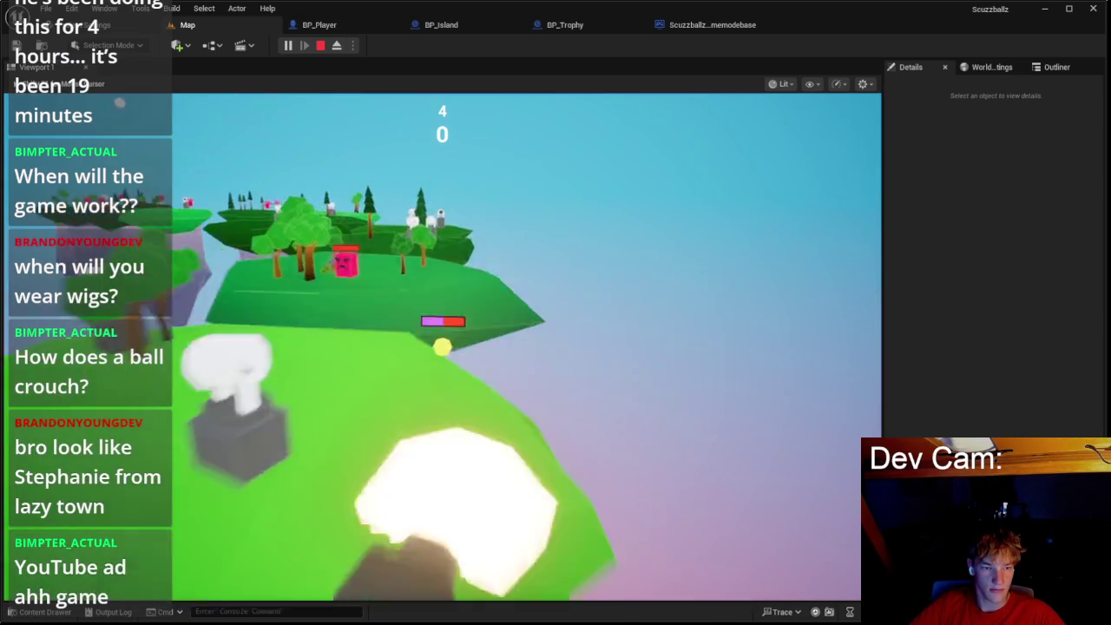
{"action": "key", "text": "w"}
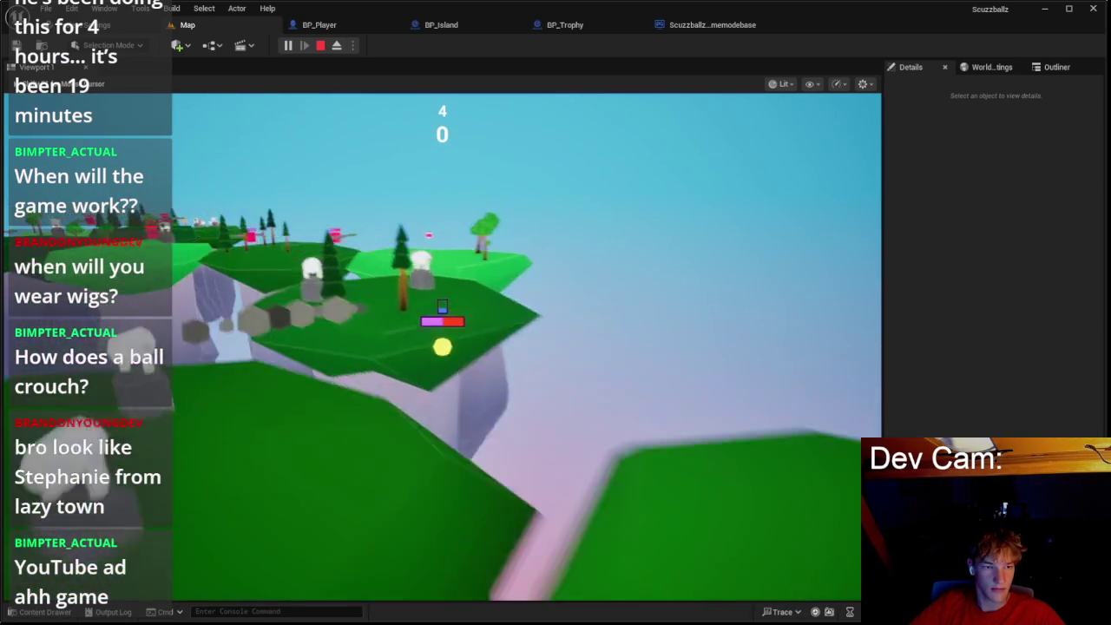
{"action": "key", "text": "w"}
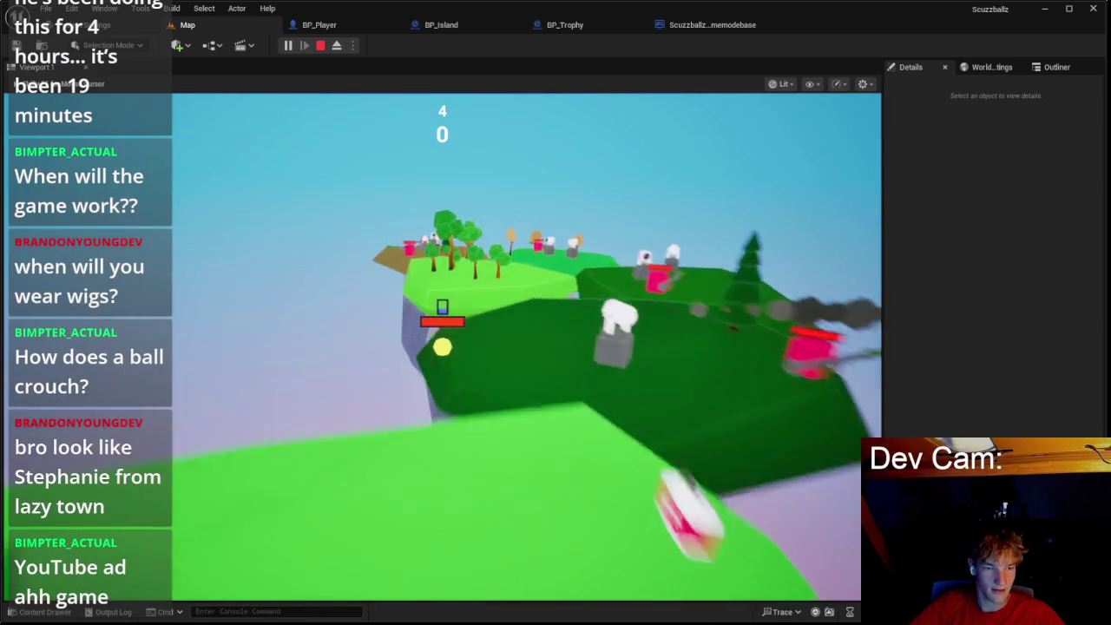
{"action": "key", "text": "Escape"}
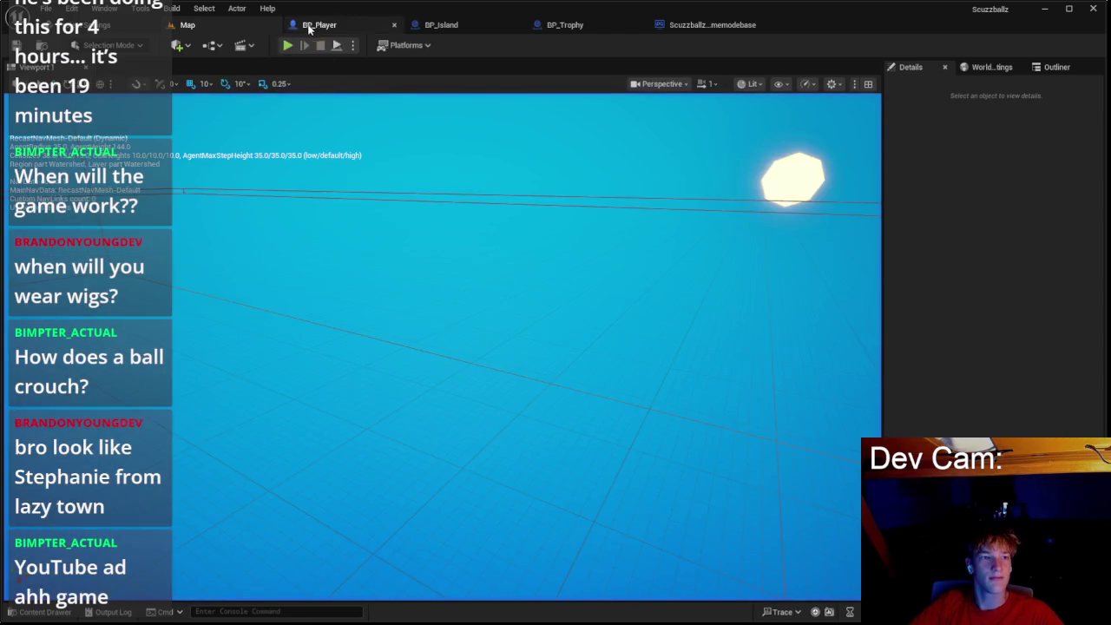
Step: Set the TL Sprint timeline's last curve key value to 1
{"action": "left_click", "coordinate": [318, 24]}
{"action": "scroll", "coordinate": [510, 215], "scroll_direction": "down", "scroll_amount": 5}
{"action": "scroll", "coordinate": [511, 214], "scroll_direction": "up", "scroll_amount": 8}
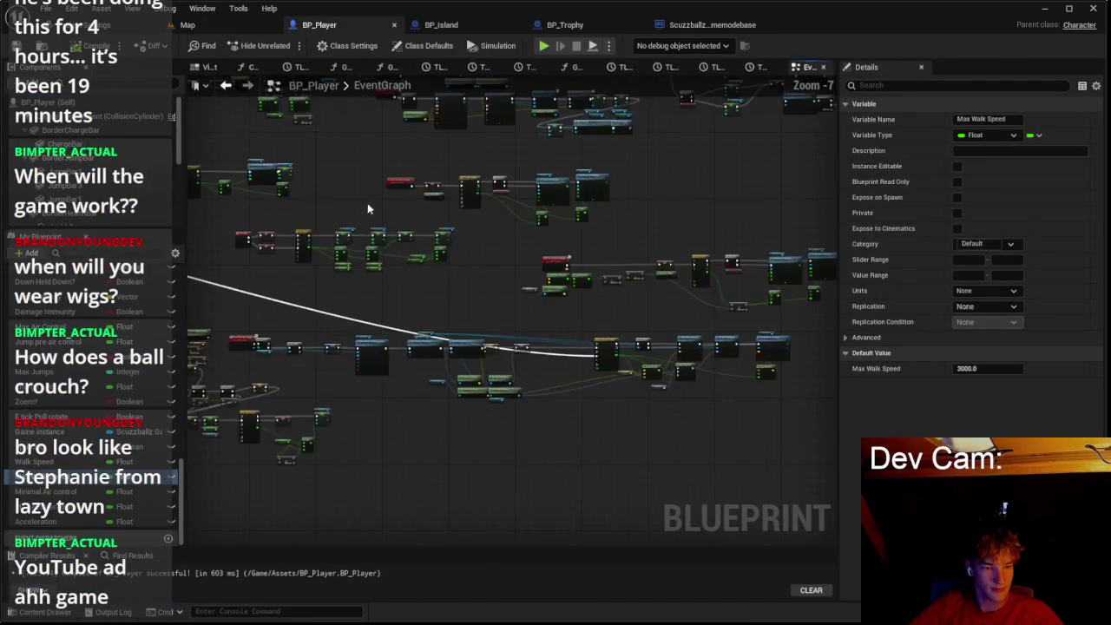
{"action": "left_click", "coordinate": [511, 268]}
{"action": "double_click", "coordinate": [512, 268]}
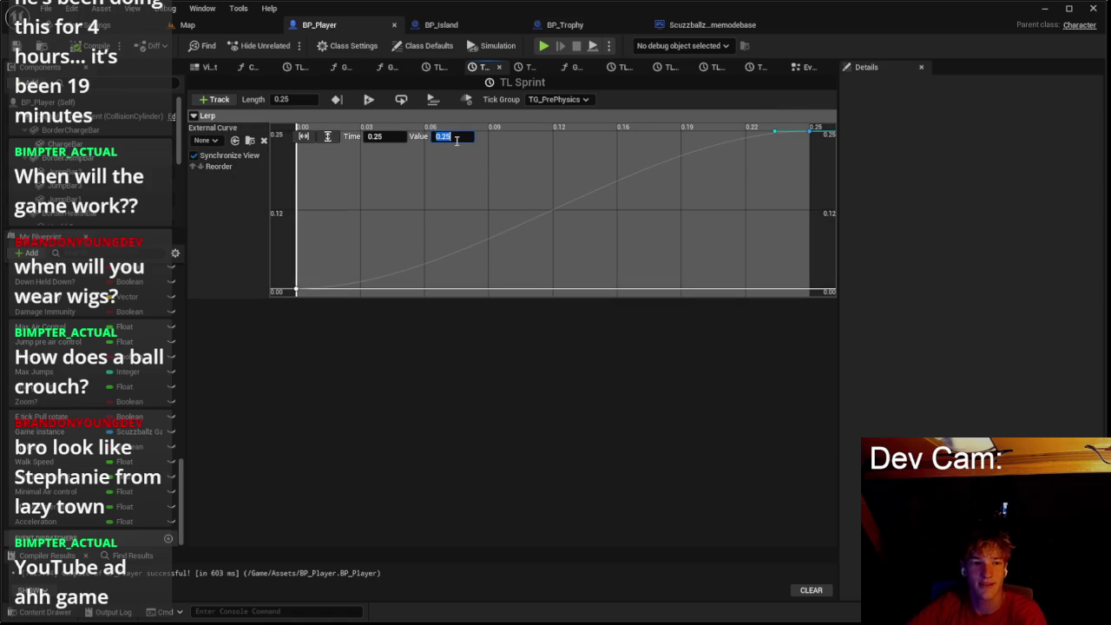
{"action": "key", "text": "Return"}
{"action": "left_click", "coordinate": [804, 69]}
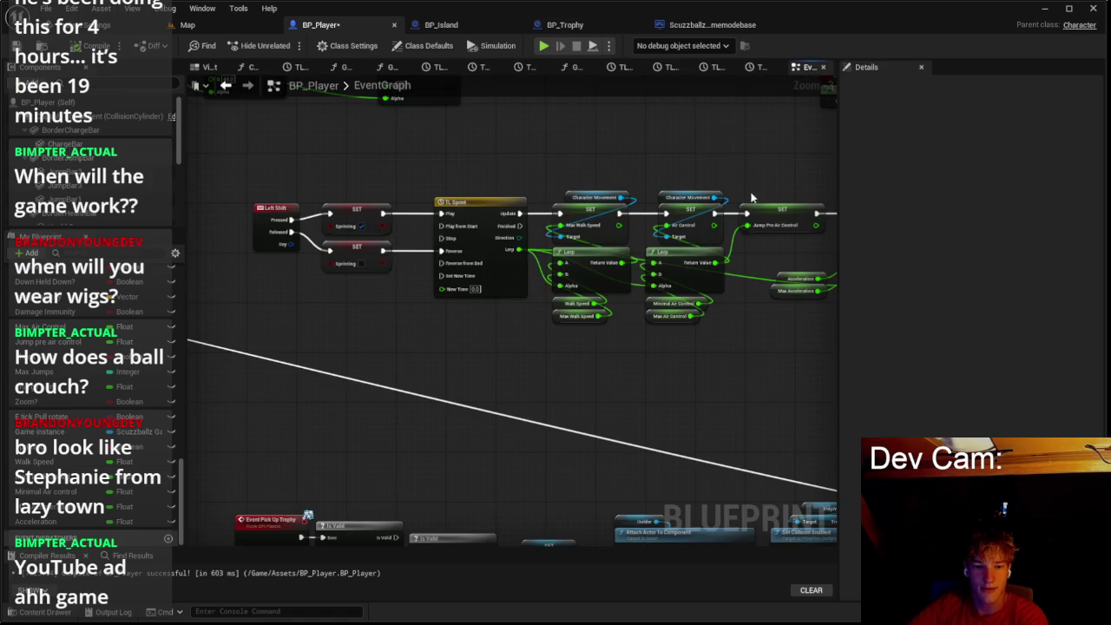
{"action": "scroll", "coordinate": [426, 278], "scroll_direction": "up", "scroll_amount": 2}
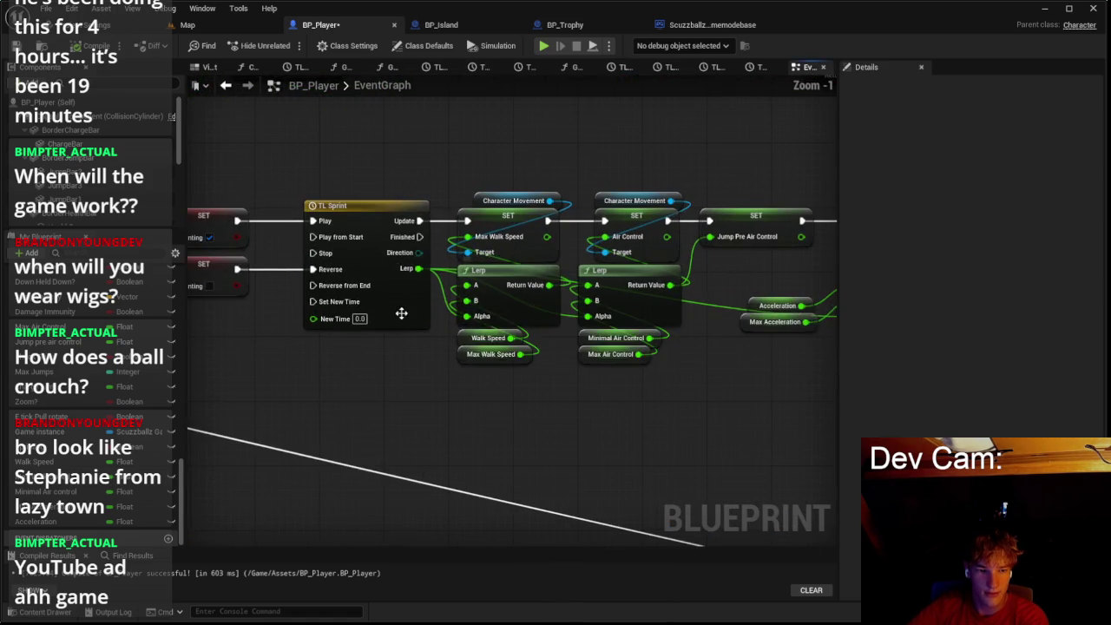
{"action": "double_click", "coordinate": [397, 315]}
{"action": "left_click", "coordinate": [806, 69]}
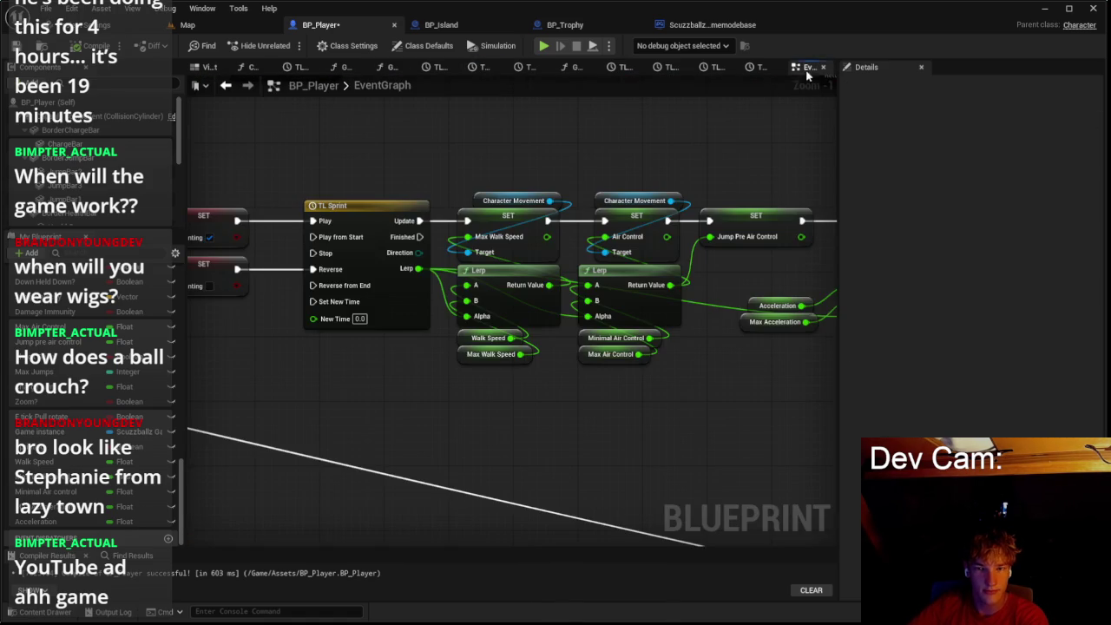
Step: Change the Max Walk Speed default to 750.0, comparing with Walk Speed's 800.0
{"action": "left_click", "coordinate": [464, 354]}
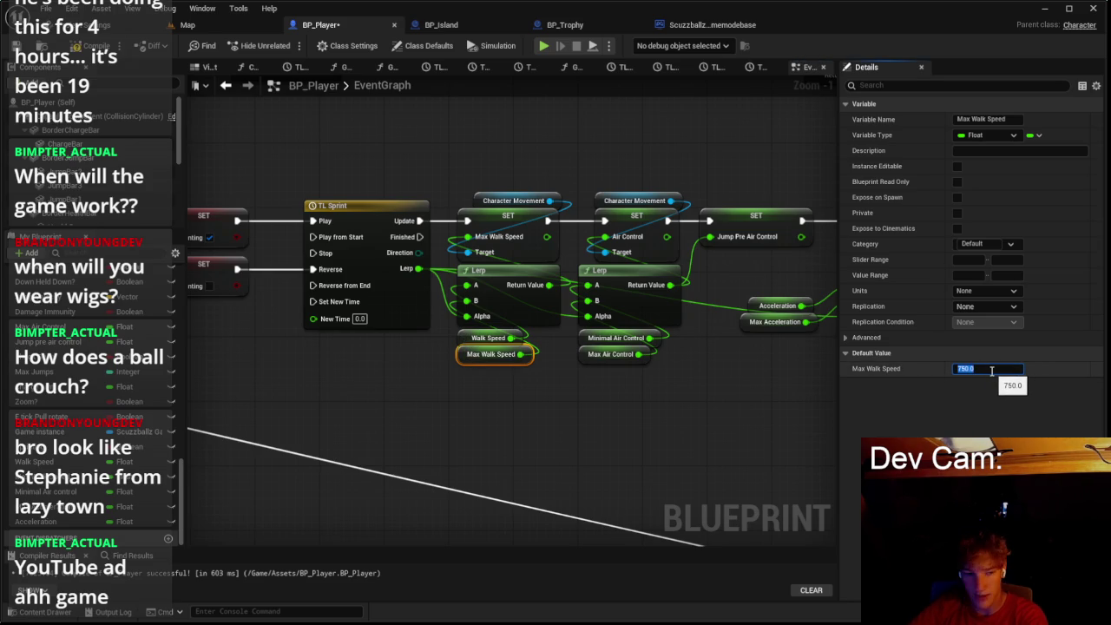
{"action": "left_click_drag", "start_coordinate": [683, 385], "coordinate": [513, 394]}
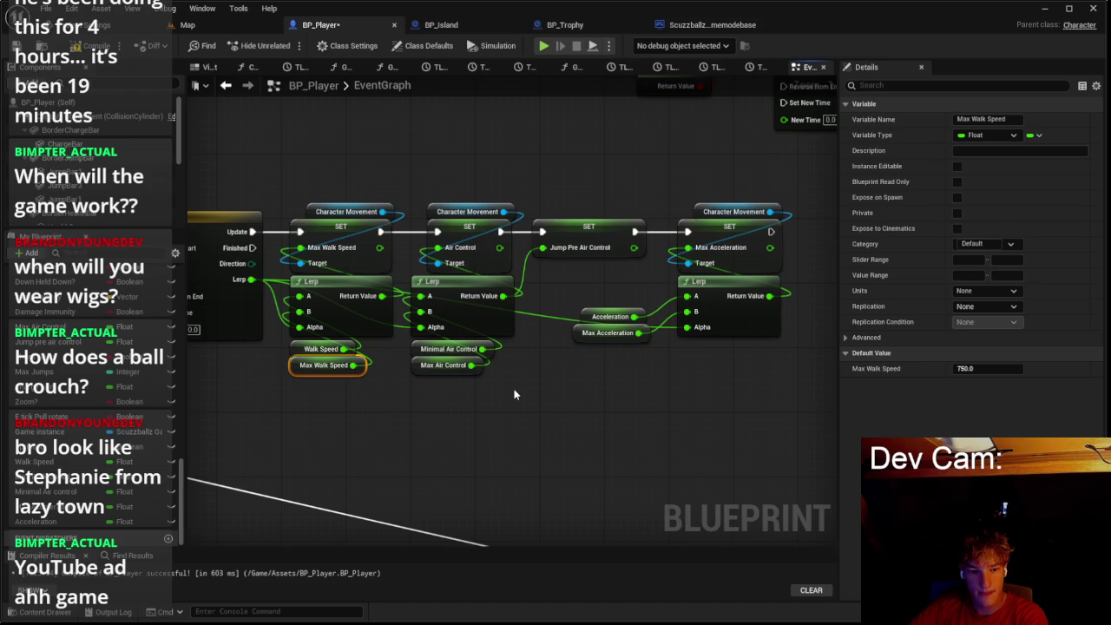
{"action": "left_click", "coordinate": [302, 350]}
{"action": "left_click", "coordinate": [299, 366]}
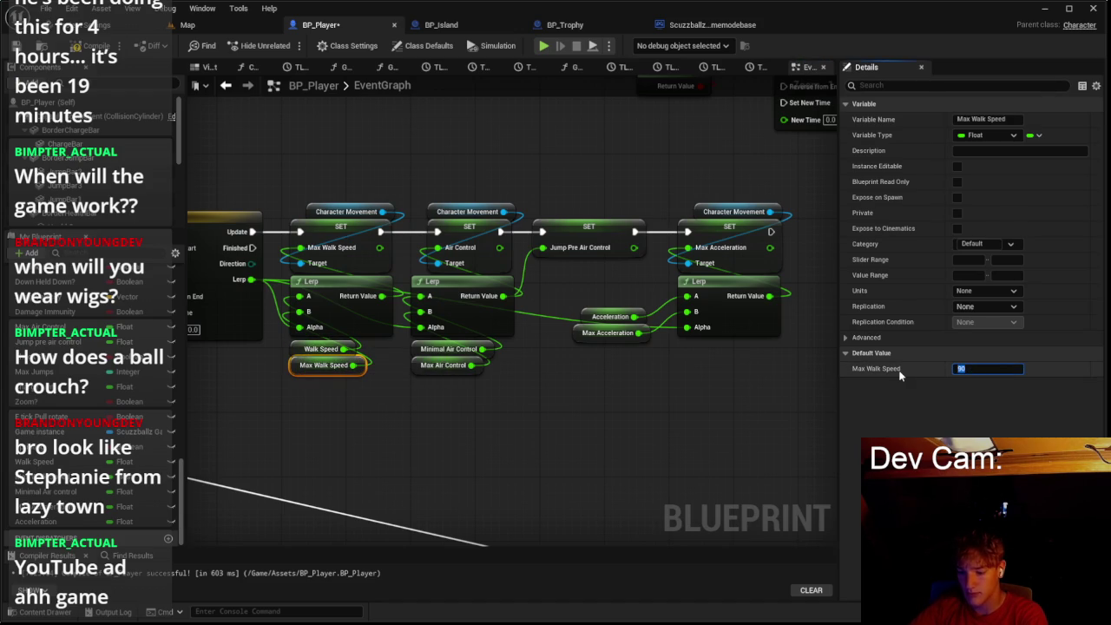
Step: Set the Max Walk Speed variable's default to 1500.0
{"action": "type", "text": "1500"}
{"action": "key", "text": "Return"}
{"action": "scroll", "coordinate": [716, 391], "scroll_direction": "down", "scroll_amount": 4}
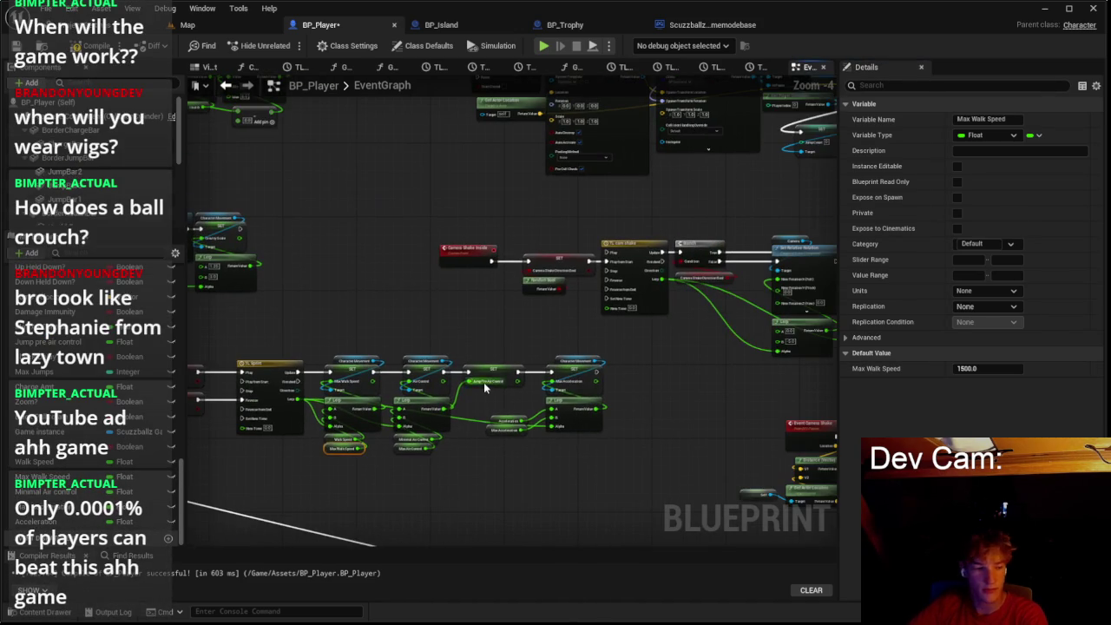
{"action": "scroll", "coordinate": [554, 337], "scroll_direction": "down", "scroll_amount": 7}
{"action": "scroll", "coordinate": [554, 337], "scroll_direction": "up", "scroll_amount": 7}
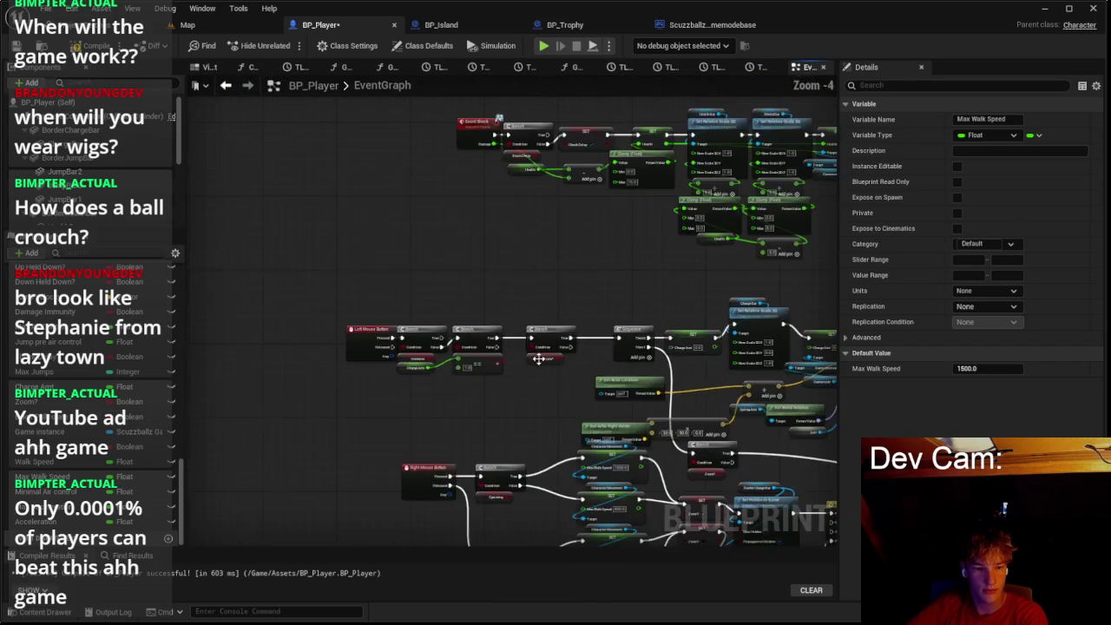
{"action": "scroll", "coordinate": [483, 455], "scroll_direction": "down", "scroll_amount": 5}
{"action": "scroll", "coordinate": [661, 409], "scroll_direction": "up", "scroll_amount": 5}
{"action": "scroll", "coordinate": [662, 410], "scroll_direction": "down", "scroll_amount": 6}
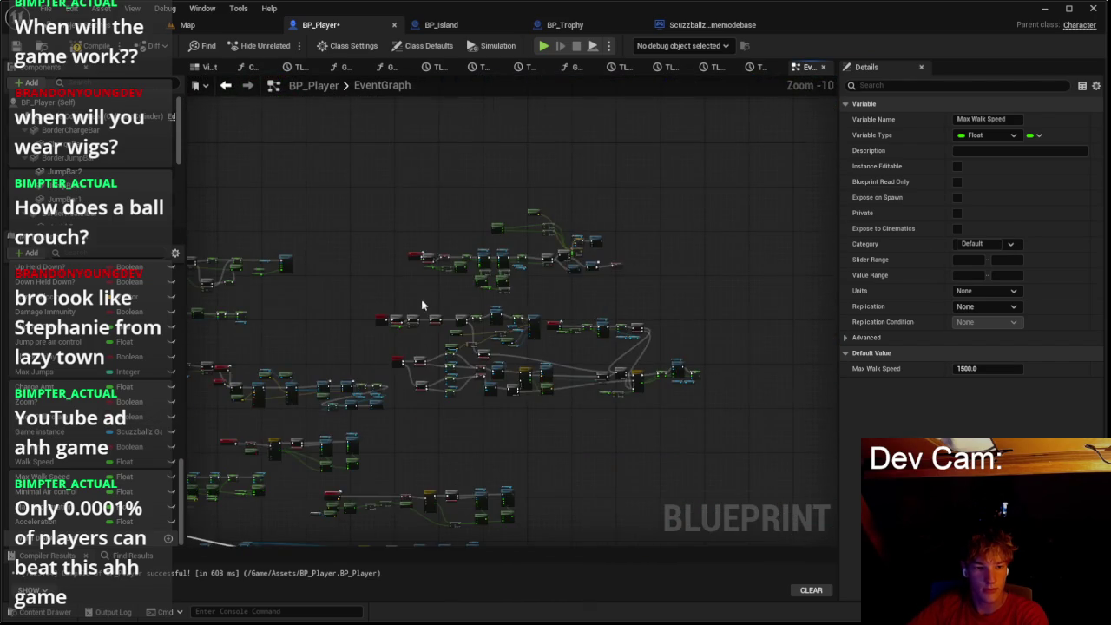
{"action": "scroll", "coordinate": [424, 304], "scroll_direction": "up", "scroll_amount": 8}
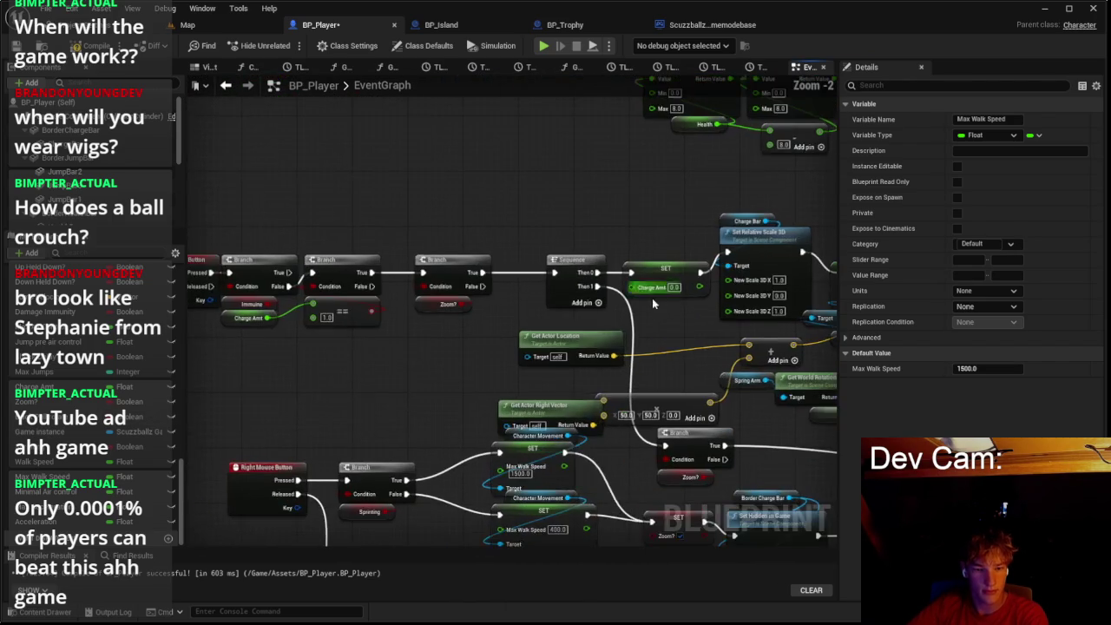
{"action": "scroll", "coordinate": [653, 294], "scroll_direction": "down", "scroll_amount": 4}
{"action": "scroll", "coordinate": [649, 332], "scroll_direction": "up", "scroll_amount": 6}
Step: Set the SET Max Walk Speed nodes to 400.0 and 750.0
{"action": "key", "text": "Return"}
{"action": "left_click", "coordinate": [646, 249]}
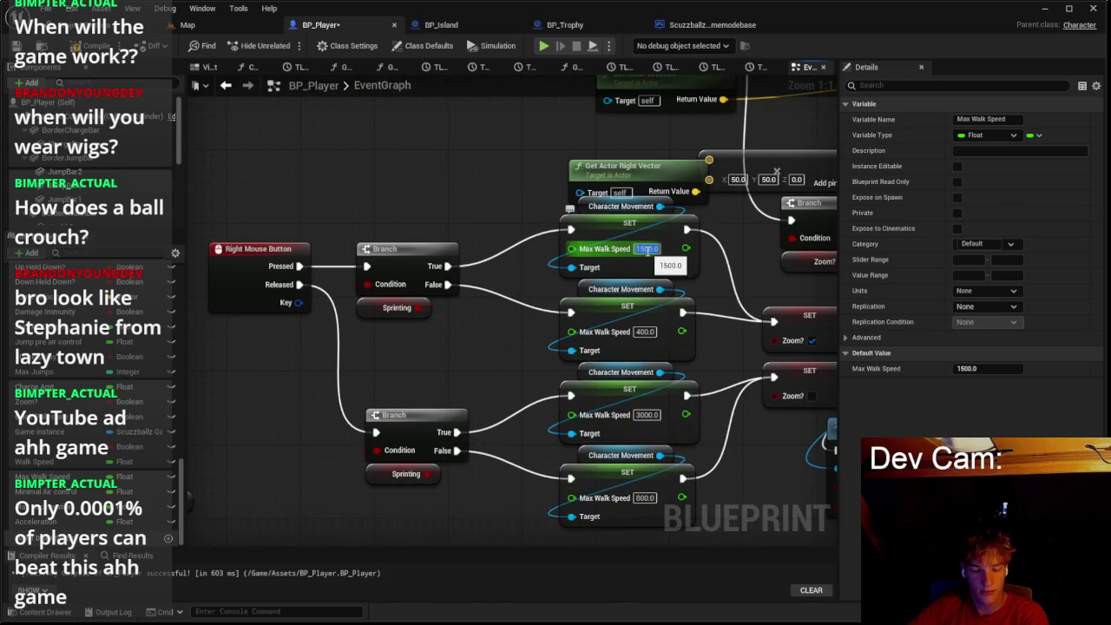
{"action": "type", "text": "750"}
{"action": "key", "text": "Return"}
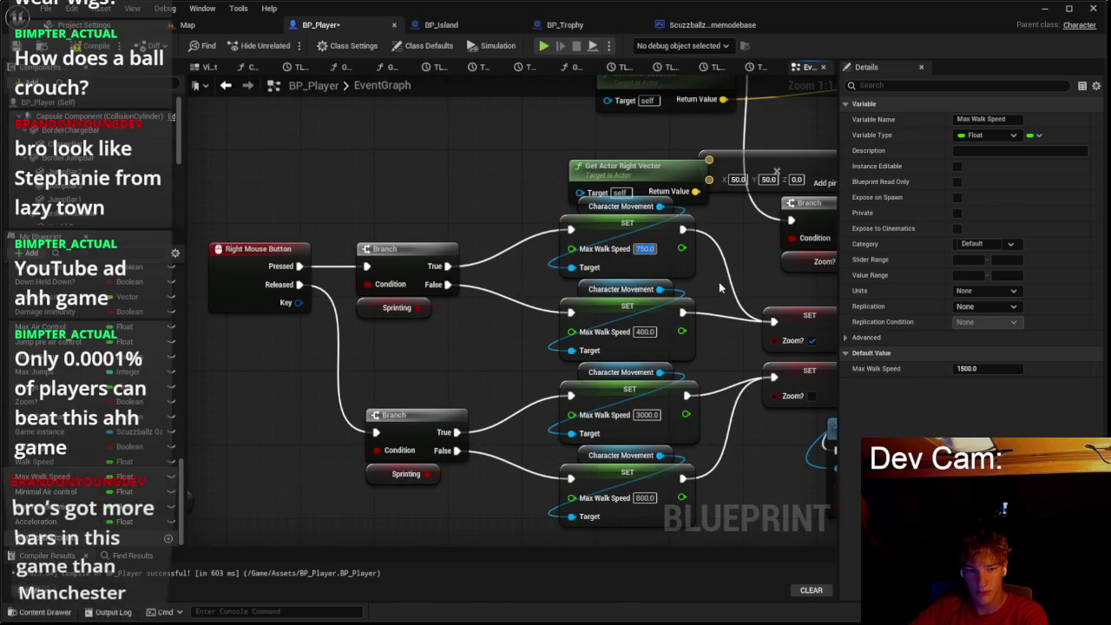
Step: Start a play-test of the level from the Map tab
{"action": "left_click_drag", "start_coordinate": [715, 281], "coordinate": [683, 166]}
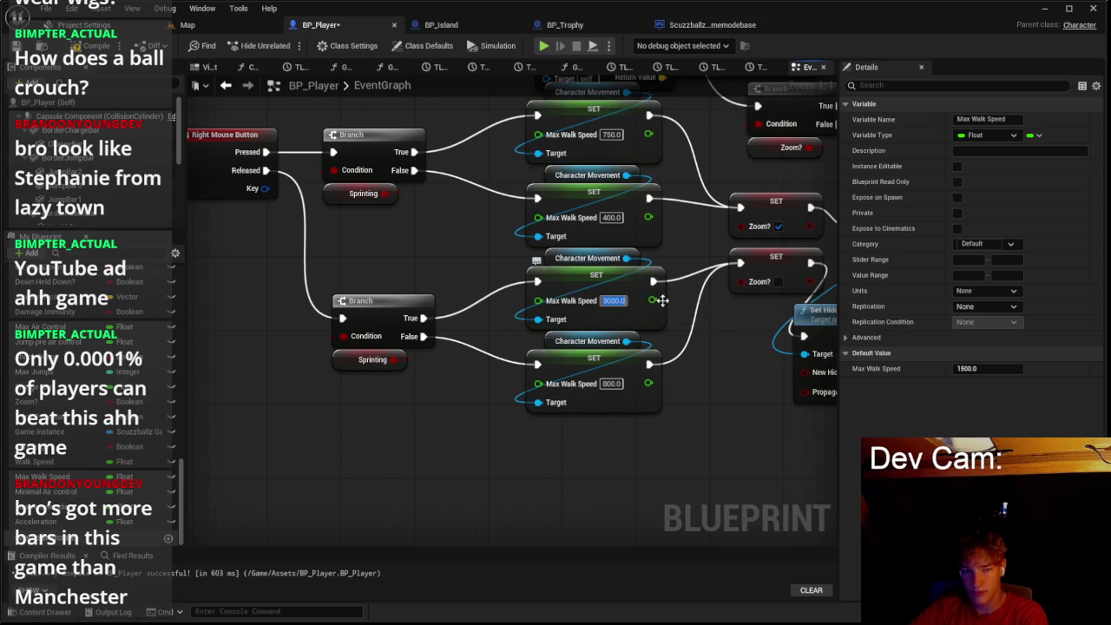
{"action": "left_click", "coordinate": [227, 25]}
{"action": "left_click", "coordinate": [286, 44]}
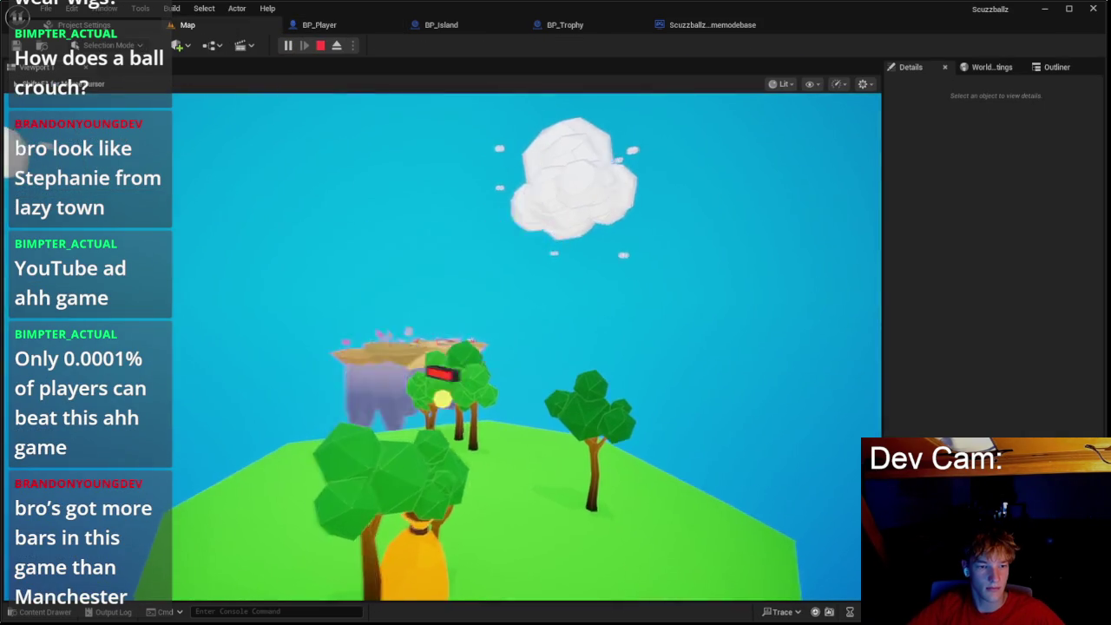
Step: Roll the ball past the pines and across the sandy island toward the others, then stop playing
{"action": "key", "text": "w"}
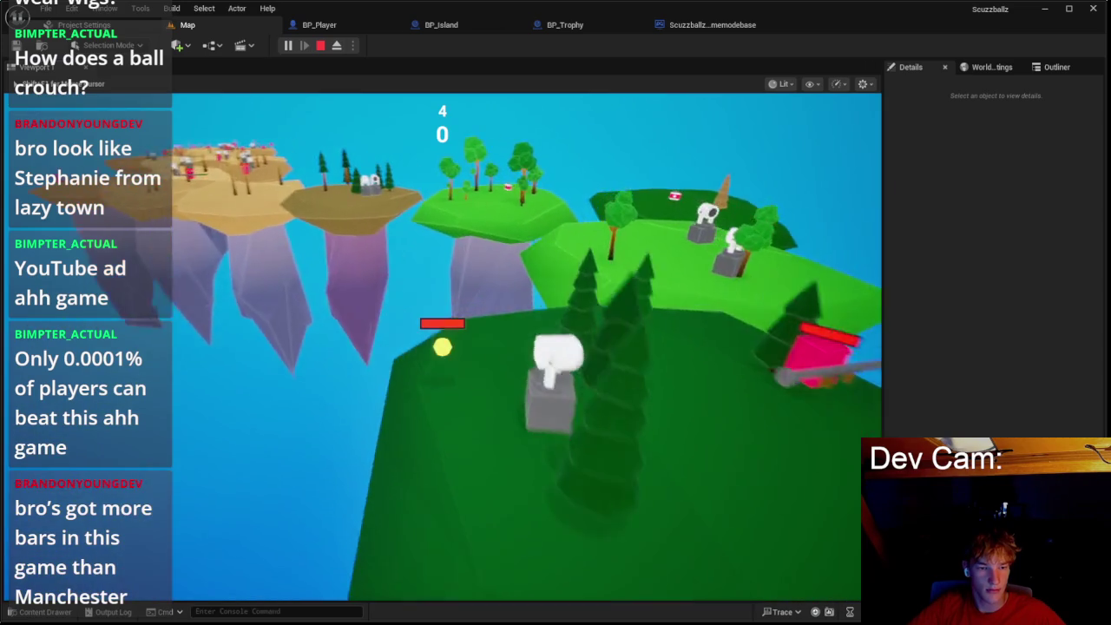
{"action": "key", "text": "w"}
{"action": "key", "text": "w"}
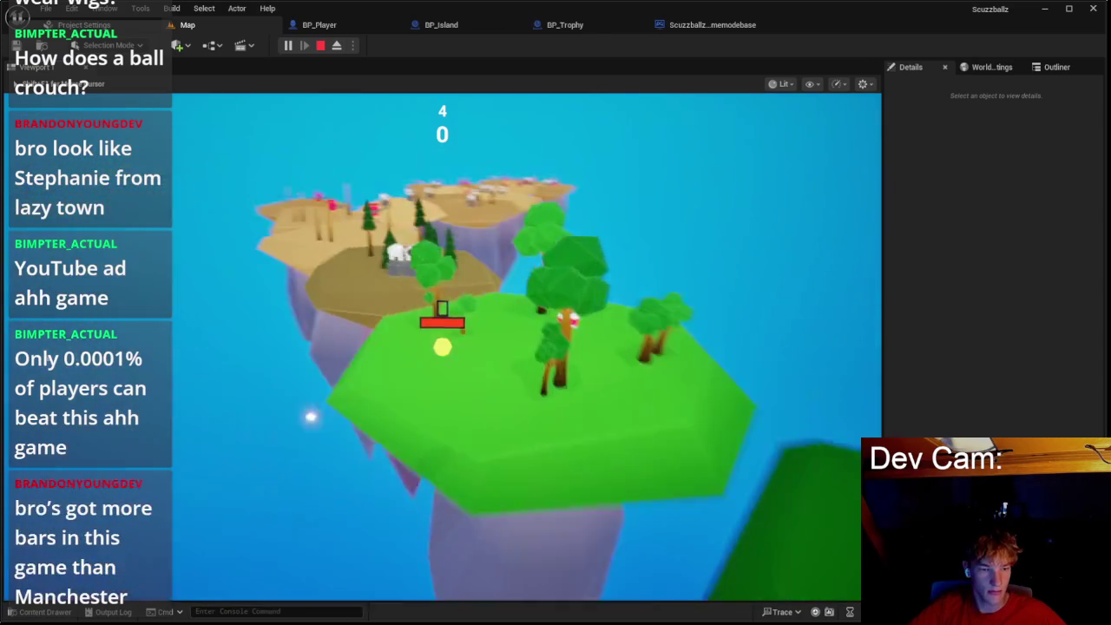
{"action": "key", "text": "w"}
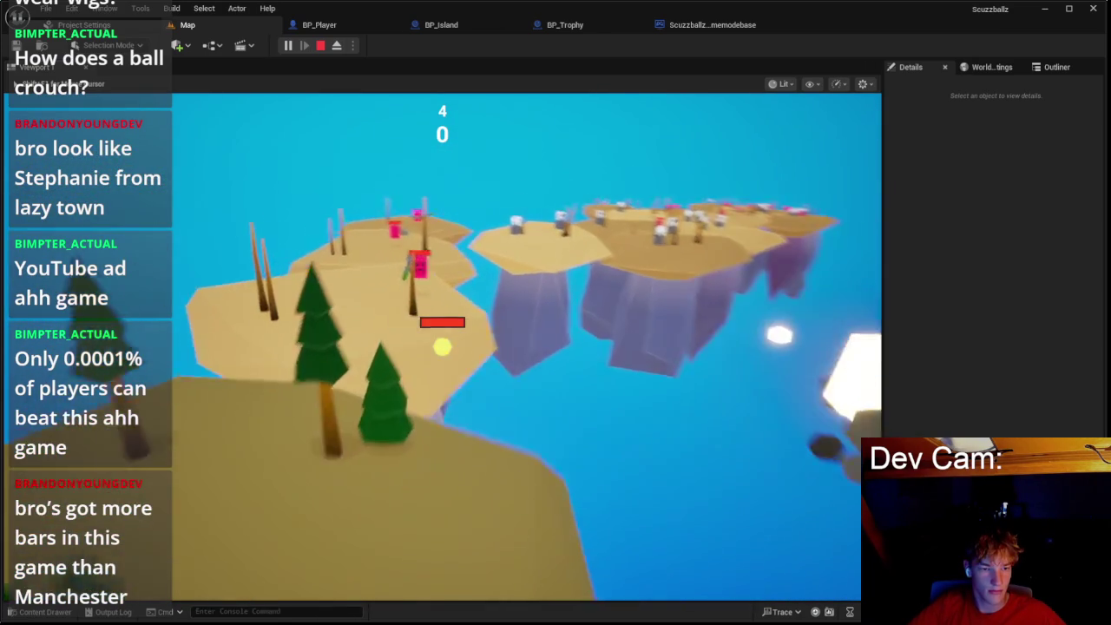
{"action": "key", "text": "w"}
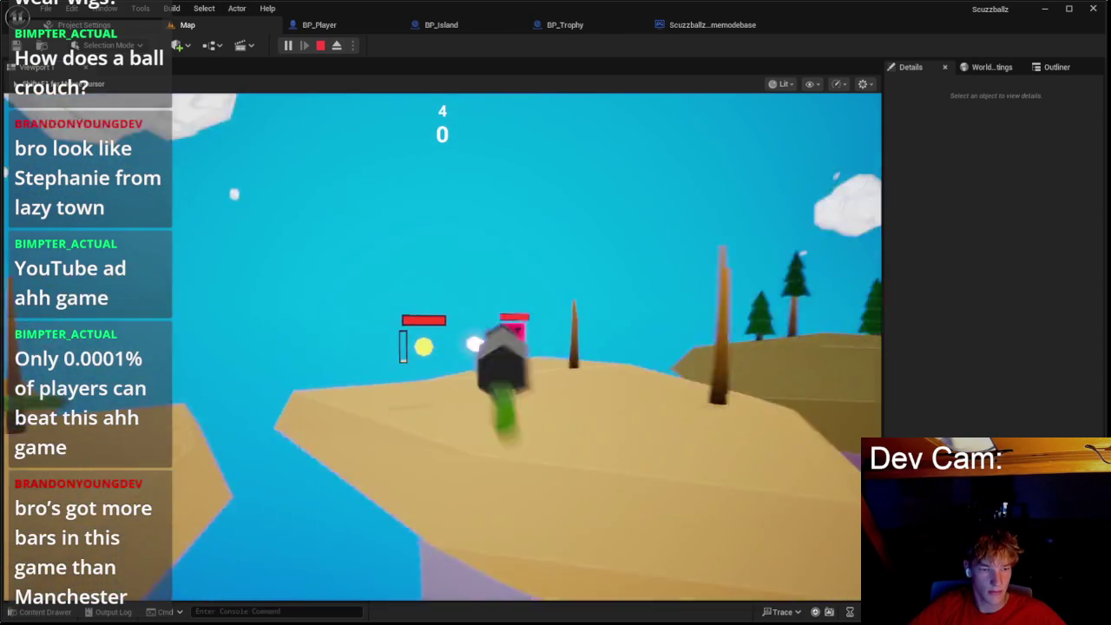
{"action": "key", "text": "w"}
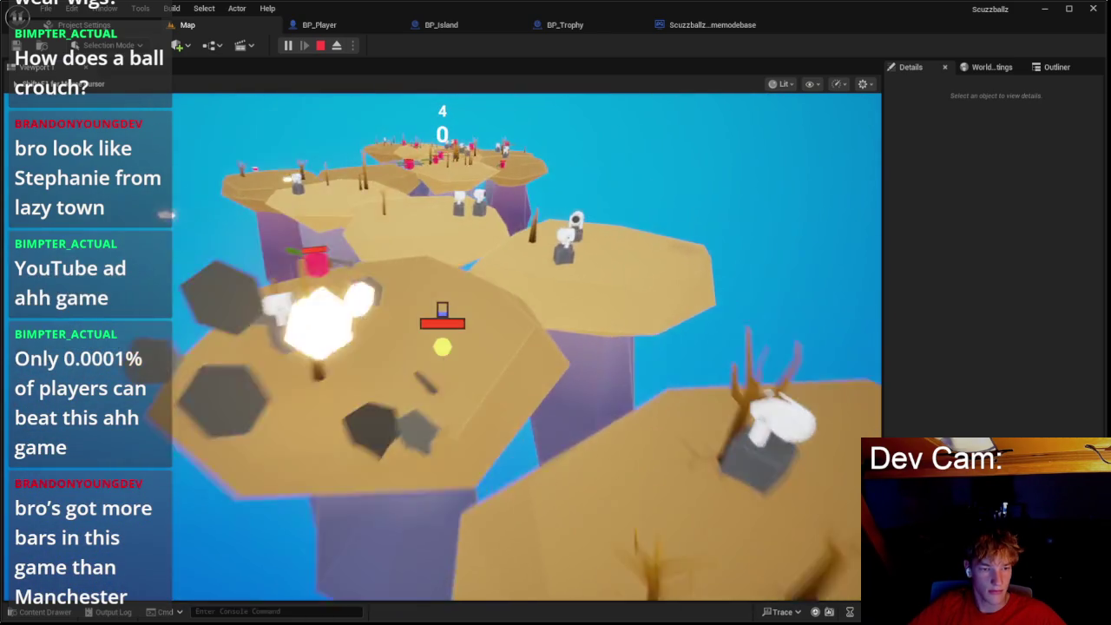
{"action": "key", "text": "Escape"}
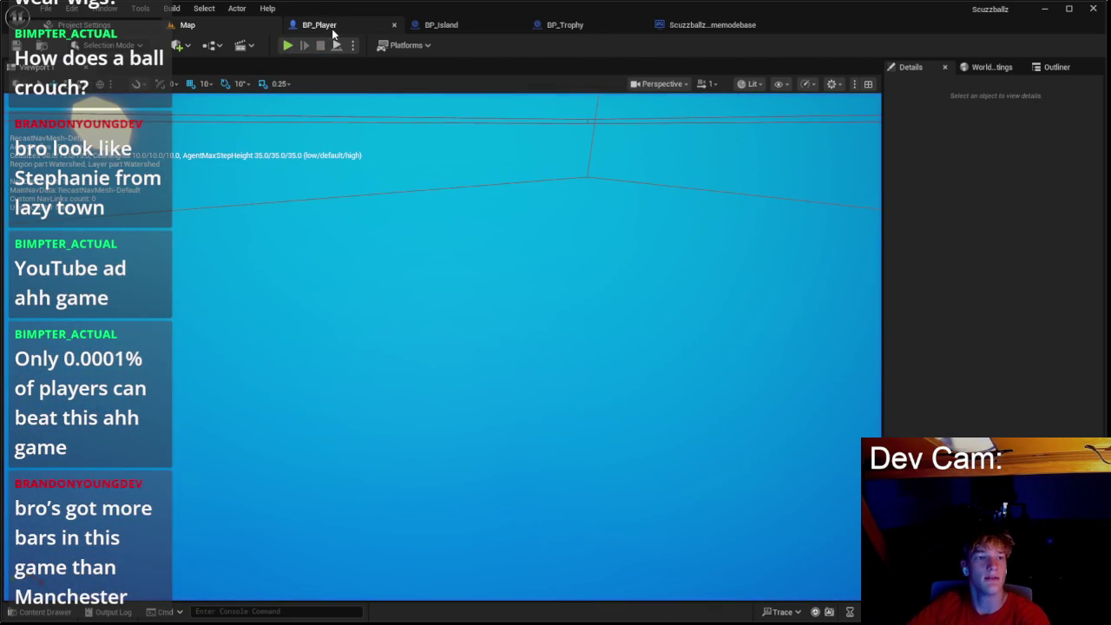
Step: In BP_Player, change the Released-branch sprint Max Walk Speed from 1500.0 to 2000.0
{"action": "left_click", "coordinate": [332, 32]}
{"action": "scroll", "coordinate": [478, 260], "scroll_direction": "down", "scroll_amount": 5}
{"action": "scroll", "coordinate": [496, 220], "scroll_direction": "up", "scroll_amount": 5}
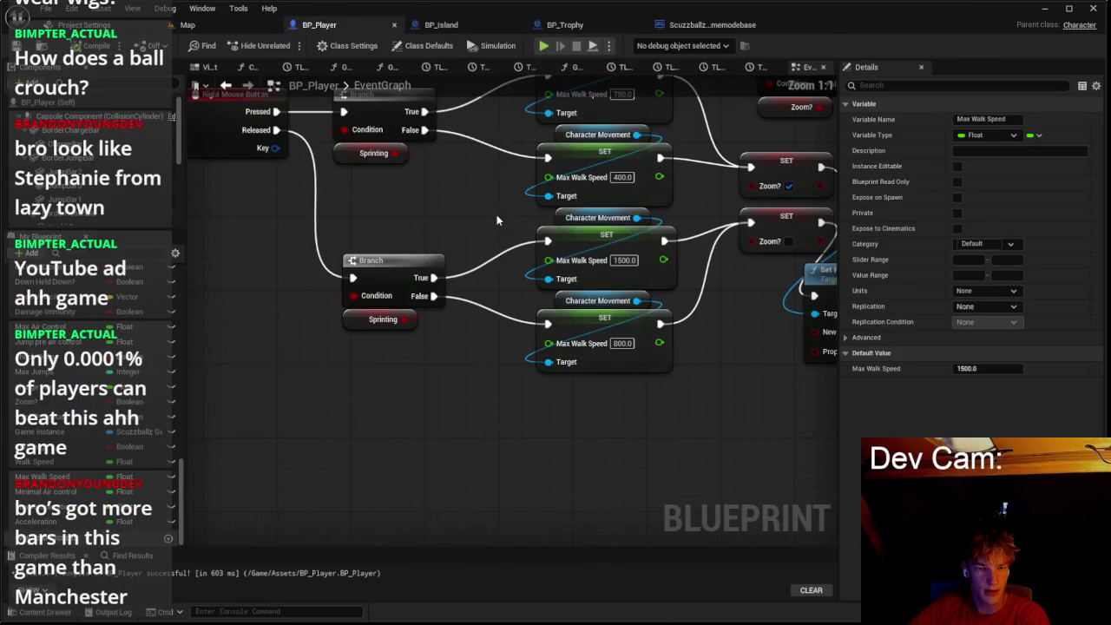
{"action": "left_click_drag", "start_coordinate": [612, 250], "coordinate": [482, 373]}
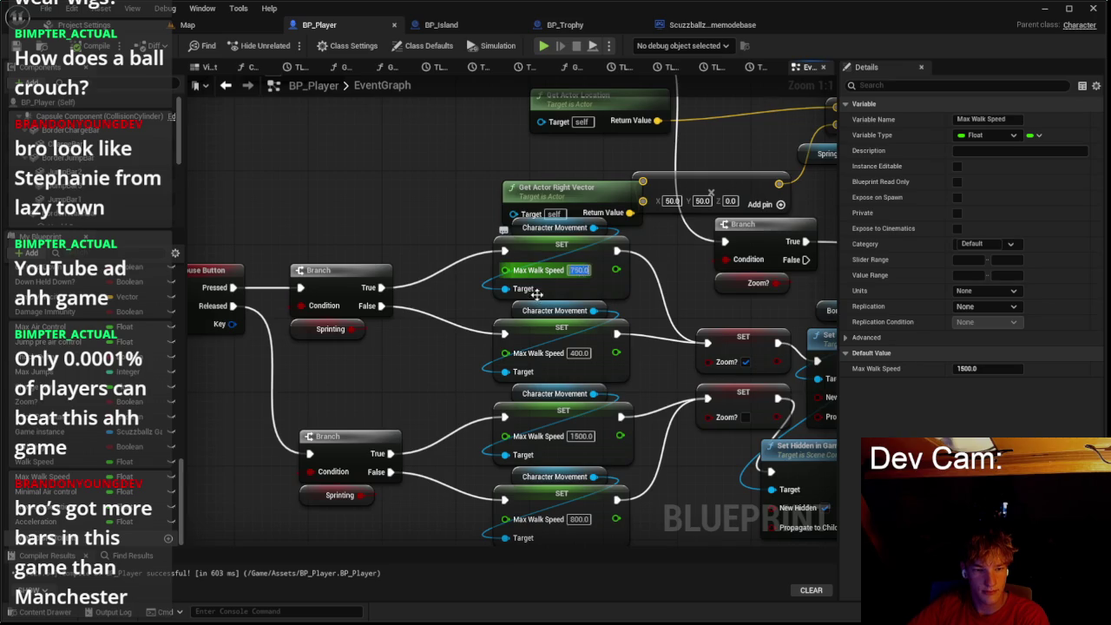
{"action": "left_click_drag", "start_coordinate": [485, 325], "coordinate": [498, 249]}
{"action": "type", "text": "00"}
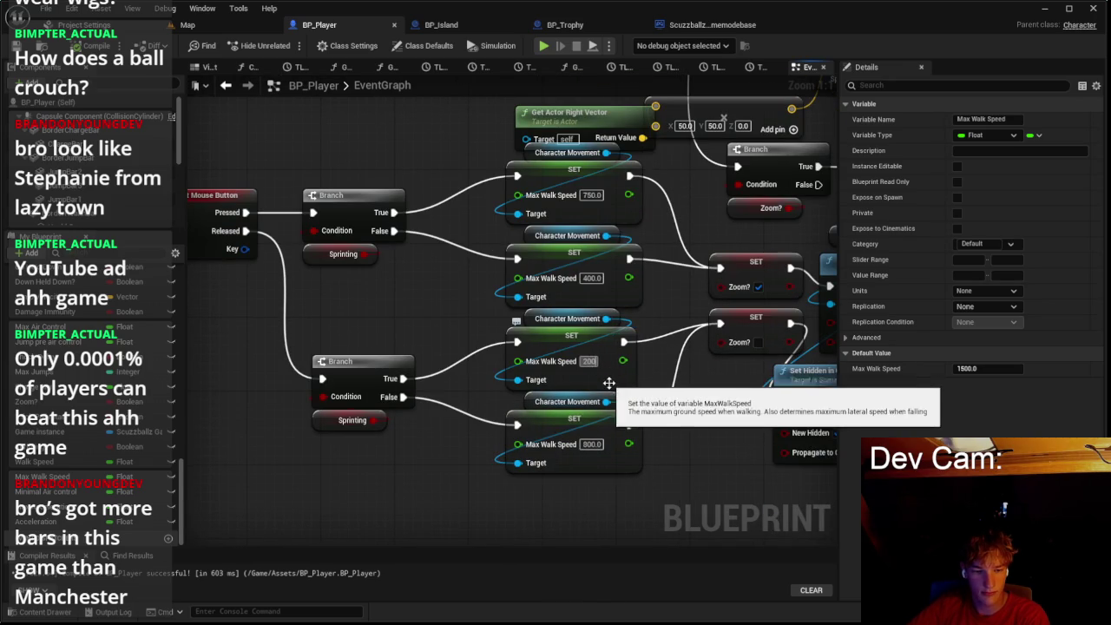
{"action": "key", "text": "Return"}
{"action": "right_click", "coordinate": [324, 487]}
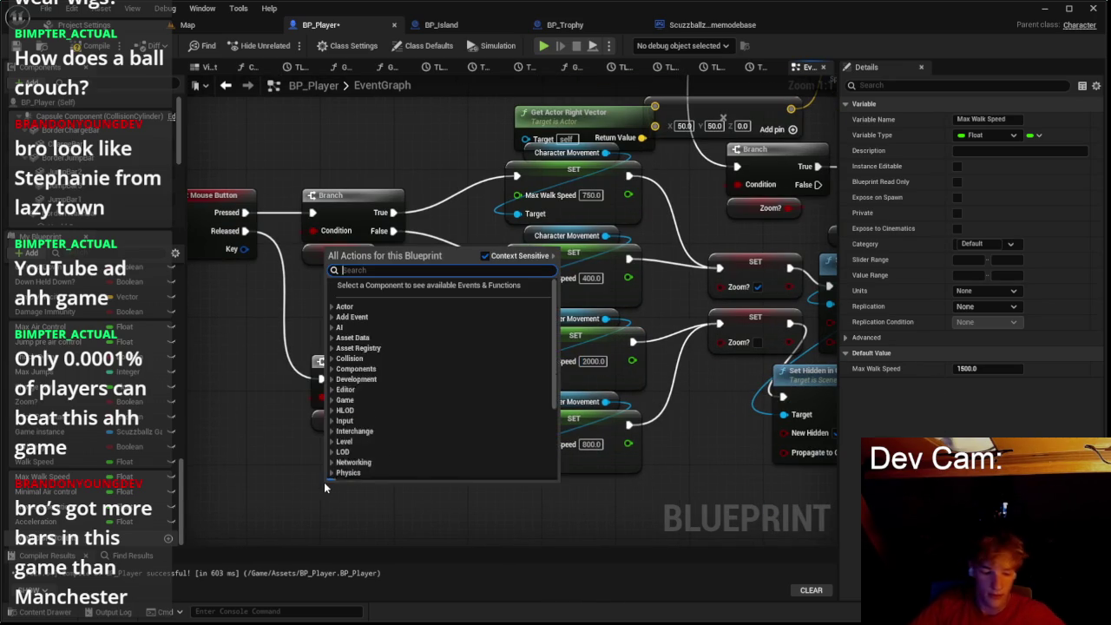
Step: Find Event Tick and add a Print String node wired to its Then 2 output
{"action": "type", "text": "tick"}
{"action": "key", "text": "Return"}
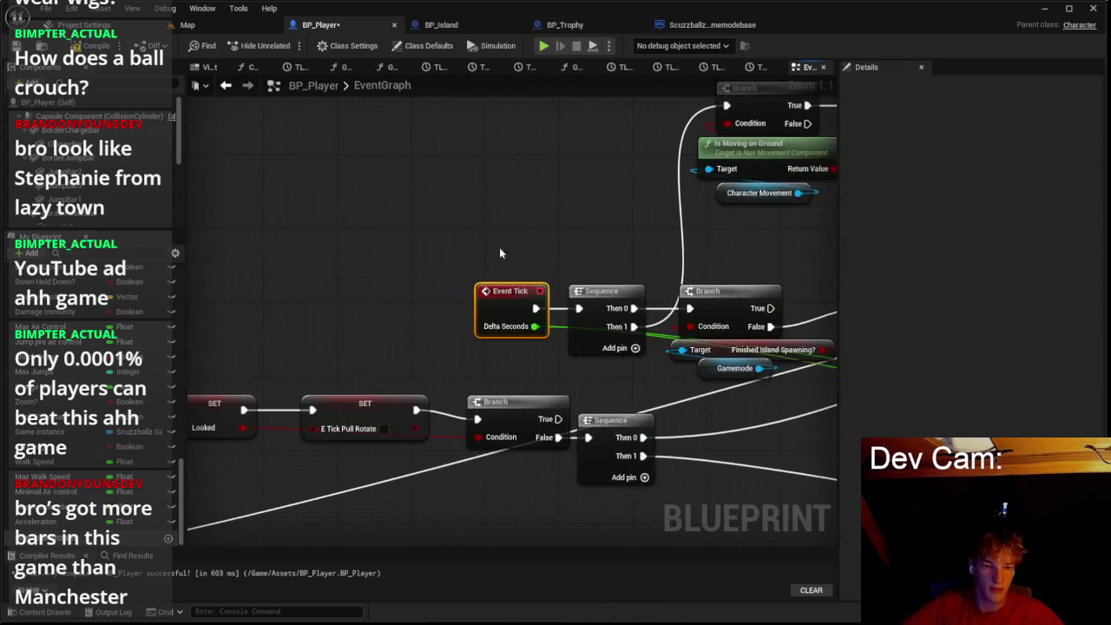
{"action": "left_click_drag", "start_coordinate": [515, 179], "coordinate": [514, 180]}
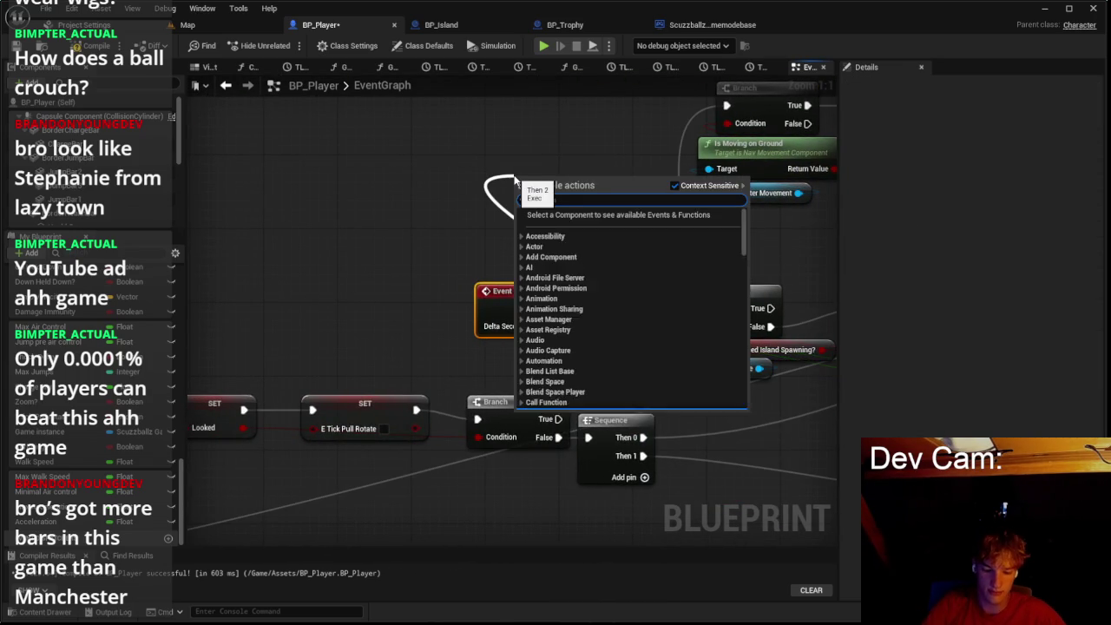
{"action": "type", "text": "print"}
{"action": "key", "text": "Return"}
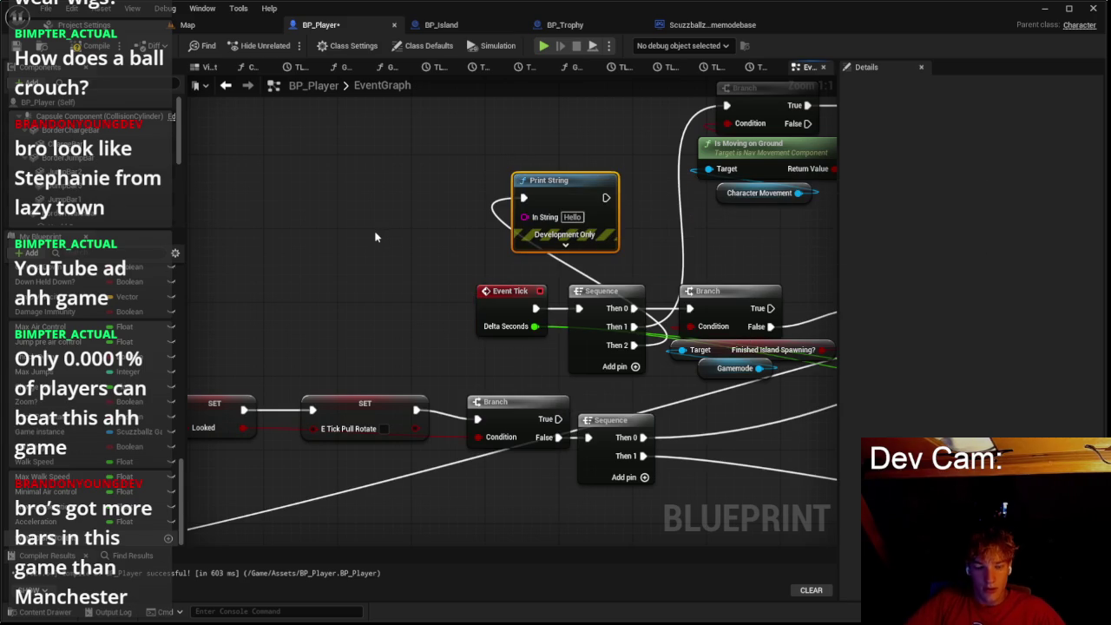
Step: Add a Lerp node beside Print String and feed its result into the In String input
{"action": "left_click_drag", "start_coordinate": [410, 236], "coordinate": [372, 235]}
{"action": "key", "text": "Escape"}
{"action": "right_click", "coordinate": [372, 235]}
{"action": "type", "text": "lerp"}
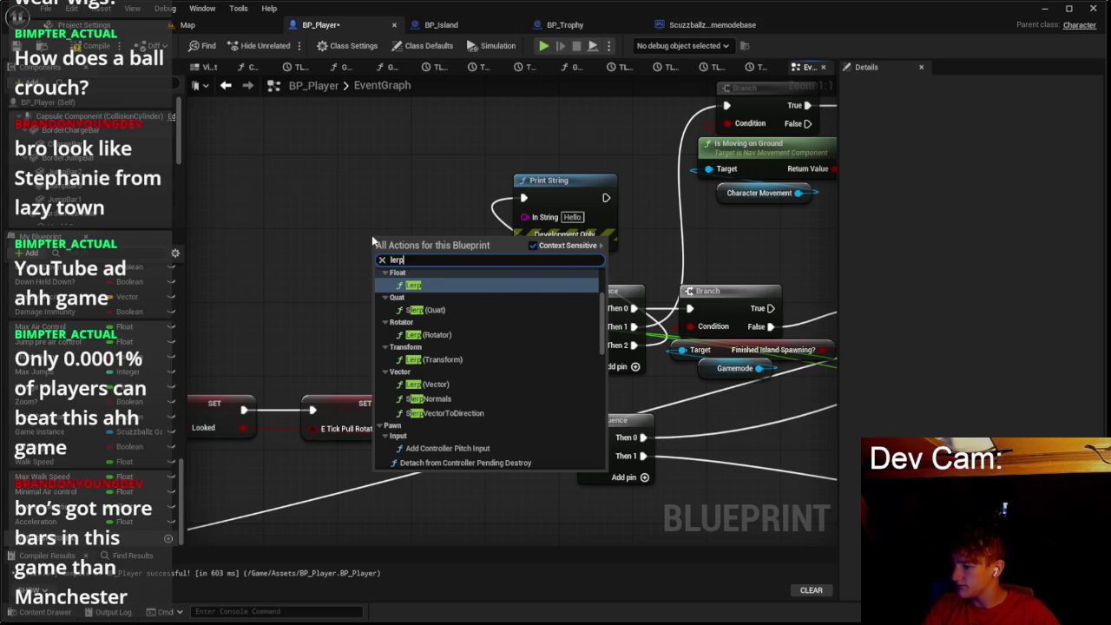
{"action": "key", "text": "Return"}
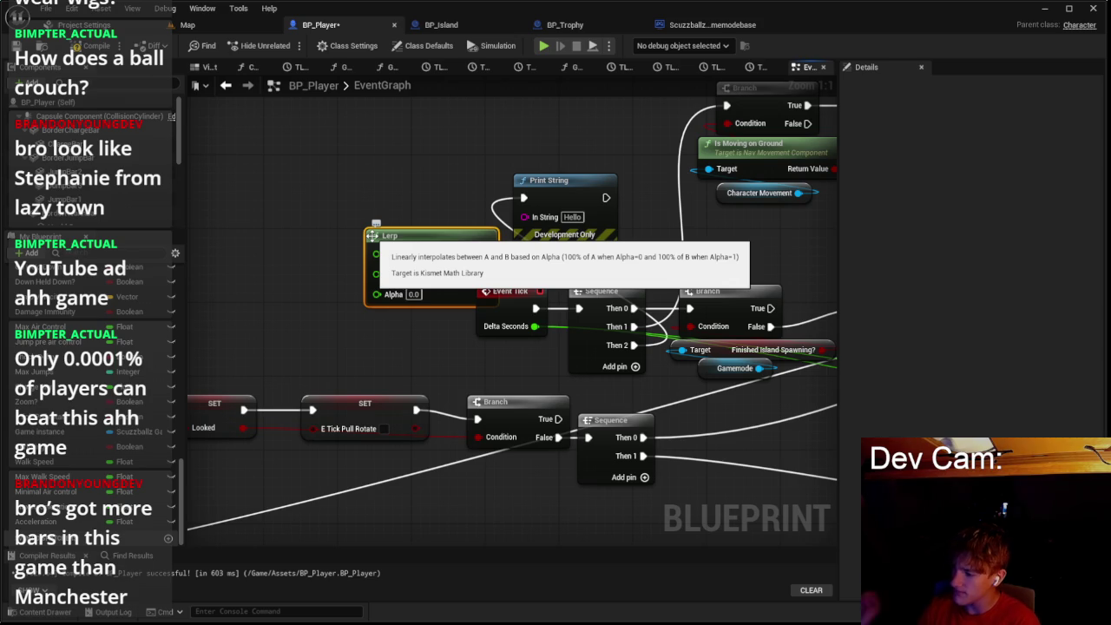
{"action": "left_click_drag", "start_coordinate": [379, 237], "coordinate": [396, 190]}
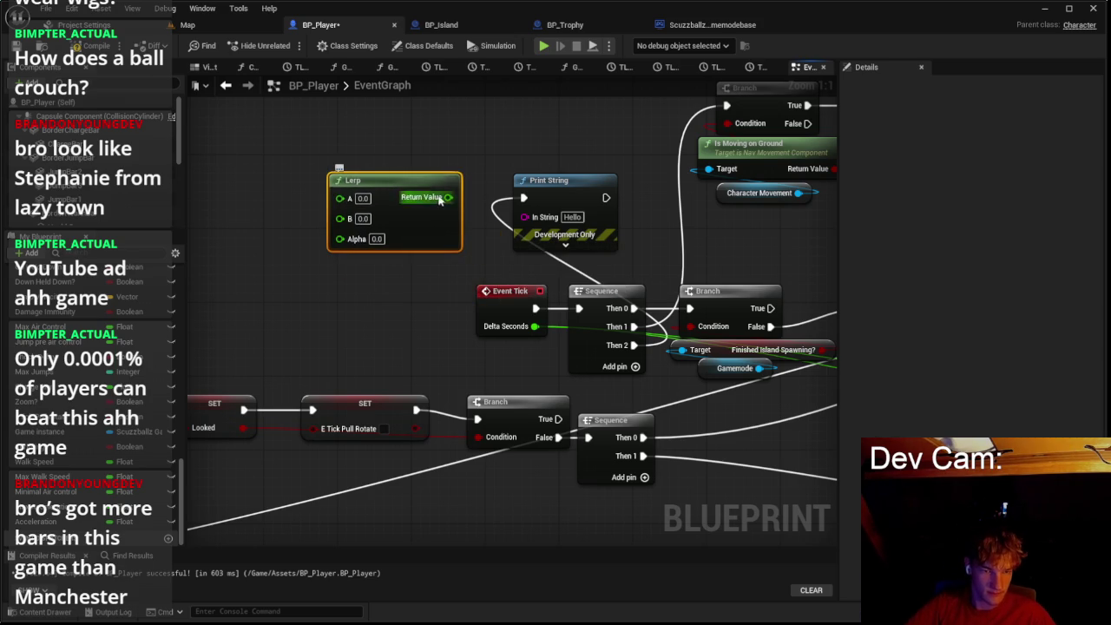
{"action": "left_click_drag", "start_coordinate": [527, 217], "coordinate": [529, 217]}
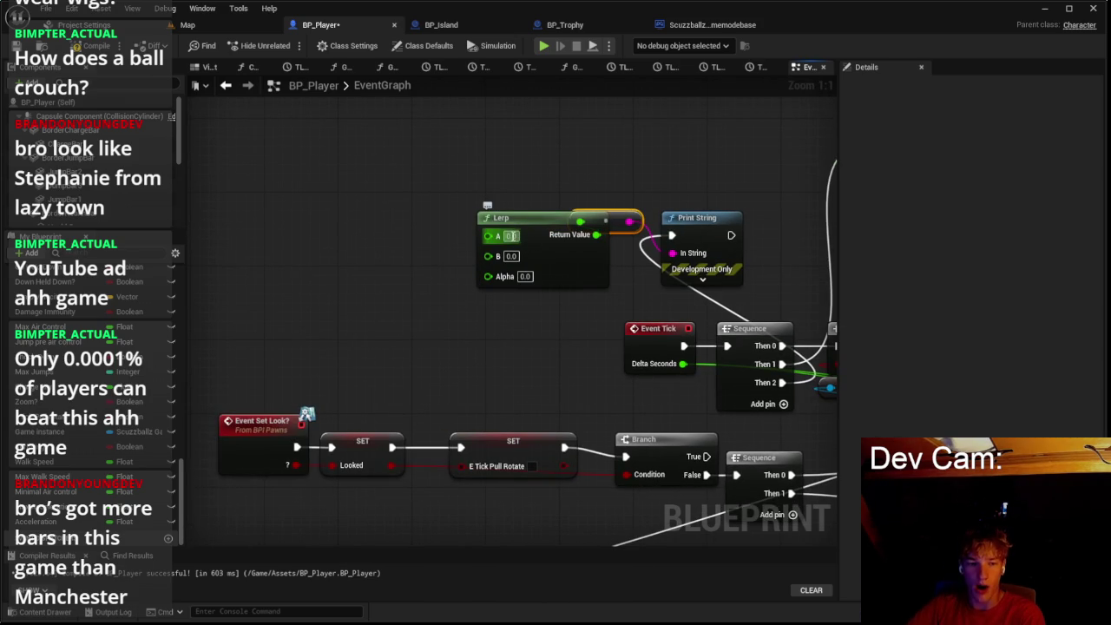
Step: Give the Lerp A value 800 and edit its B value, then start a play-test
{"action": "type", "text": "800"}
{"action": "left_click", "coordinate": [513, 257]}
{"action": "type", "text": "3300"}
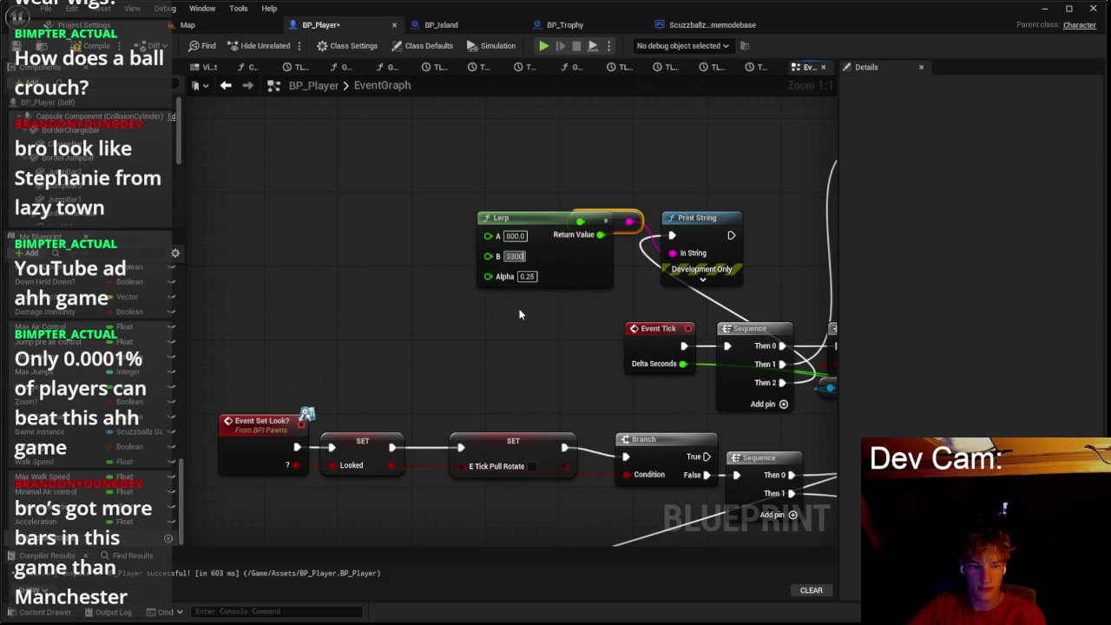
{"action": "key", "text": "BackSpace"}
{"action": "key", "text": "BackSpace"}
{"action": "key", "text": "BackSpace"}
{"action": "type", "text": "00"}
{"action": "key", "text": "Return"}
{"action": "left_click", "coordinate": [237, 35]}
{"action": "key", "text": "alt+p"}
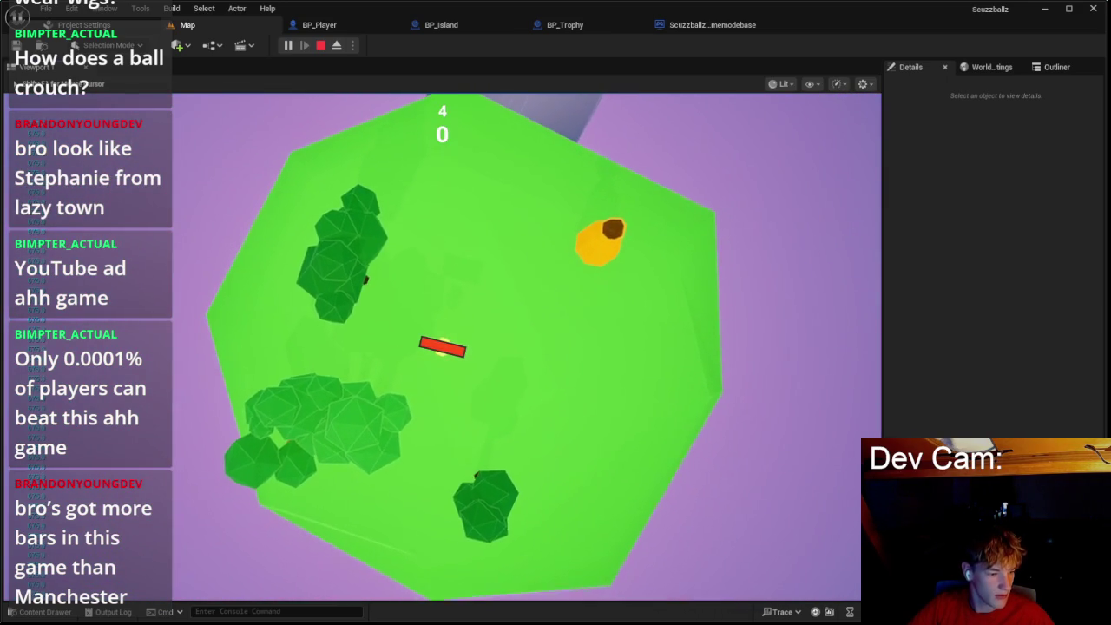
Step: Stop the play-test and go through BP_Island back to the BP_Player graph
{"action": "key", "text": "Escape"}
{"action": "left_click", "coordinate": [441, 24]}
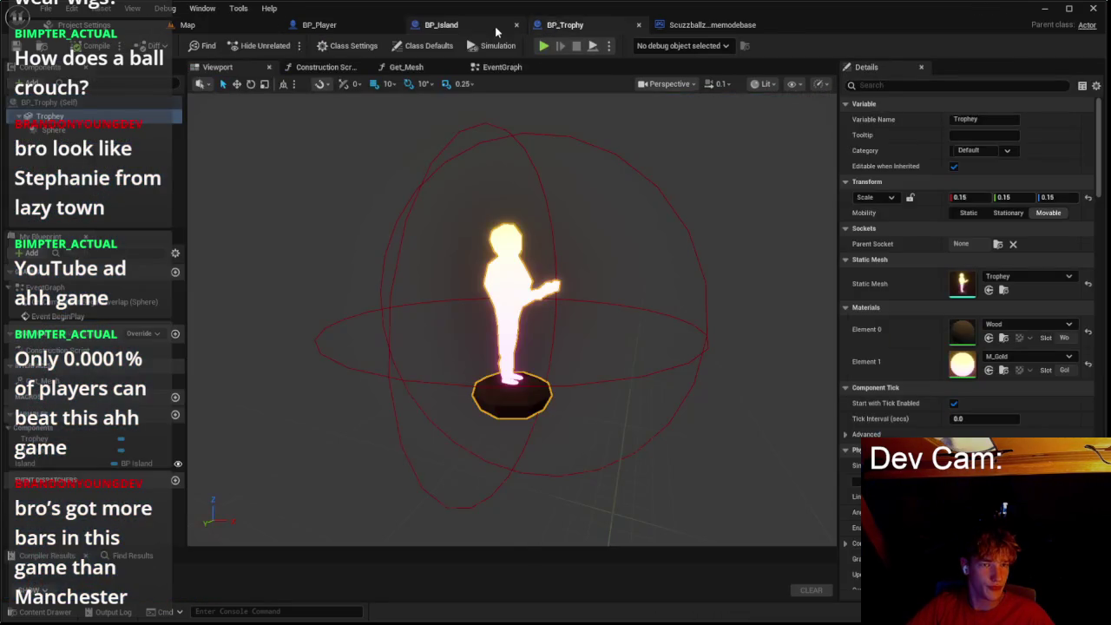
{"action": "left_click", "coordinate": [329, 25]}
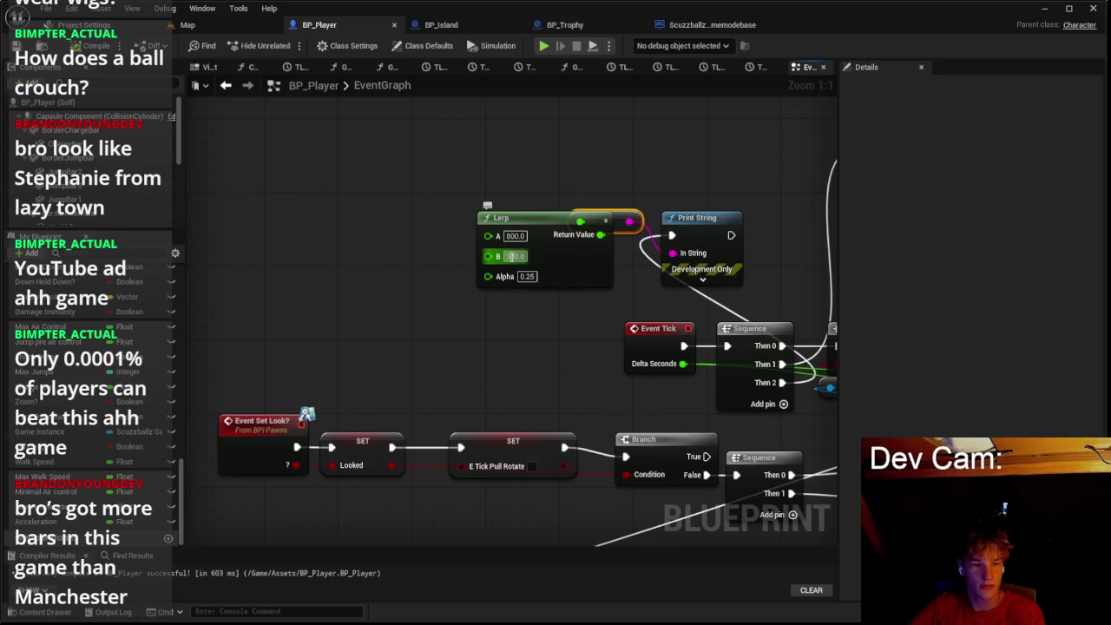
Step: Run another play-test, starting the game from its title menu, then stop it
{"action": "left_click", "coordinate": [214, 25]}
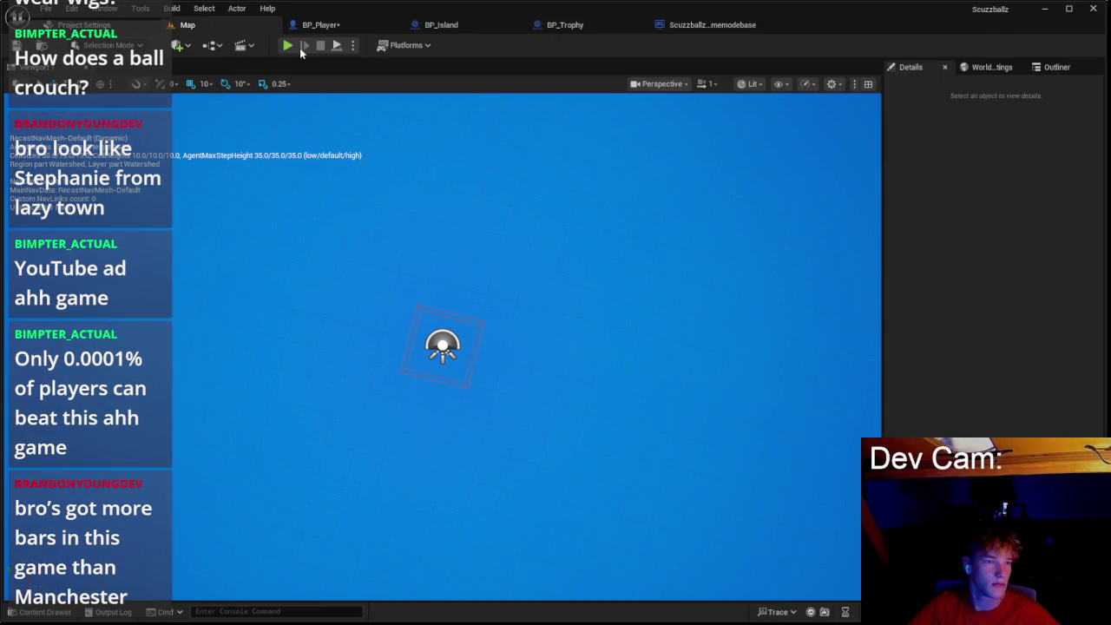
{"action": "key", "text": "alt+p"}
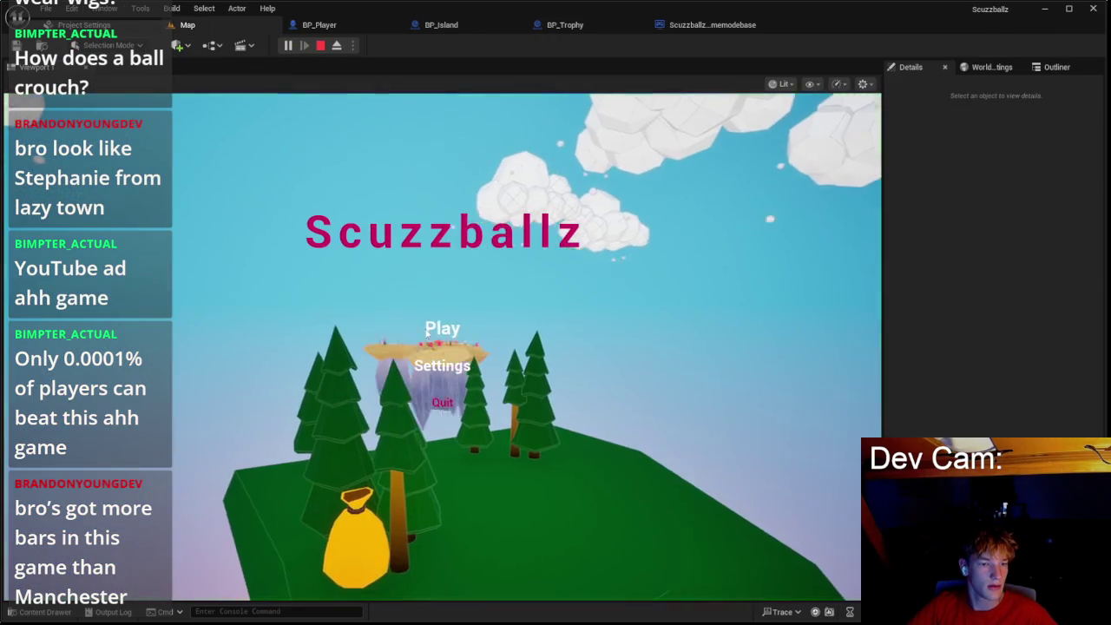
{"action": "left_click", "coordinate": [442, 325]}
{"action": "key", "text": "Escape"}
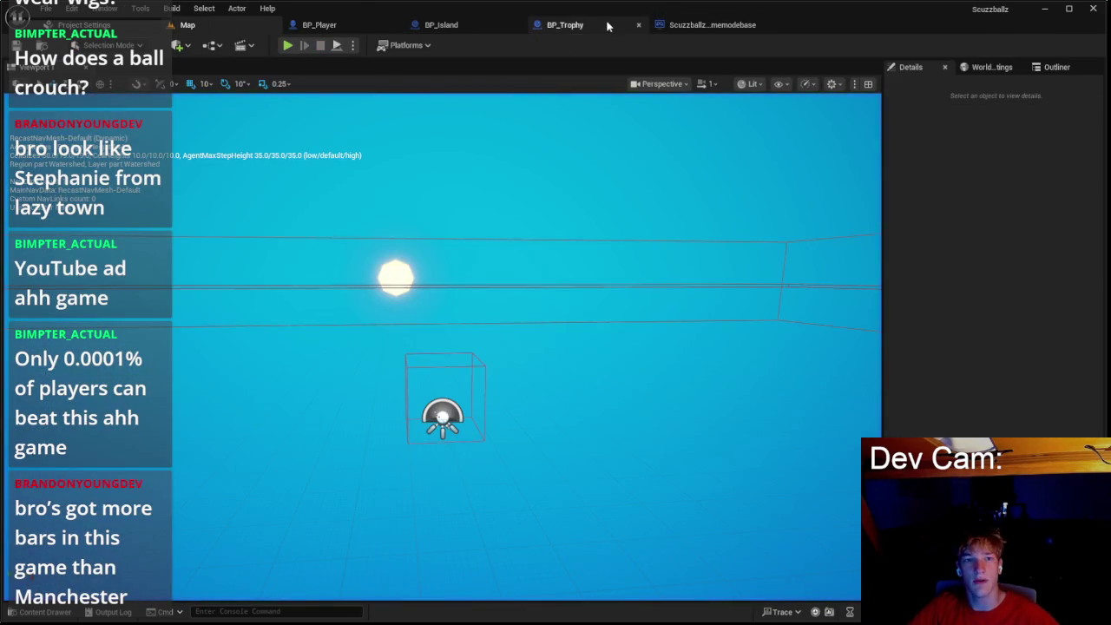
Step: Go through the BP_Trophy and BP_Island tabs back to the BP_Player graph
{"action": "left_click", "coordinate": [607, 25]}
{"action": "left_click", "coordinate": [421, 26]}
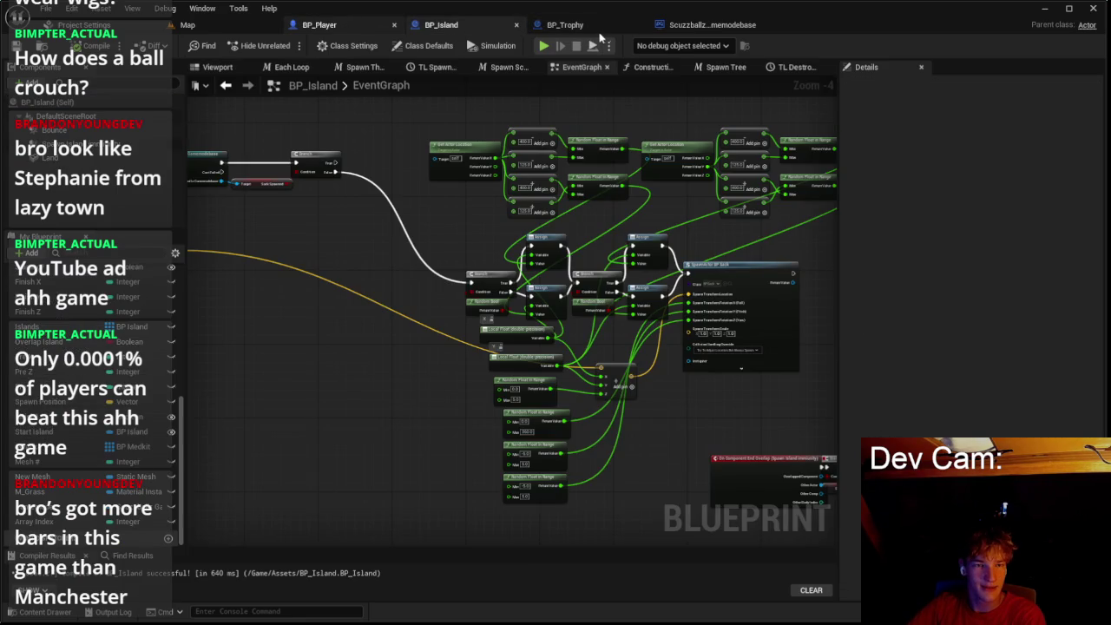
{"action": "key", "text": "ctrl+Tab"}
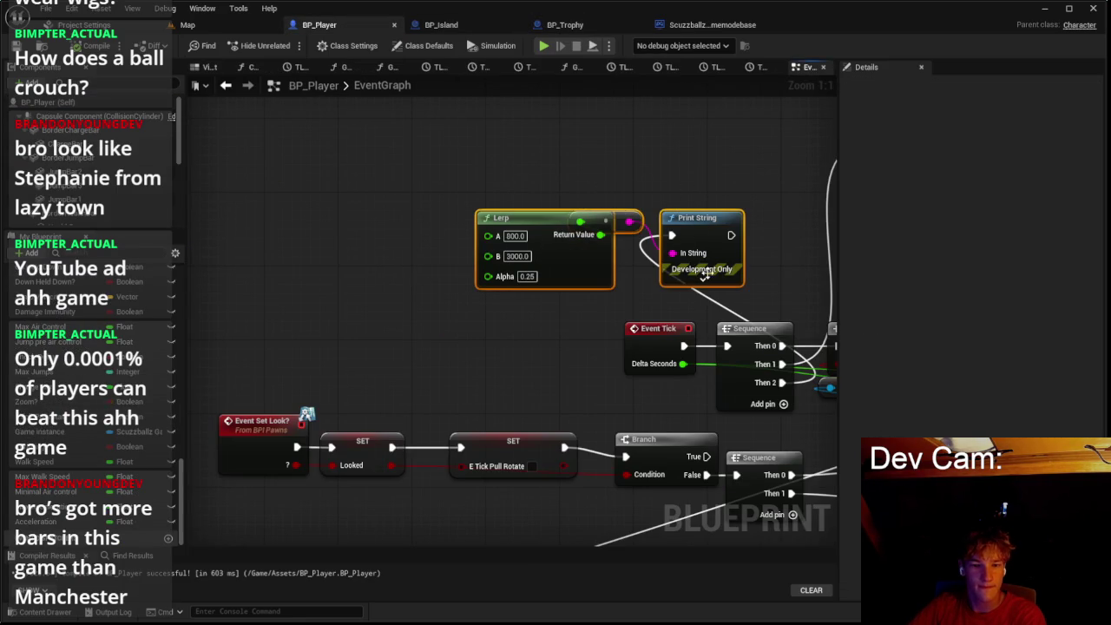
Step: Edit the Max Walk Speed variable's default near the TL Sprint nodes, then launch a play-test
{"action": "scroll", "coordinate": [724, 259], "scroll_direction": "down", "scroll_amount": 6}
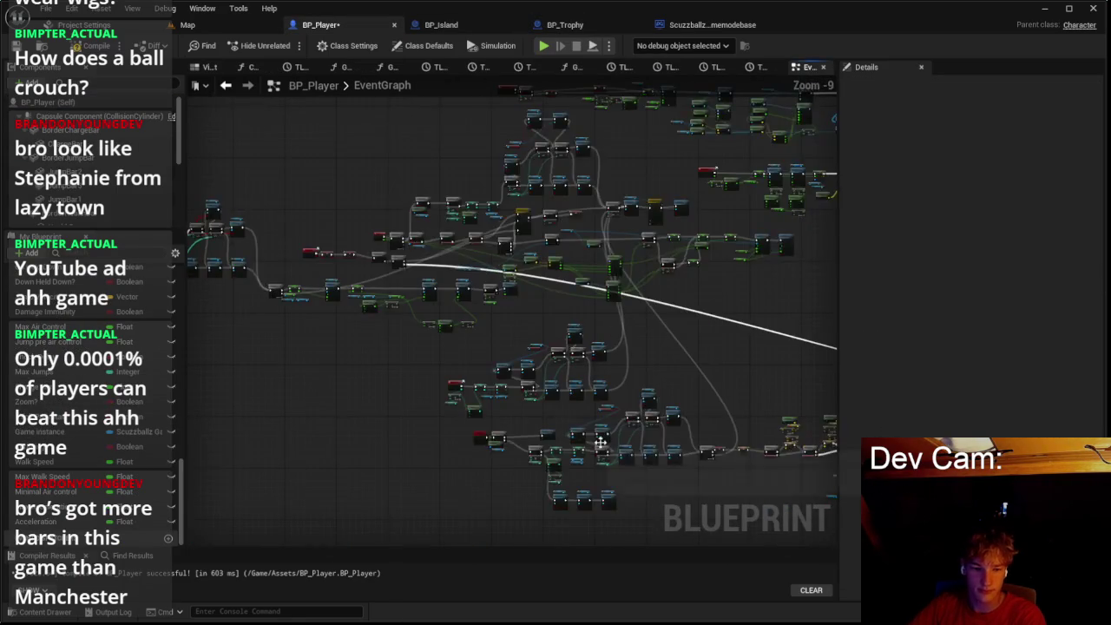
{"action": "scroll", "coordinate": [680, 276], "scroll_direction": "up", "scroll_amount": 2}
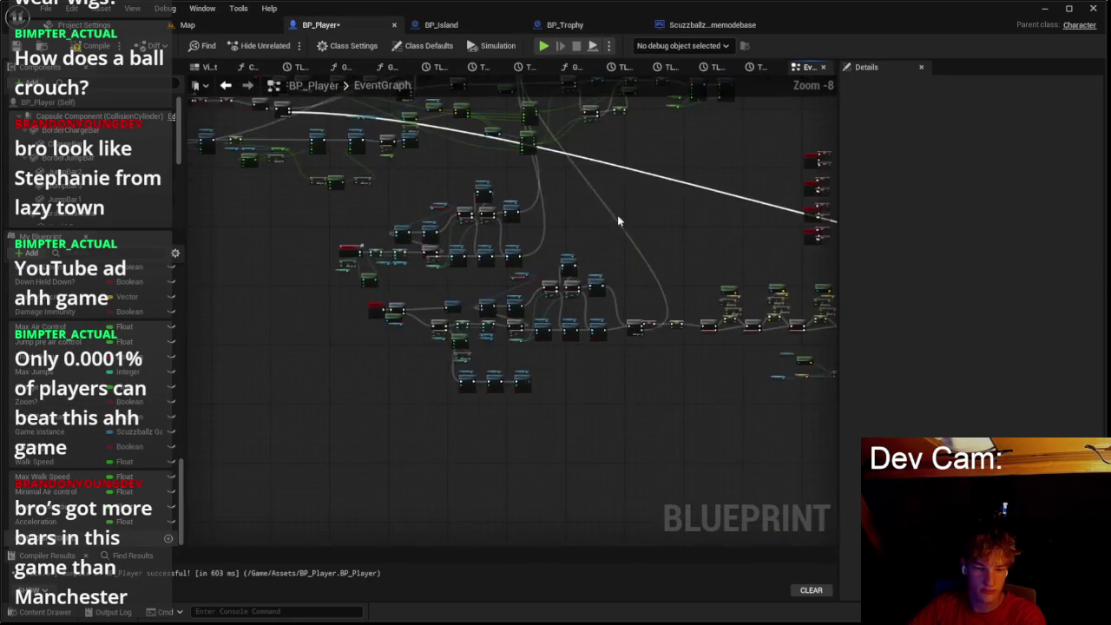
{"action": "scroll", "coordinate": [615, 348], "scroll_direction": "down", "scroll_amount": 7}
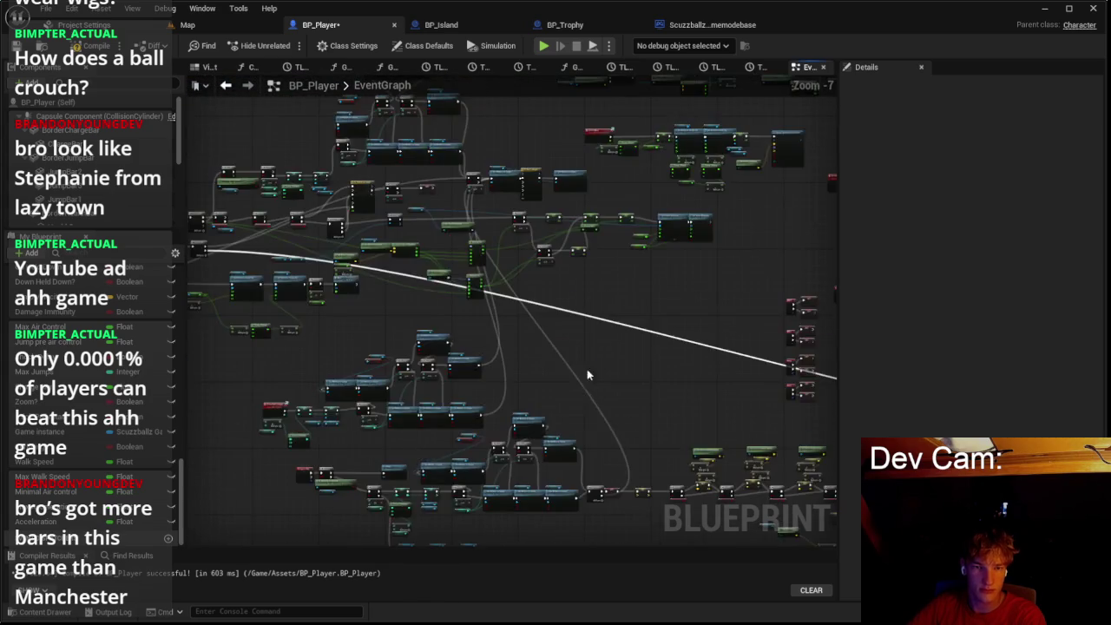
{"action": "scroll", "coordinate": [470, 376], "scroll_direction": "up", "scroll_amount": 4}
{"action": "scroll", "coordinate": [595, 328], "scroll_direction": "down", "scroll_amount": 3}
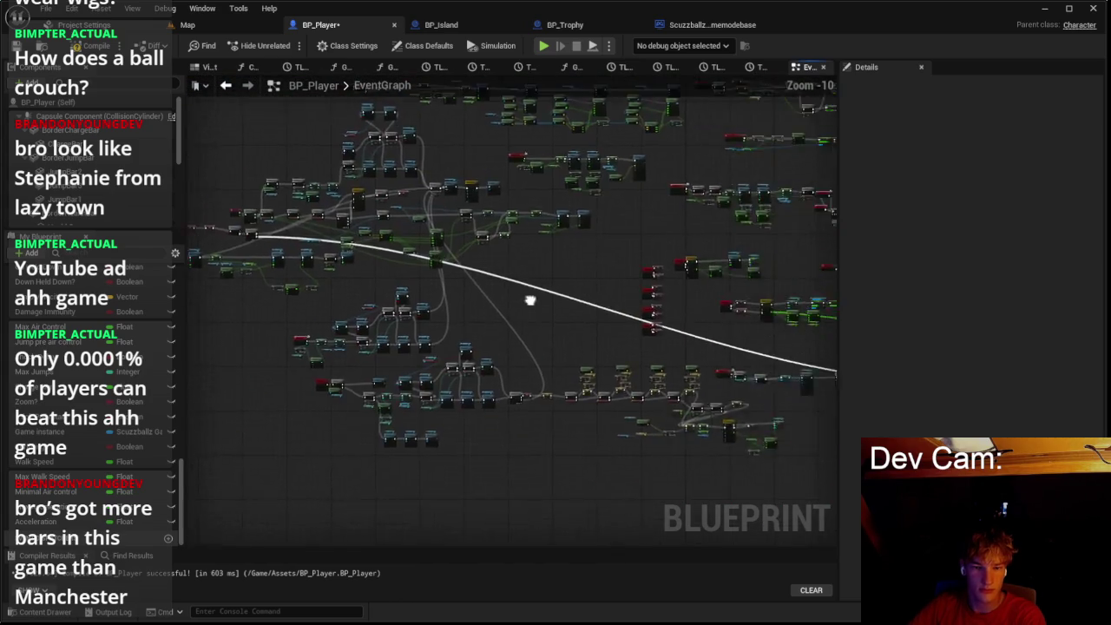
{"action": "scroll", "coordinate": [649, 317], "scroll_direction": "up", "scroll_amount": 10}
{"action": "left_click_drag", "start_coordinate": [649, 317], "coordinate": [491, 347]}
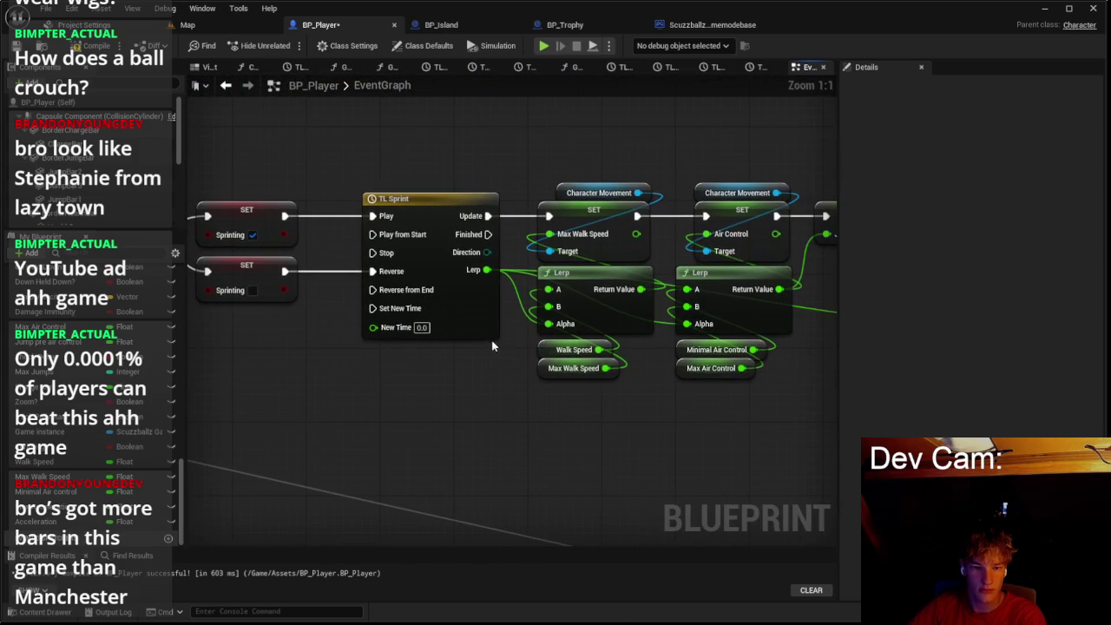
{"action": "left_click", "coordinate": [547, 372]}
{"action": "type", "text": "1350"}
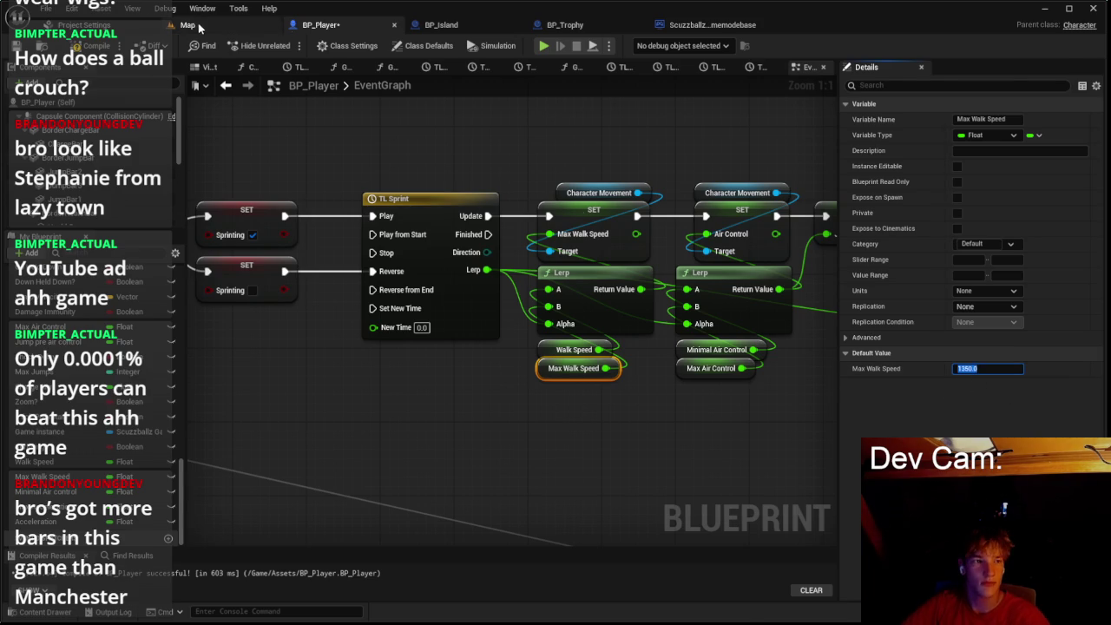
{"action": "left_click", "coordinate": [199, 26]}
{"action": "left_click", "coordinate": [279, 44]}
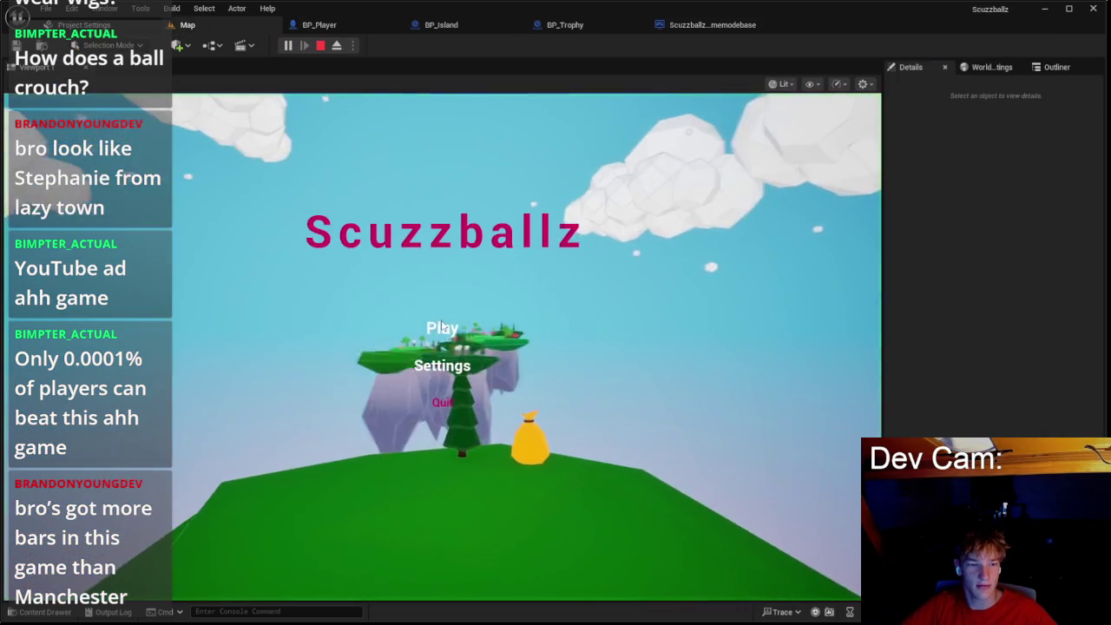
Step: Start the game from its main menu, roll the ball around the islands, then stop
{"action": "left_click", "coordinate": [442, 327]}
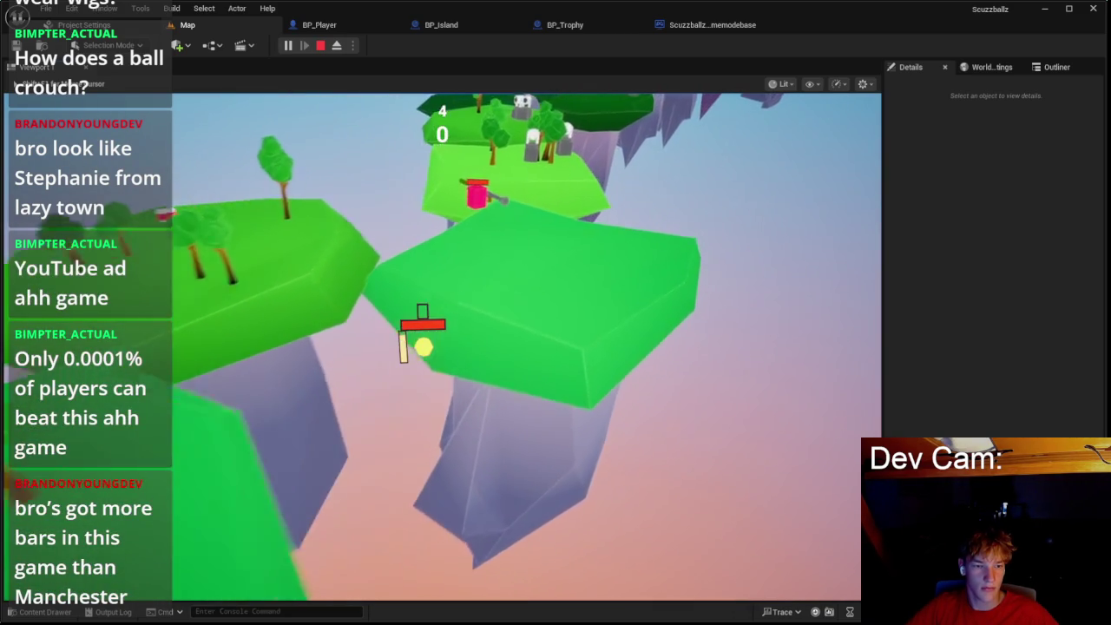
{"action": "key", "text": "Escape"}
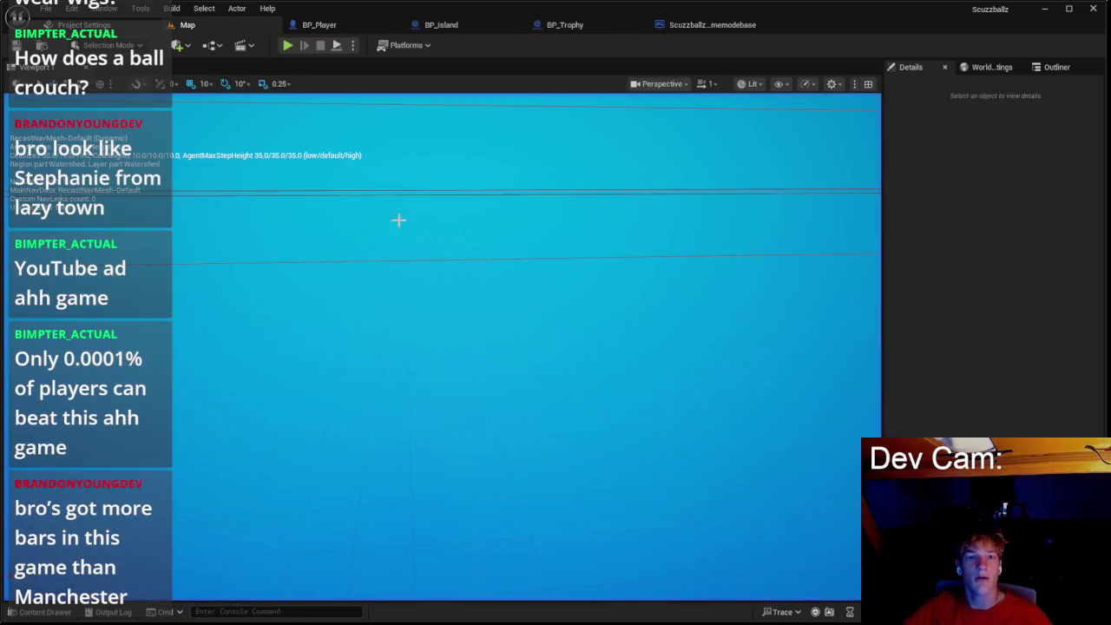
Step: Give Max Walk Speed a 2000.0 default, play-test the level, then stop the session
{"action": "left_click", "coordinate": [366, 27]}
{"action": "type", "text": "2000"}
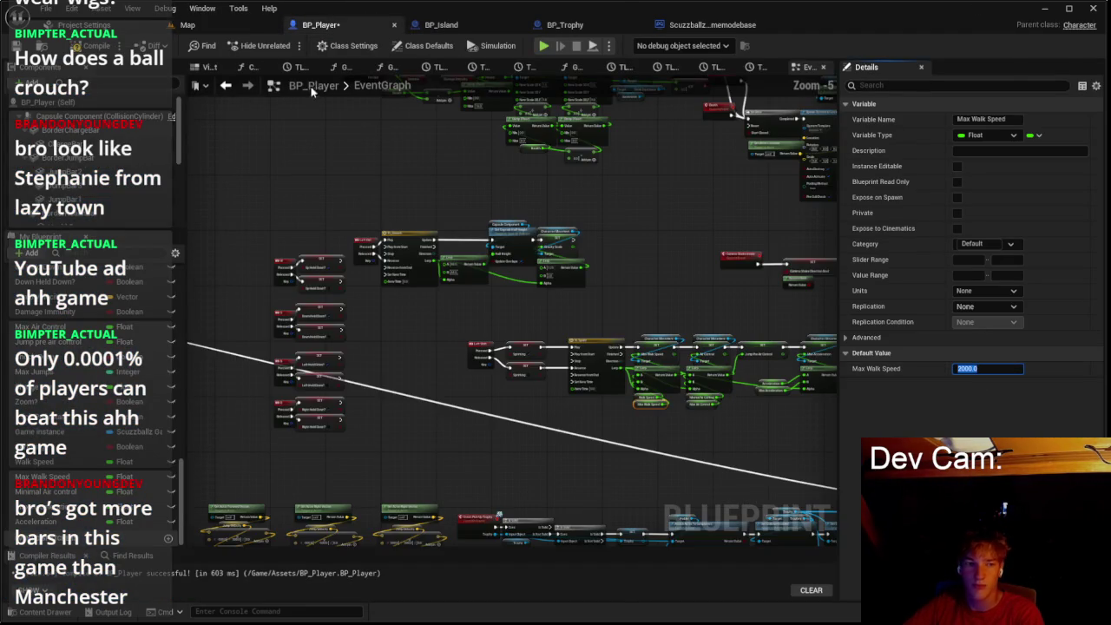
{"action": "left_click", "coordinate": [219, 26]}
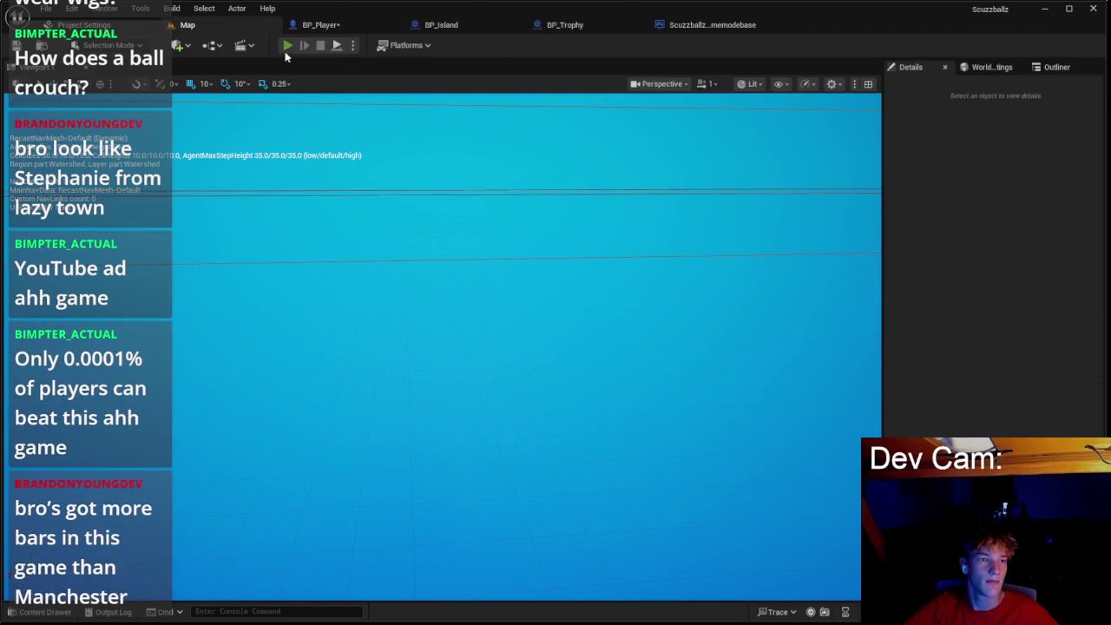
{"action": "left_click", "coordinate": [289, 45]}
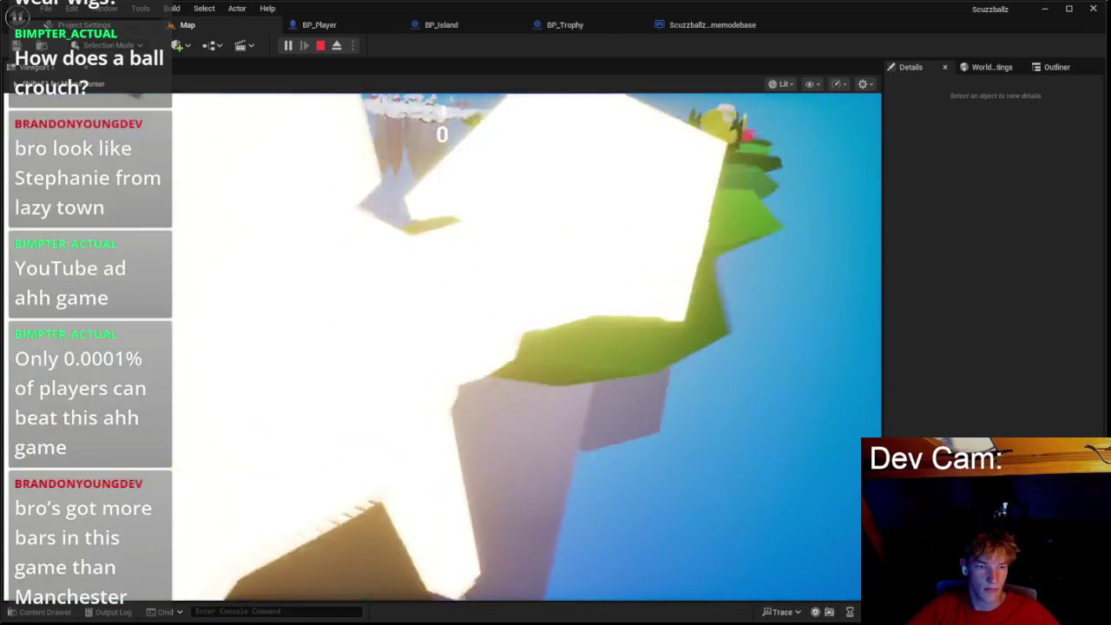
{"action": "key", "text": "Escape"}
{"action": "type", "text": "1750"}
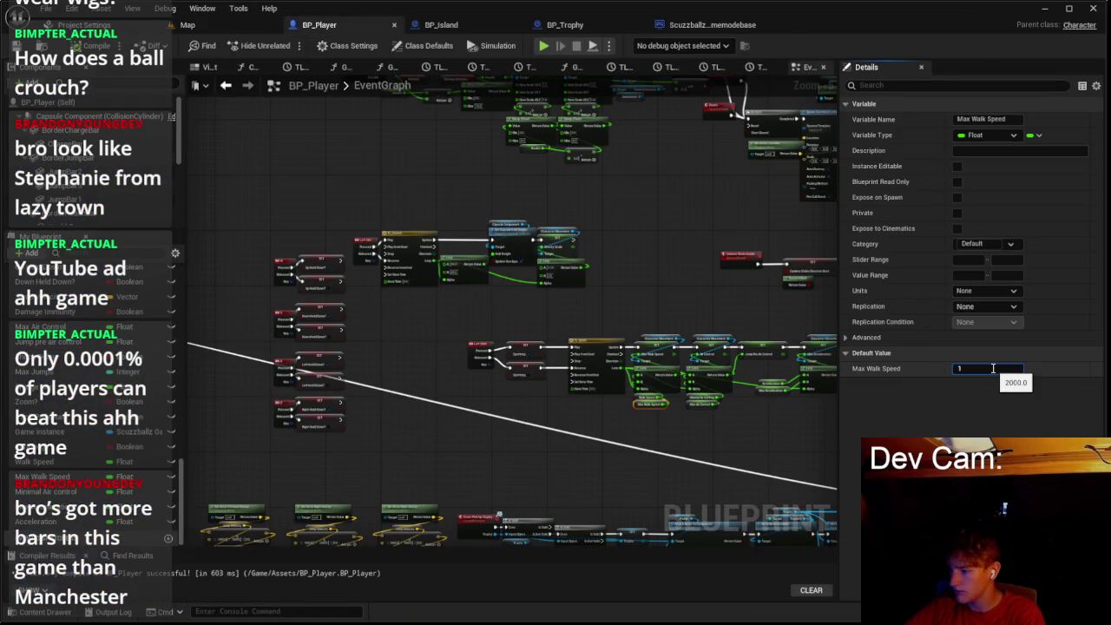
Step: Confirm a Max Walk Speed default of 1750.0 and look over the SET Max Walk Speed nodes
{"action": "key", "text": "Return"}
{"action": "scroll", "coordinate": [711, 390], "scroll_direction": "down", "scroll_amount": 5}
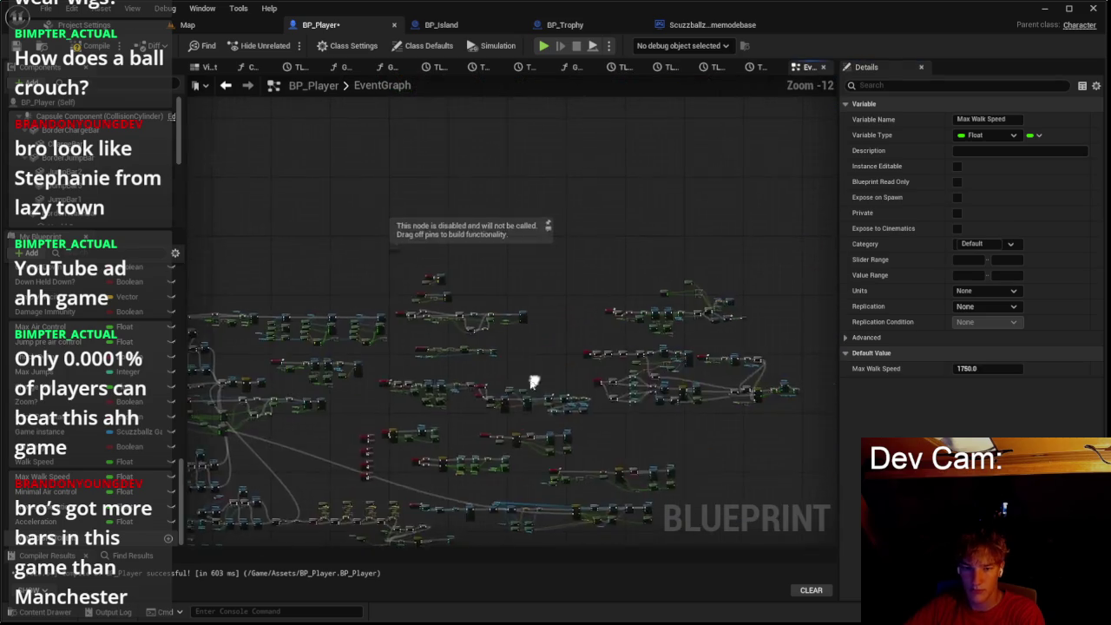
{"action": "scroll", "coordinate": [598, 380], "scroll_direction": "up", "scroll_amount": 7}
{"action": "mouse_move", "coordinate": [700, 386]}
{"action": "left_mouse_down"}
{"action": "mouse_move", "coordinate": [595, 305]}
{"action": "mouse_move", "coordinate": [616, 252]}
{"action": "mouse_move", "coordinate": [595, 280]}
{"action": "mouse_move", "coordinate": [448, 263]}
{"action": "left_mouse_up"}
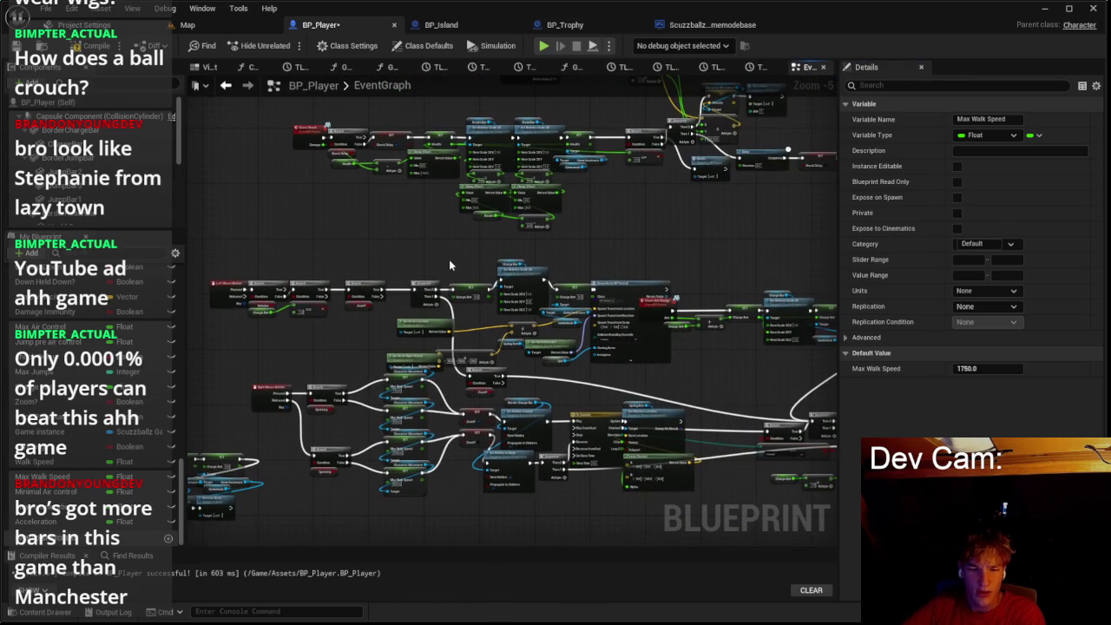
{"action": "scroll", "coordinate": [455, 263], "scroll_direction": "down", "scroll_amount": 3}
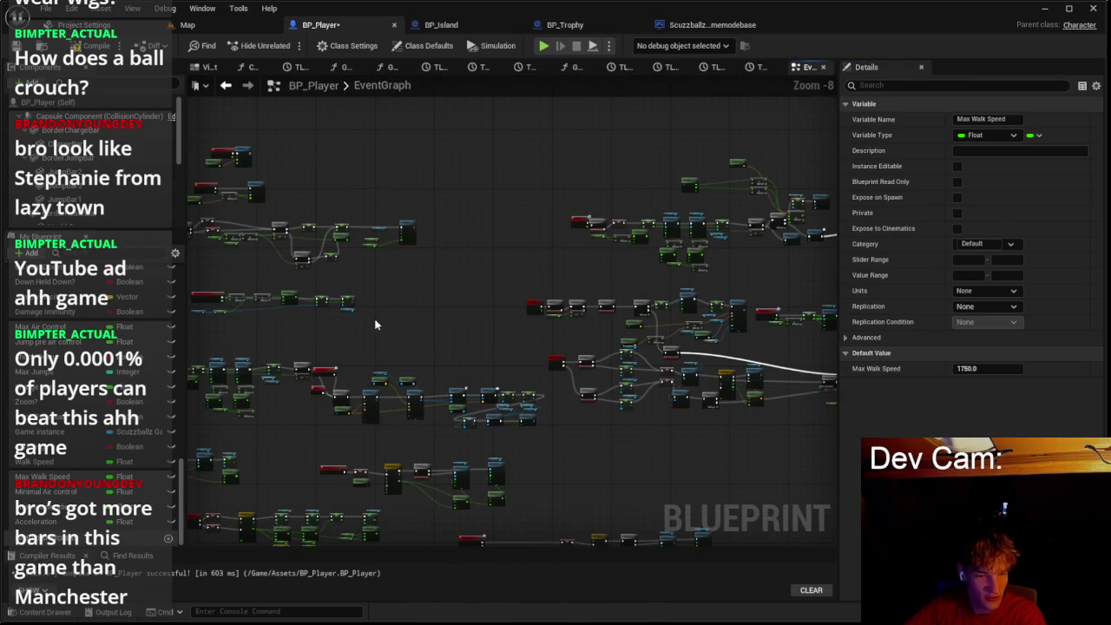
{"action": "scroll", "coordinate": [591, 310], "scroll_direction": "up", "scroll_amount": 5}
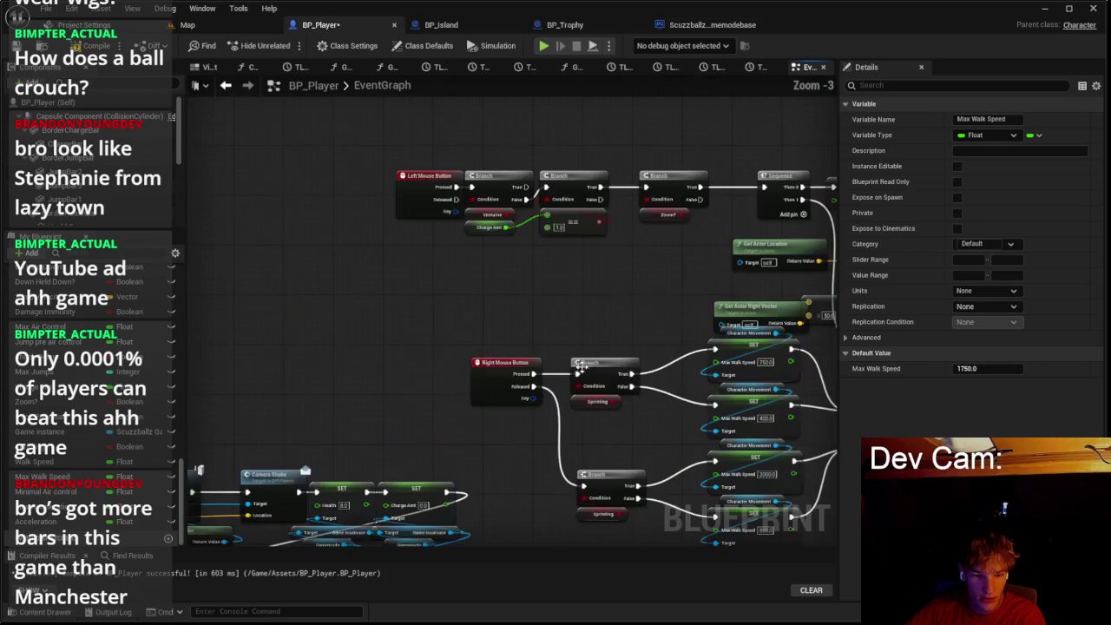
{"action": "scroll", "coordinate": [597, 430], "scroll_direction": "up", "scroll_amount": 3}
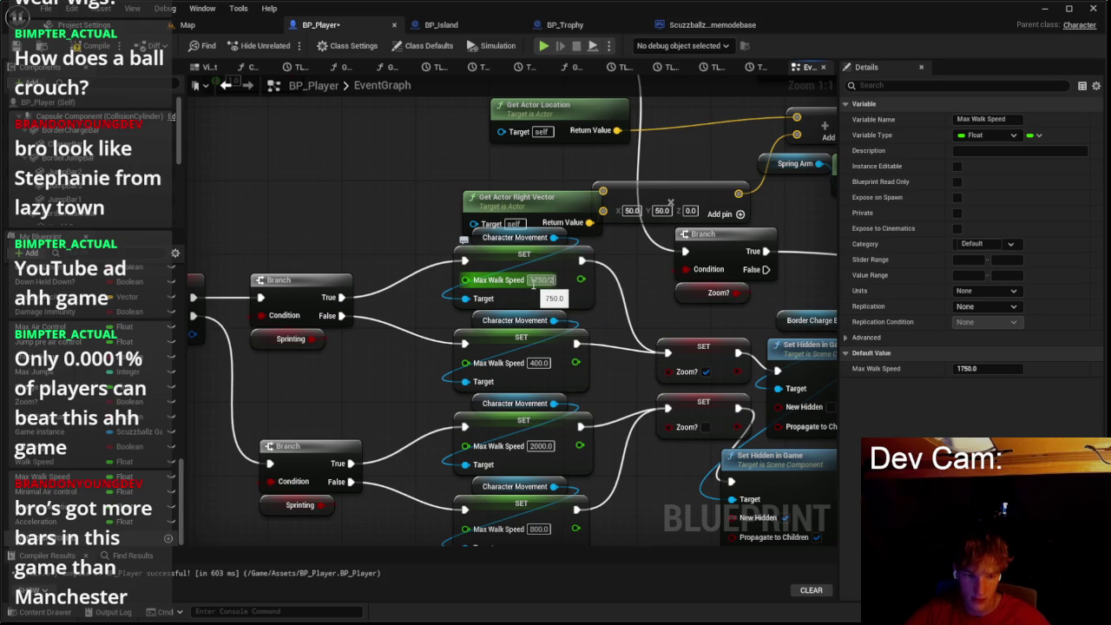
Step: Play-test the level at the new speed, rolling the ball out onto the islands
{"action": "left_click", "coordinate": [232, 30]}
{"action": "left_click", "coordinate": [288, 46]}
{"action": "key", "text": "w"}
{"action": "key", "text": "w"}
{"action": "key", "text": "w"}
{"action": "key", "text": "w"}
{"action": "key", "text": "w"}
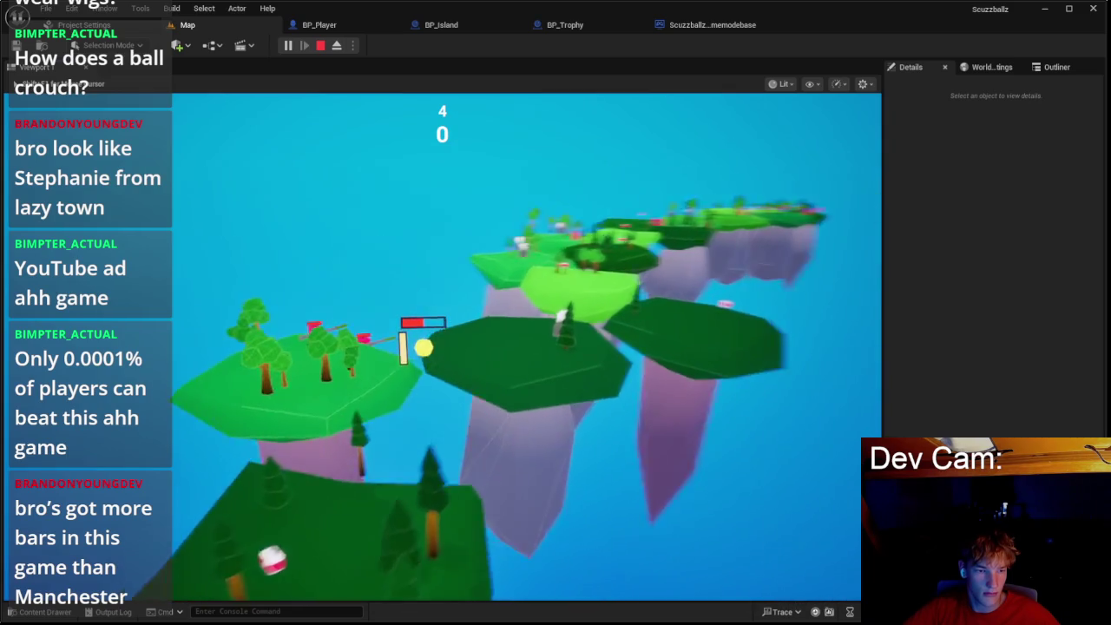
Step: Roll the ball onto the green and tree-covered islands, swing the camera around, then stop
{"action": "key", "text": "w"}
{"action": "key", "text": "w"}
{"action": "key", "text": "w"}
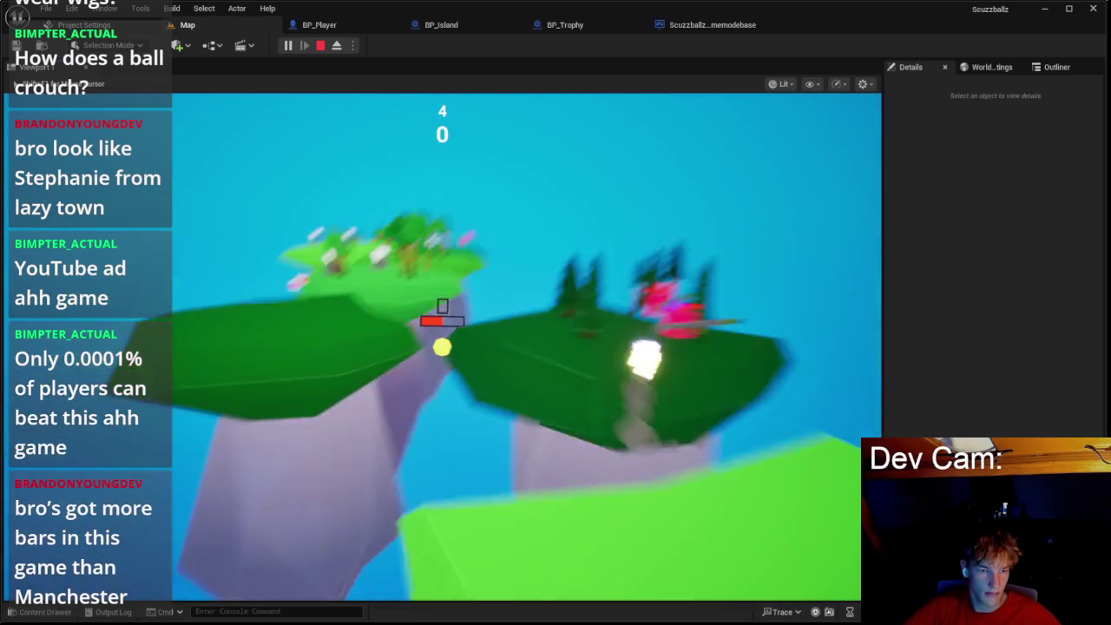
{"action": "key", "text": "w"}
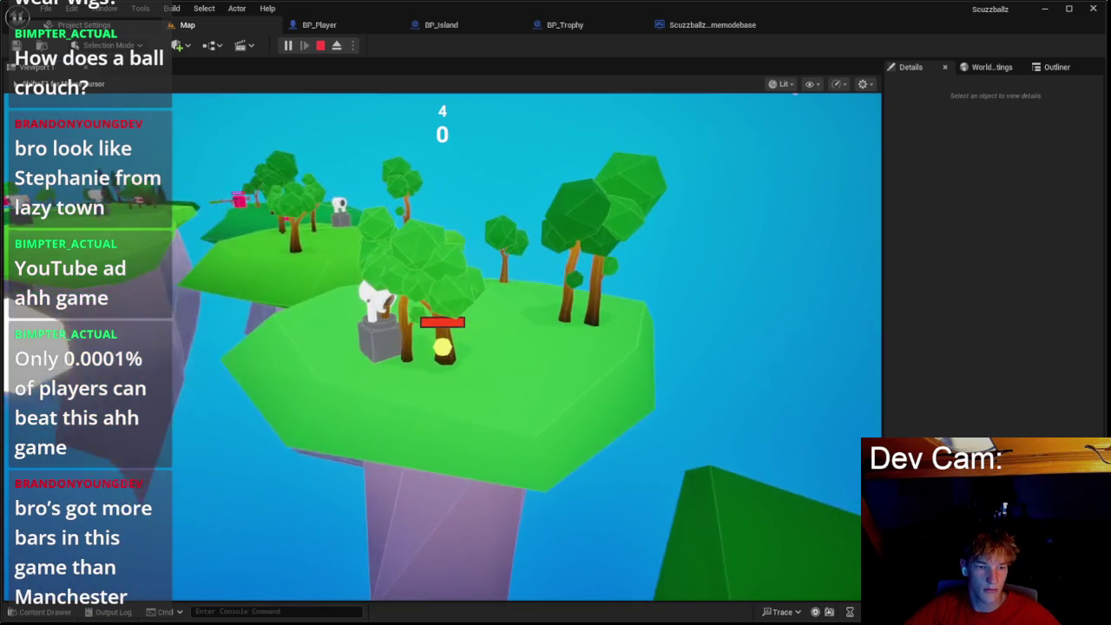
{"action": "key", "text": "w"}
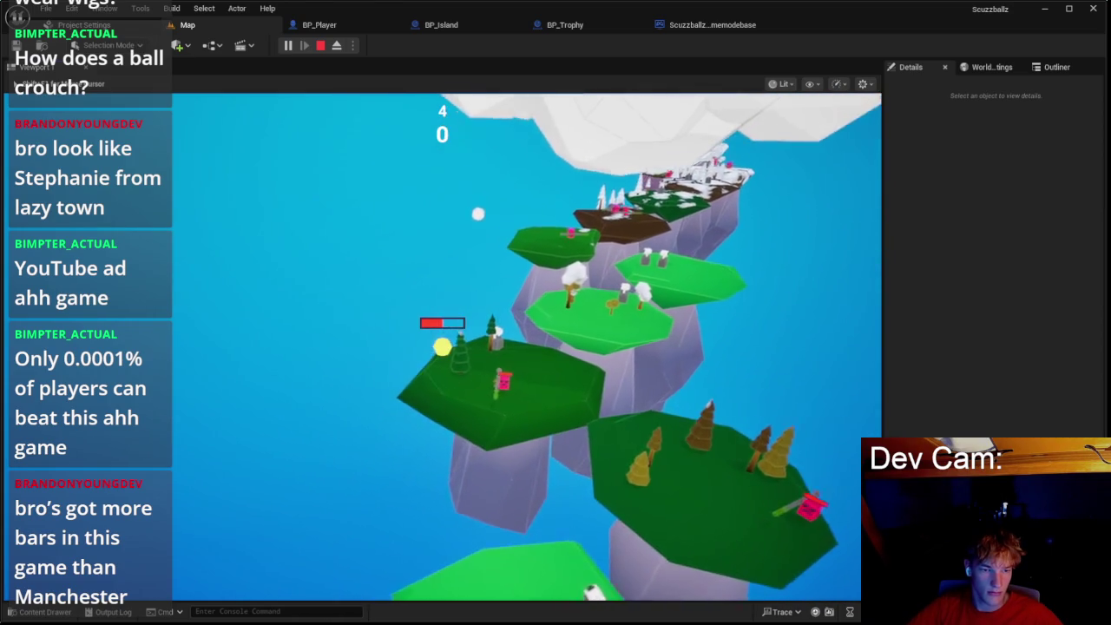
{"action": "key", "text": "Escape"}
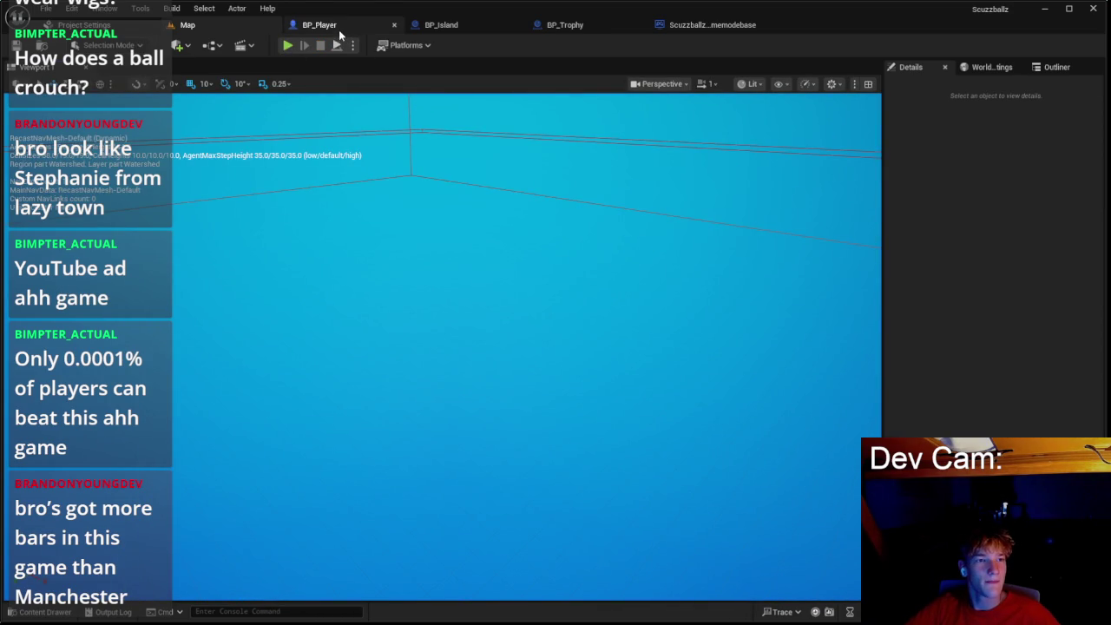
Step: Inspect the Max Air Control variable and the Jump Pre Air Control SET node near the sprint timeline
{"action": "scroll", "coordinate": [435, 187], "scroll_direction": "down", "scroll_amount": 3}
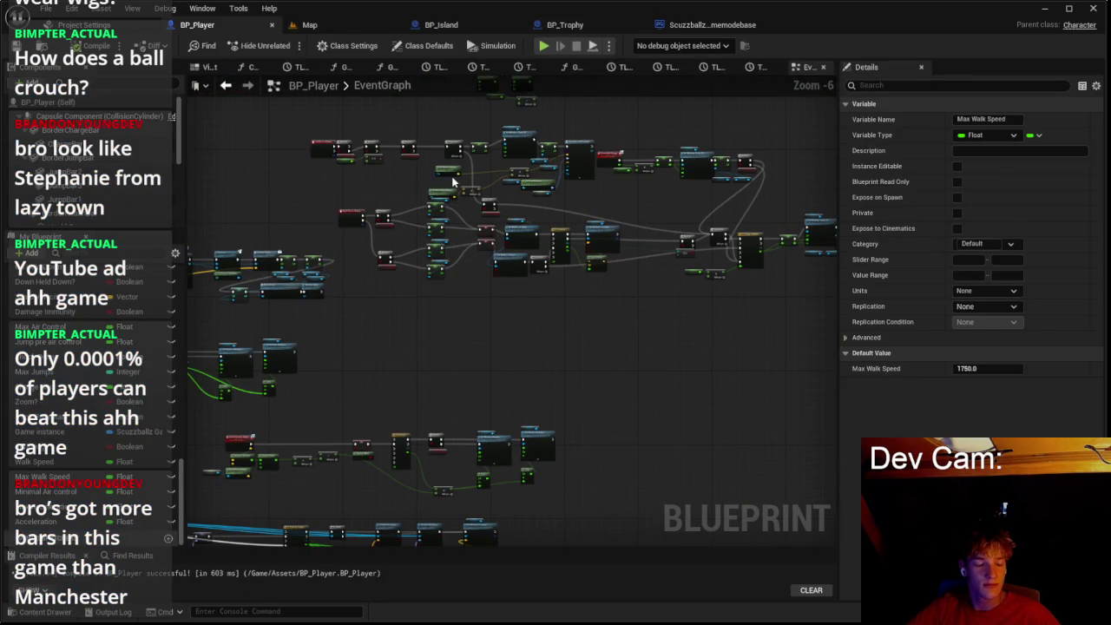
{"action": "mouse_move", "coordinate": [450, 182]}
{"action": "left_mouse_down"}
{"action": "mouse_move", "coordinate": [403, 237]}
{"action": "mouse_move", "coordinate": [409, 298]}
{"action": "mouse_move", "coordinate": [387, 308]}
{"action": "left_mouse_up"}
{"action": "scroll", "coordinate": [473, 255], "scroll_direction": "up", "scroll_amount": 4}
{"action": "left_click_drag", "start_coordinate": [388, 212], "coordinate": [433, 252]}
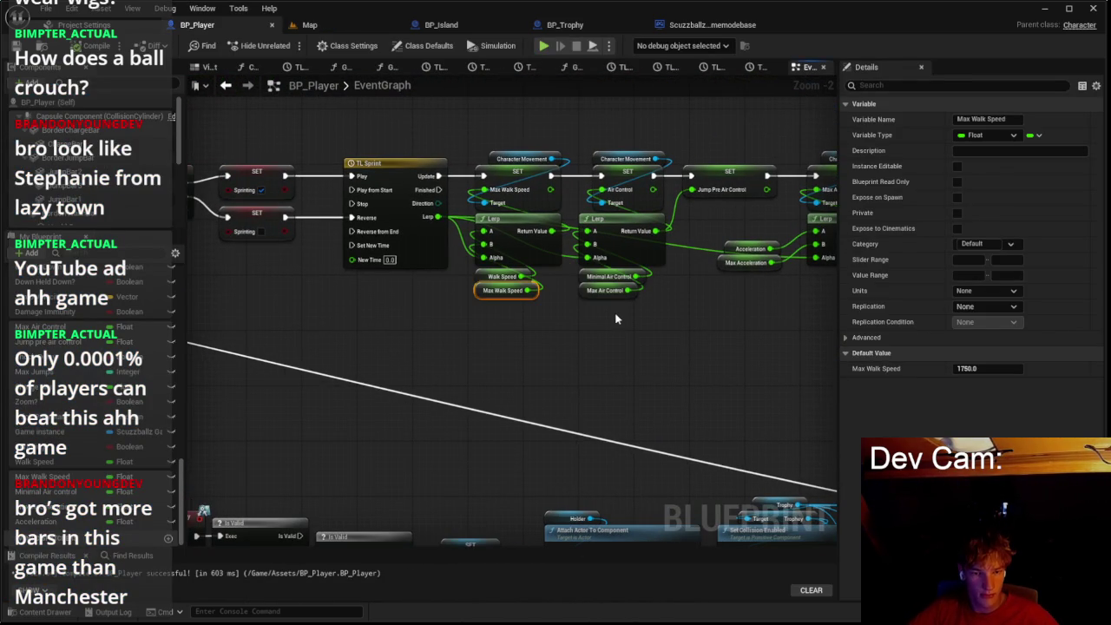
{"action": "left_click", "coordinate": [586, 292]}
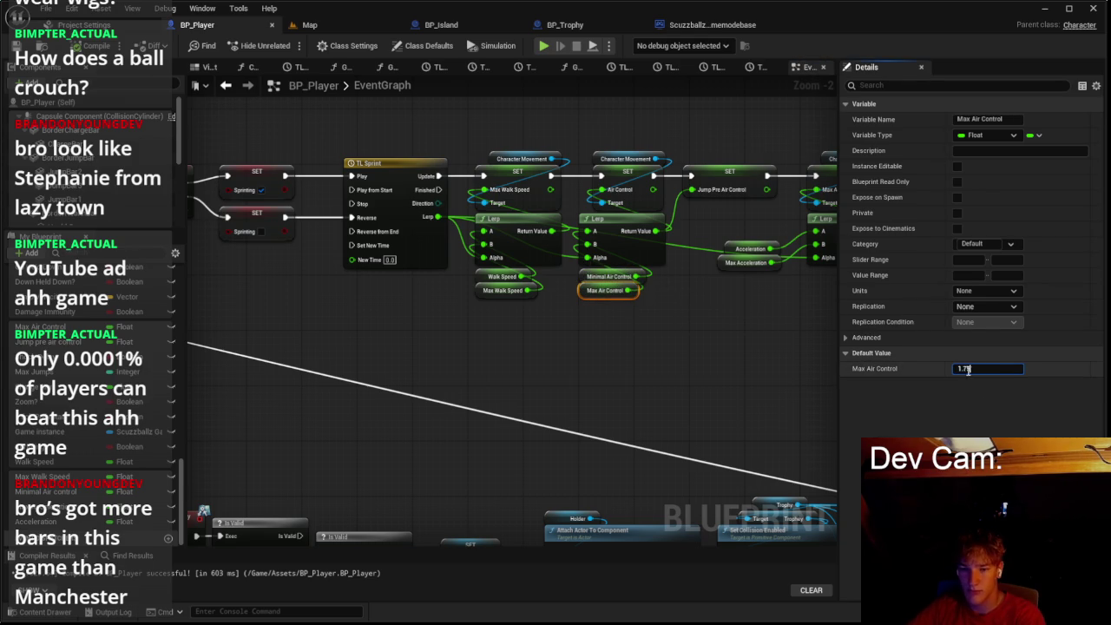
{"action": "left_click", "coordinate": [706, 198]}
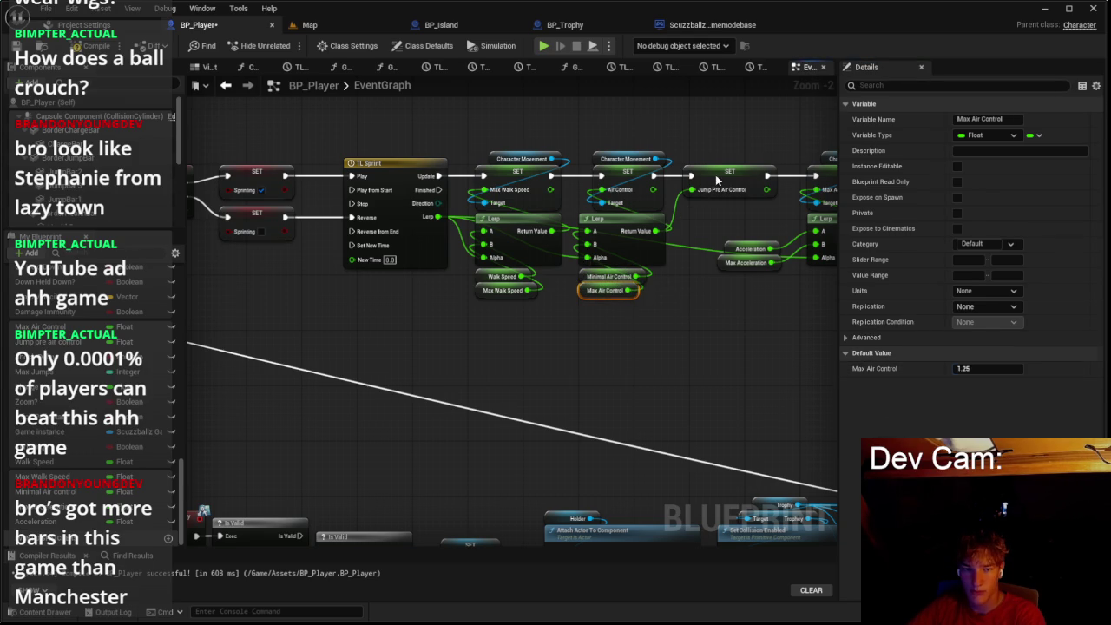
{"action": "scroll", "coordinate": [702, 320], "scroll_direction": "down", "scroll_amount": 1}
{"action": "scroll", "coordinate": [702, 319], "scroll_direction": "down", "scroll_amount": 1}
Step: Review the multi-jump nodes and the Lerp feeding Max Acceleration, then return to the Map viewport
{"action": "left_click_drag", "start_coordinate": [702, 319], "coordinate": [683, 185]}
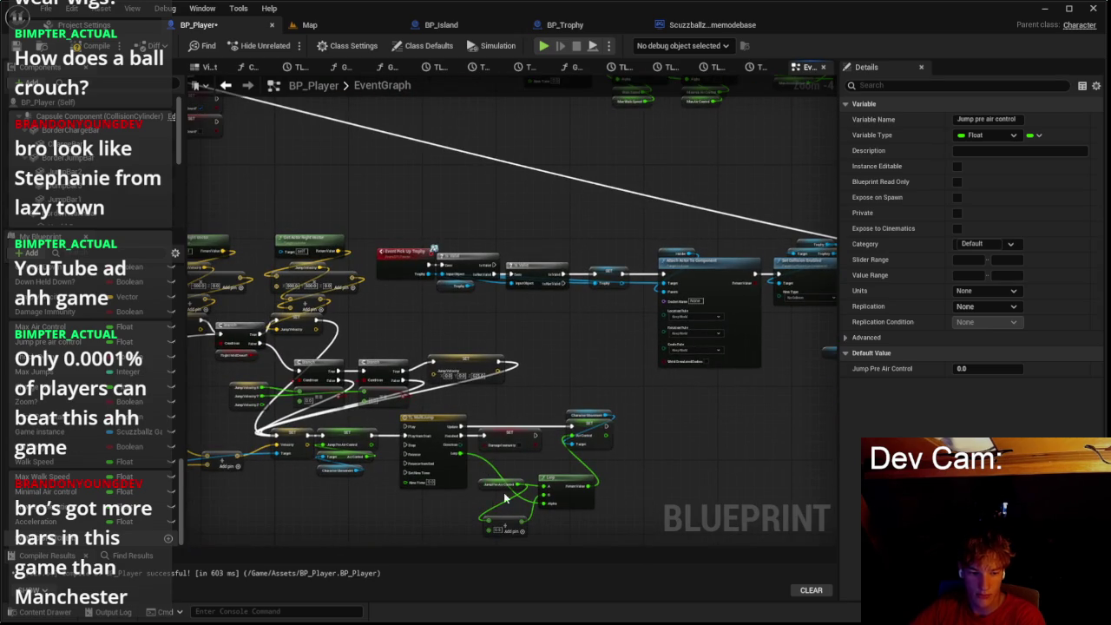
{"action": "scroll", "coordinate": [504, 499], "scroll_direction": "up", "scroll_amount": 2}
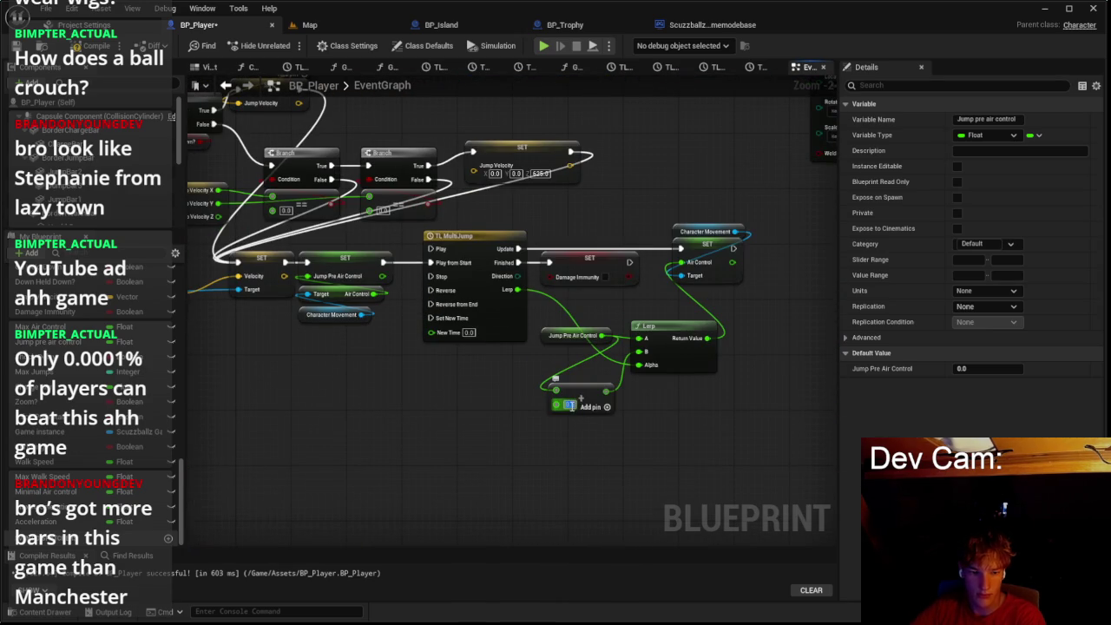
{"action": "scroll", "coordinate": [637, 414], "scroll_direction": "down", "scroll_amount": 2}
{"action": "left_click_drag", "start_coordinate": [637, 414], "coordinate": [345, 335]}
{"action": "mouse_move", "coordinate": [728, 217]}
{"action": "left_mouse_down"}
{"action": "mouse_move", "coordinate": [700, 350]}
{"action": "mouse_move", "coordinate": [779, 350]}
{"action": "left_mouse_up"}
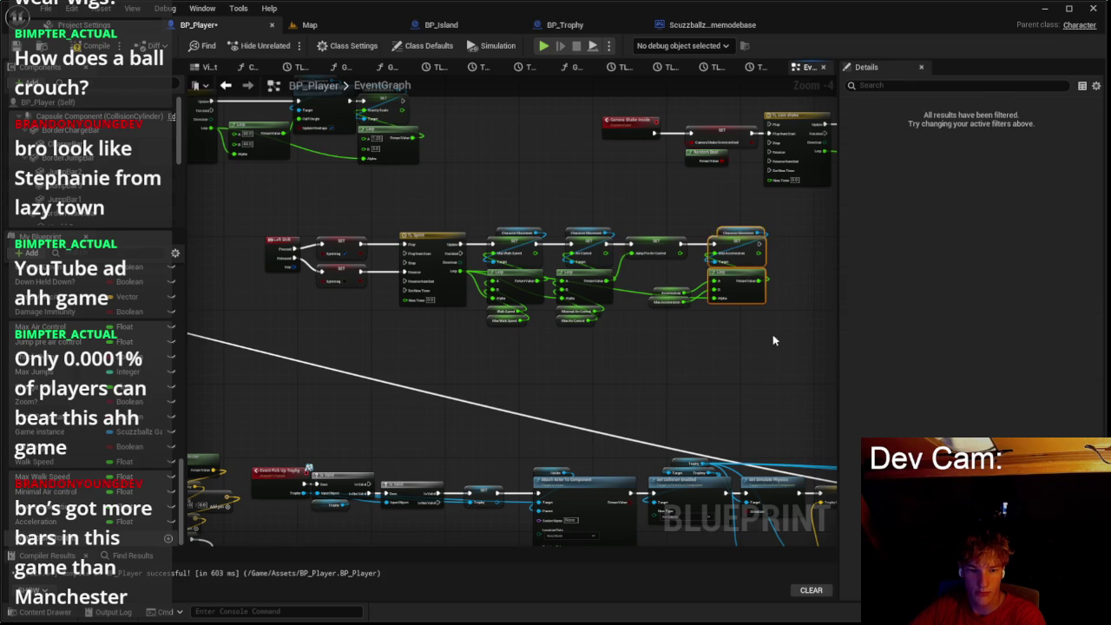
{"action": "left_click", "coordinate": [730, 275]}
{"action": "scroll", "coordinate": [650, 306], "scroll_direction": "up", "scroll_amount": 1}
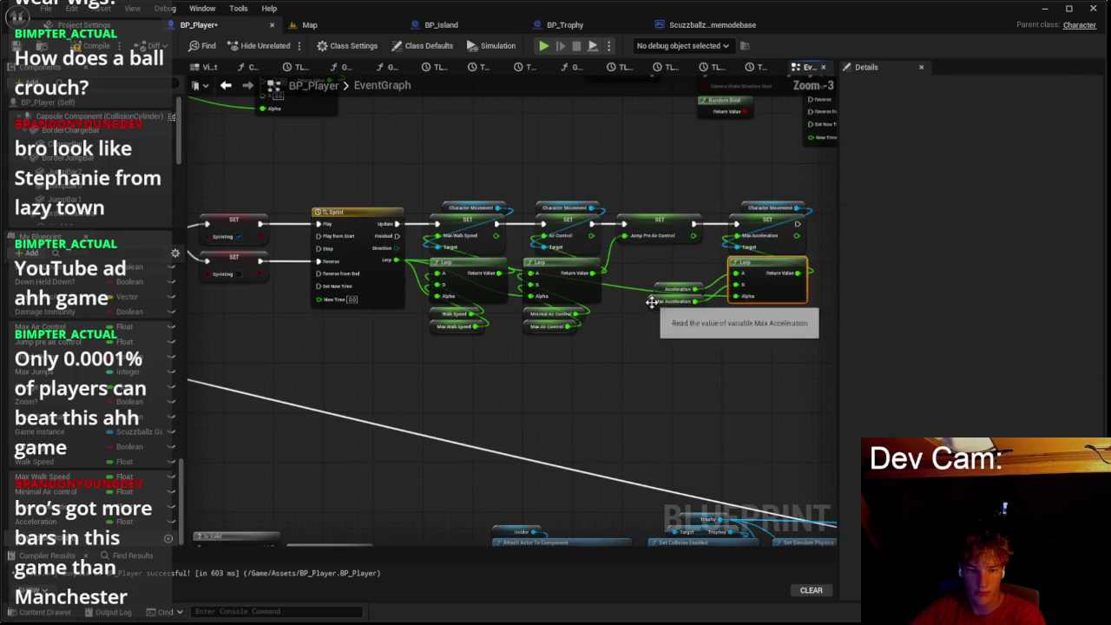
{"action": "left_click", "coordinate": [670, 301]}
{"action": "left_click", "coordinate": [654, 291]}
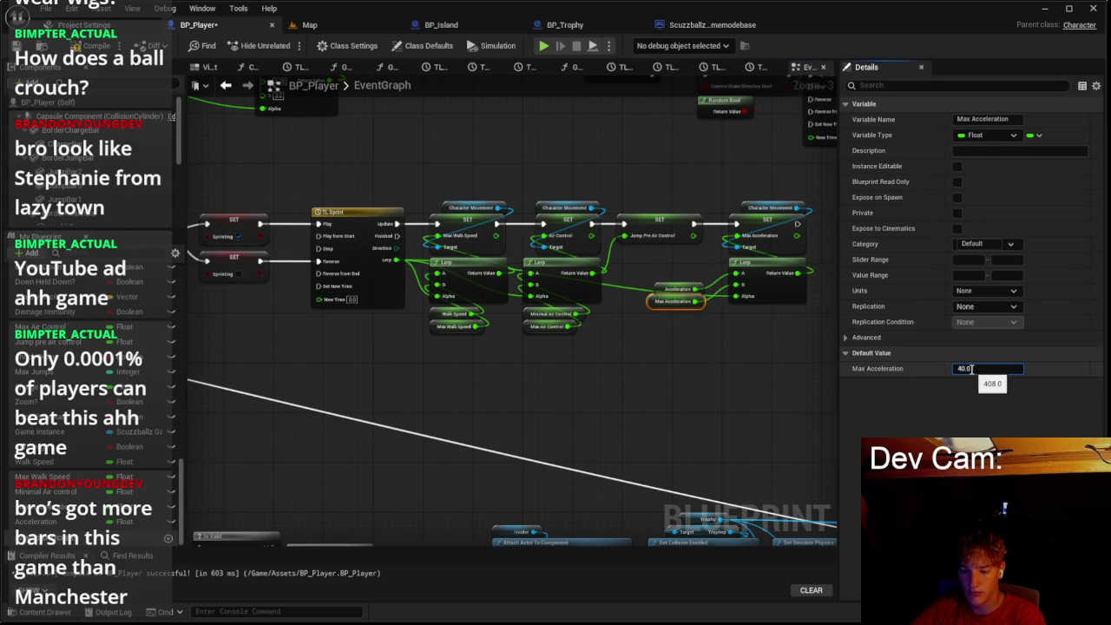
{"action": "left_click", "coordinate": [526, 251]}
{"action": "left_click", "coordinate": [302, 24]}
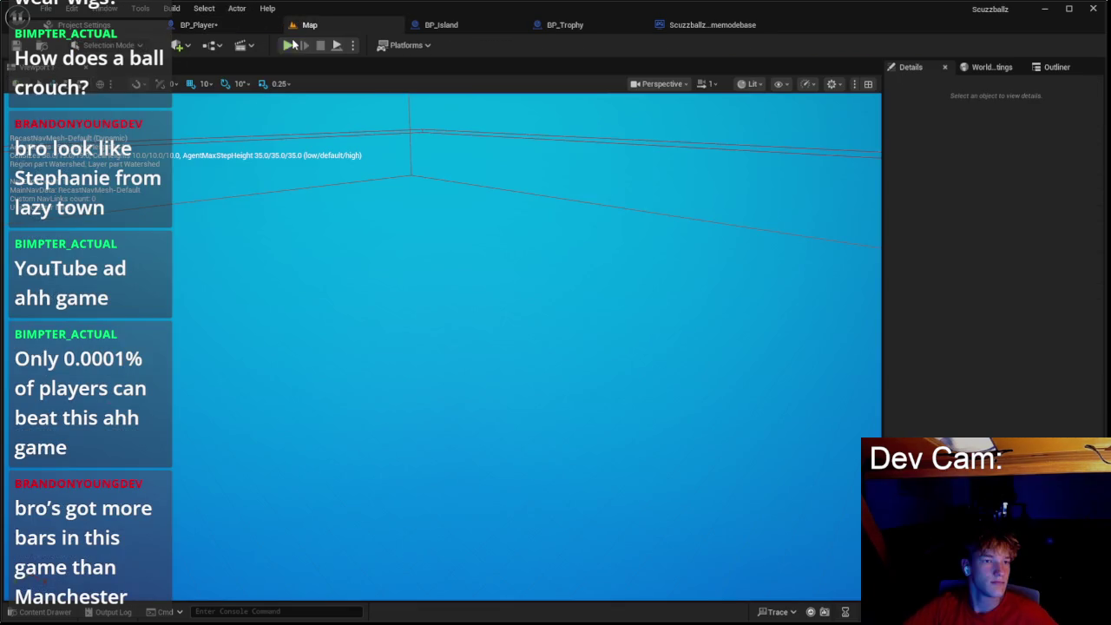
{"action": "key", "text": "alt+p"}
{"action": "left_click", "coordinate": [444, 322]}
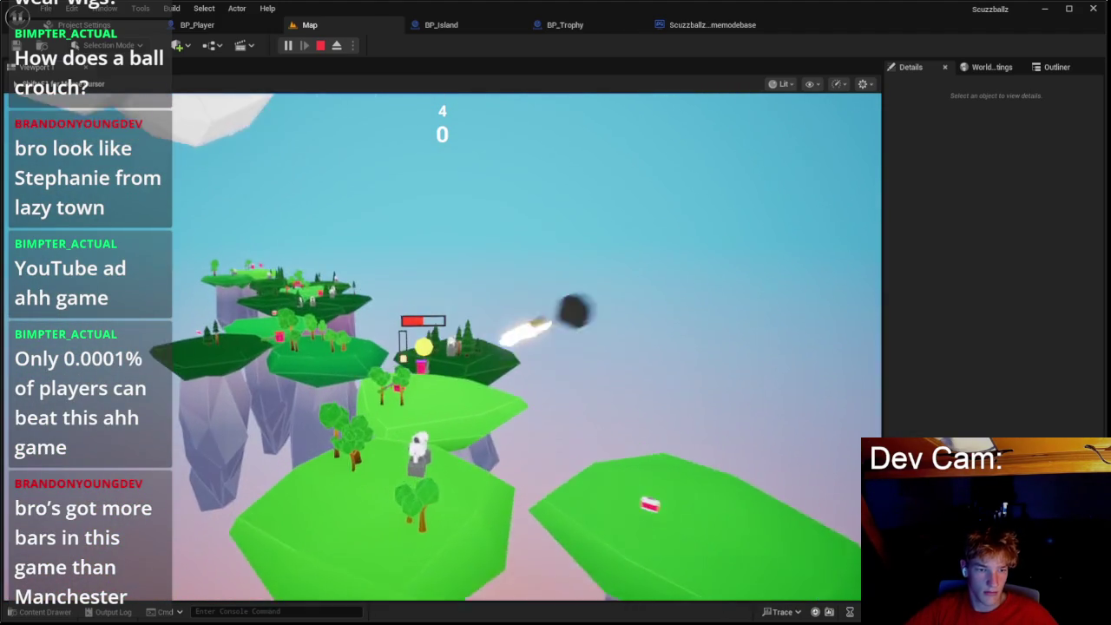
{"action": "key", "text": "Escape"}
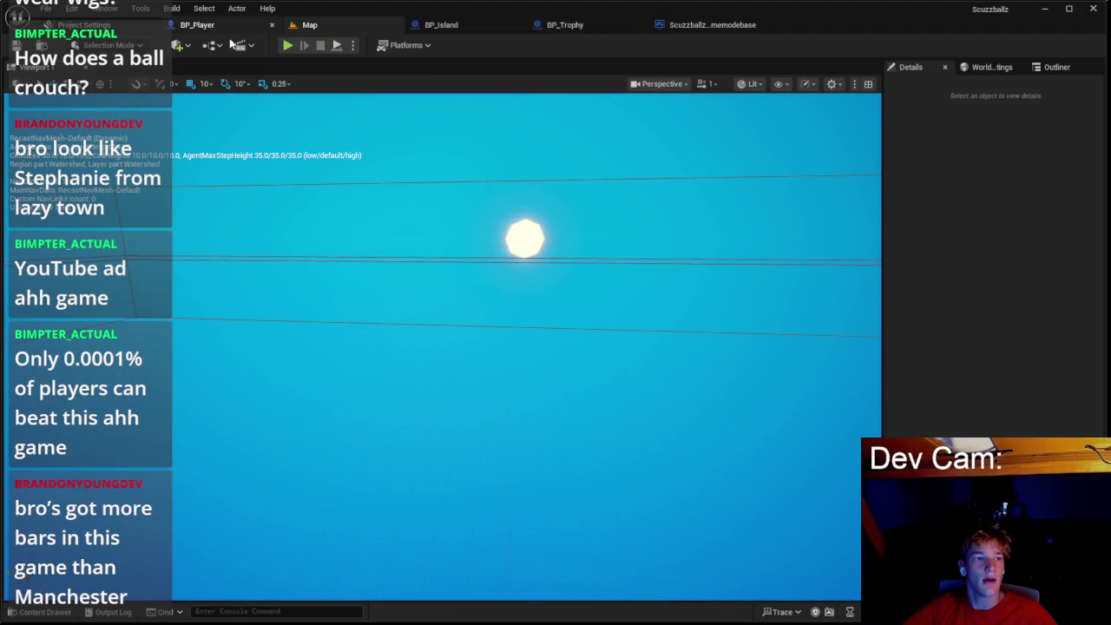
Step: Enter 1200 and 600 in the Right Mouse Button Max Walk Speed SET nodes
{"action": "scroll", "coordinate": [421, 166], "scroll_direction": "down", "scroll_amount": 2}
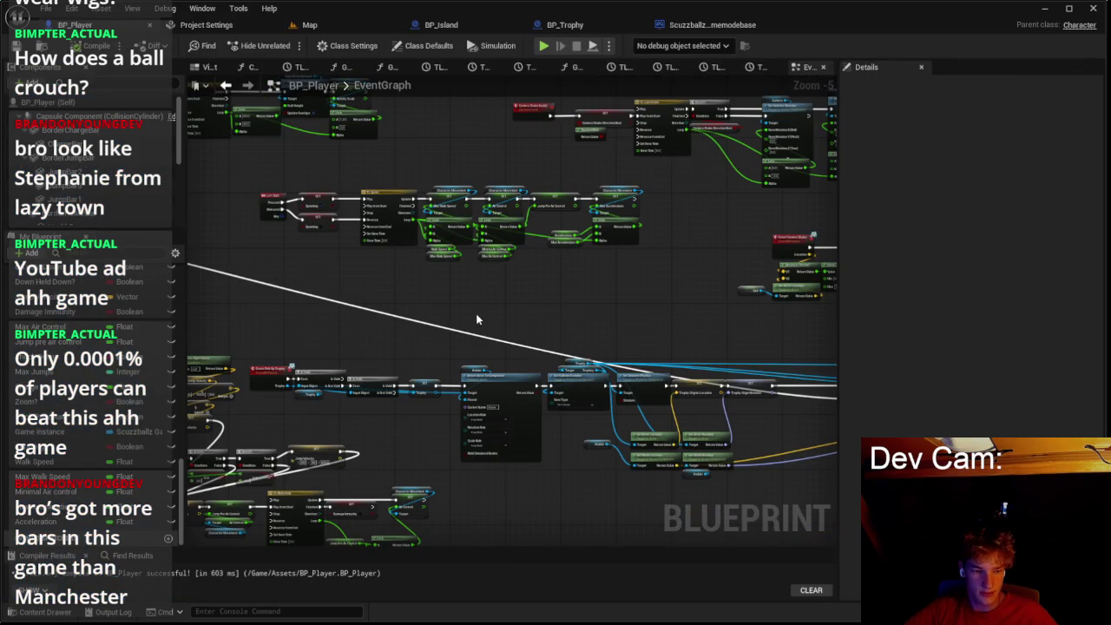
{"action": "scroll", "coordinate": [534, 323], "scroll_direction": "up", "scroll_amount": 3}
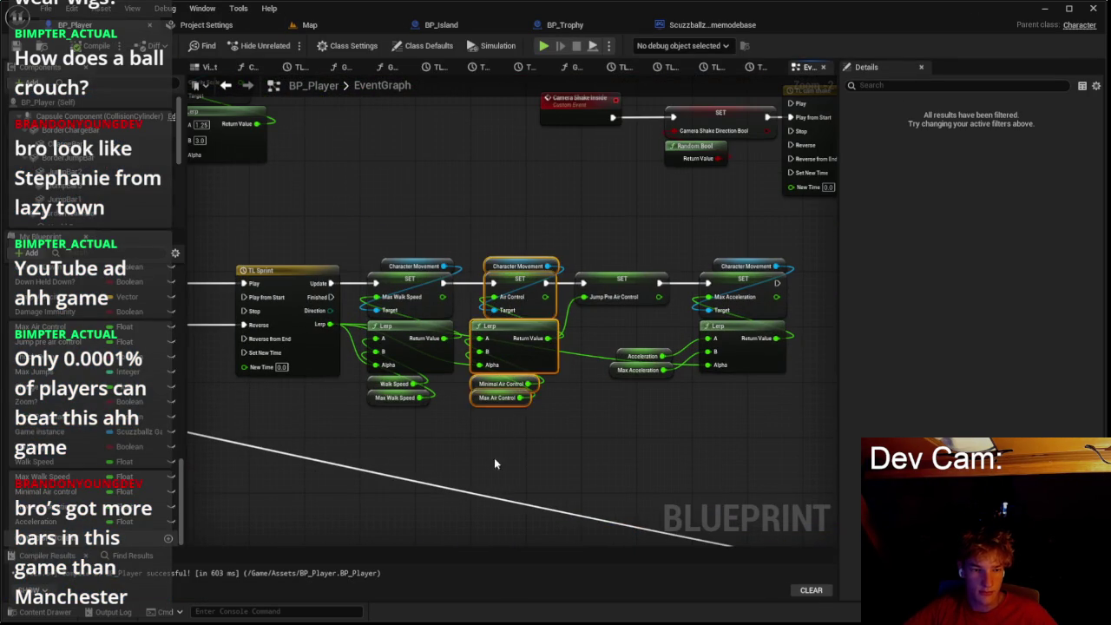
{"action": "scroll", "coordinate": [516, 184], "scroll_direction": "down", "scroll_amount": 4}
{"action": "scroll", "coordinate": [555, 182], "scroll_direction": "up", "scroll_amount": 7}
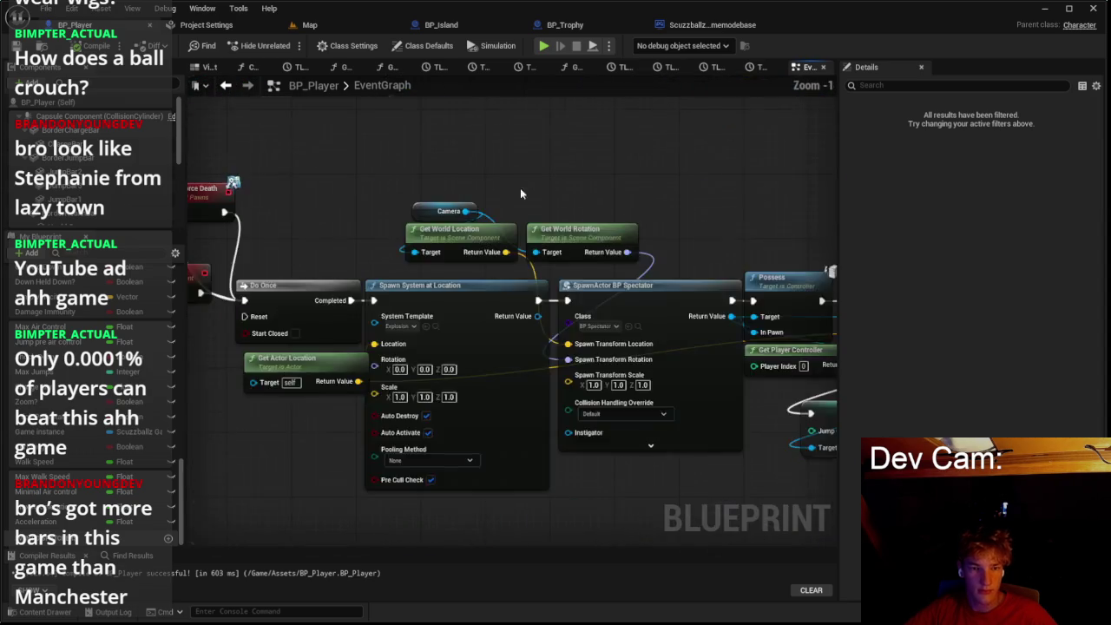
{"action": "scroll", "coordinate": [581, 192], "scroll_direction": "down", "scroll_amount": 4}
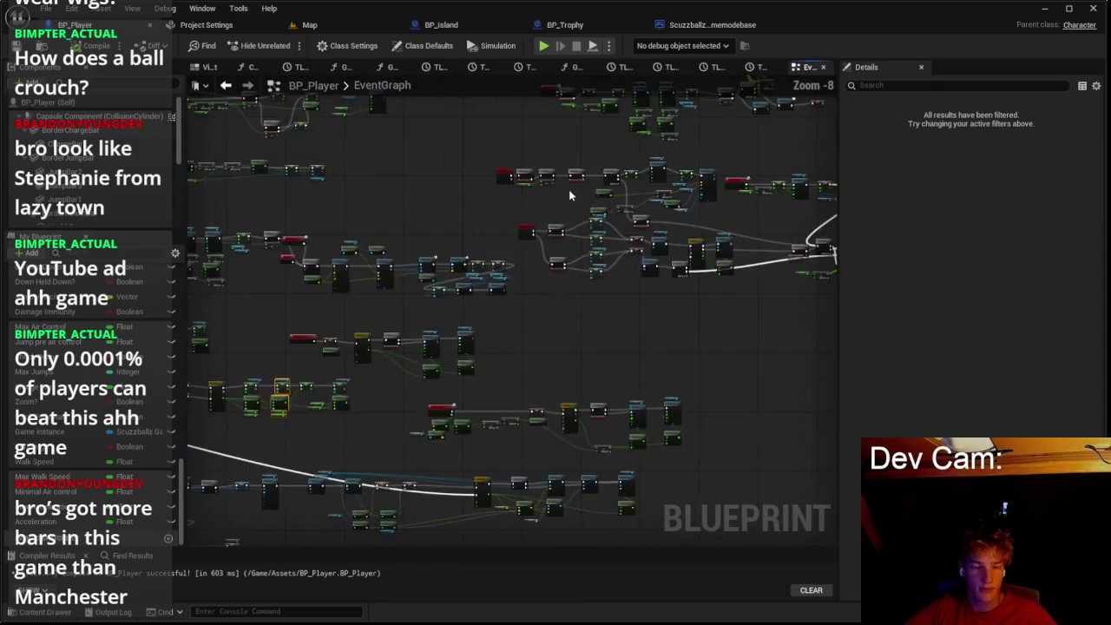
{"action": "scroll", "coordinate": [486, 208], "scroll_direction": "up", "scroll_amount": 5}
{"action": "scroll", "coordinate": [355, 297], "scroll_direction": "down", "scroll_amount": 4}
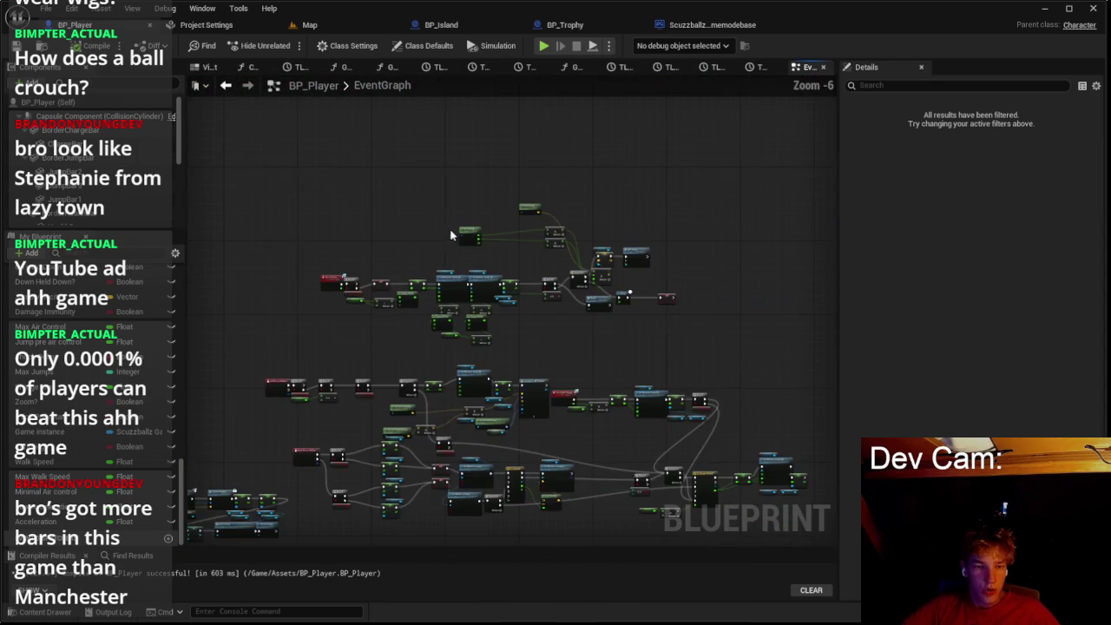
{"action": "scroll", "coordinate": [484, 211], "scroll_direction": "up", "scroll_amount": 6}
{"action": "scroll", "coordinate": [520, 178], "scroll_direction": "up", "scroll_amount": 1}
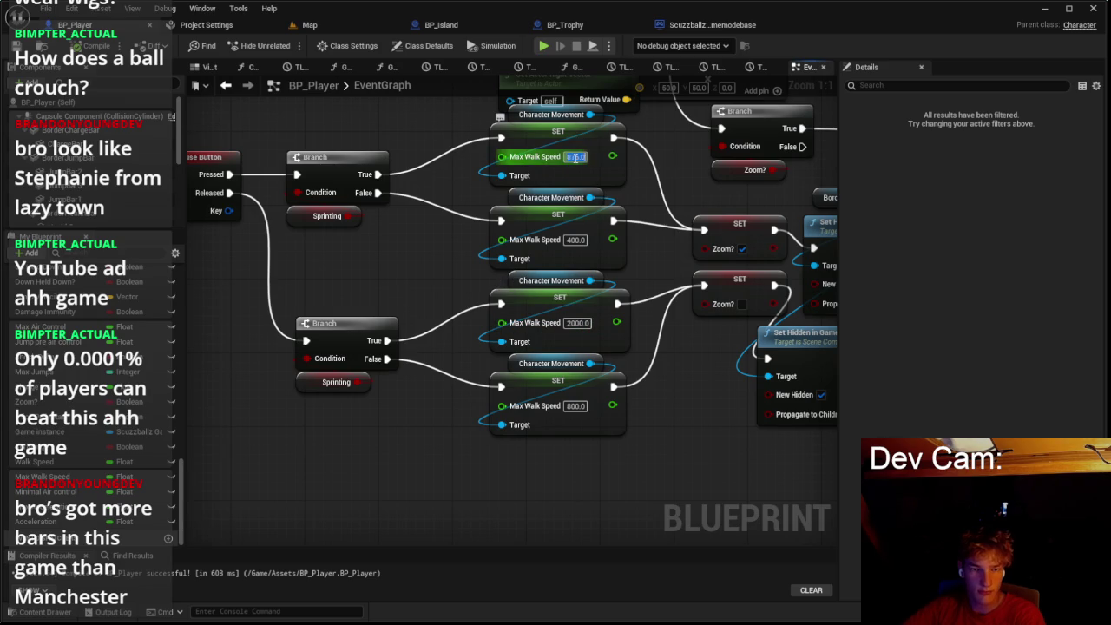
{"action": "type", "text": "00"}
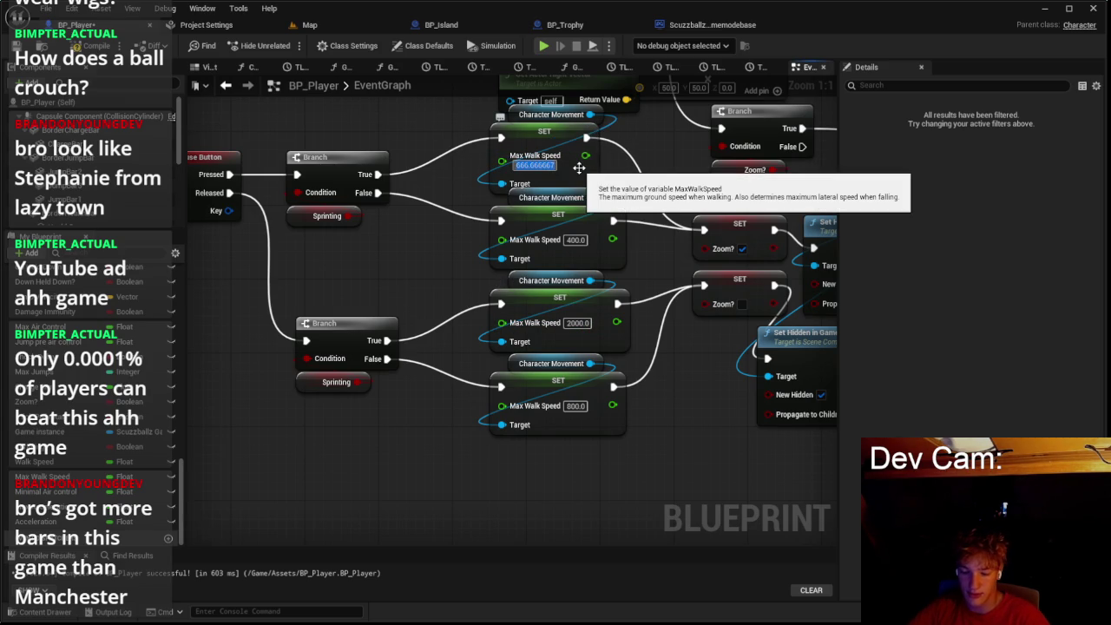
{"action": "type", "text": "0"}
{"action": "key", "text": "Return"}
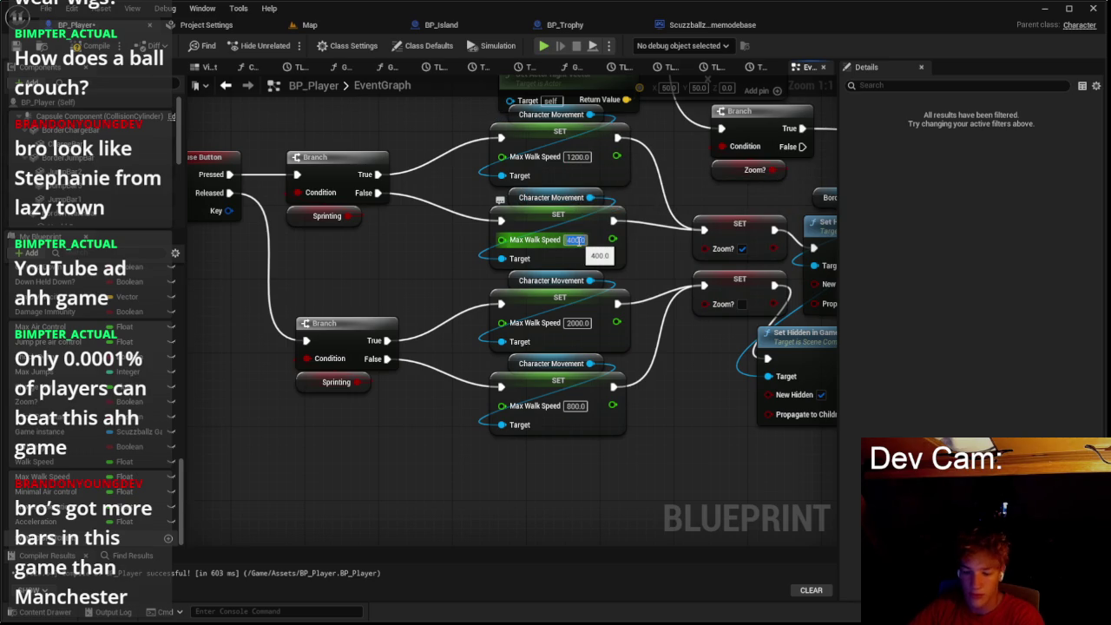
{"action": "type", "text": "600"}
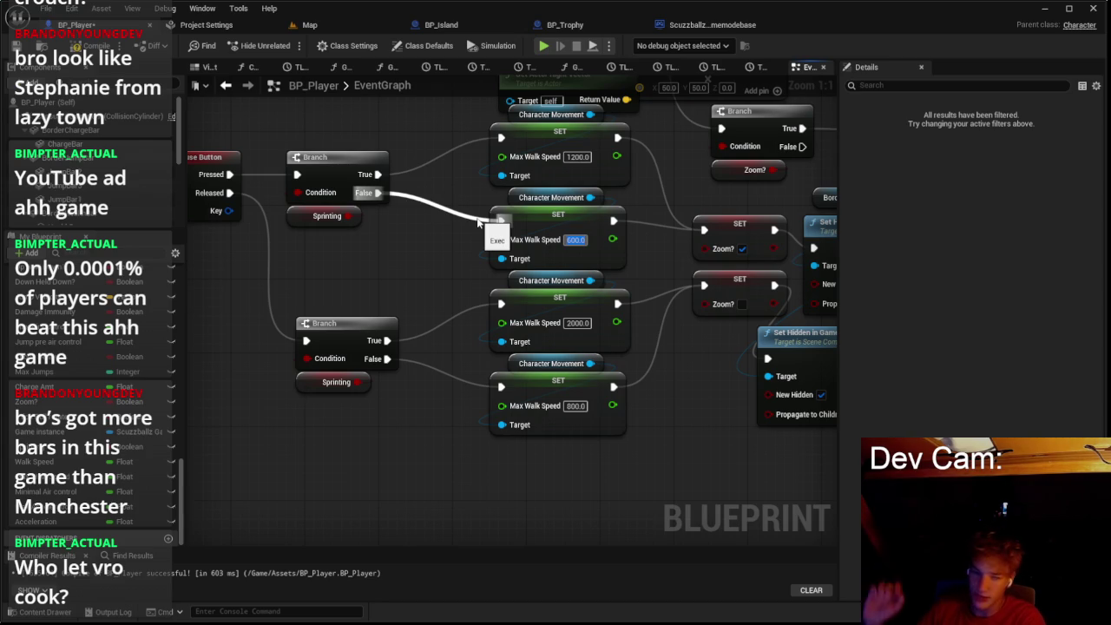
{"action": "scroll", "coordinate": [478, 223], "scroll_direction": "down", "scroll_amount": 3}
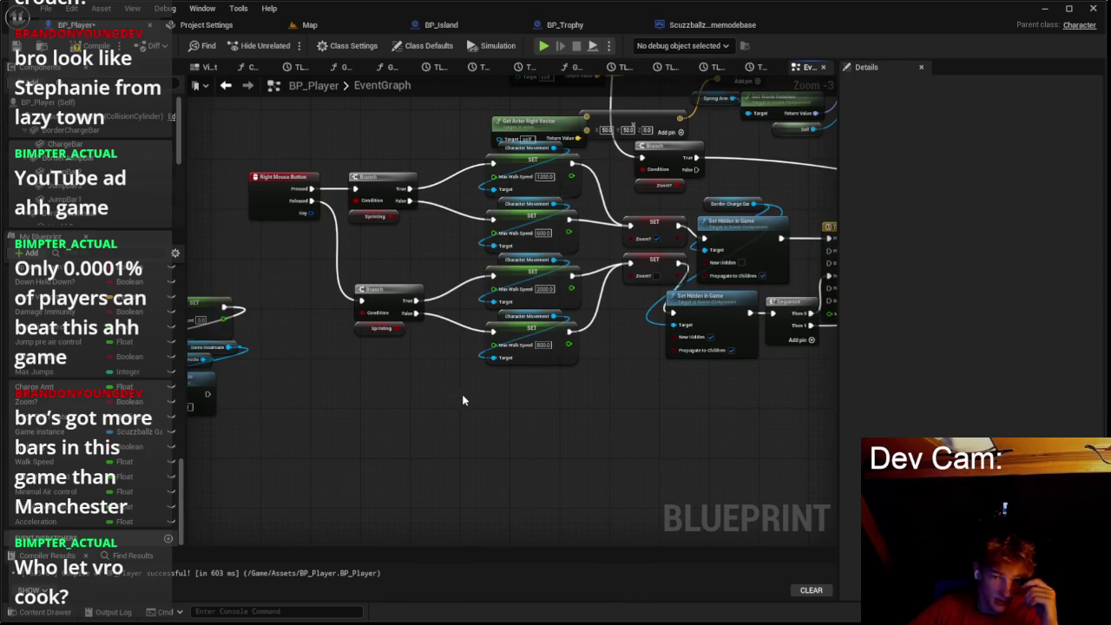
Step: Save and recompile BP_Player with Ctrl+S
{"action": "scroll", "coordinate": [462, 400], "scroll_direction": "down", "scroll_amount": 5}
{"action": "key", "text": "ctrl+s"}
{"action": "scroll", "coordinate": [381, 284], "scroll_direction": "down", "scroll_amount": 2}
{"action": "mouse_move", "coordinate": [382, 285]}
{"action": "left_mouse_down"}
{"action": "mouse_move", "coordinate": [417, 166]}
{"action": "mouse_move", "coordinate": [298, 234]}
{"action": "mouse_move", "coordinate": [471, 216]}
{"action": "left_mouse_up"}
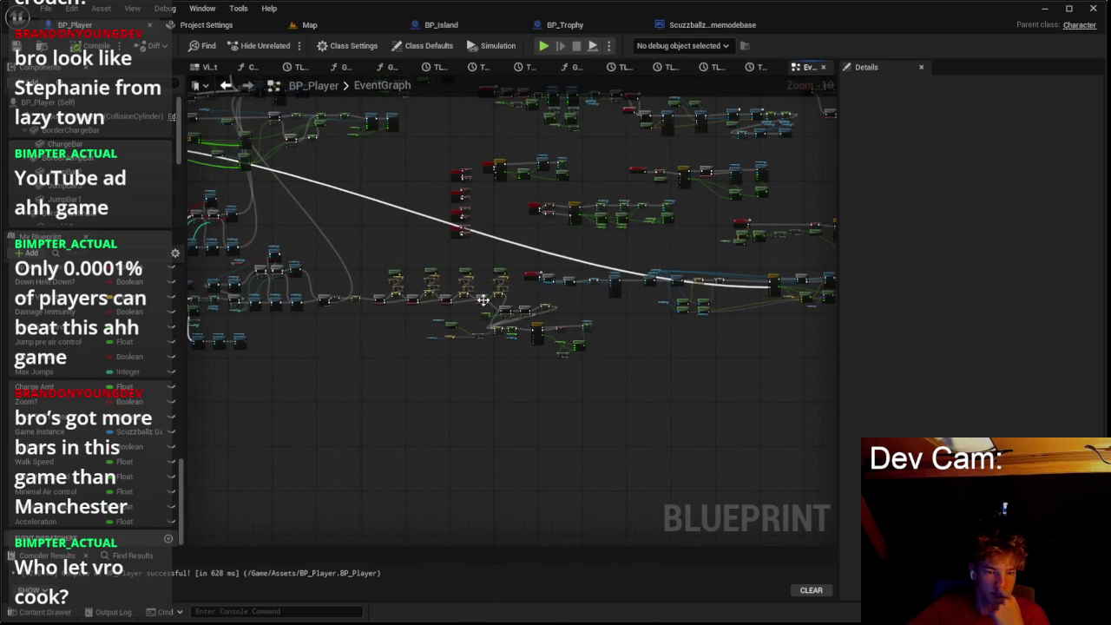
{"action": "scroll", "coordinate": [483, 301], "scroll_direction": "up", "scroll_amount": 7}
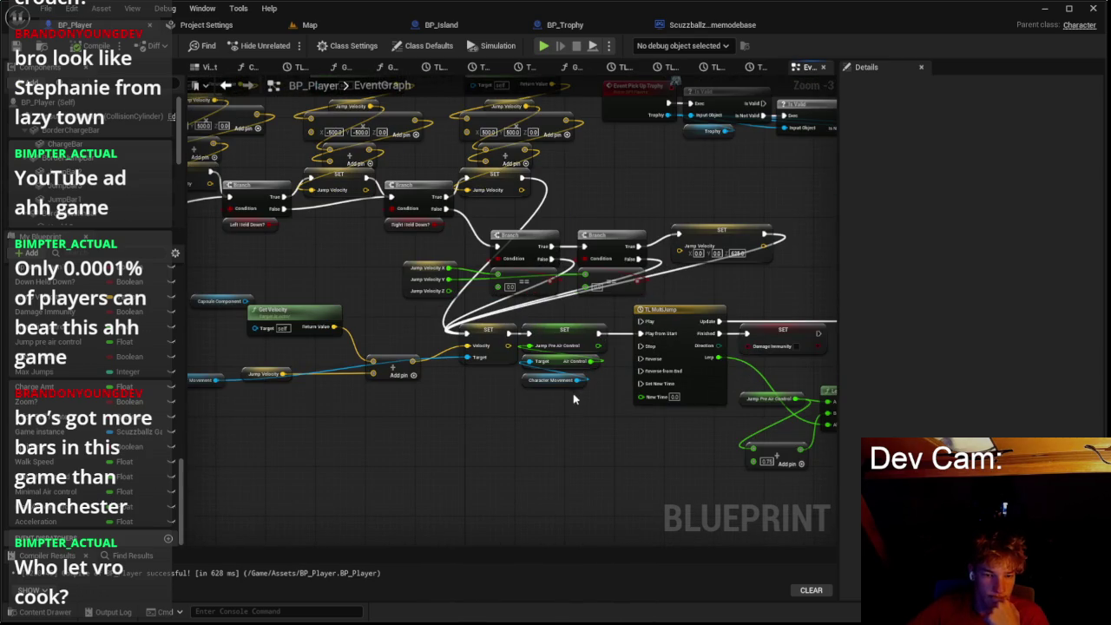
{"action": "scroll", "coordinate": [577, 399], "scroll_direction": "up", "scroll_amount": 1}
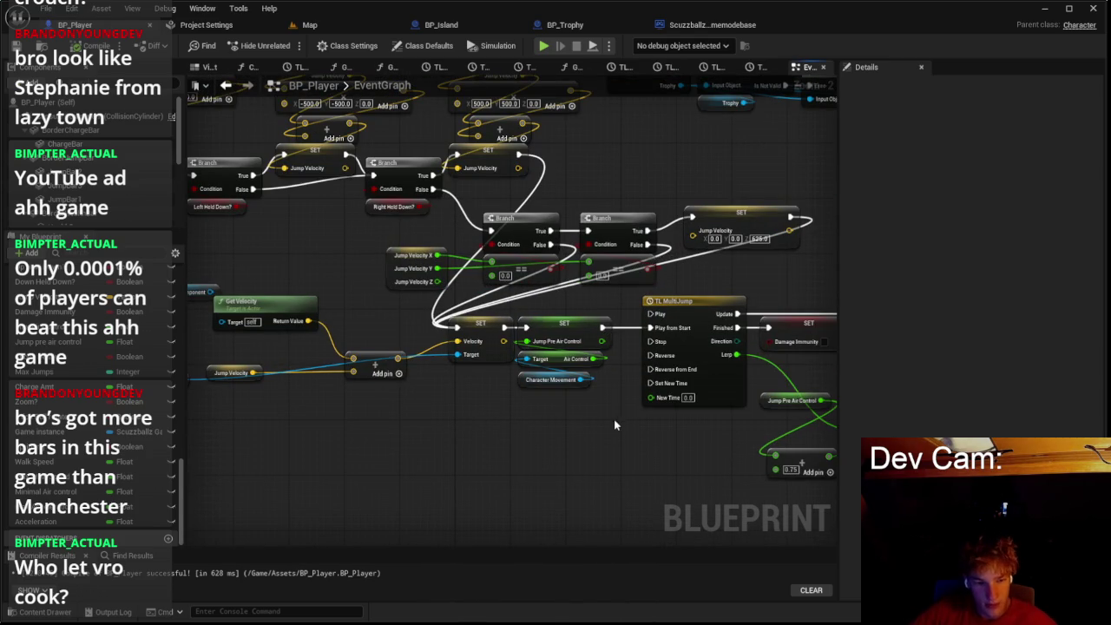
Step: Select and review the Air Control and Jump Pre Air Control SET, Lerp and value nodes
{"action": "left_click_drag", "start_coordinate": [607, 420], "coordinate": [530, 334]}
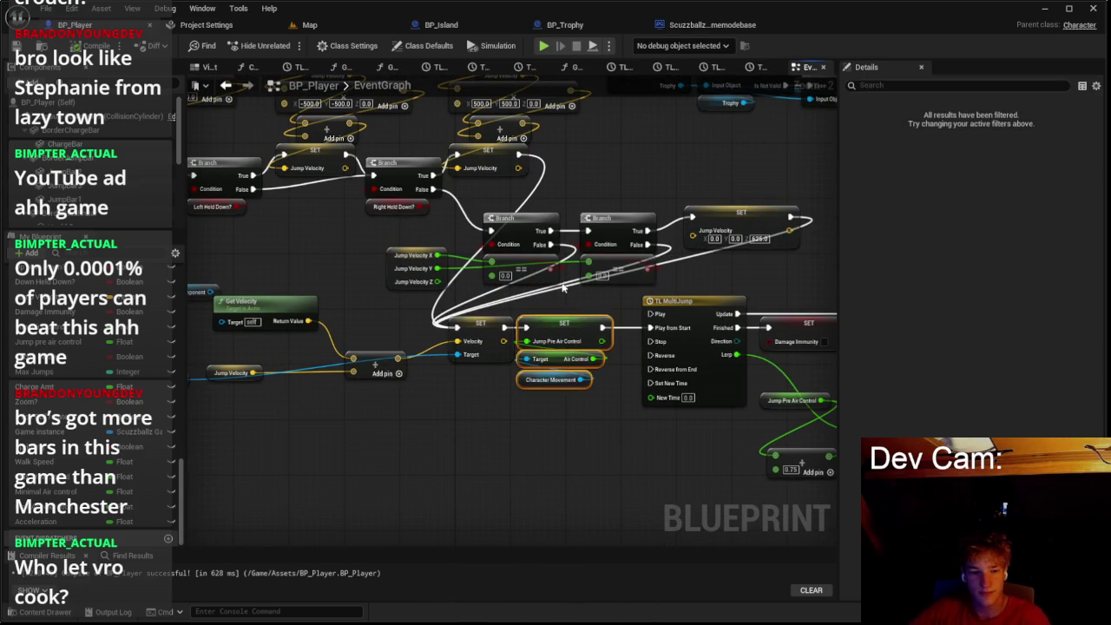
{"action": "left_click_drag", "start_coordinate": [594, 451], "coordinate": [260, 419]}
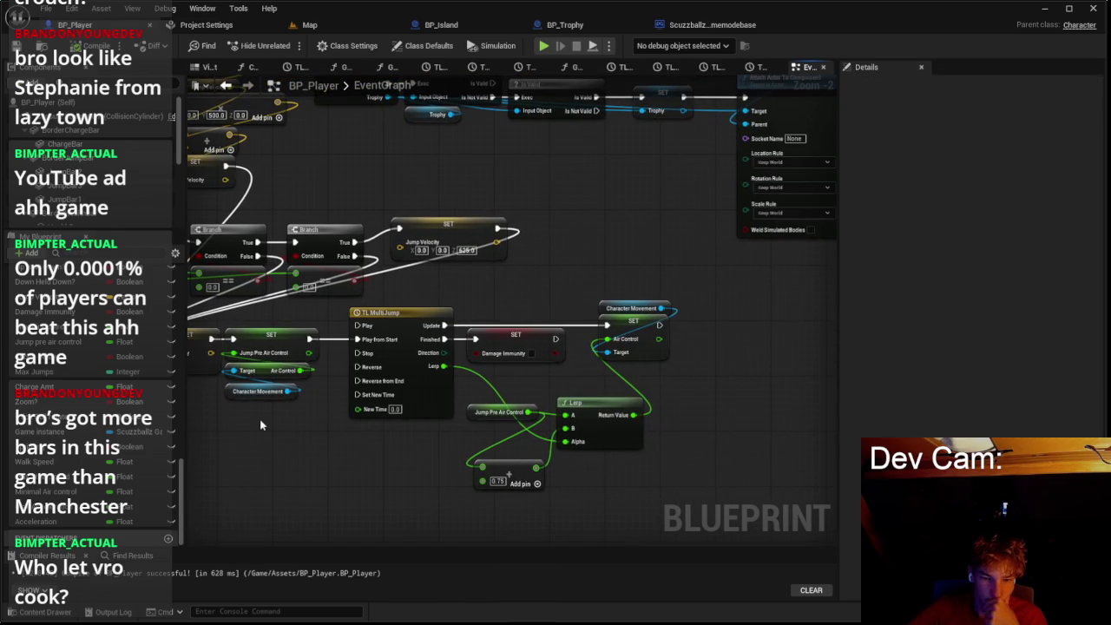
{"action": "left_click", "coordinate": [473, 417]}
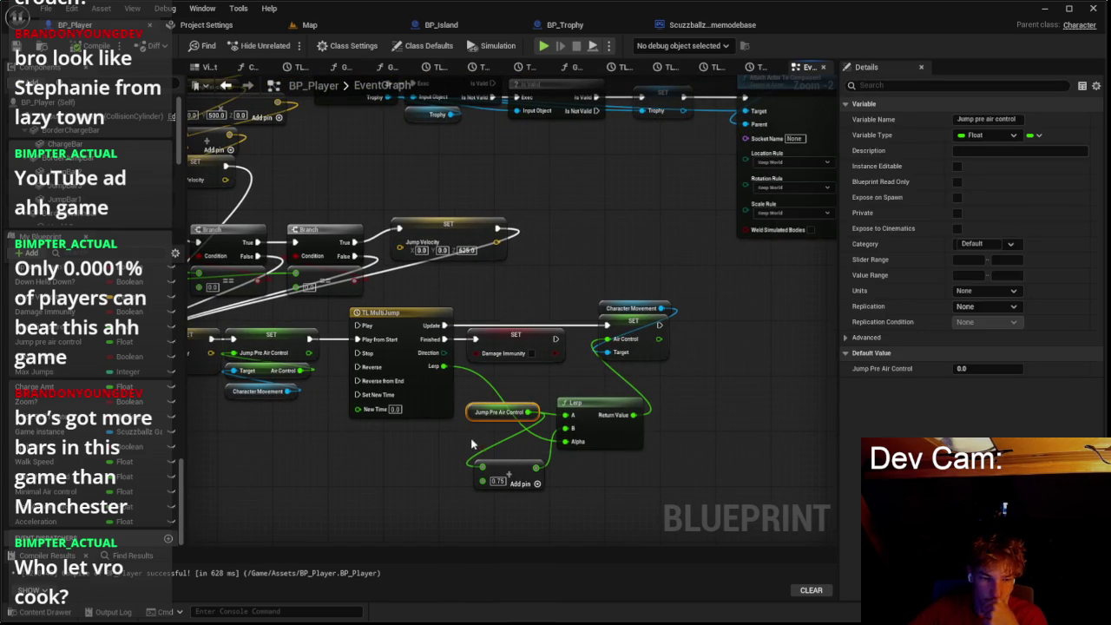
{"action": "left_click", "coordinate": [467, 457]}
{"action": "left_click_drag", "start_coordinate": [556, 350], "coordinate": [715, 485]}
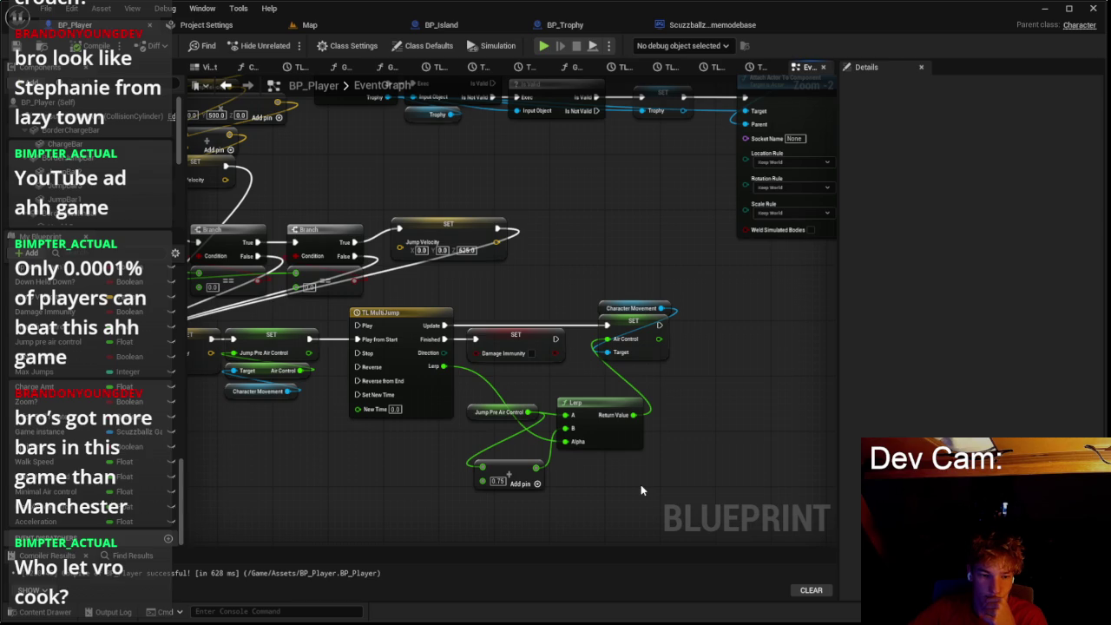
{"action": "scroll", "coordinate": [640, 490], "scroll_direction": "down", "scroll_amount": 5}
{"action": "scroll", "coordinate": [572, 408], "scroll_direction": "up", "scroll_amount": 5}
{"action": "scroll", "coordinate": [638, 393], "scroll_direction": "down", "scroll_amount": 6}
{"action": "scroll", "coordinate": [620, 321], "scroll_direction": "up", "scroll_amount": 2}
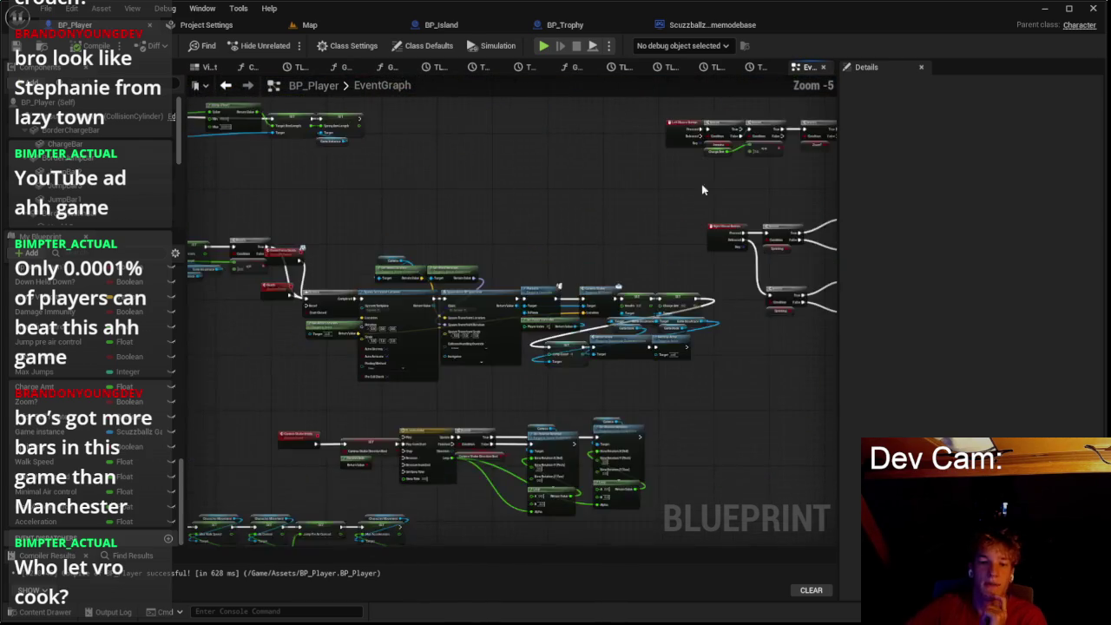
{"action": "scroll", "coordinate": [663, 329], "scroll_direction": "up", "scroll_amount": 5}
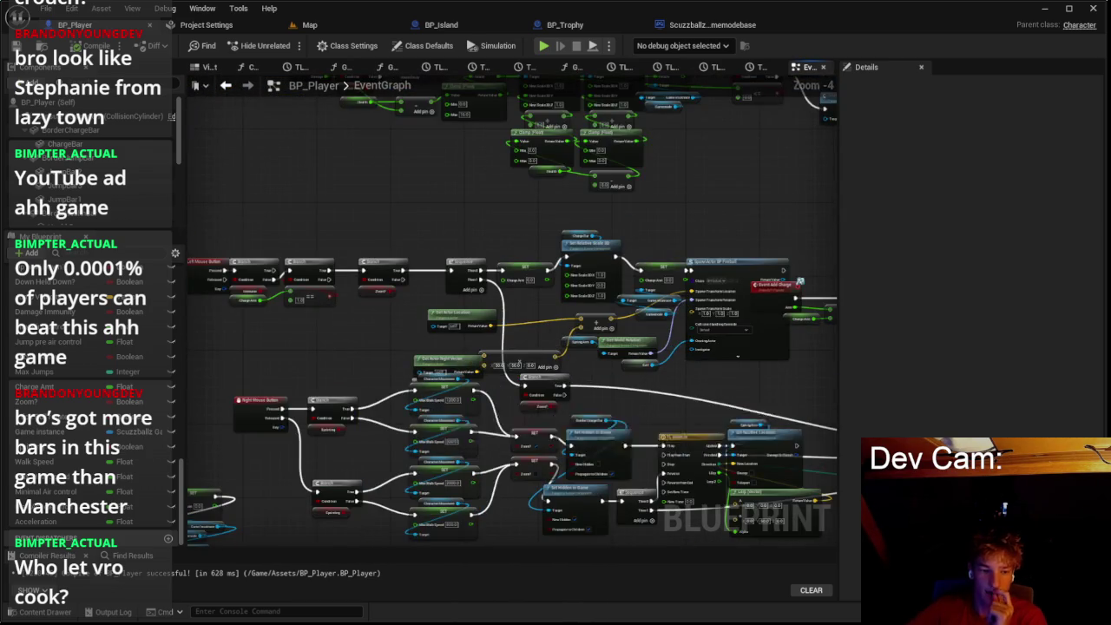
Step: Paste a copy of the Air Control SET node beside the 1200.0 walk-speed SET
{"action": "left_click_drag", "start_coordinate": [379, 454], "coordinate": [647, 264]}
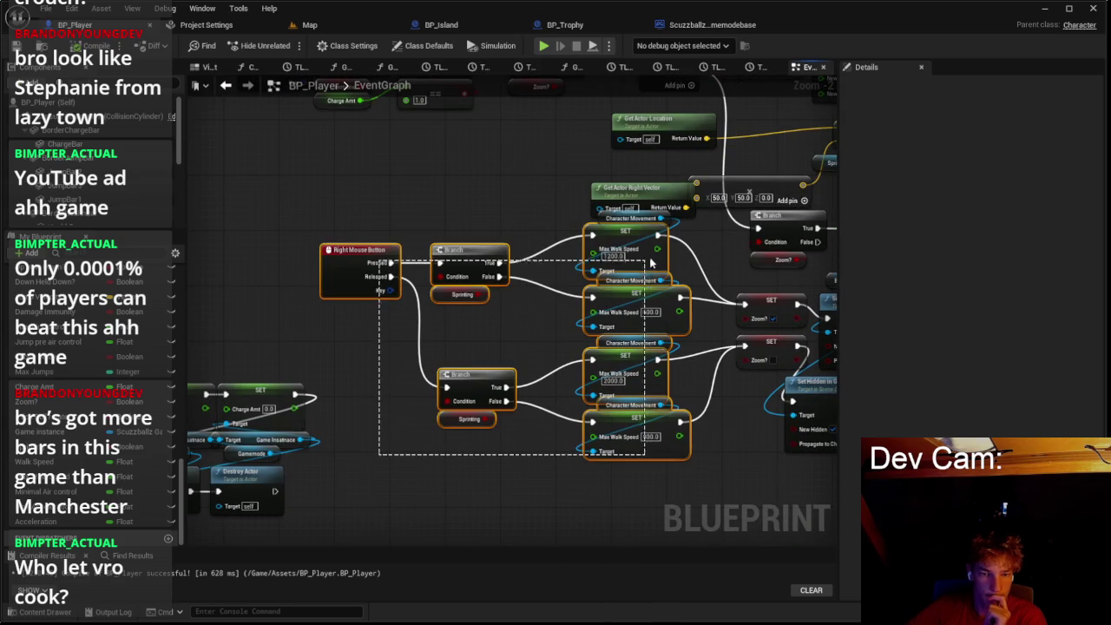
{"action": "mouse_move", "coordinate": [364, 468]}
{"action": "left_mouse_down"}
{"action": "mouse_move", "coordinate": [647, 236]}
{"action": "mouse_move", "coordinate": [529, 297]}
{"action": "left_mouse_up"}
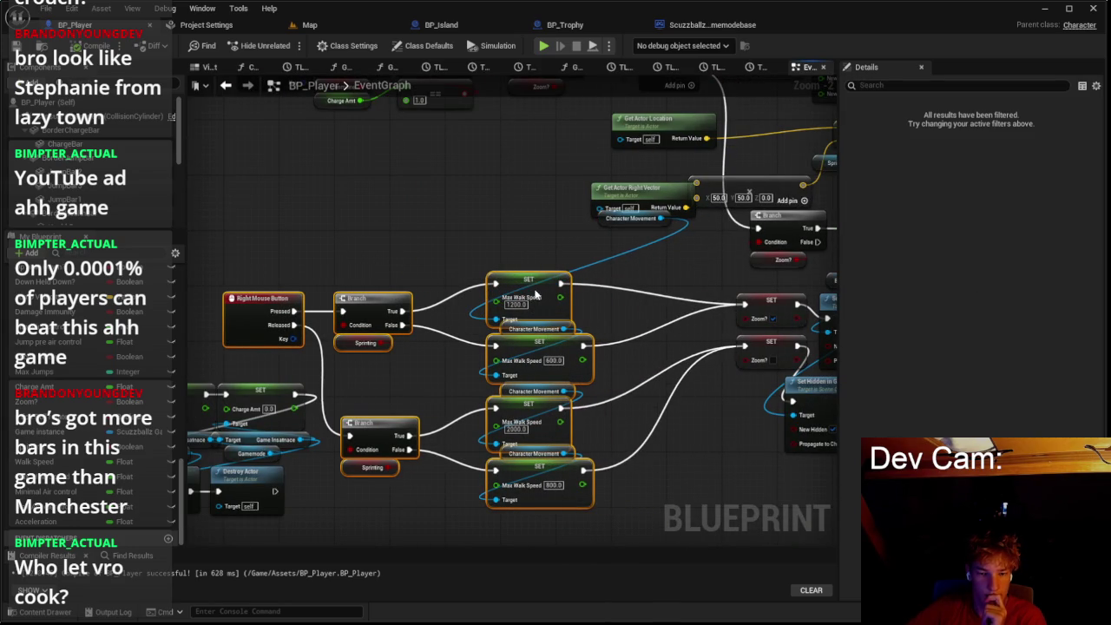
{"action": "scroll", "coordinate": [390, 387], "scroll_direction": "down", "scroll_amount": 6}
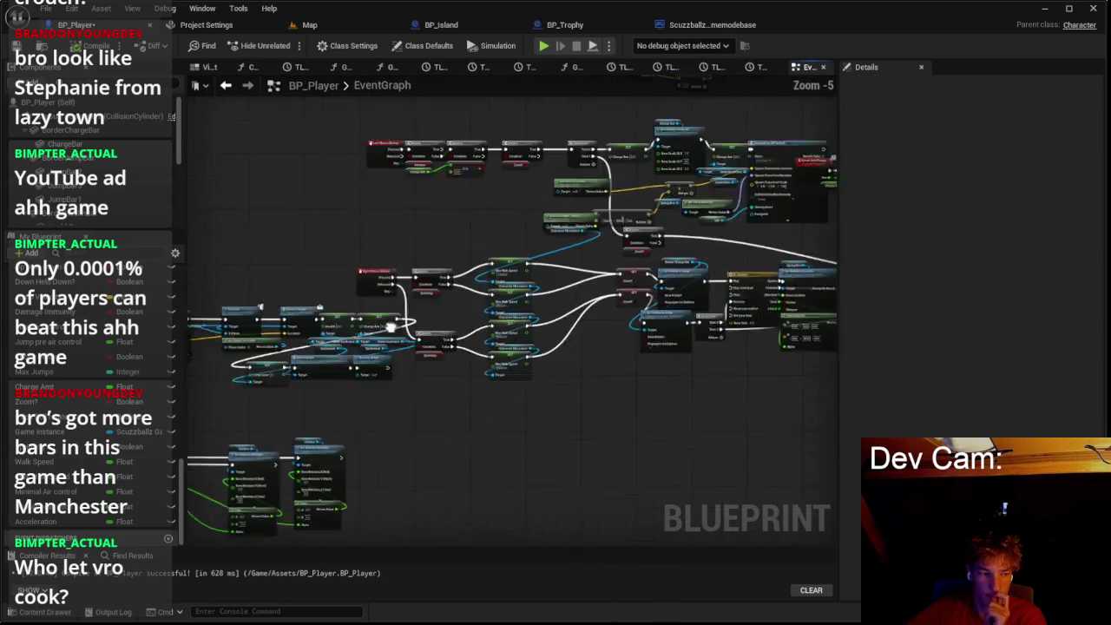
{"action": "scroll", "coordinate": [500, 260], "scroll_direction": "up", "scroll_amount": 6}
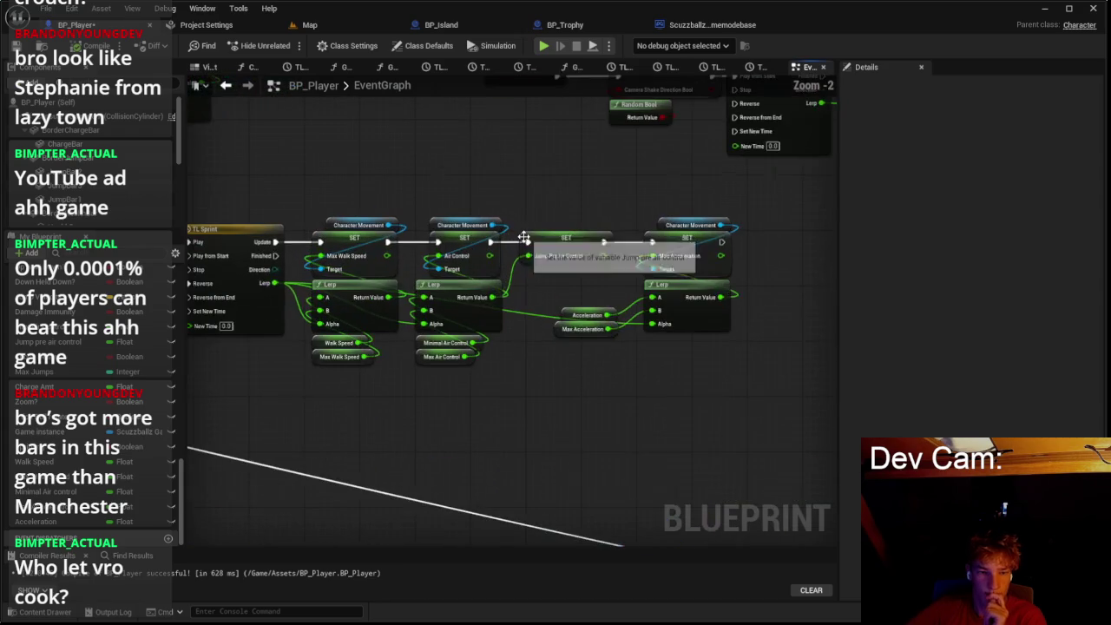
{"action": "scroll", "coordinate": [458, 284], "scroll_direction": "up", "scroll_amount": 2}
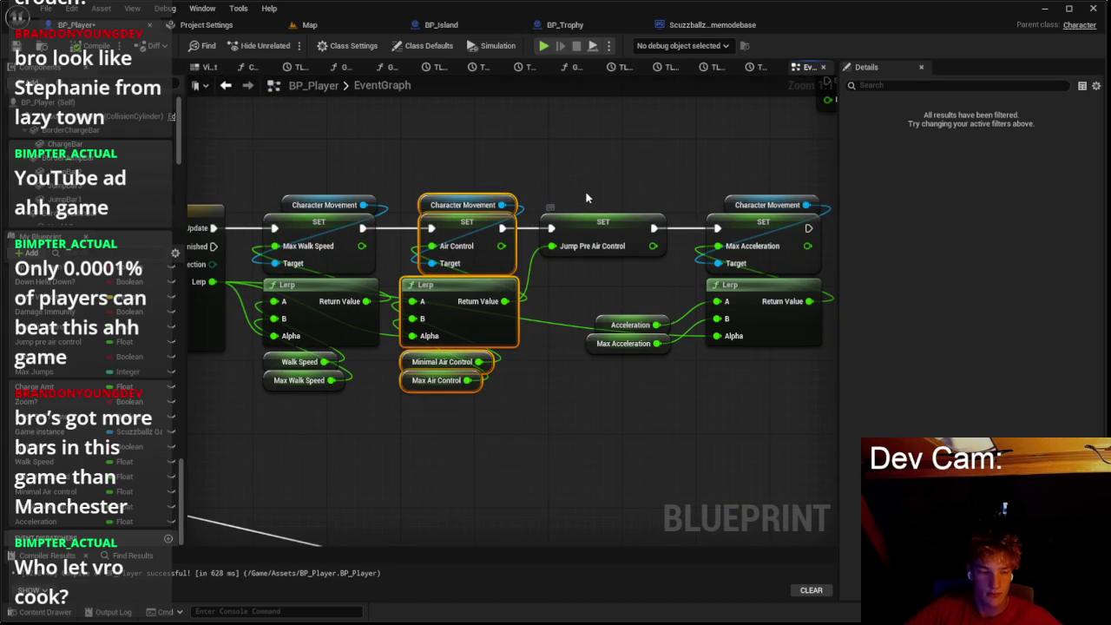
{"action": "scroll", "coordinate": [598, 184], "scroll_direction": "down", "scroll_amount": 6}
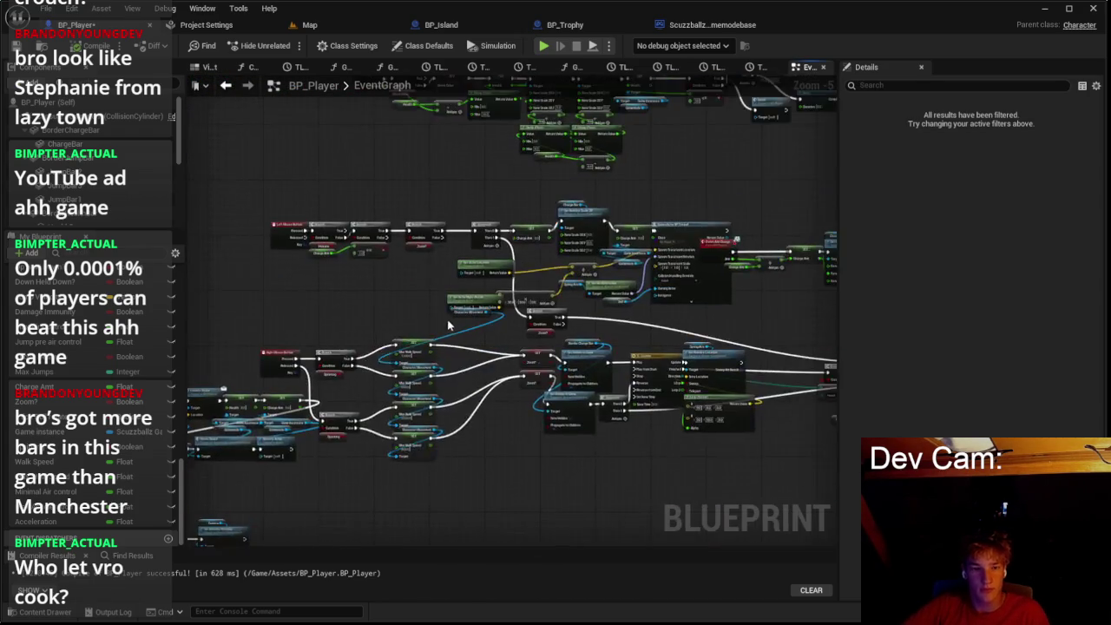
{"action": "scroll", "coordinate": [432, 325], "scroll_direction": "up", "scroll_amount": 4}
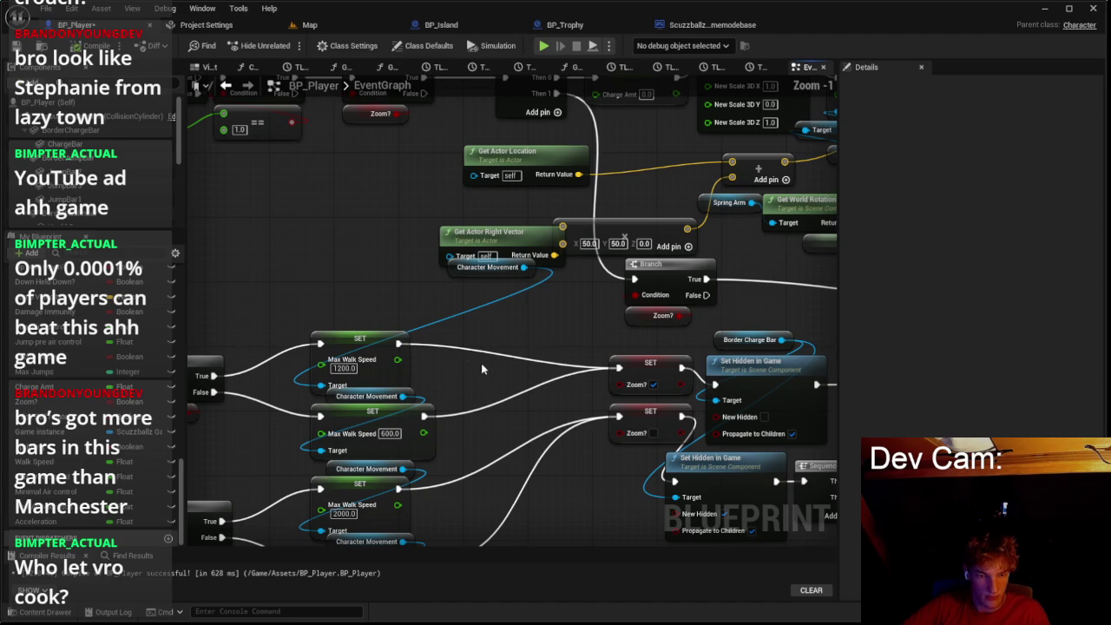
{"action": "key", "text": "ctrl+v"}
{"action": "mouse_move", "coordinate": [537, 347]}
{"action": "left_mouse_down"}
{"action": "mouse_move", "coordinate": [514, 395]}
{"action": "mouse_move", "coordinate": [604, 298]}
{"action": "left_mouse_up"}
Step: Delete the extra Lerp nodes, add a Jump Pre Air Control SET, and set Air Control to 0.75
{"action": "scroll", "coordinate": [517, 364], "scroll_direction": "down", "scroll_amount": 2}
{"action": "scroll", "coordinate": [605, 337], "scroll_direction": "up", "scroll_amount": 2}
{"action": "key", "text": "Delete"}
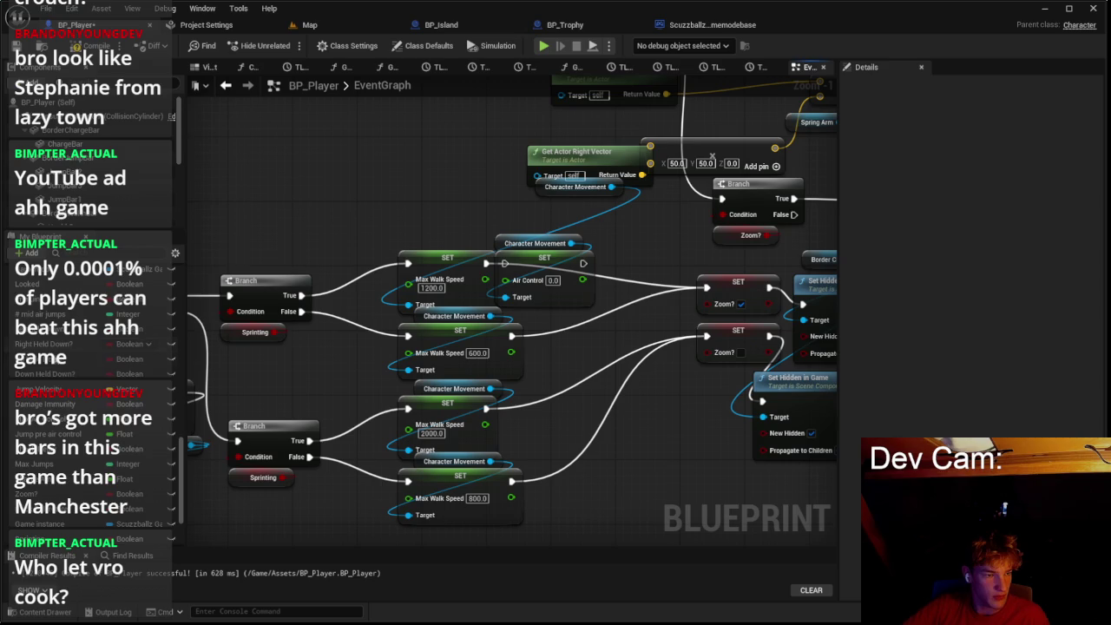
{"action": "left_click_drag", "start_coordinate": [56, 434], "coordinate": [564, 269]}
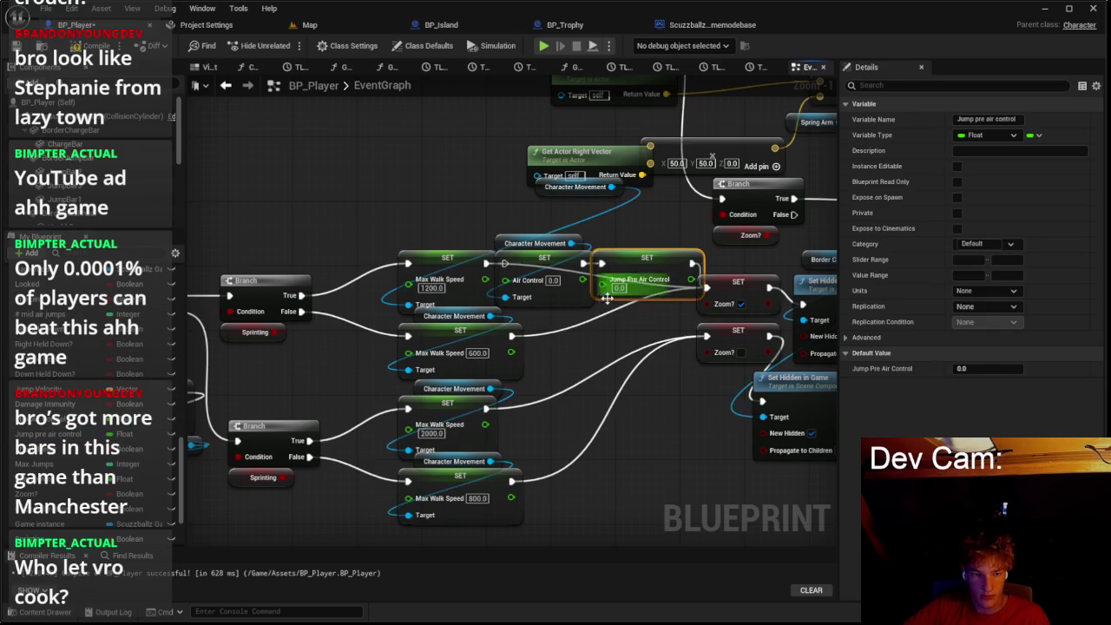
{"action": "scroll", "coordinate": [501, 278], "scroll_direction": "up", "scroll_amount": 1}
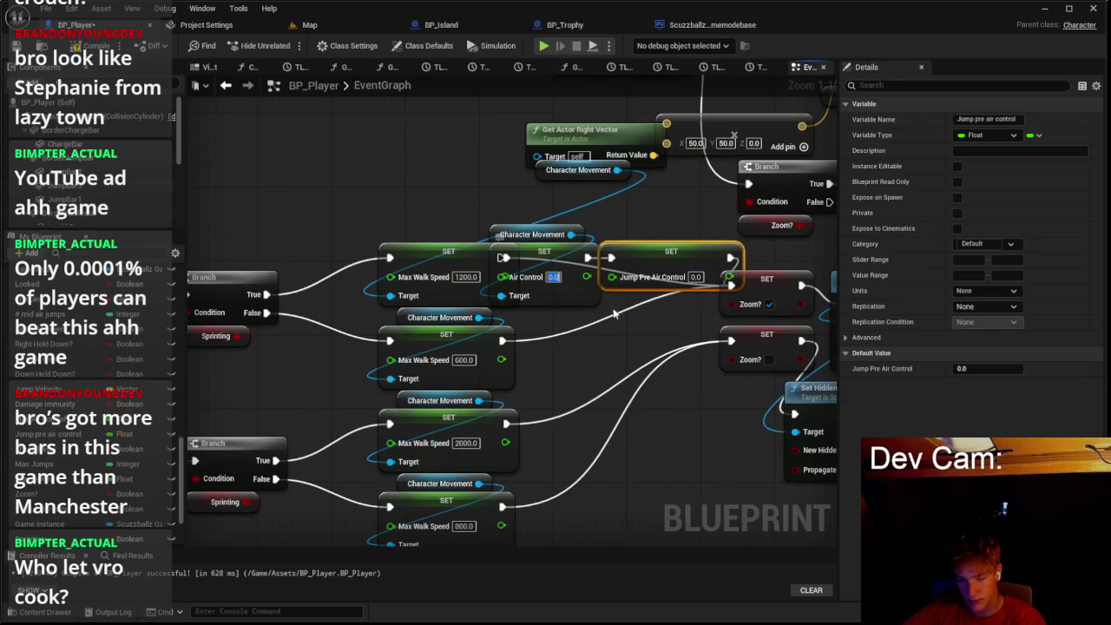
{"action": "type", "text": "0.75"}
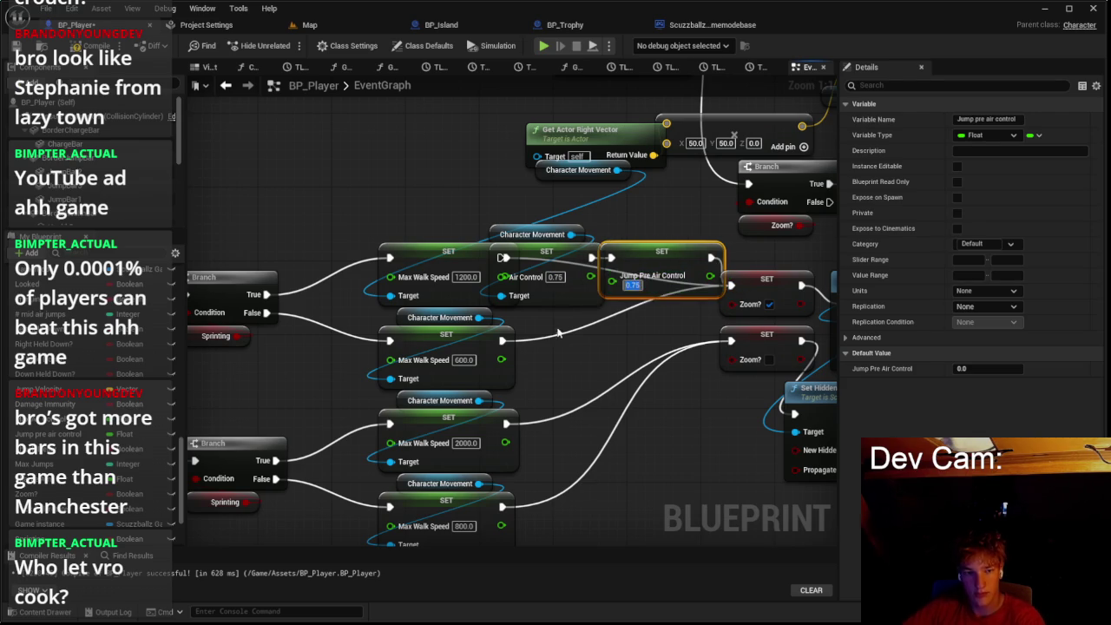
Step: Duplicate the air control setters, wire the 1200 walk-speed SET into them, and realign the walk-speed setters
{"action": "left_click_drag", "start_coordinate": [652, 235], "coordinate": [651, 327]}
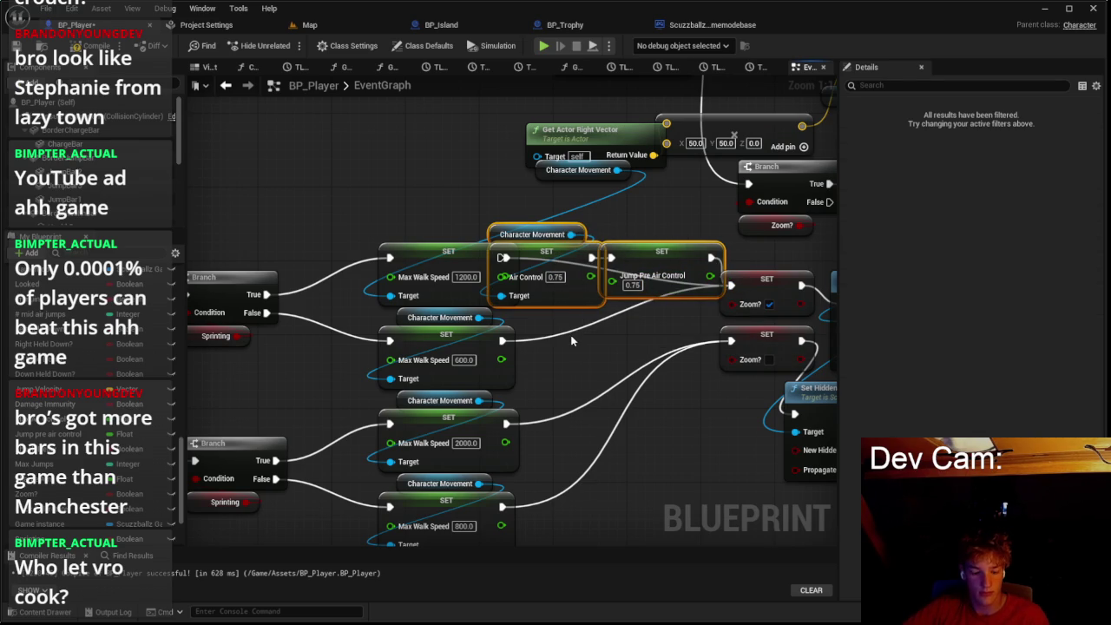
{"action": "key", "text": "ctrl+c"}
{"action": "key", "text": "ctrl+v"}
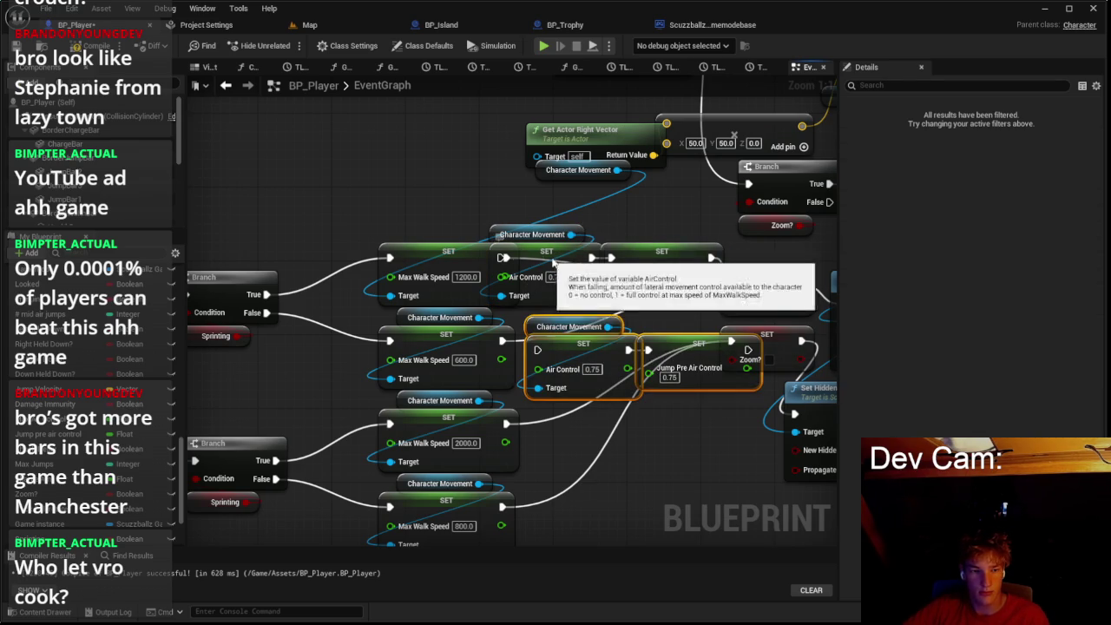
{"action": "left_click", "coordinate": [560, 252]}
{"action": "left_click_drag", "start_coordinate": [474, 255], "coordinate": [427, 257]}
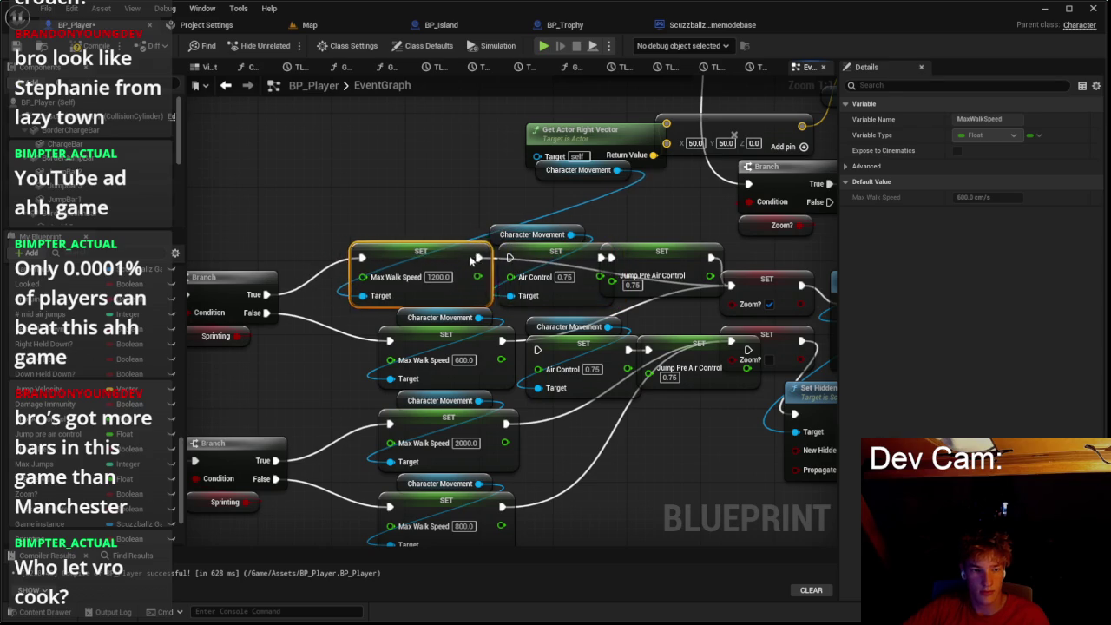
{"action": "scroll", "coordinate": [509, 260], "scroll_direction": "down", "scroll_amount": 3}
{"action": "left_click_drag", "start_coordinate": [509, 265], "coordinate": [532, 247]}
{"action": "left_click_drag", "start_coordinate": [528, 263], "coordinate": [503, 263]}
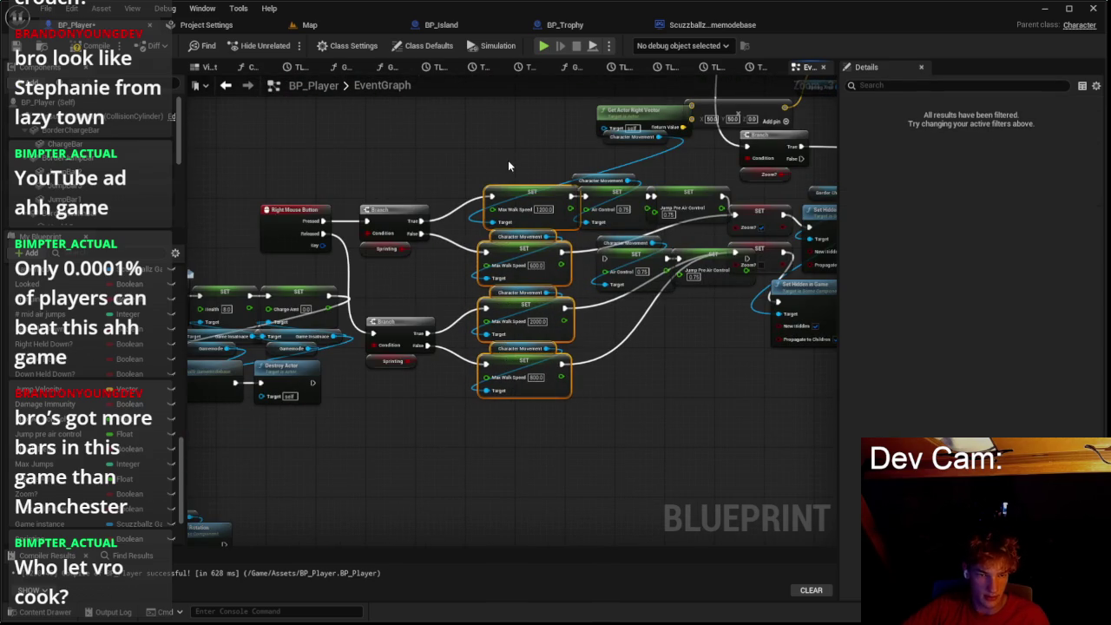
{"action": "left_click_drag", "start_coordinate": [516, 201], "coordinate": [510, 202]}
{"action": "left_click_drag", "start_coordinate": [509, 447], "coordinate": [509, 444]}
{"action": "left_click_drag", "start_coordinate": [530, 319], "coordinate": [486, 319]}
Step: Place the copied 0.375 air control setters after the 600 walk-speed SET and connect them
{"action": "scroll", "coordinate": [597, 350], "scroll_direction": "up", "scroll_amount": 2}
{"action": "scroll", "coordinate": [534, 203], "scroll_direction": "up", "scroll_amount": 1}
{"action": "mouse_move", "coordinate": [564, 230]}
{"action": "left_mouse_down"}
{"action": "mouse_move", "coordinate": [690, 278]}
{"action": "mouse_move", "coordinate": [609, 258]}
{"action": "mouse_move", "coordinate": [639, 259]}
{"action": "left_mouse_up"}
{"action": "mouse_move", "coordinate": [623, 431]}
{"action": "left_mouse_down"}
{"action": "mouse_move", "coordinate": [684, 314]}
{"action": "mouse_move", "coordinate": [632, 333]}
{"action": "mouse_move", "coordinate": [667, 336]}
{"action": "left_mouse_up"}
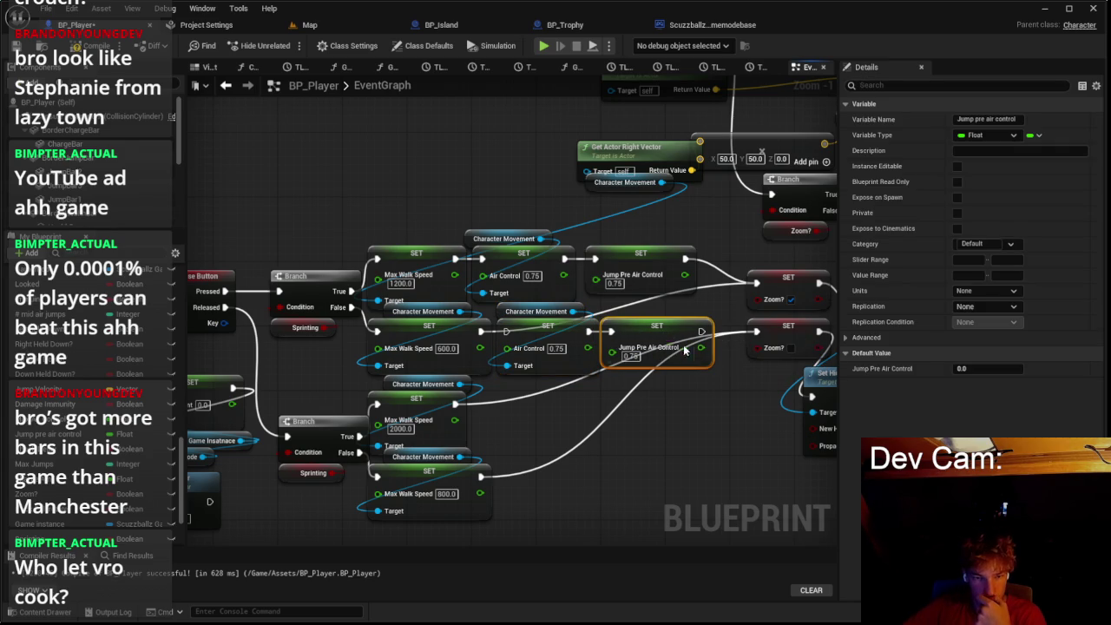
{"action": "left_click_drag", "start_coordinate": [480, 331], "coordinate": [483, 340]}
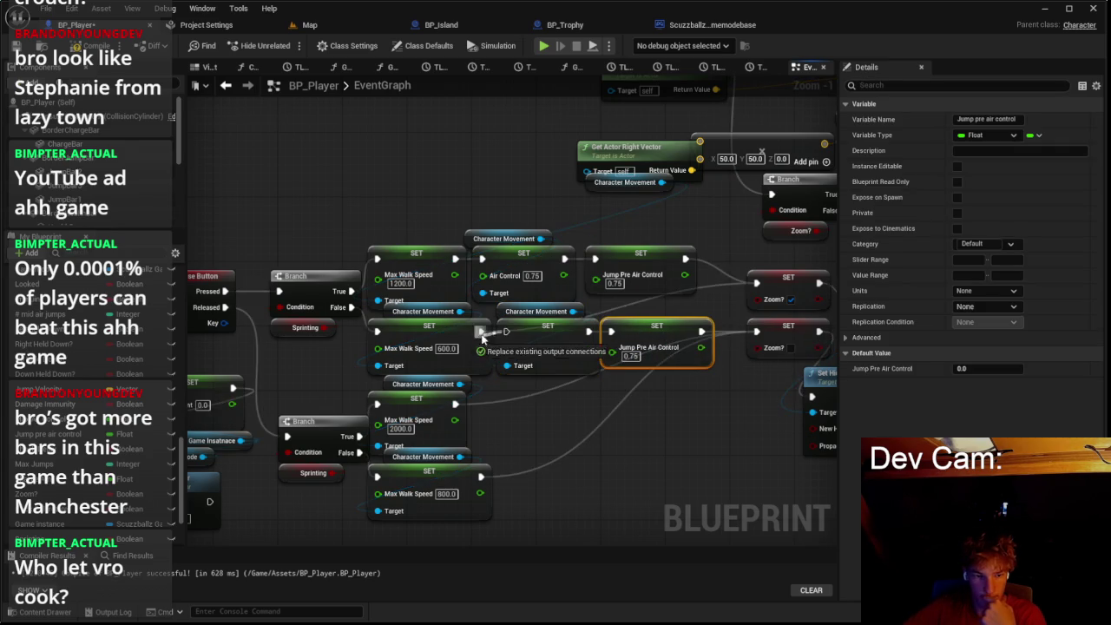
Step: Paste another pair of 0.375 air control setters and connect the 800 walk-speed SET to them
{"action": "left_click_drag", "start_coordinate": [623, 345], "coordinate": [674, 321]}
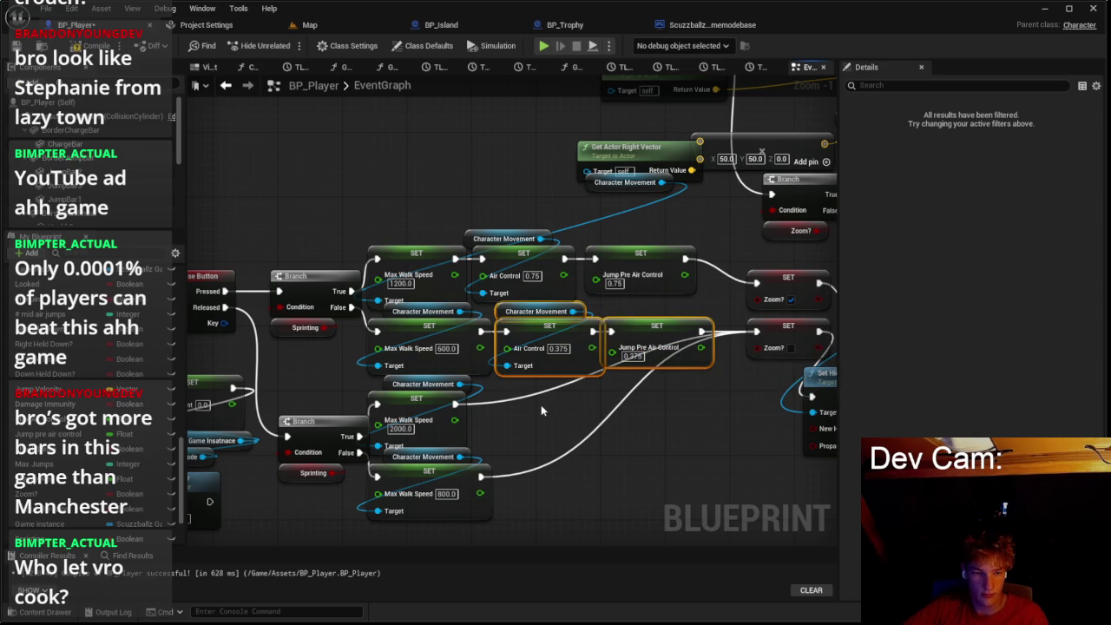
{"action": "key", "text": "ctrl+v"}
{"action": "left_click_drag", "start_coordinate": [610, 418], "coordinate": [621, 520]}
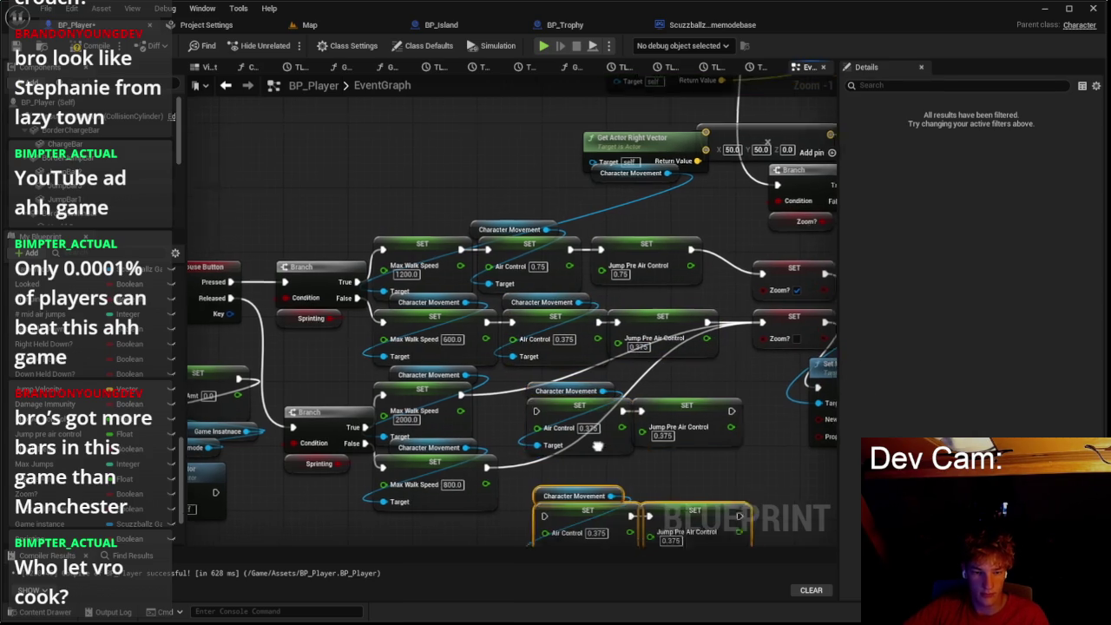
{"action": "left_click_drag", "start_coordinate": [572, 466], "coordinate": [573, 467]}
{"action": "key", "text": "Escape"}
{"action": "left_click_drag", "start_coordinate": [506, 432], "coordinate": [519, 434]}
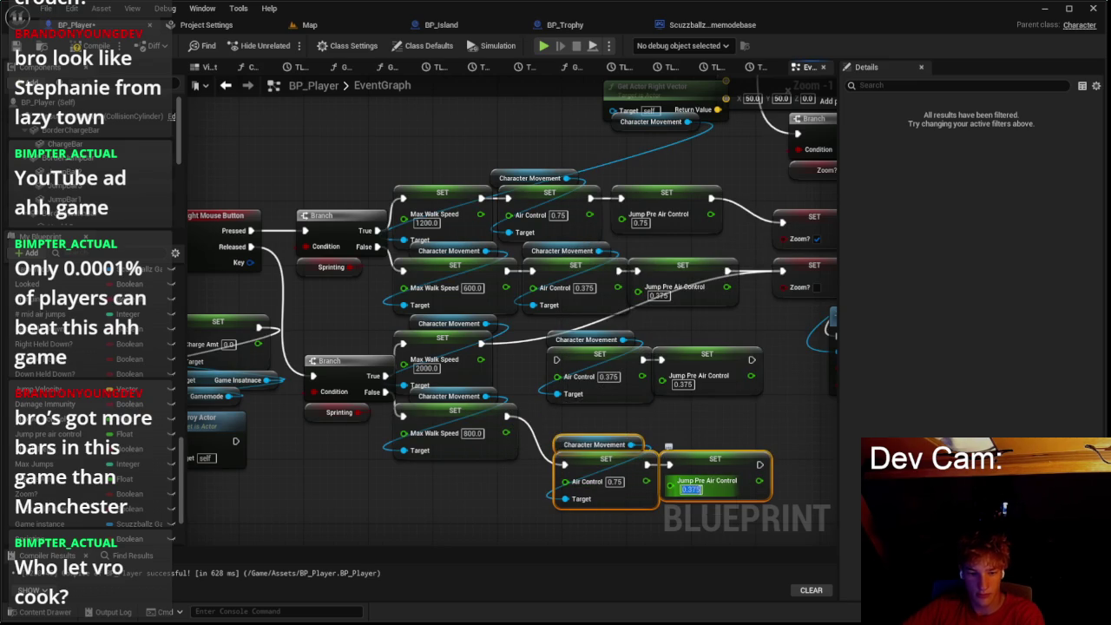
Step: Set the 2000-branch Air Control value to 1.25 and check the Max Air Control default
{"action": "type", "text": "0.751.25"}
{"action": "key", "text": "Return"}
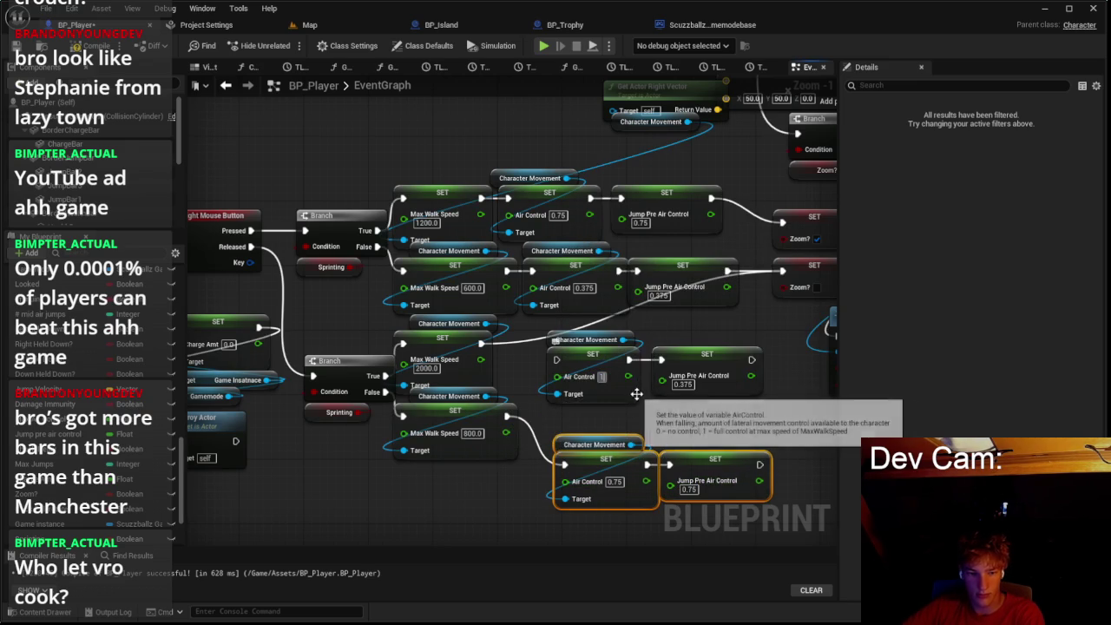
{"action": "scroll", "coordinate": [684, 395], "scroll_direction": "down", "scroll_amount": 4}
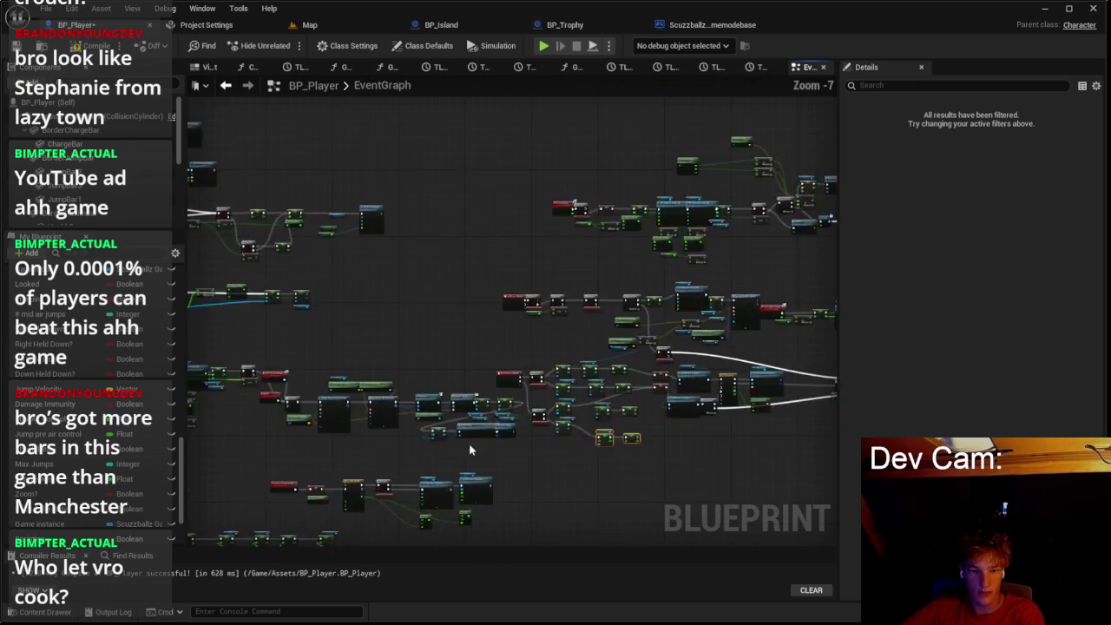
{"action": "scroll", "coordinate": [474, 256], "scroll_direction": "up", "scroll_amount": 4}
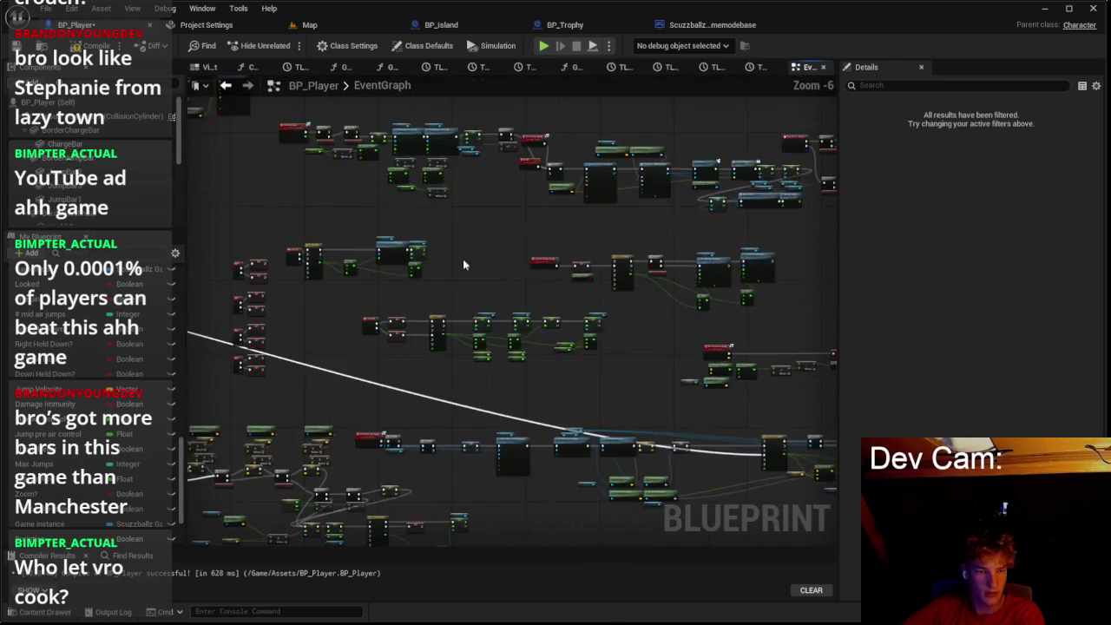
{"action": "scroll", "coordinate": [587, 432], "scroll_direction": "up", "scroll_amount": 1}
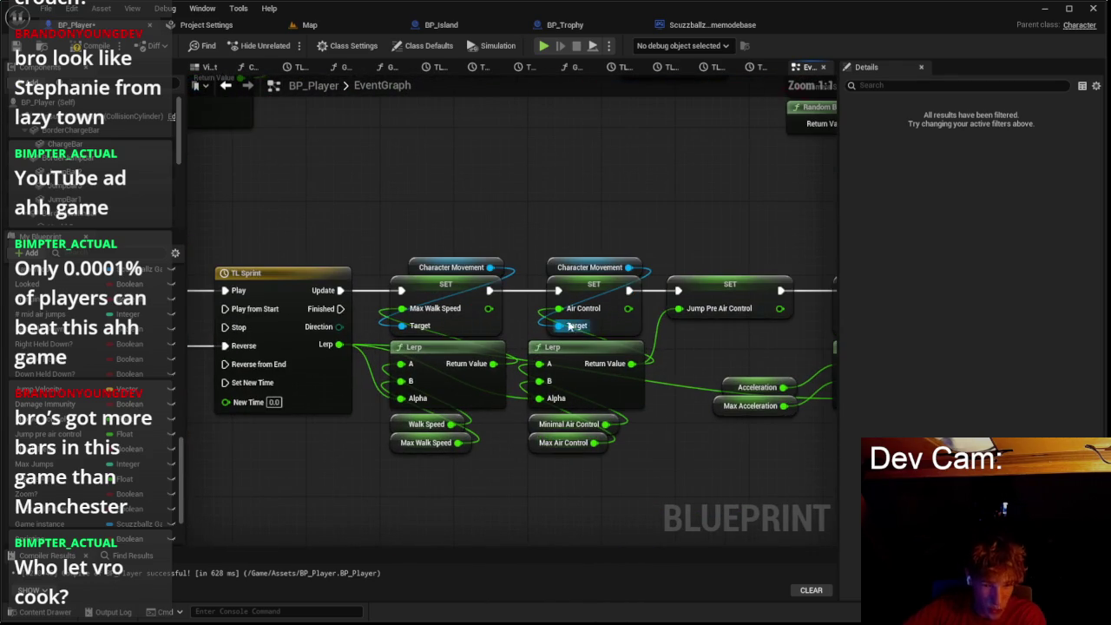
{"action": "left_click", "coordinate": [538, 442]}
Step: Connect the 2000 walk-speed SET to the 1.25 air control setters, then return to the Map
{"action": "scroll", "coordinate": [607, 389], "scroll_direction": "down", "scroll_amount": 7}
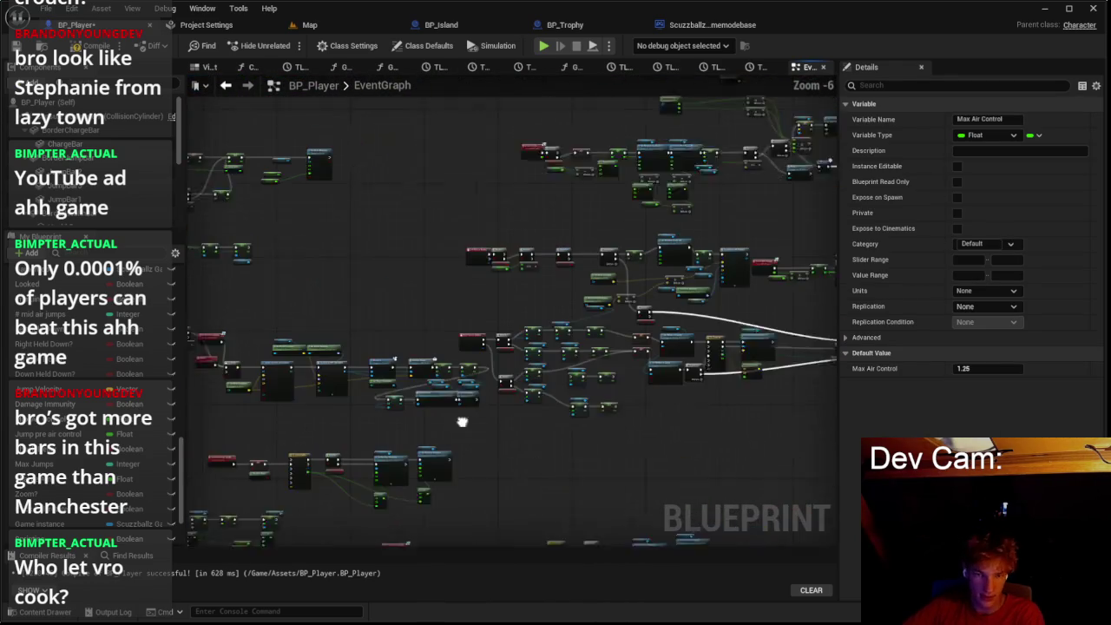
{"action": "scroll", "coordinate": [576, 293], "scroll_direction": "down", "scroll_amount": 2}
{"action": "scroll", "coordinate": [538, 247], "scroll_direction": "up", "scroll_amount": 3}
{"action": "scroll", "coordinate": [538, 339], "scroll_direction": "down", "scroll_amount": 3}
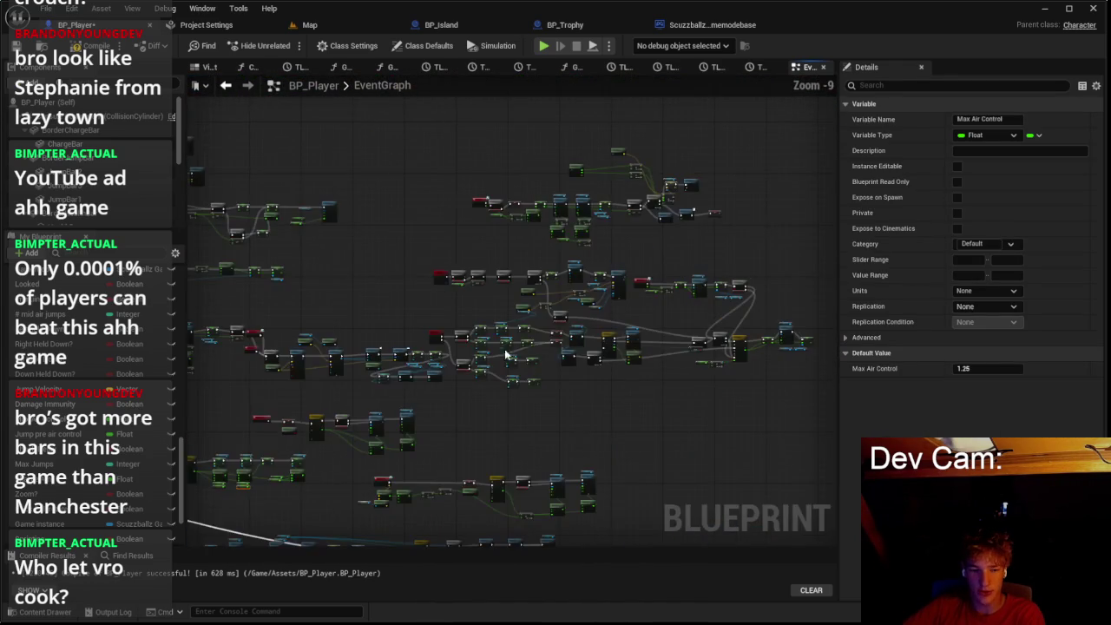
{"action": "scroll", "coordinate": [581, 332], "scroll_direction": "up", "scroll_amount": 7}
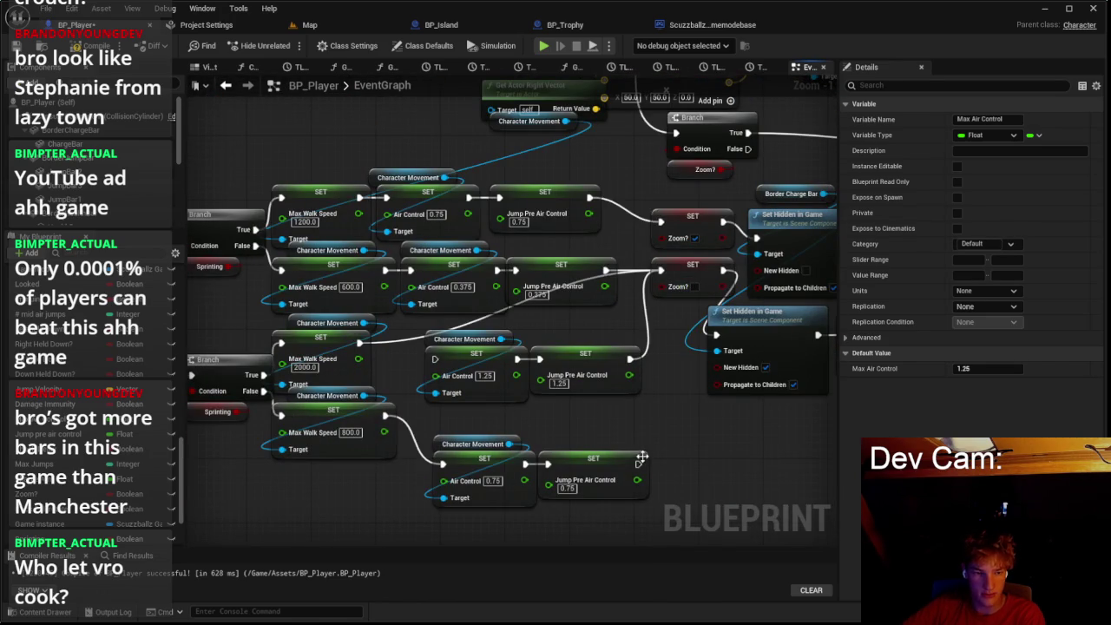
{"action": "left_click_drag", "start_coordinate": [434, 359], "coordinate": [392, 359]}
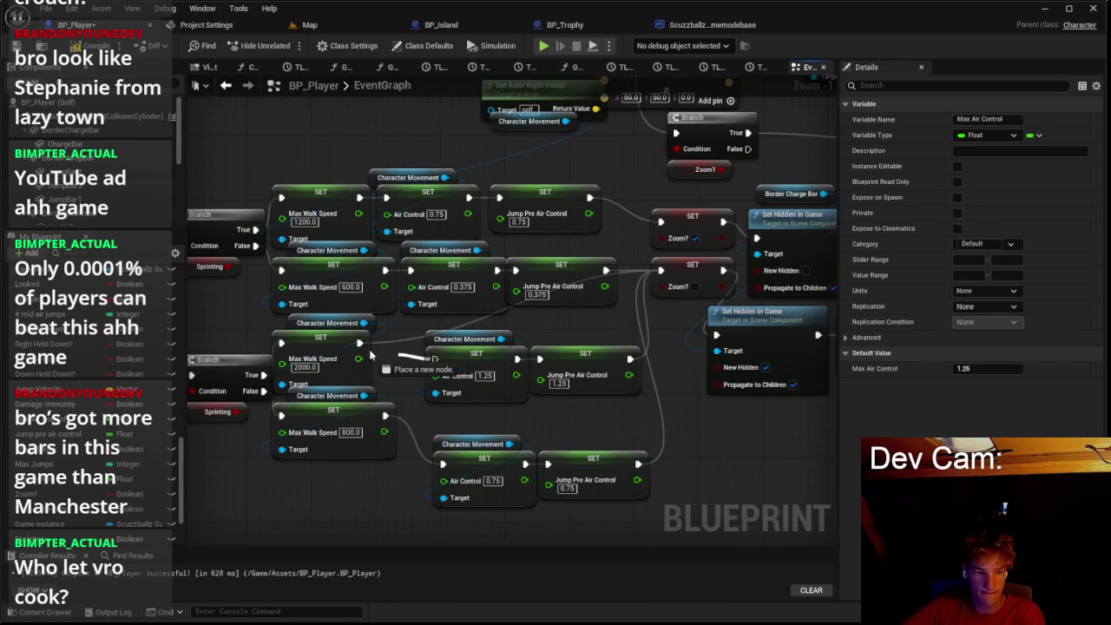
{"action": "left_click", "coordinate": [564, 425]}
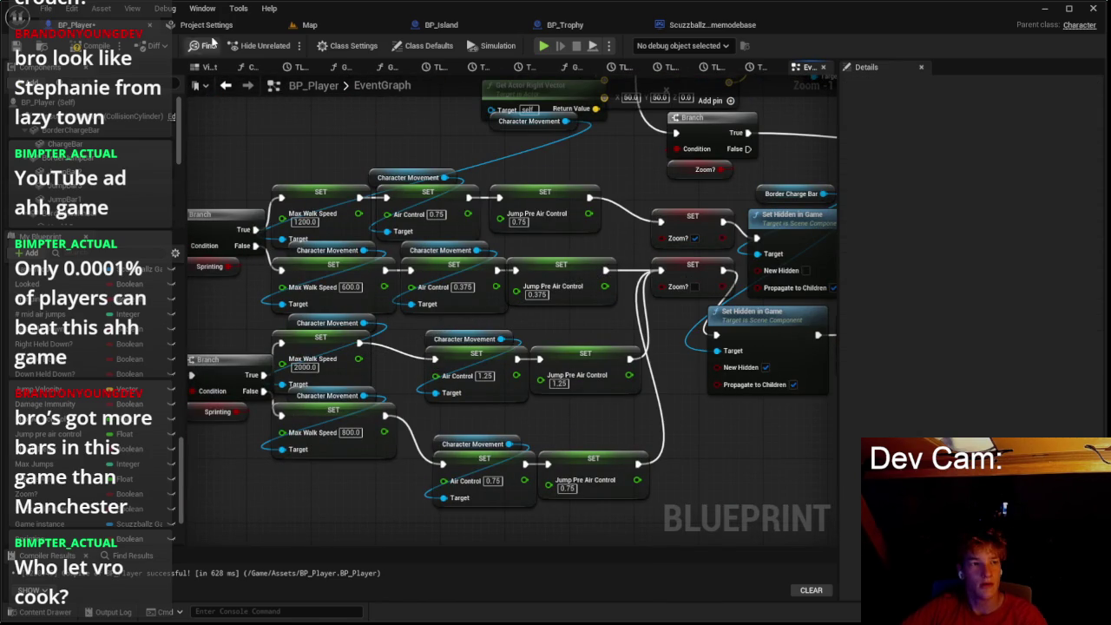
{"action": "left_click", "coordinate": [306, 26]}
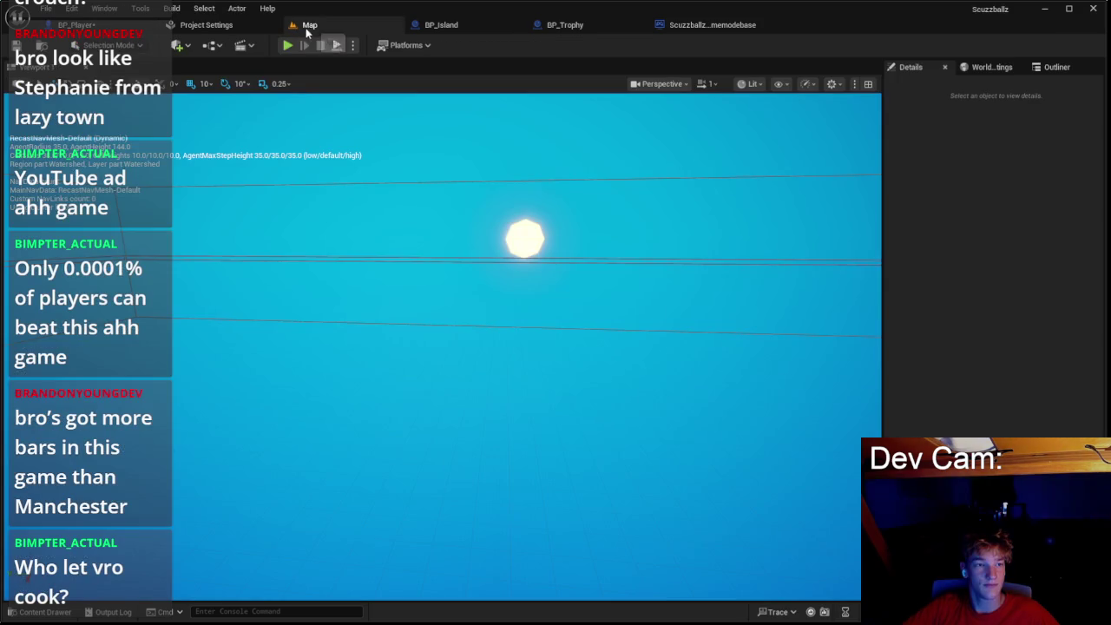
Step: Play-test the new air control by running and jumping across the floating islands, then stop
{"action": "key", "text": "alt+p"}
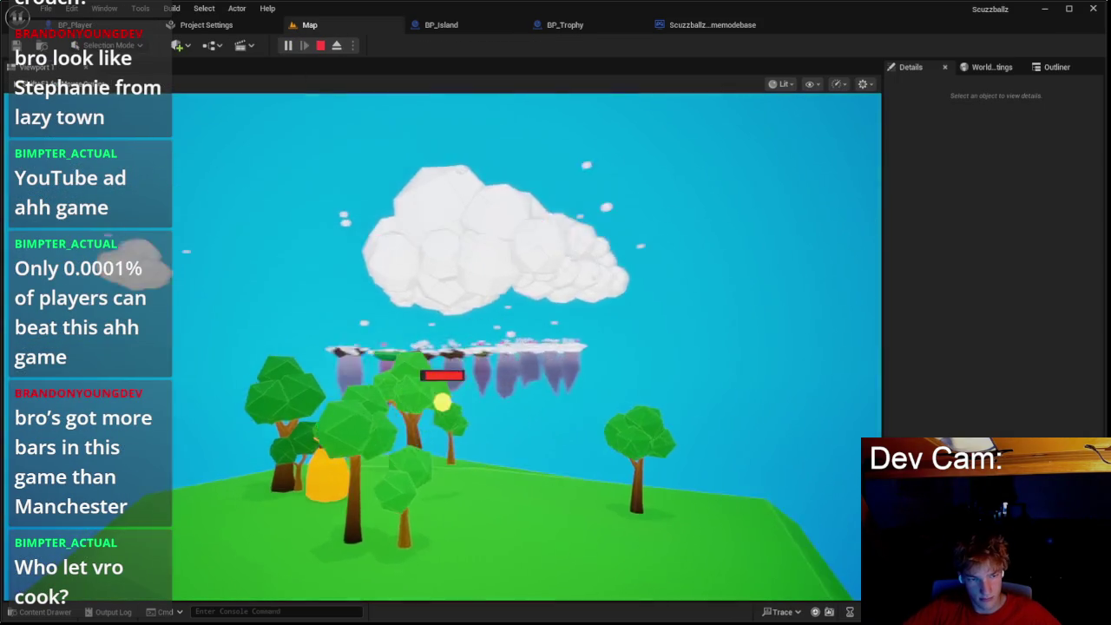
{"action": "key", "text": "w"}
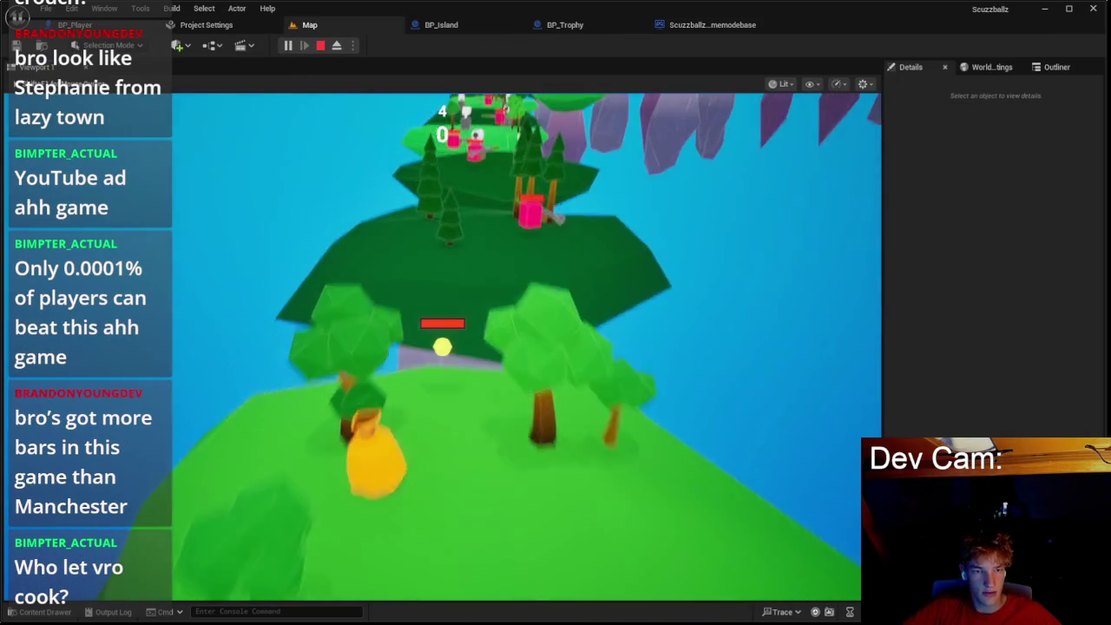
{"action": "key", "text": "w"}
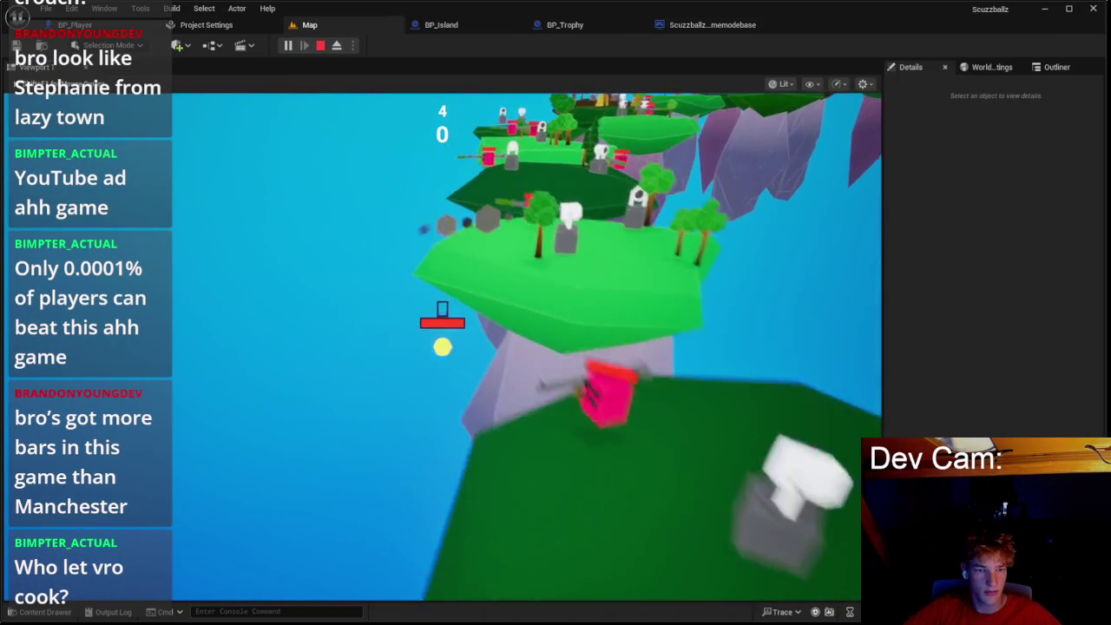
{"action": "key", "text": "w"}
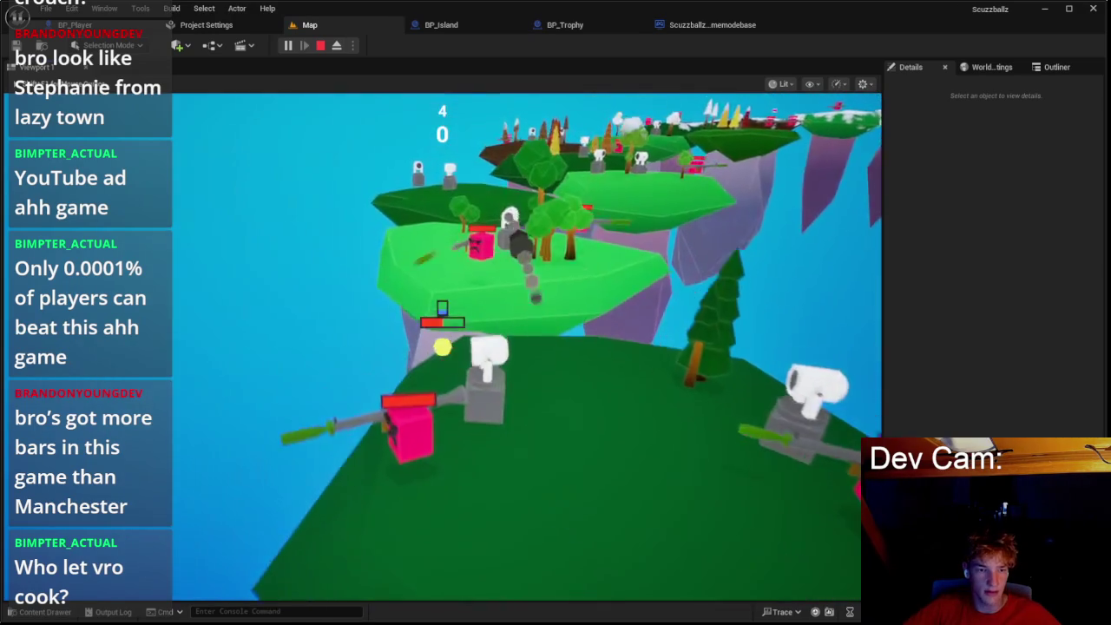
{"action": "key", "text": "w"}
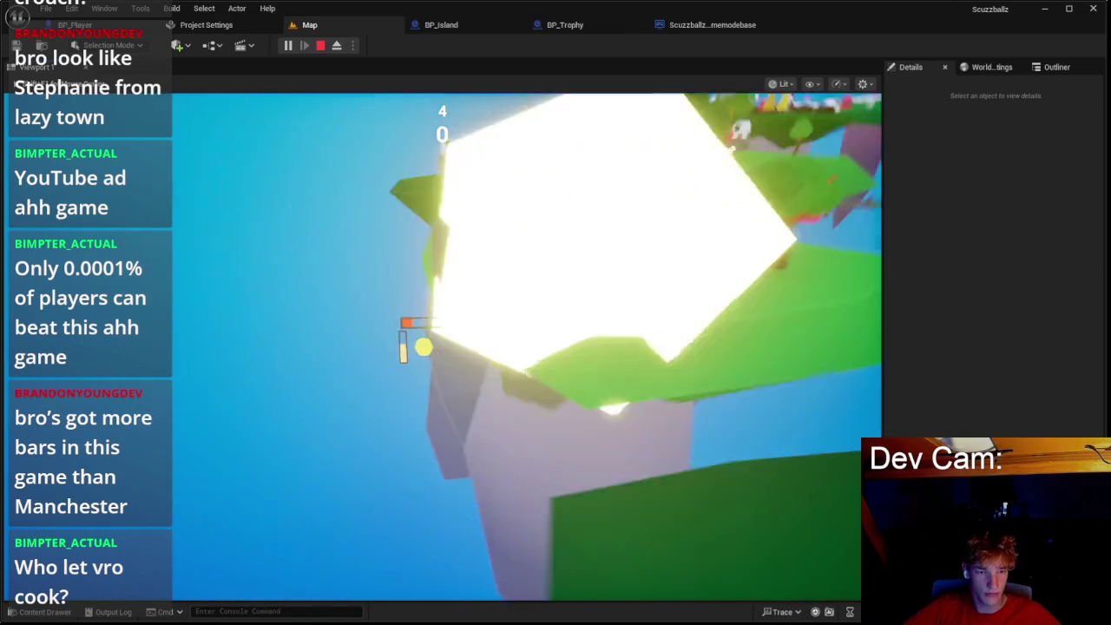
{"action": "key", "text": "w"}
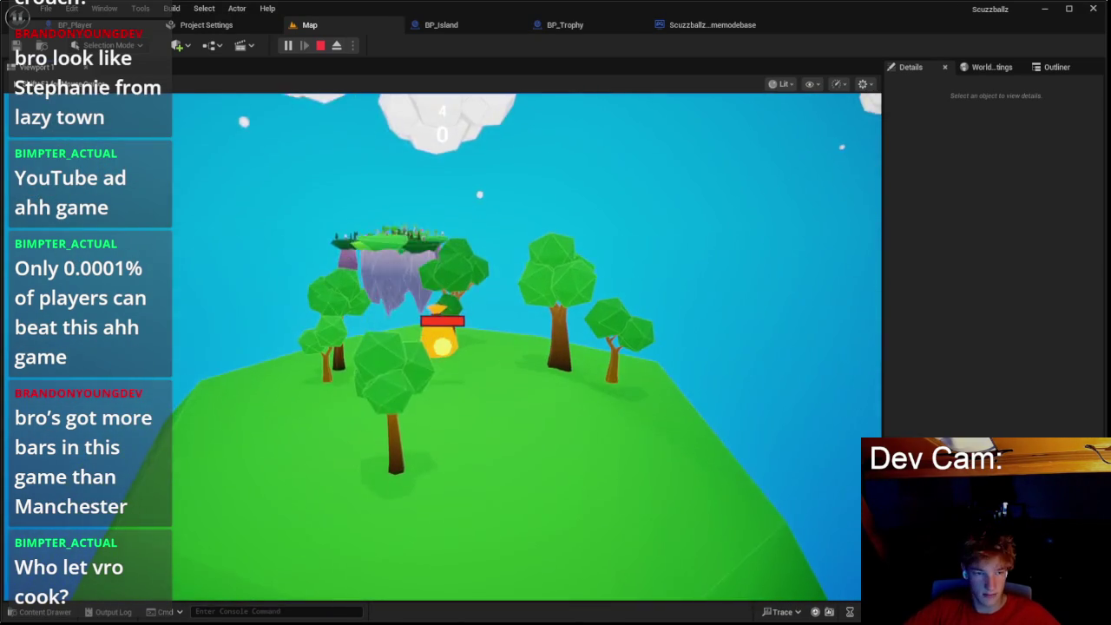
{"action": "key", "text": "w"}
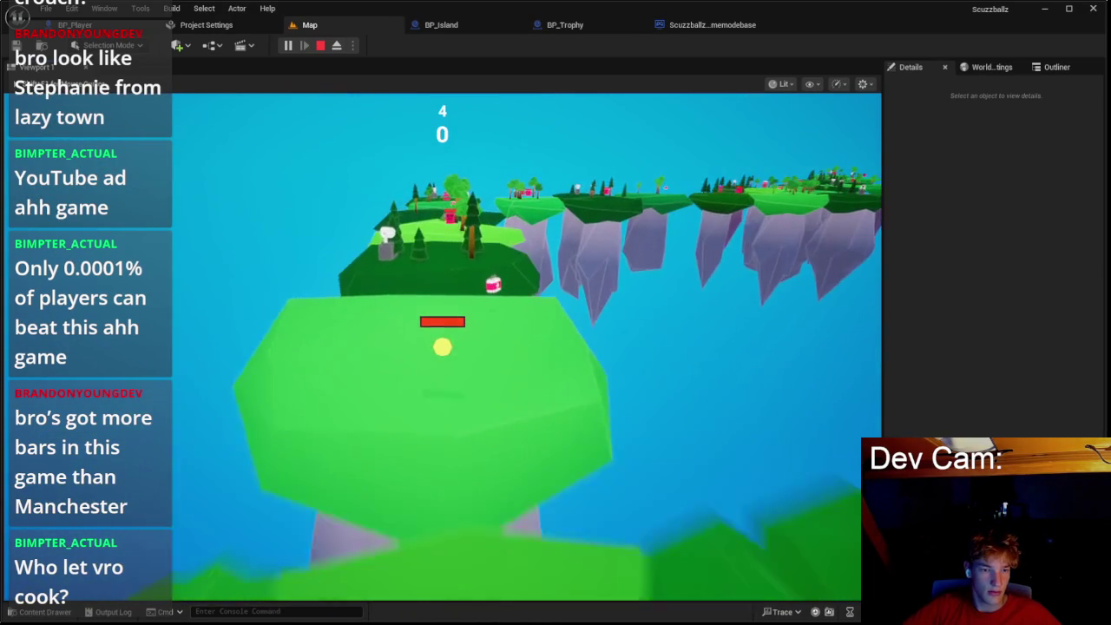
{"action": "key", "text": "w"}
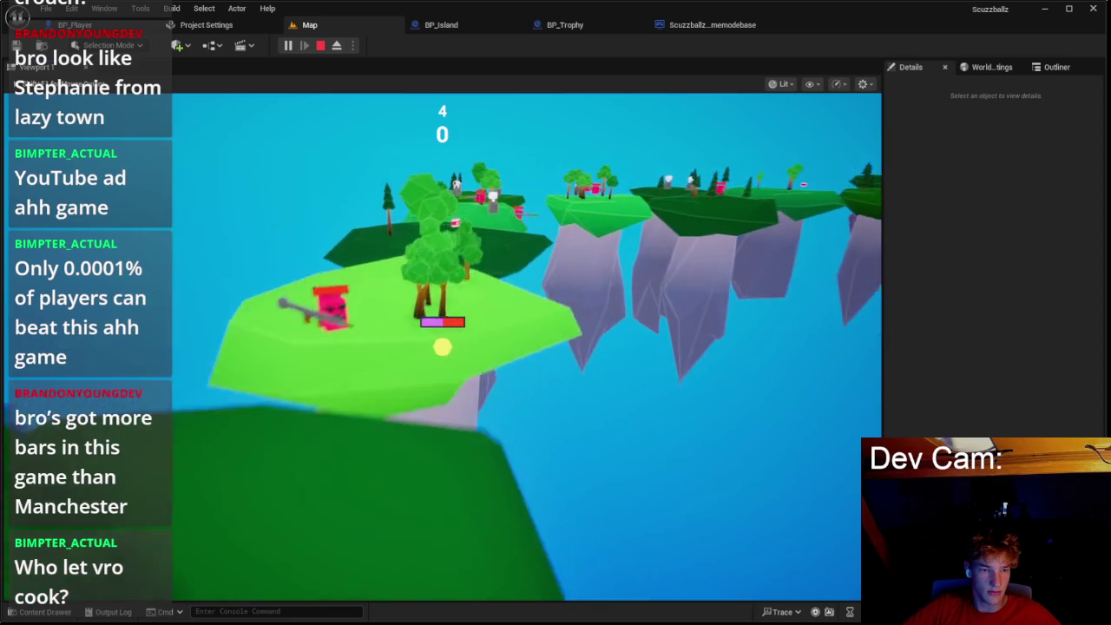
{"action": "key", "text": "w"}
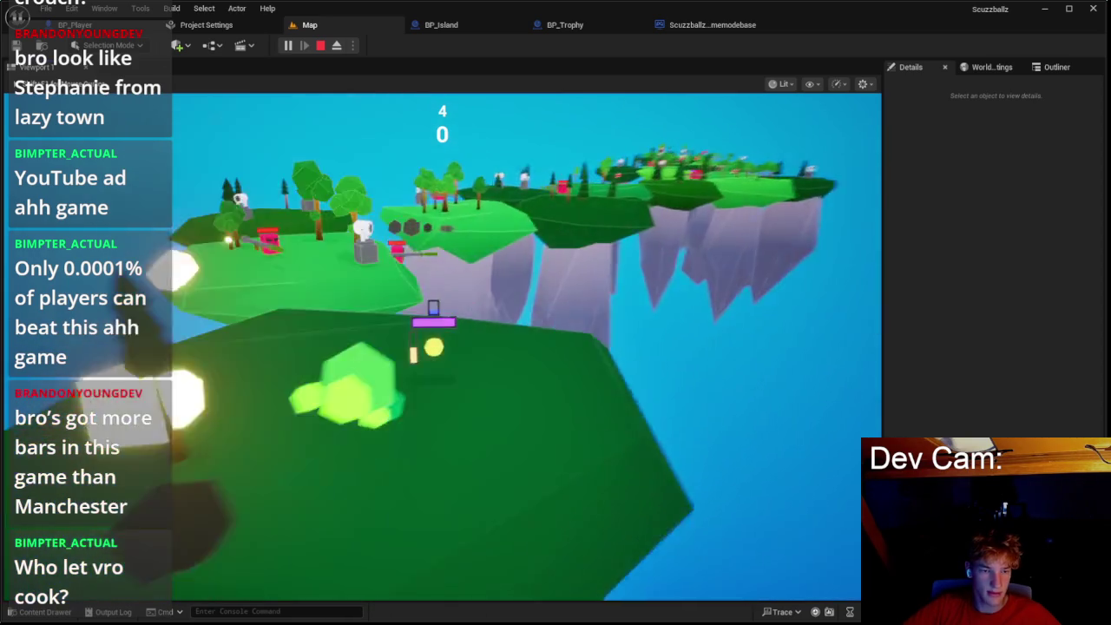
{"action": "key", "text": "w"}
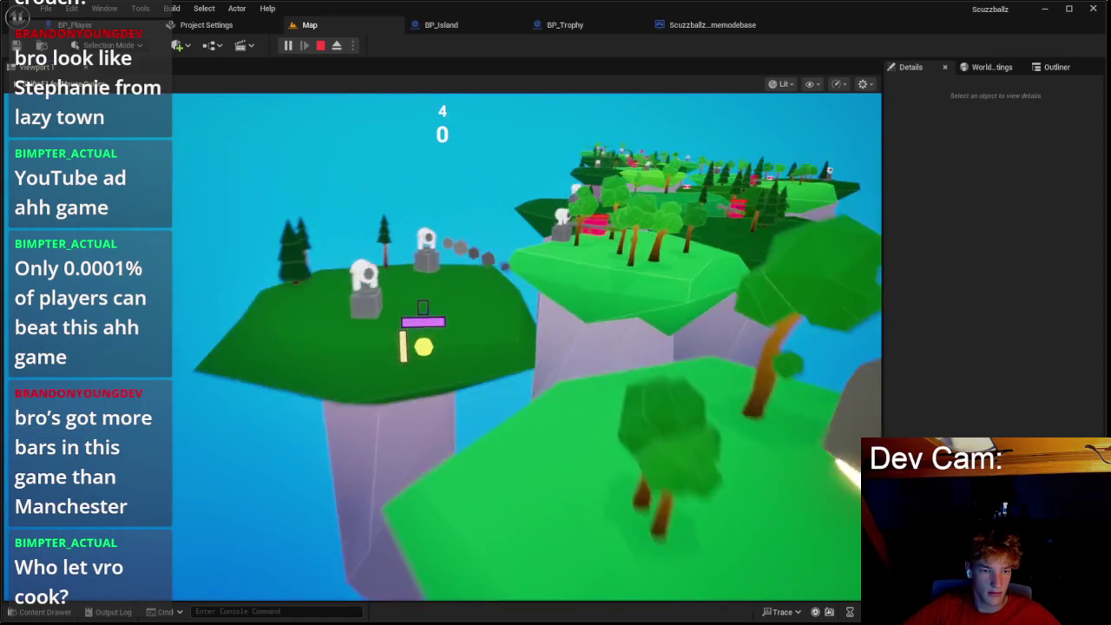
{"action": "key", "text": "w"}
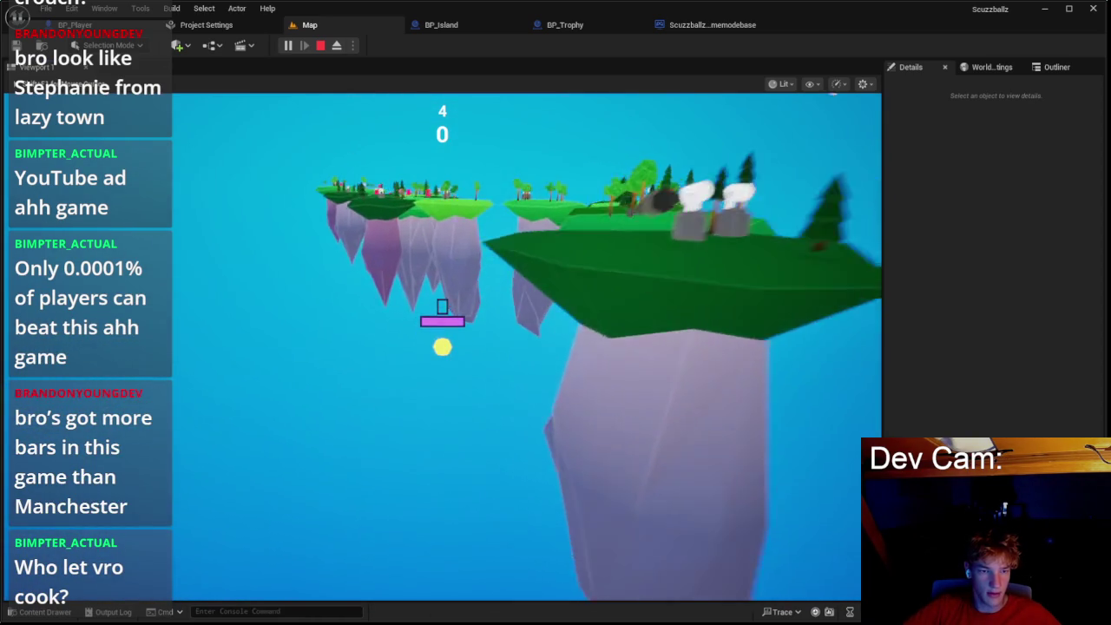
{"action": "key", "text": "w"}
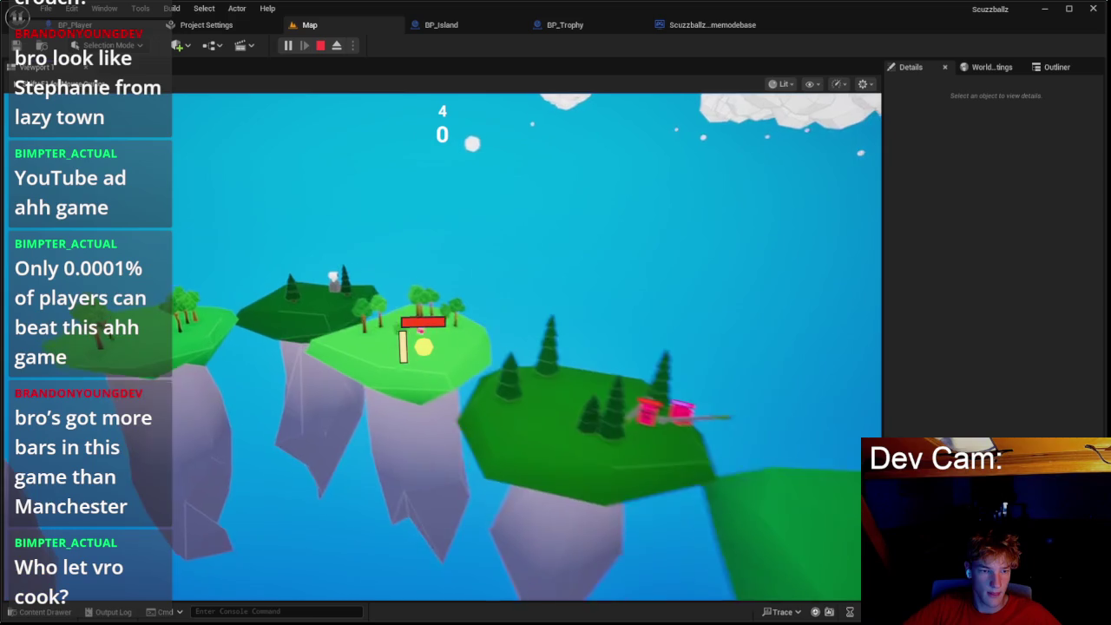
{"action": "key", "text": "w"}
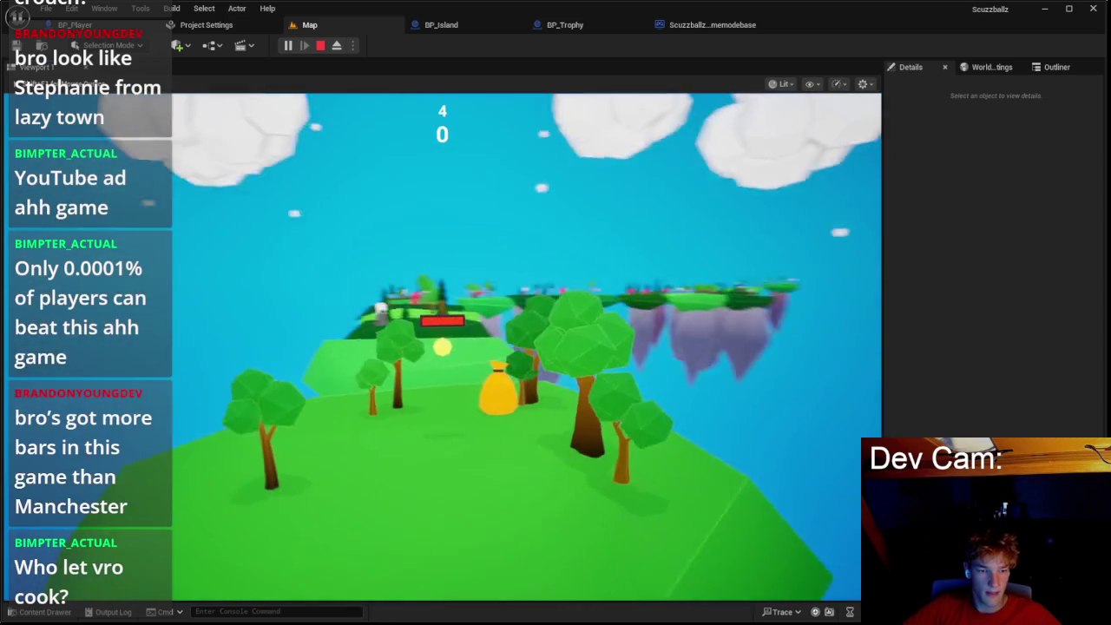
{"action": "key", "text": "w"}
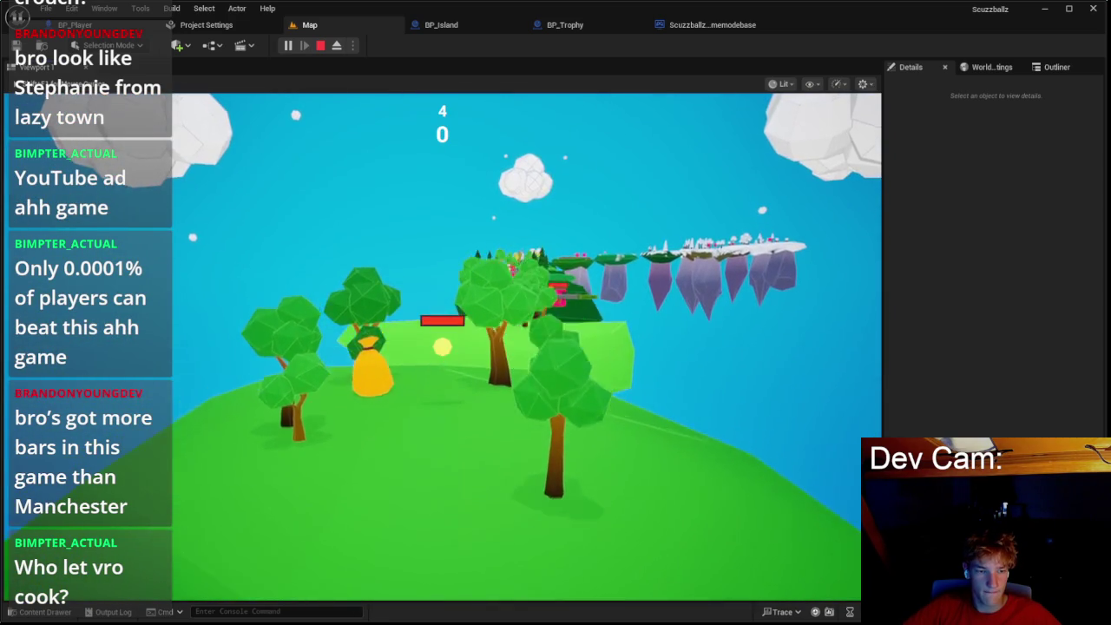
{"action": "key", "text": "w"}
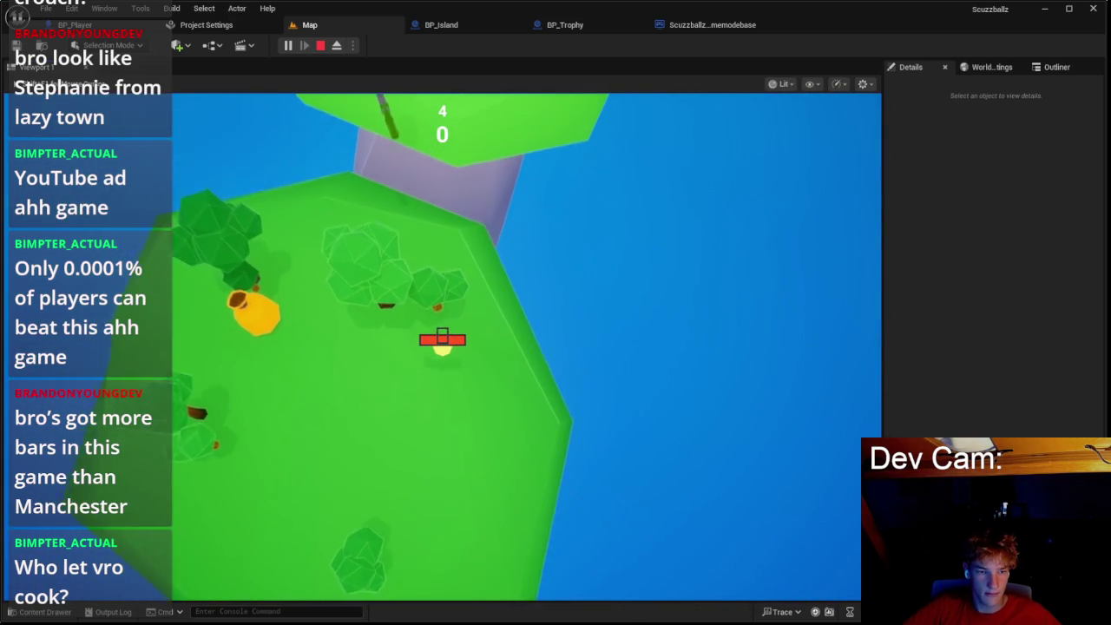
{"action": "key", "text": "w"}
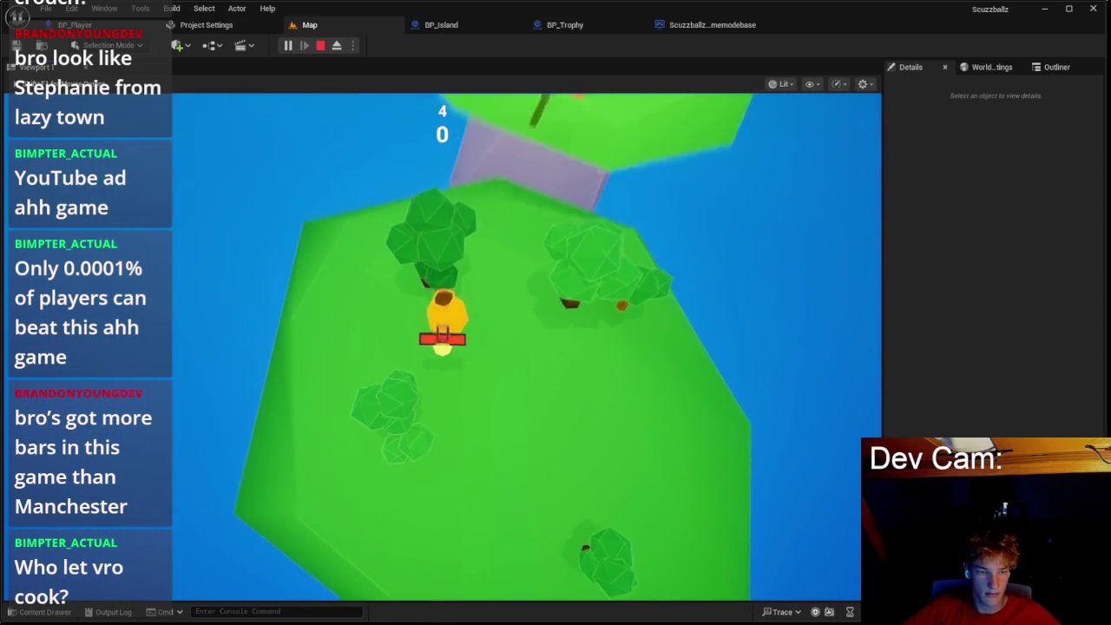
{"action": "key", "text": "Escape"}
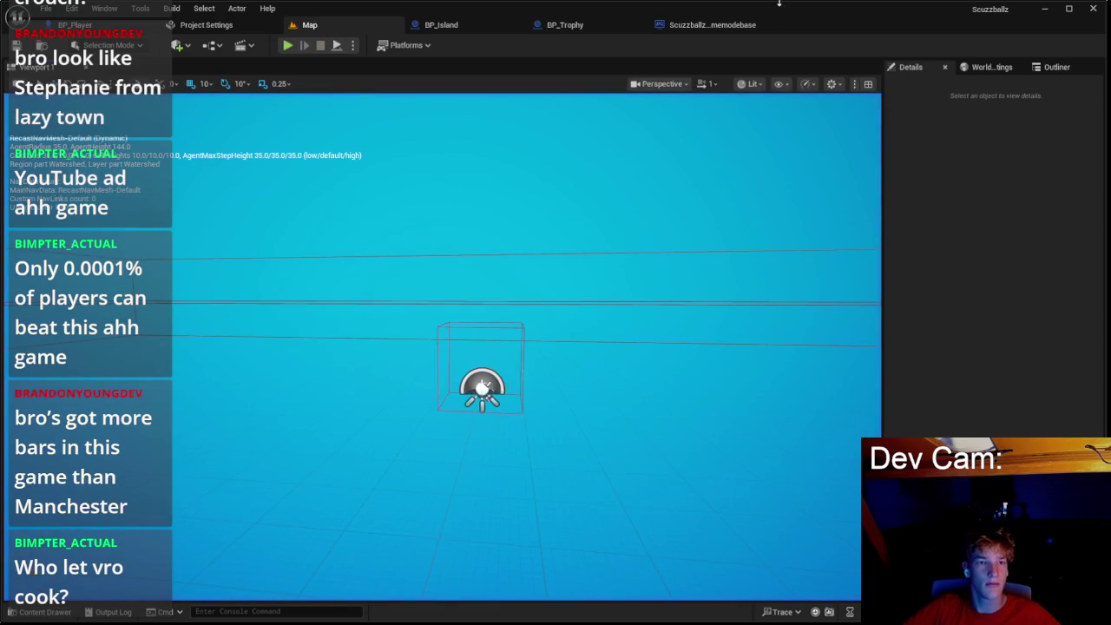
{"action": "left_click", "coordinate": [441, 27]}
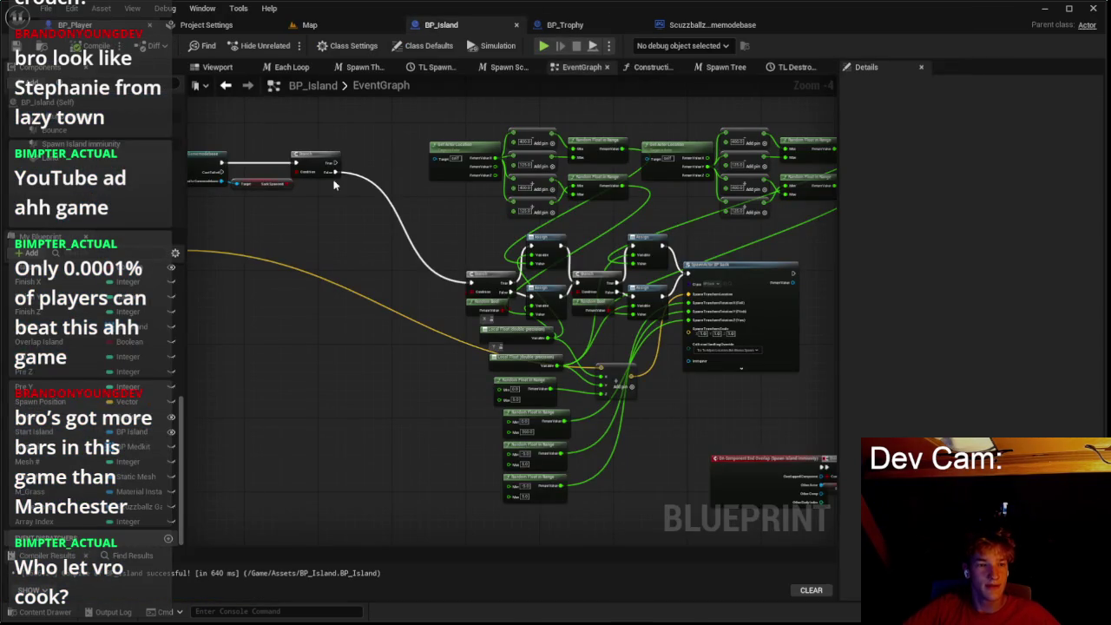
Step: Check the Sprinting variable in BP_Player, then launch a new play-test with Alt+P
{"action": "left_click", "coordinate": [74, 24]}
{"action": "scroll", "coordinate": [418, 214], "scroll_direction": "down", "scroll_amount": 3}
{"action": "scroll", "coordinate": [418, 215], "scroll_direction": "up", "scroll_amount": 3}
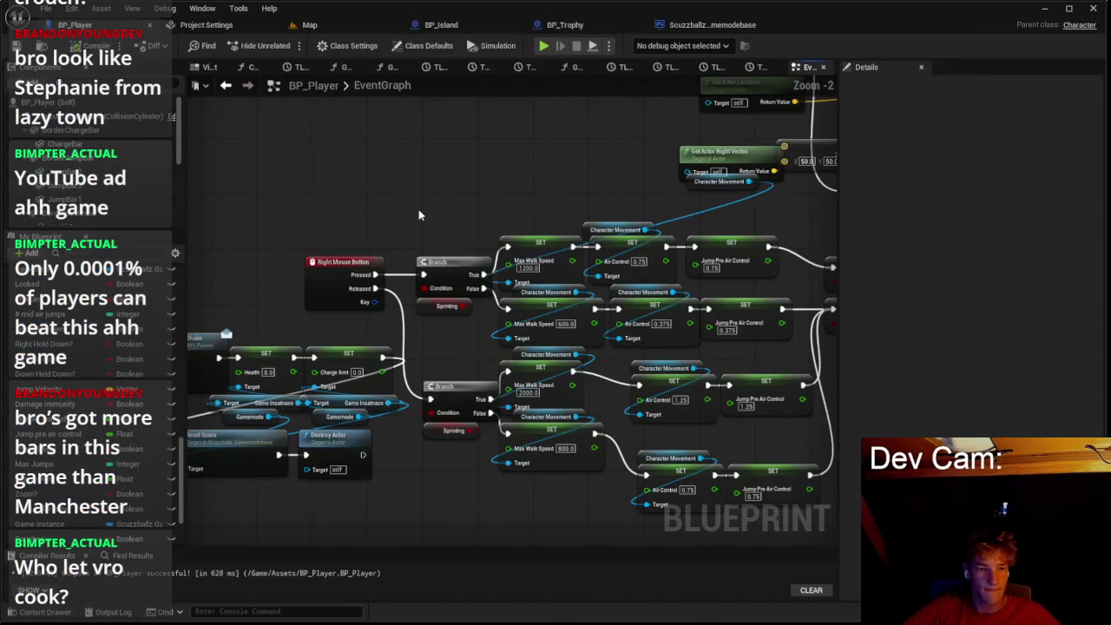
{"action": "left_click", "coordinate": [425, 306]}
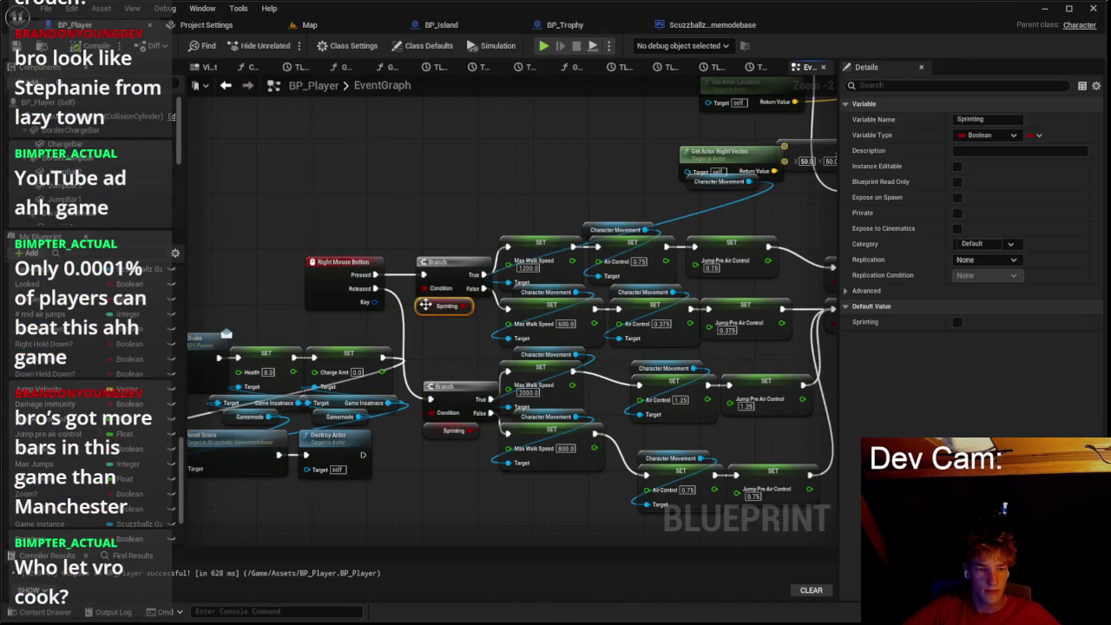
{"action": "left_click_drag", "start_coordinate": [486, 234], "coordinate": [342, 170]}
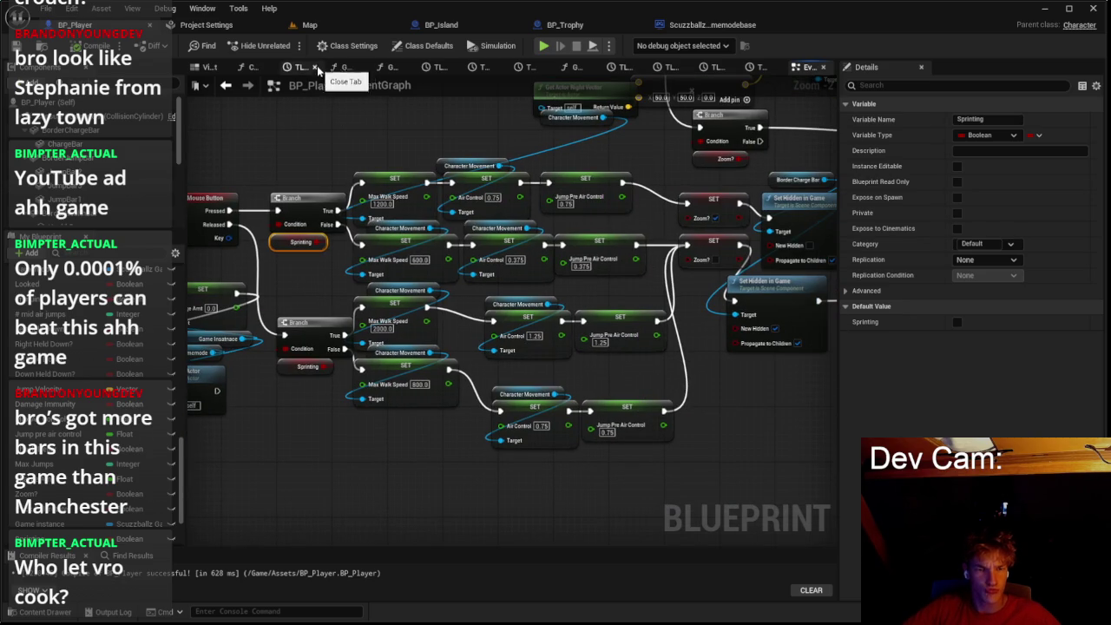
{"action": "left_click", "coordinate": [333, 28]}
{"action": "key", "text": "alt+p"}
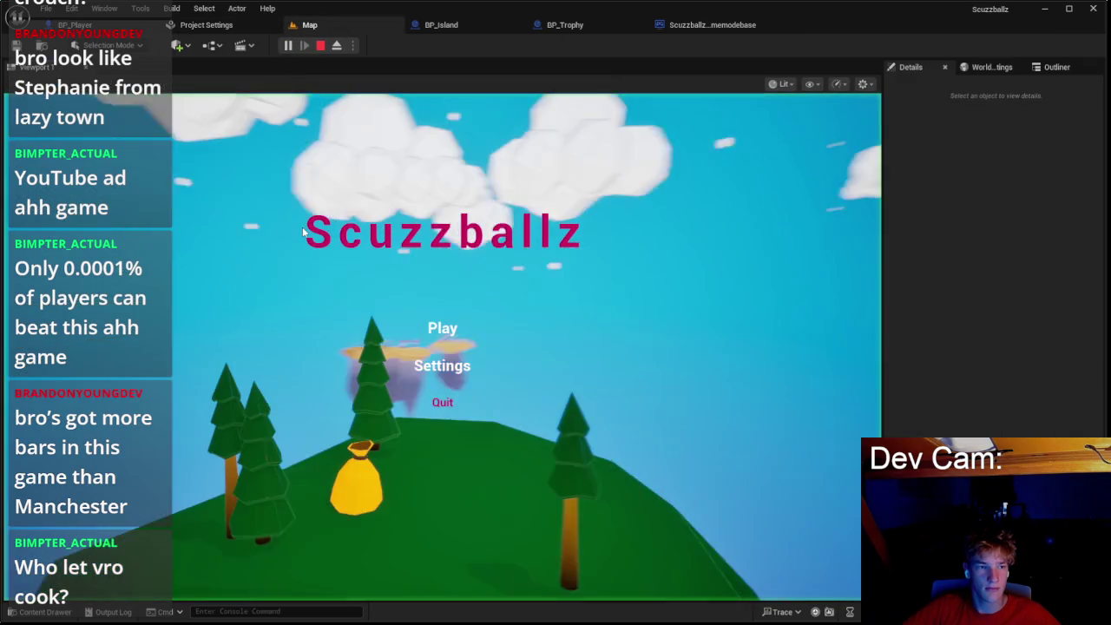
Step: Start from the title menu, run the character past the trees toward the islands, then stop
{"action": "left_click", "coordinate": [443, 323]}
{"action": "key", "text": "w"}
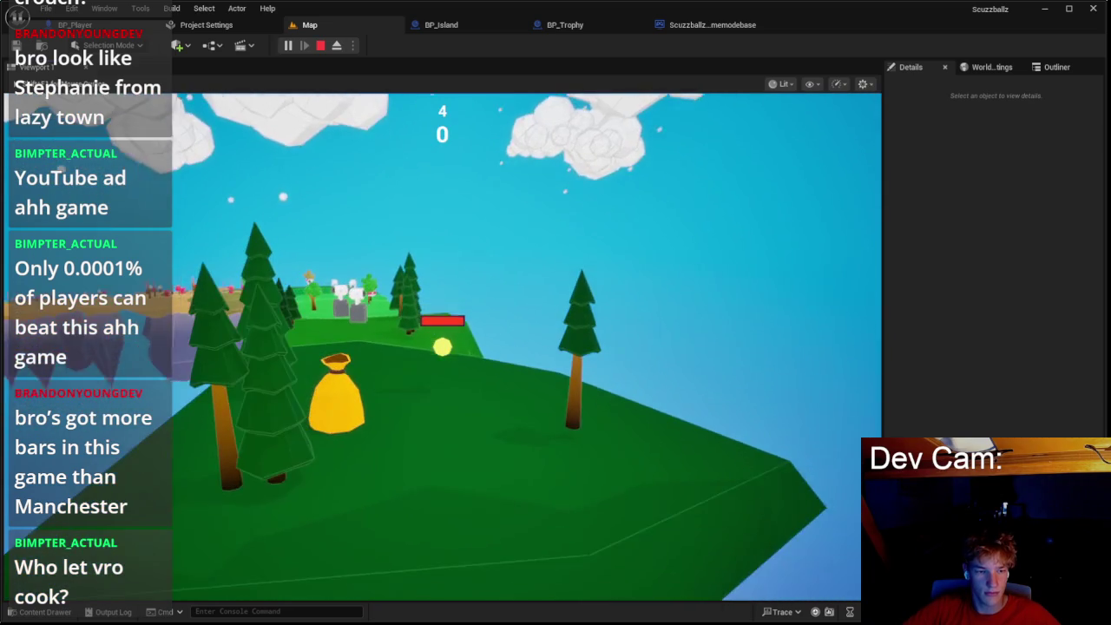
{"action": "key", "text": "w"}
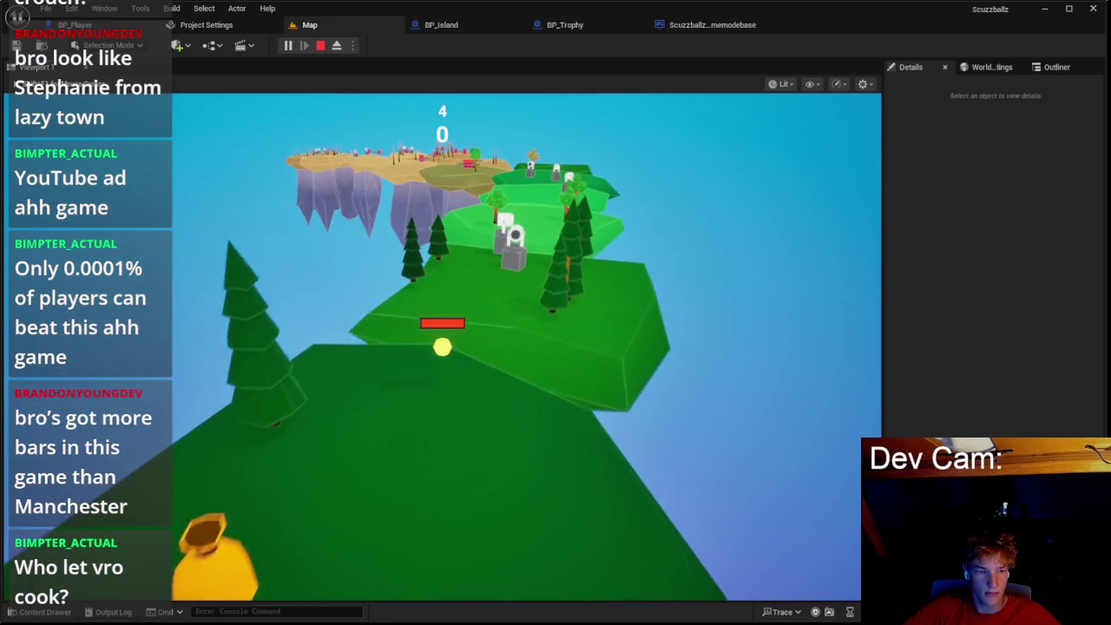
{"action": "key", "text": "w"}
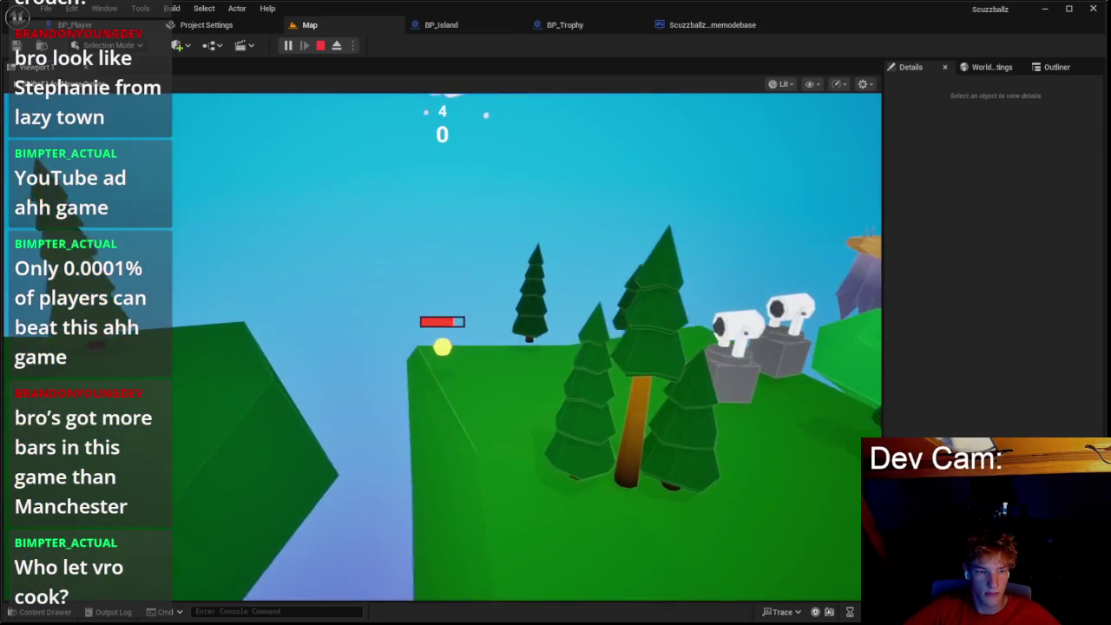
{"action": "key", "text": "w"}
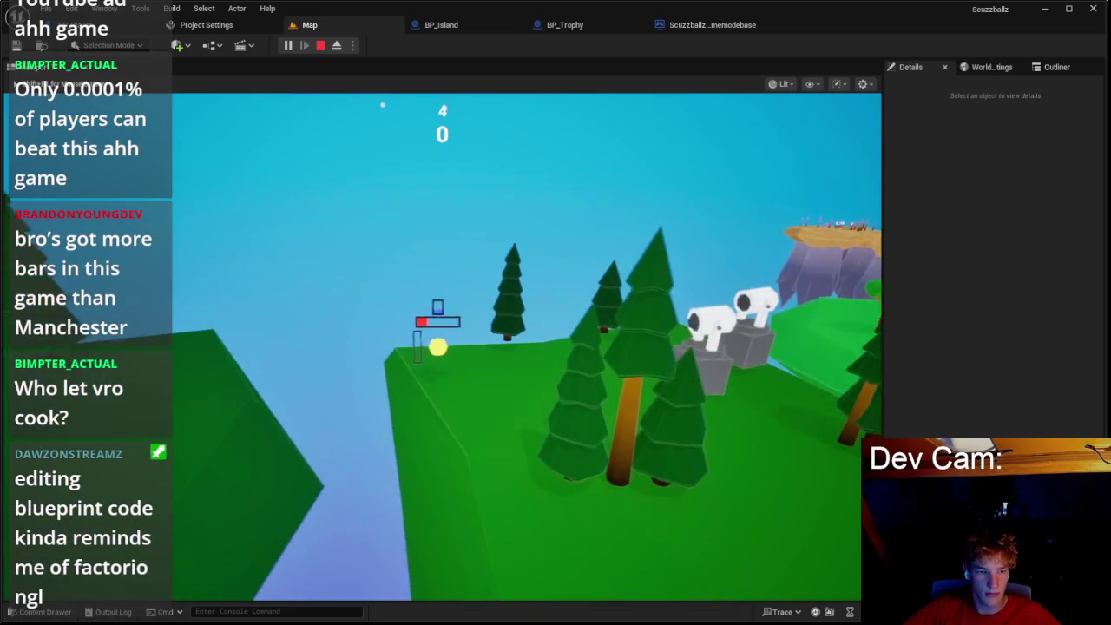
{"action": "key", "text": "Escape"}
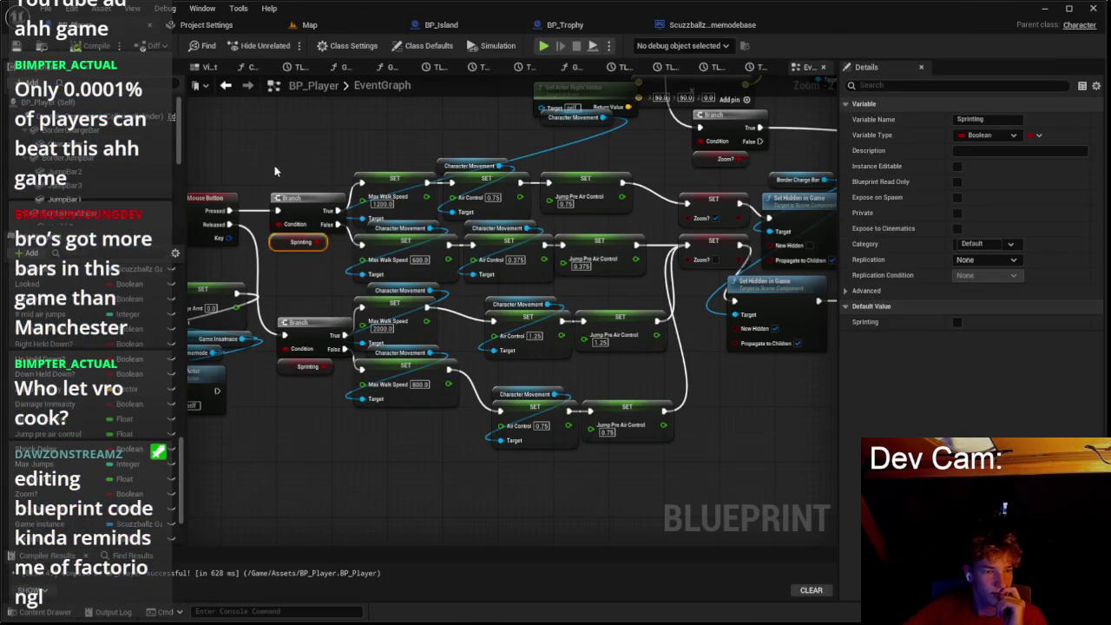
Step: Deselect the BP_Player nodes, adjust the graph view, and go back to the Map level
{"action": "left_click", "coordinate": [274, 171]}
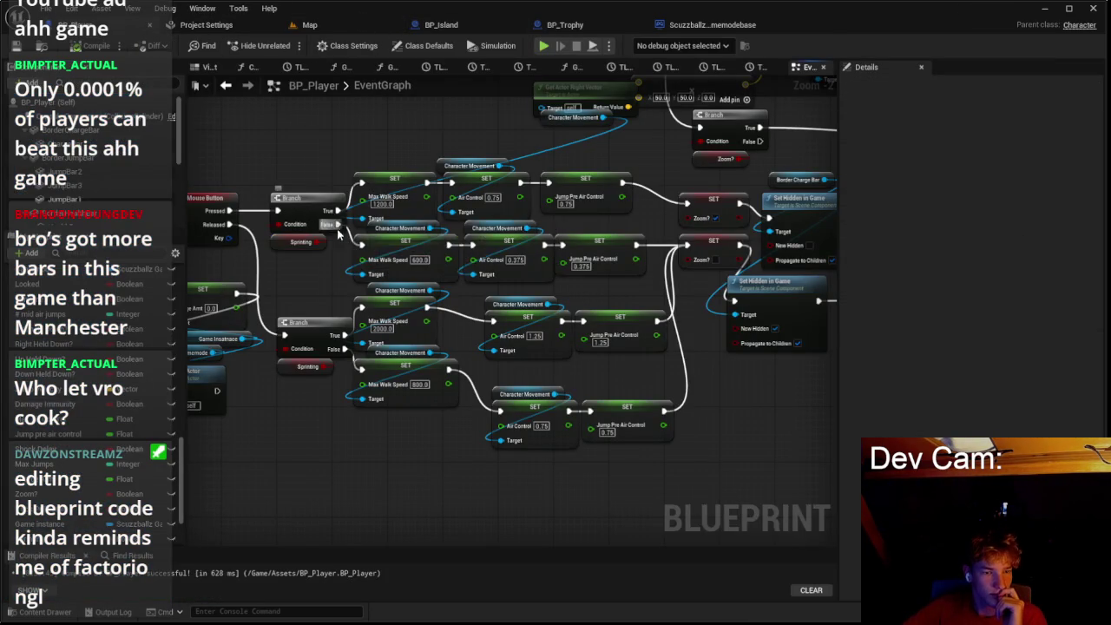
{"action": "left_click_drag", "start_coordinate": [362, 278], "coordinate": [350, 277]}
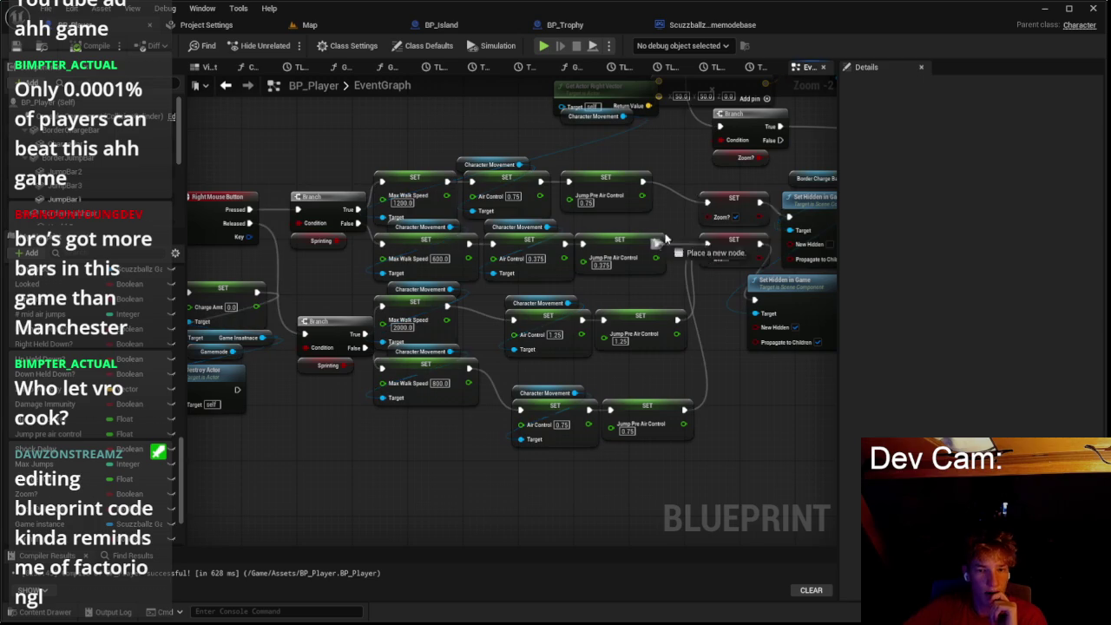
{"action": "left_click", "coordinate": [310, 25]}
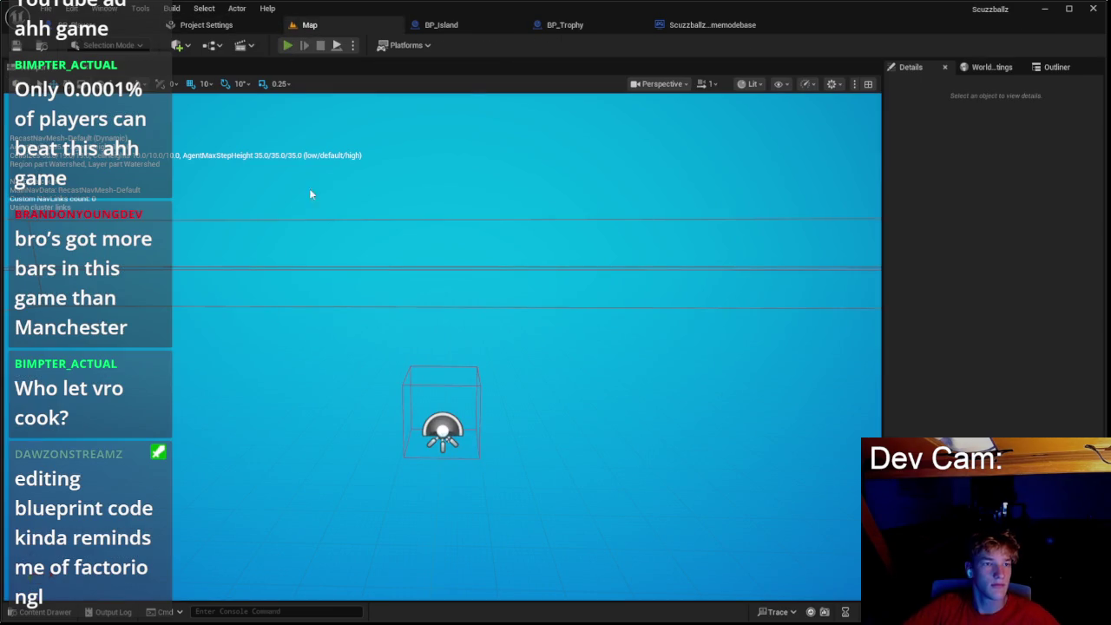
Step: Launch a play-test, choose Play in the title menu, and roll the ball around the starting island
{"action": "key", "text": "alt+p"}
{"action": "left_click", "coordinate": [438, 324]}
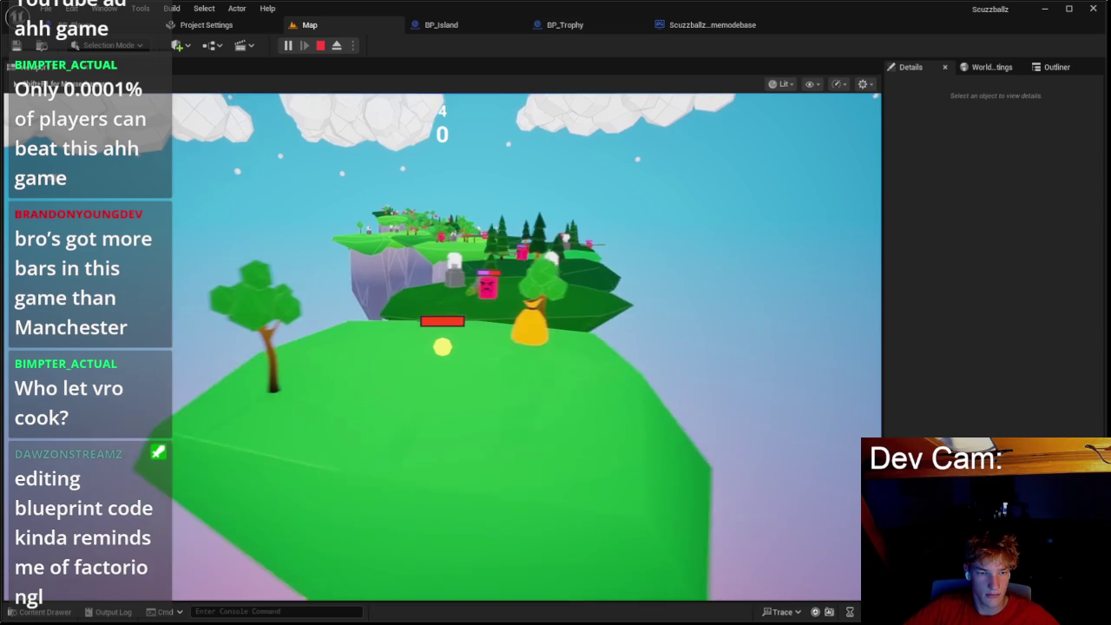
{"action": "key", "text": "space"}
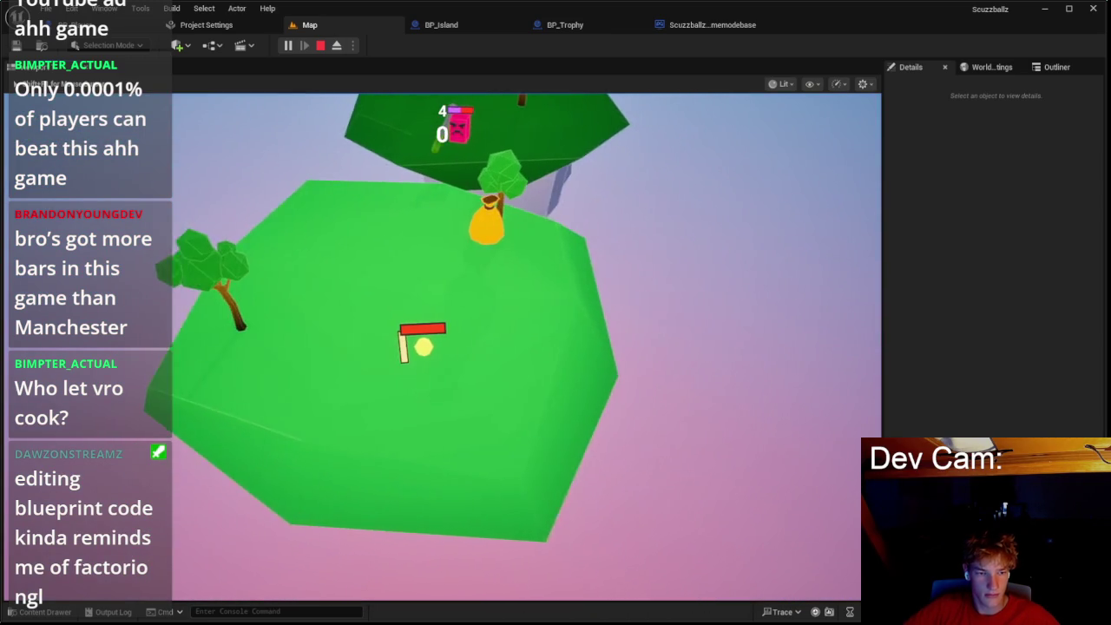
{"action": "key", "text": "space"}
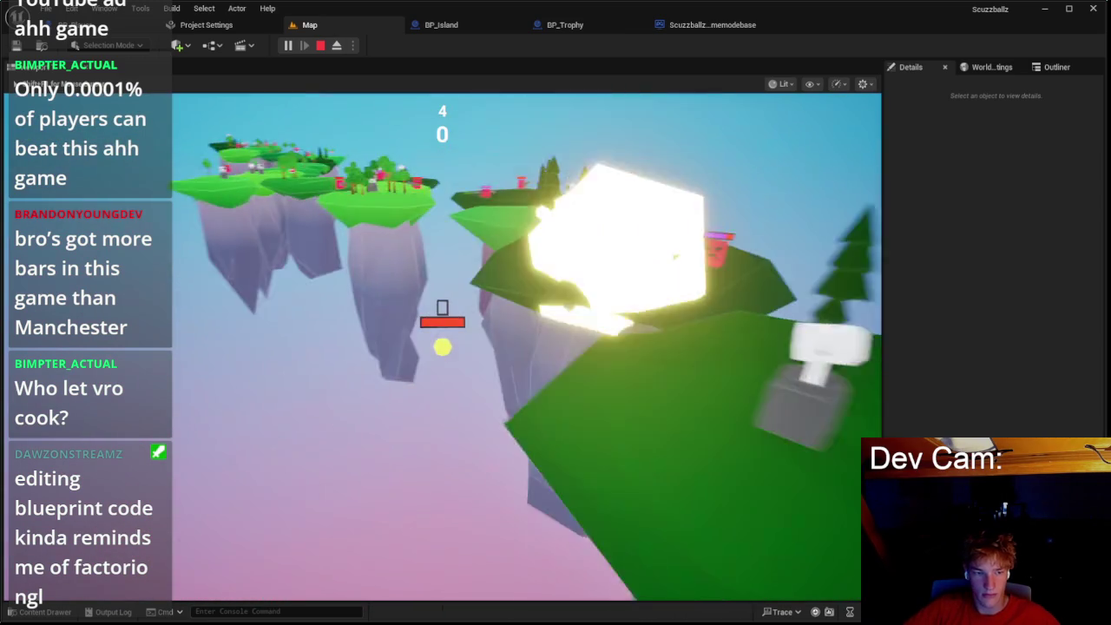
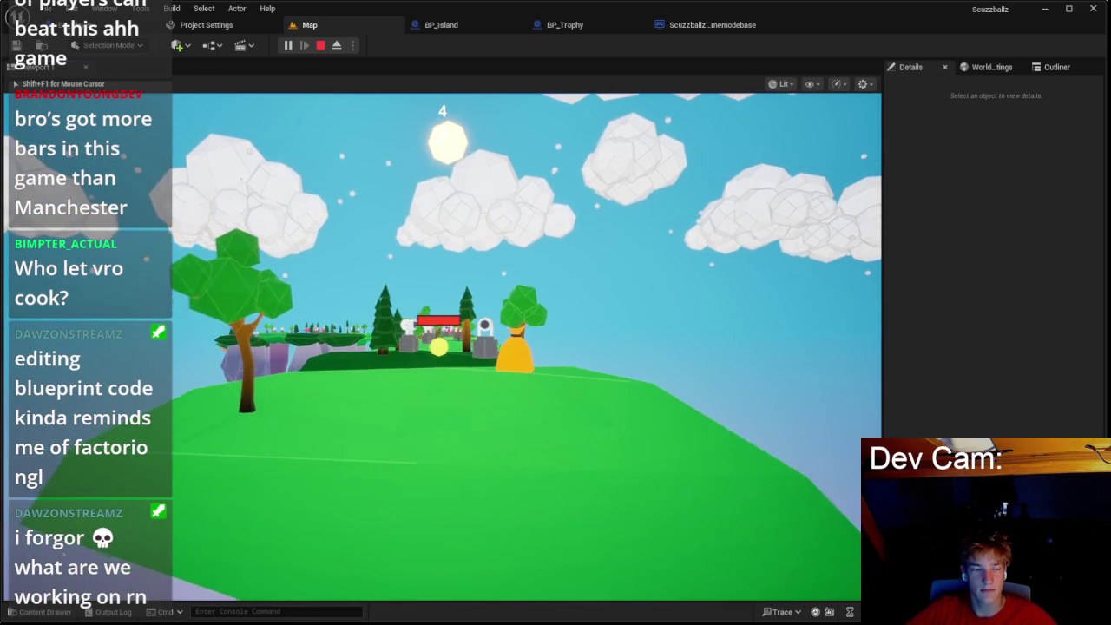
Step: Stop the running test play and scroll around the BP_Player event graph
{"action": "key", "text": "Escape"}
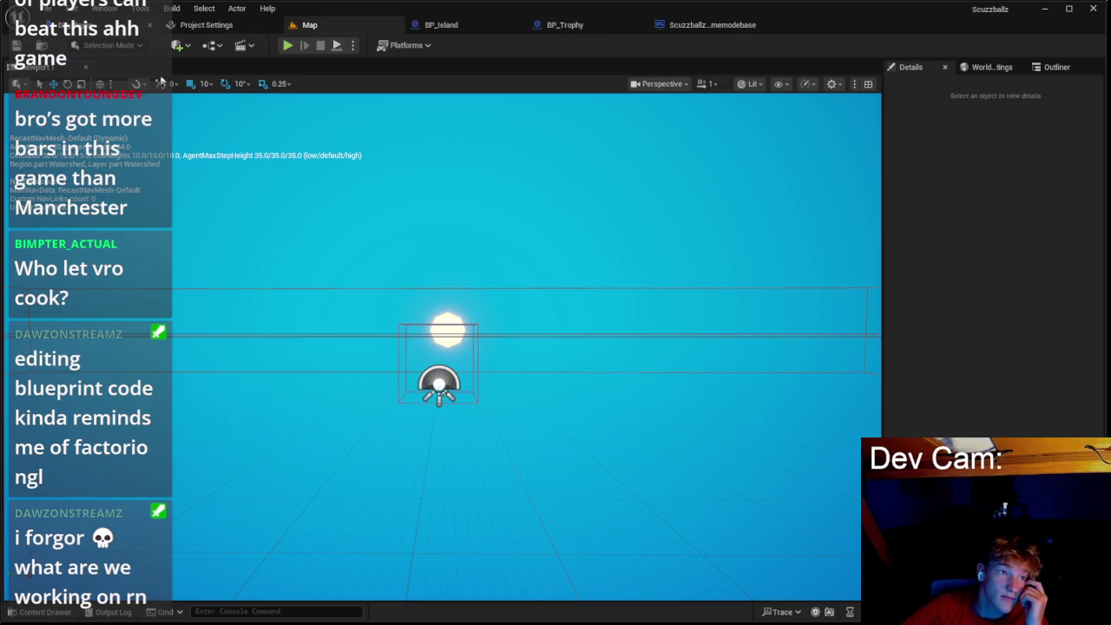
{"action": "scroll", "coordinate": [415, 144], "scroll_direction": "down", "scroll_amount": 1}
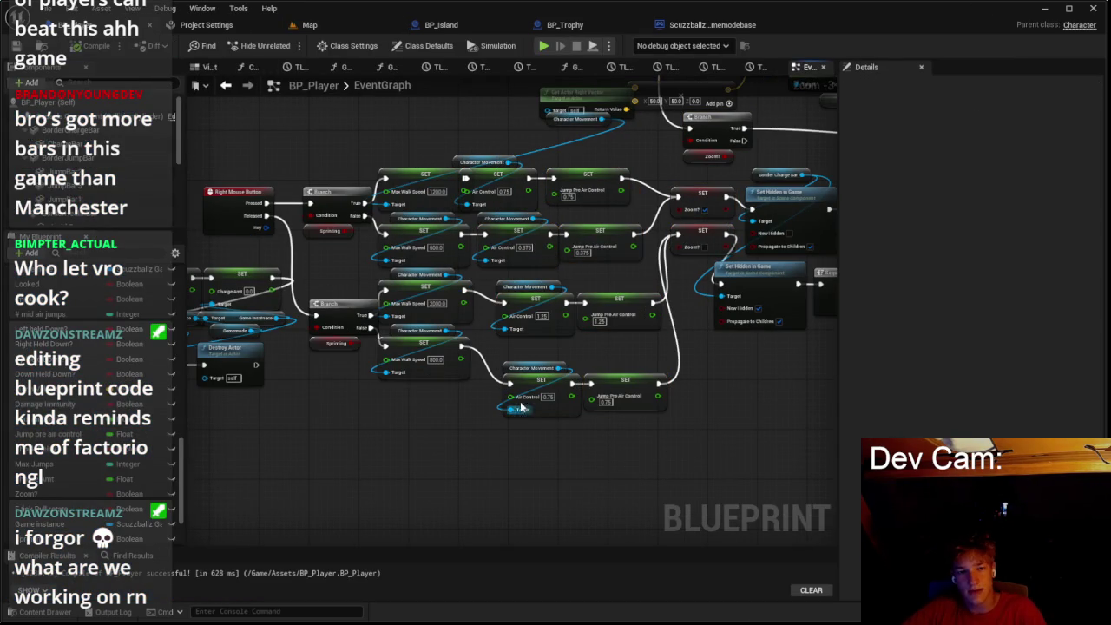
{"action": "scroll", "coordinate": [427, 158], "scroll_direction": "up", "scroll_amount": 2}
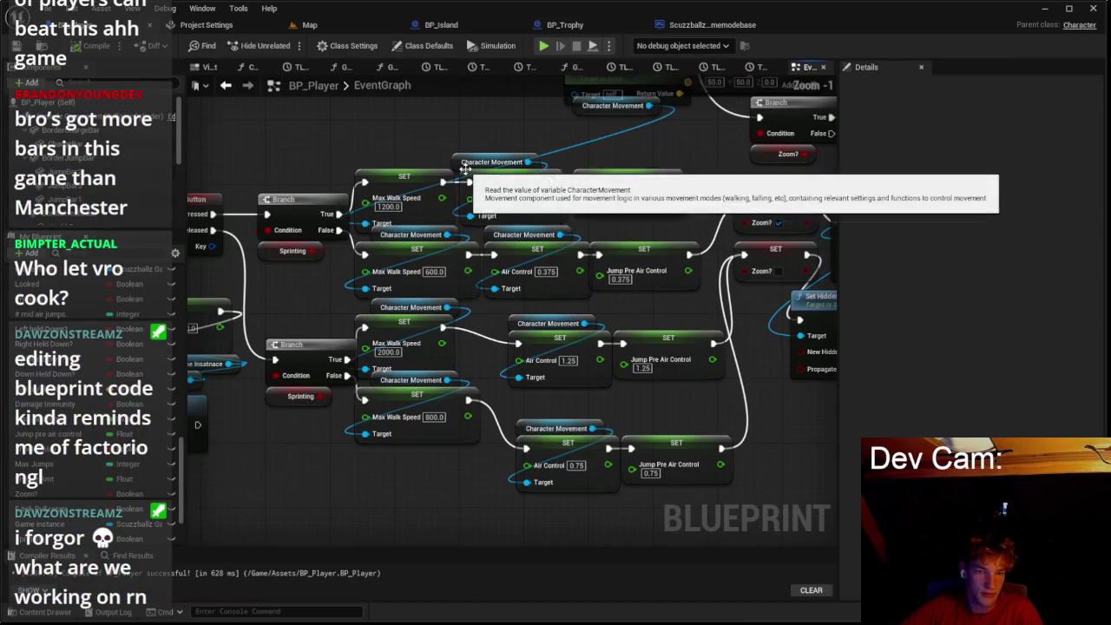
{"action": "scroll", "coordinate": [282, 419], "scroll_direction": "down", "scroll_amount": 2}
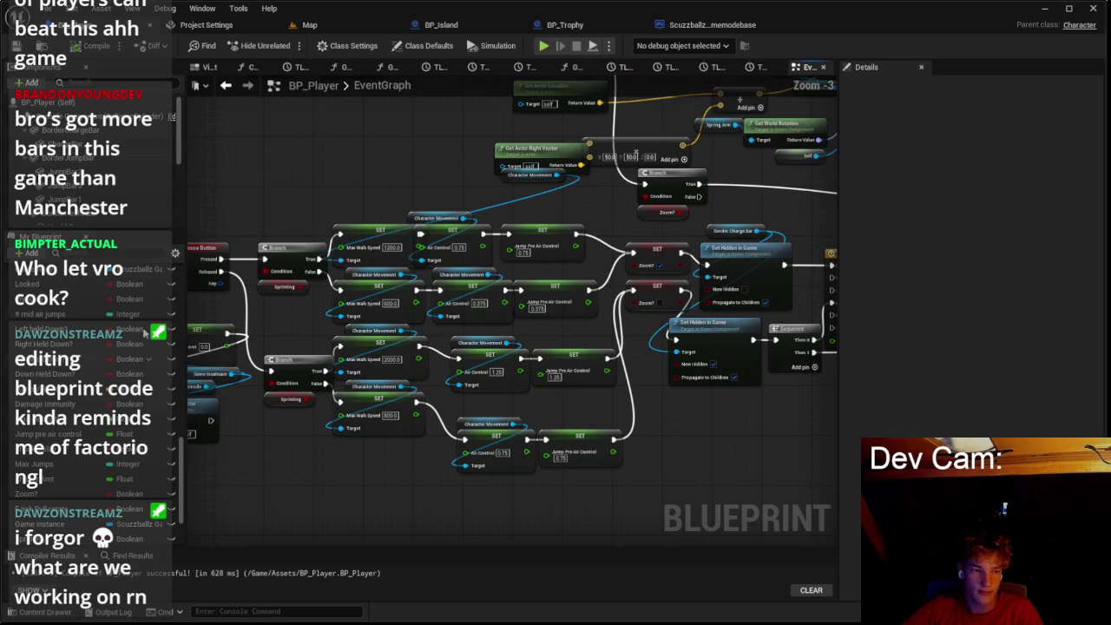
Step: Select the CharacterMovement component and scroll its Details to the Jumping/Falling settings
{"action": "left_click", "coordinate": [86, 117]}
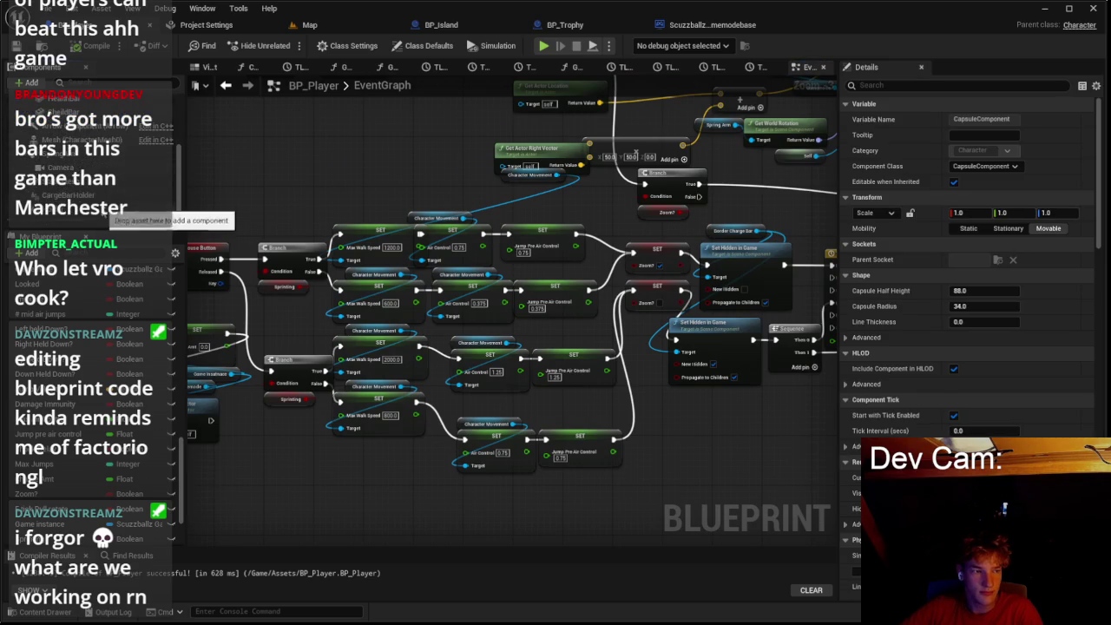
{"action": "left_click", "coordinate": [102, 217]}
{"action": "left_click", "coordinate": [95, 204]}
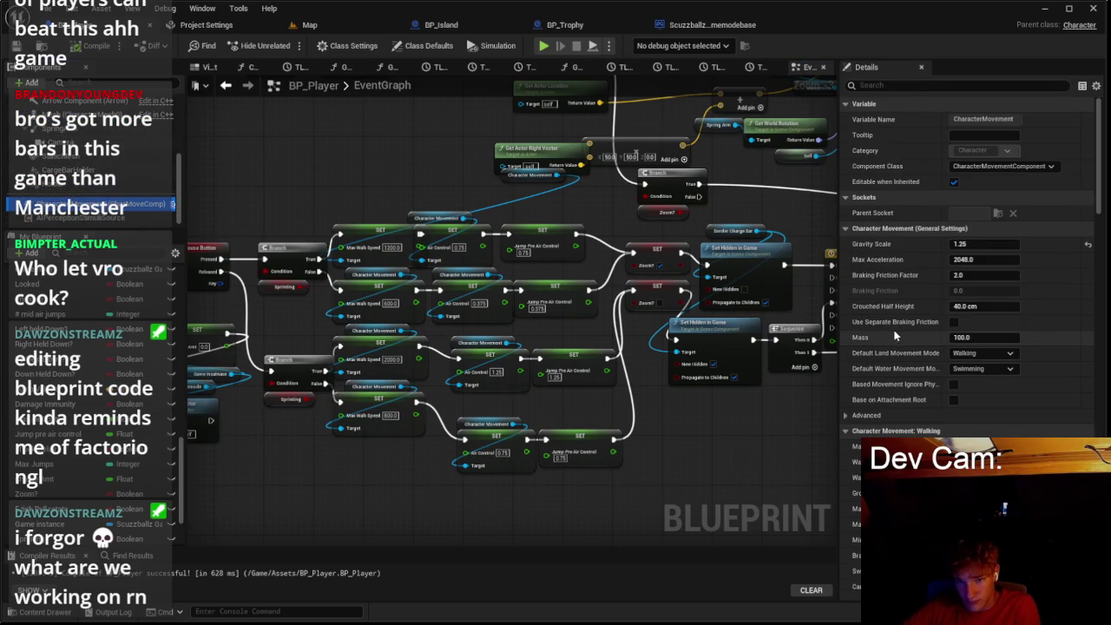
{"action": "scroll", "coordinate": [887, 334], "scroll_direction": "down", "scroll_amount": 4}
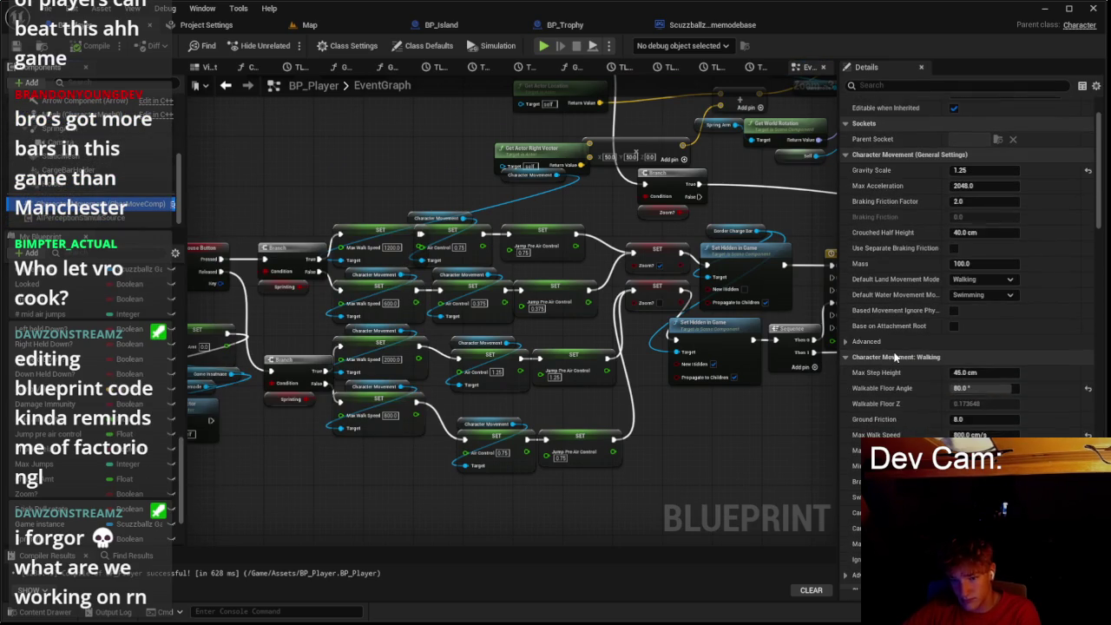
{"action": "scroll", "coordinate": [889, 359], "scroll_direction": "down", "scroll_amount": 5}
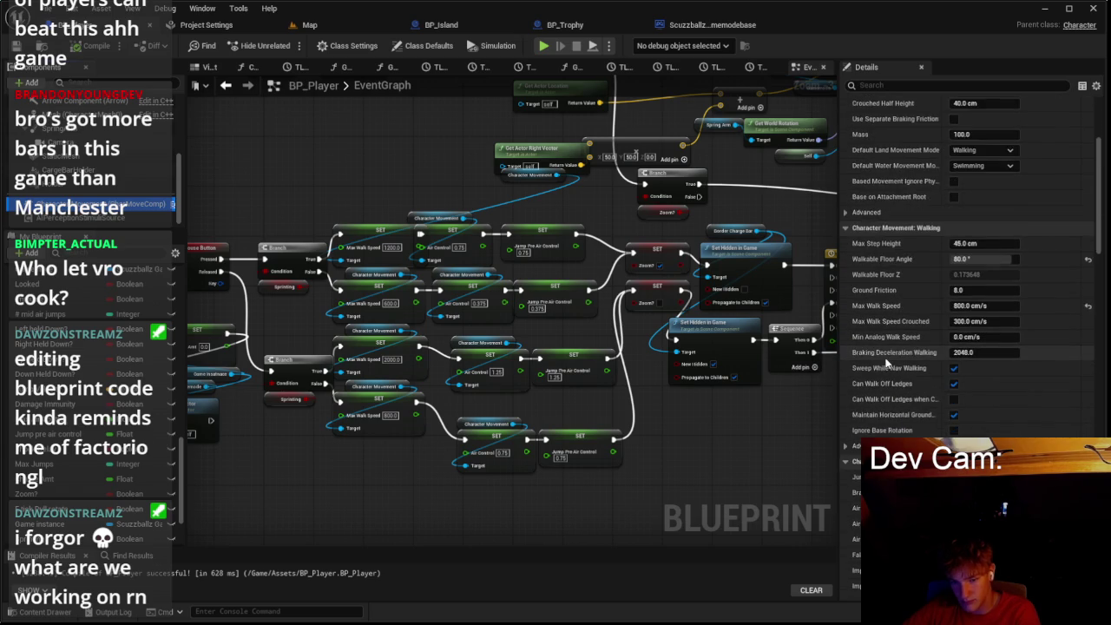
{"action": "scroll", "coordinate": [863, 390], "scroll_direction": "down", "scroll_amount": 3}
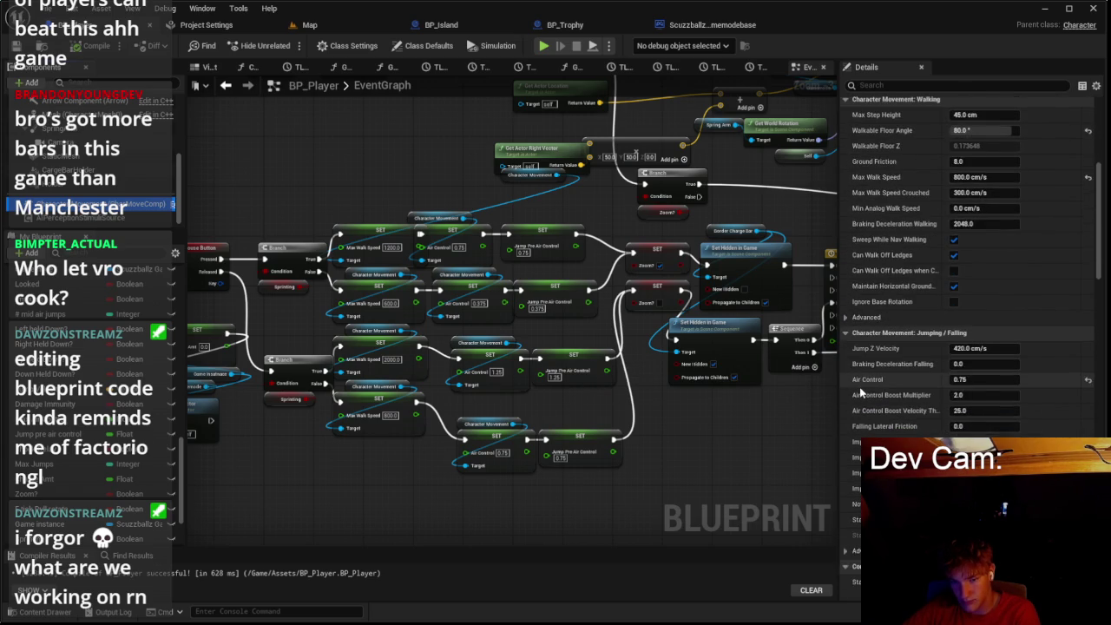
{"action": "mouse_move", "coordinate": [865, 382]}
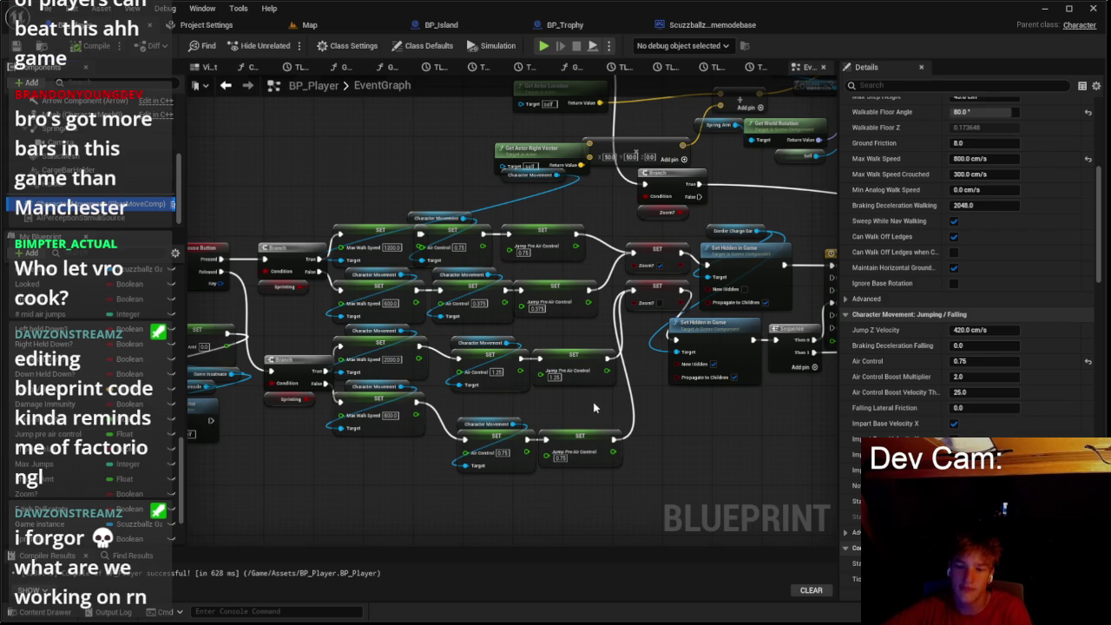
{"action": "scroll", "coordinate": [616, 401], "scroll_direction": "up", "scroll_amount": 1}
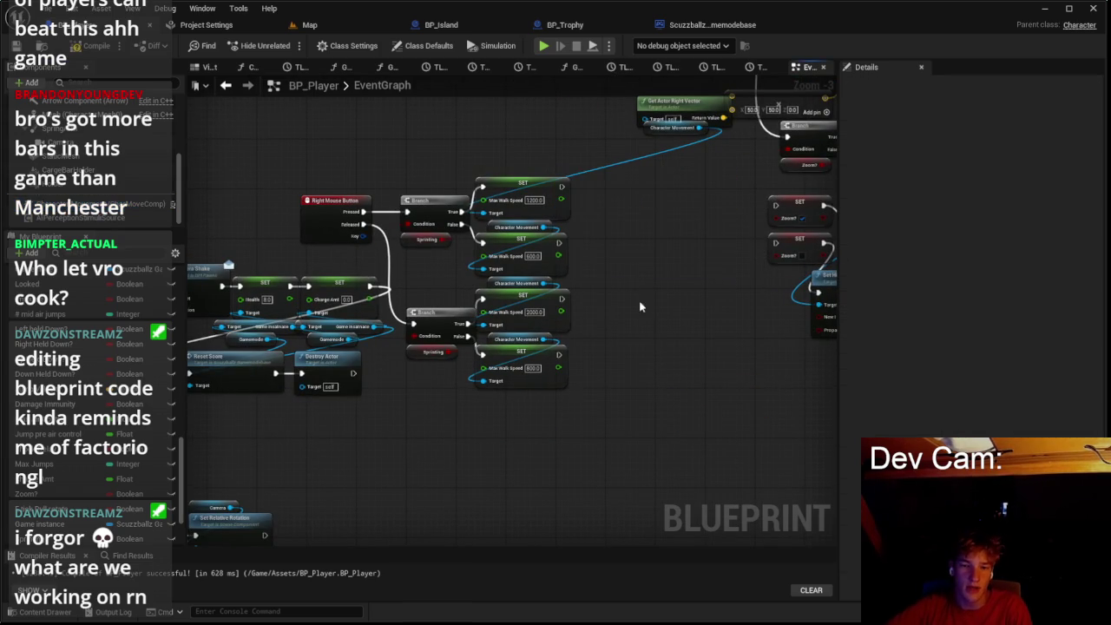
Step: Add an Air Control Boost Multiplier getter from Character Movement, then delete it as unneeded
{"action": "scroll", "coordinate": [779, 202], "scroll_direction": "up", "scroll_amount": 2}
{"action": "left_click_drag", "start_coordinate": [566, 257], "coordinate": [644, 279]}
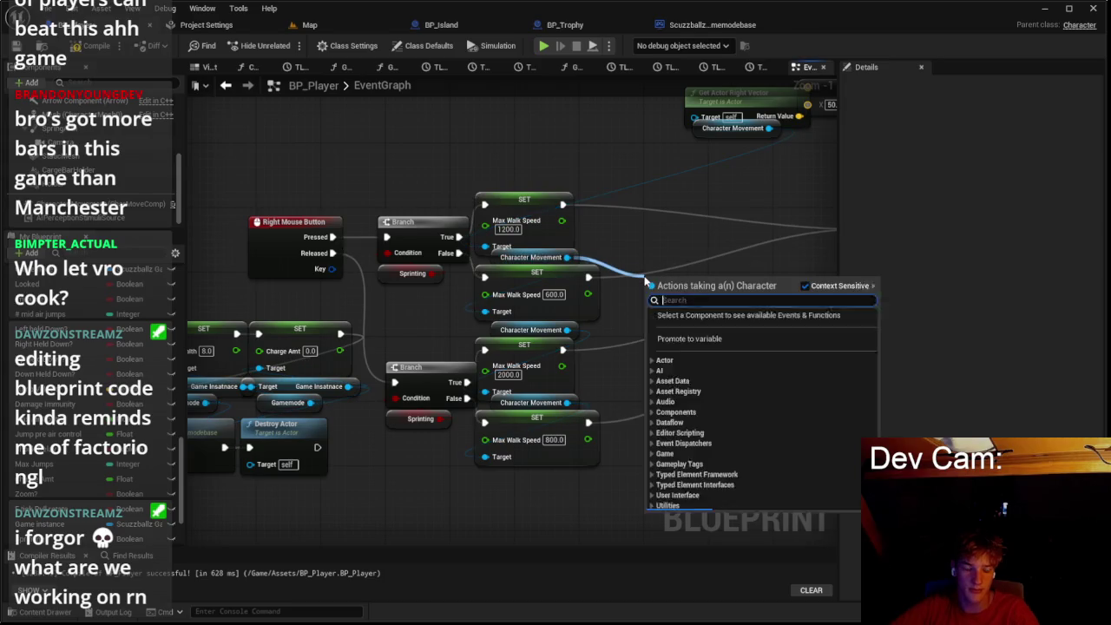
{"action": "type", "text": "air contr"}
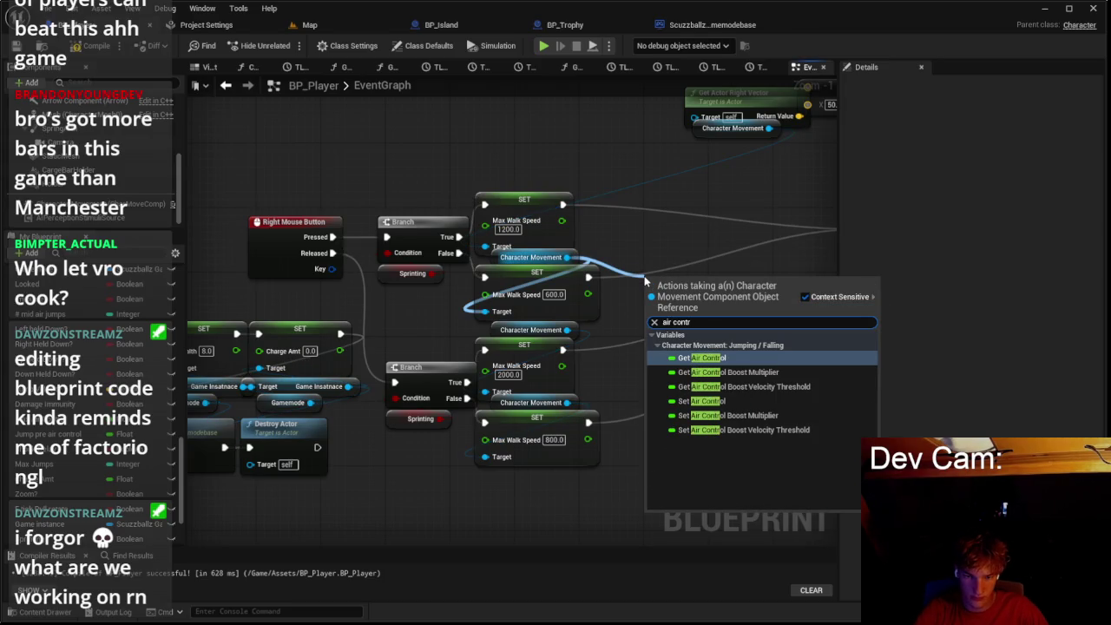
{"action": "key", "text": "Down"}
{"action": "key", "text": "Return"}
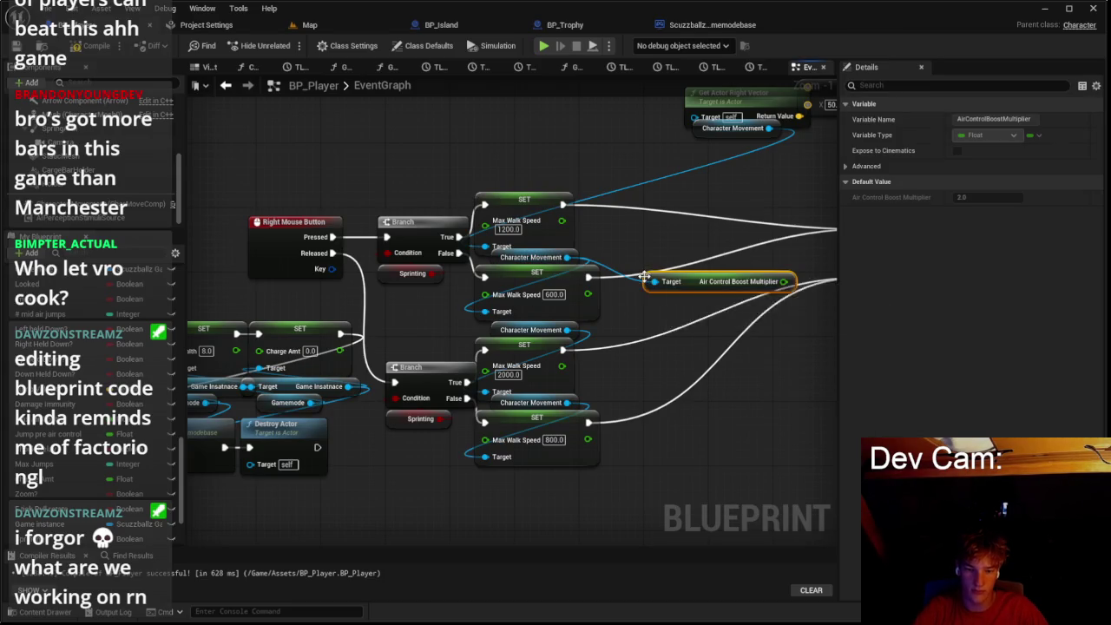
{"action": "left_click_drag", "start_coordinate": [781, 283], "coordinate": [700, 215]}
{"action": "left_click", "coordinate": [686, 234]}
{"action": "left_click", "coordinate": [694, 282]}
{"action": "key", "text": "Delete"}
Step: Add a SET Air Control Boost Multiplier node right after the 1200 walk-speed node
{"action": "left_click_drag", "start_coordinate": [566, 257], "coordinate": [639, 228]}
{"action": "type", "text": "set air con"}
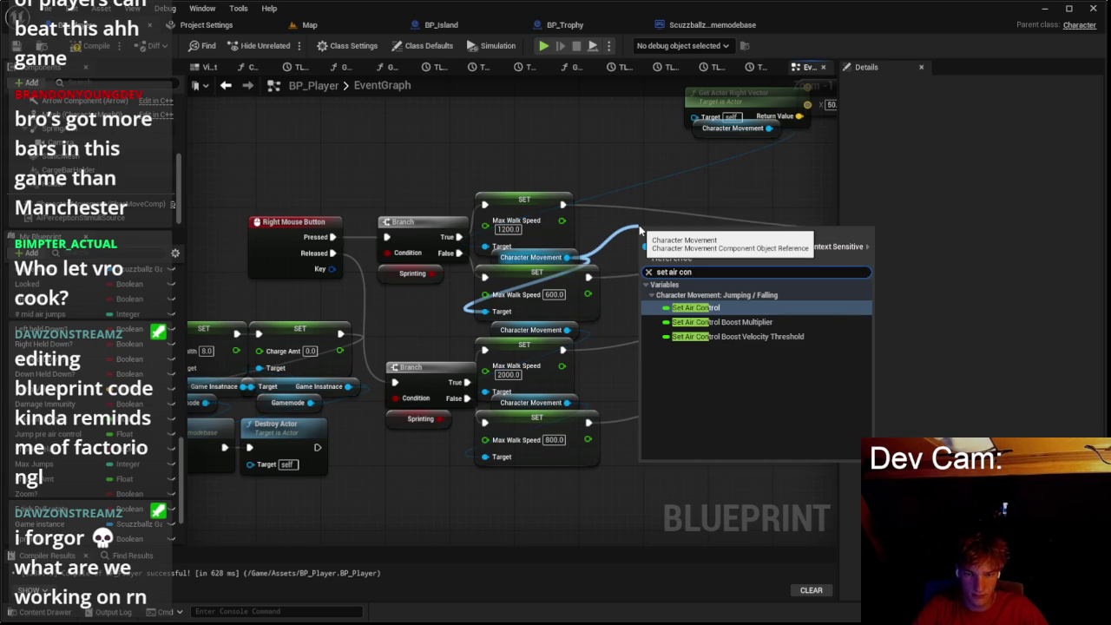
{"action": "left_click", "coordinate": [720, 322]}
{"action": "mouse_move", "coordinate": [720, 202]}
{"action": "left_mouse_down"}
{"action": "mouse_move", "coordinate": [607, 231]}
{"action": "mouse_move", "coordinate": [630, 255]}
{"action": "left_mouse_up"}
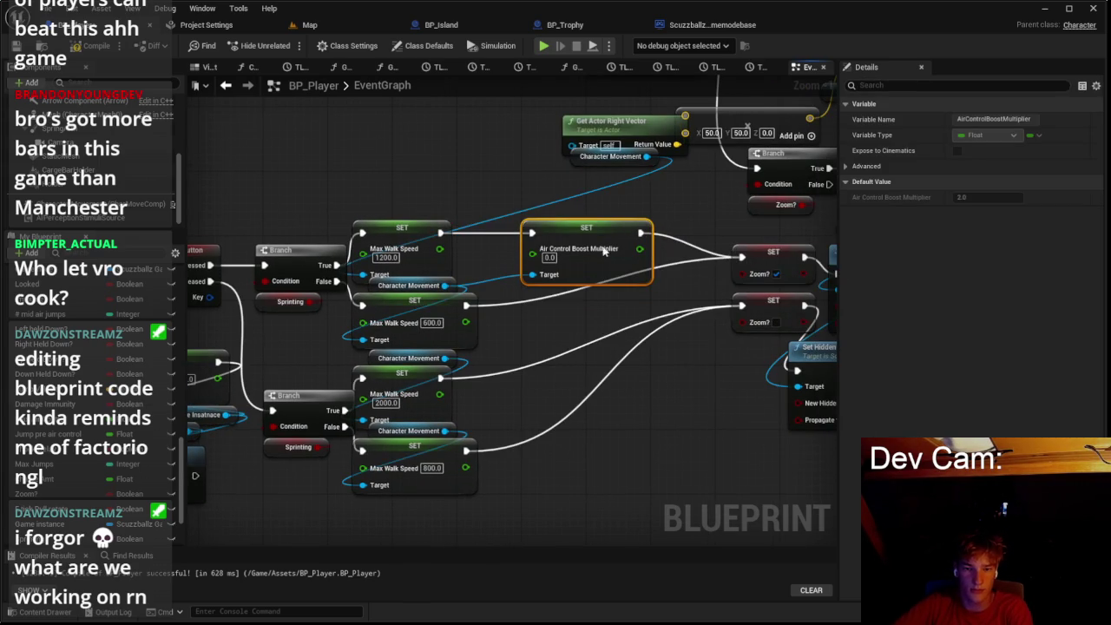
Step: Try a duplicate setter near the 600 node, remove it, enter 1000, then show the Map level
{"action": "key", "text": "ctrl+c"}
{"action": "key", "text": "ctrl+v"}
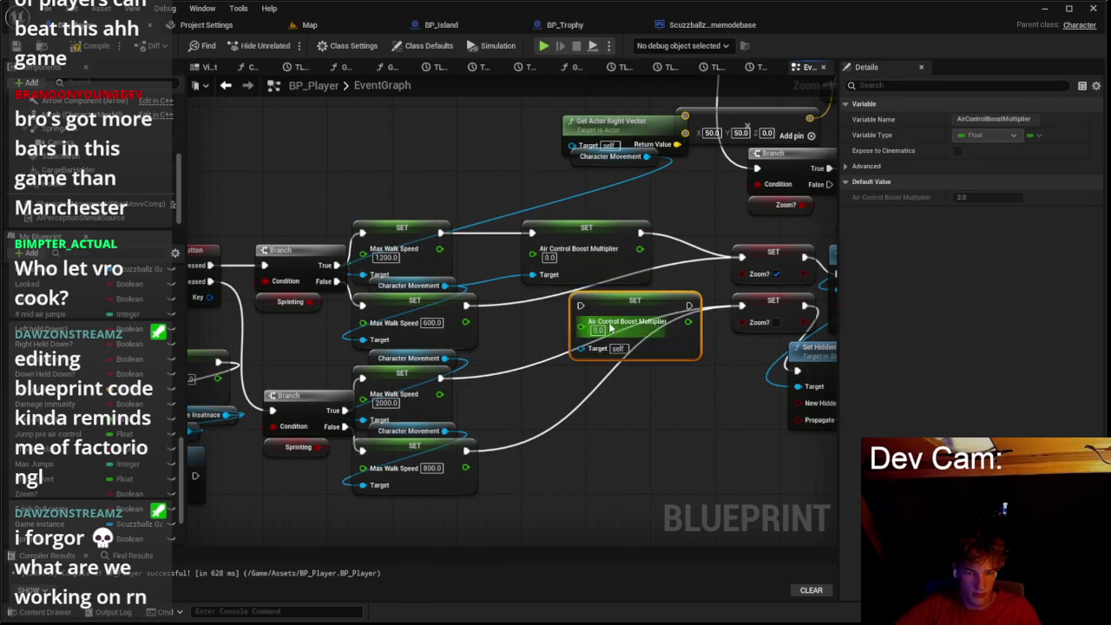
{"action": "mouse_move", "coordinate": [616, 313]}
{"action": "left_mouse_down"}
{"action": "mouse_move", "coordinate": [592, 314]}
{"action": "mouse_move", "coordinate": [568, 377]}
{"action": "left_mouse_up"}
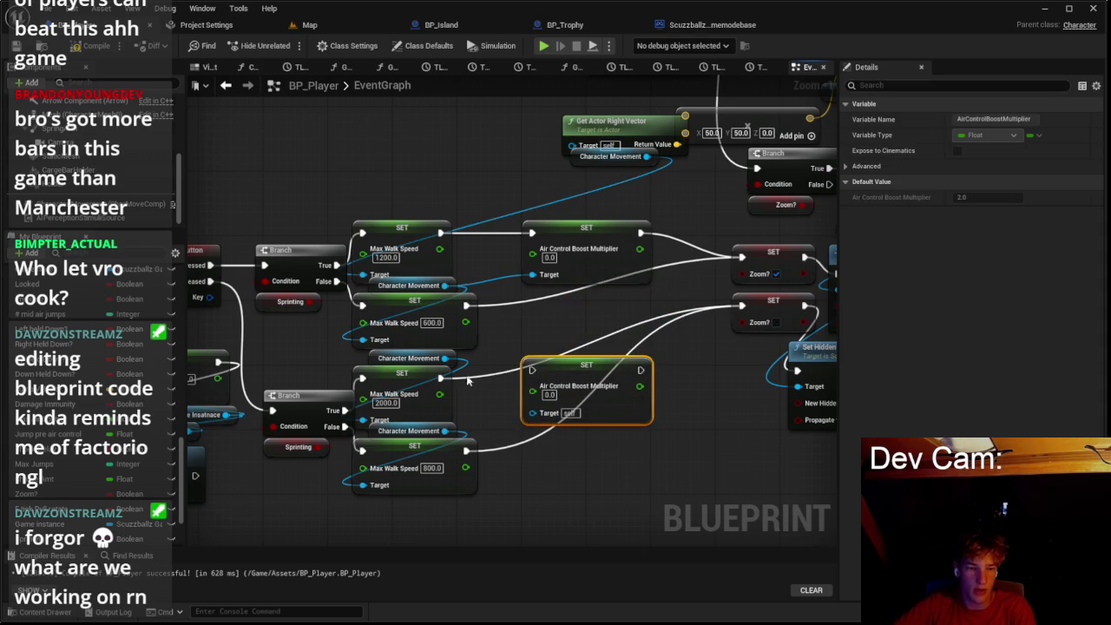
{"action": "left_click", "coordinate": [440, 373]}
{"action": "left_click_drag", "start_coordinate": [440, 373], "coordinate": [457, 373]}
{"action": "left_click", "coordinate": [570, 372]}
{"action": "key", "text": "Delete"}
{"action": "left_click", "coordinate": [549, 256]}
{"action": "type", "text": "1000"}
{"action": "left_click", "coordinate": [309, 24]}
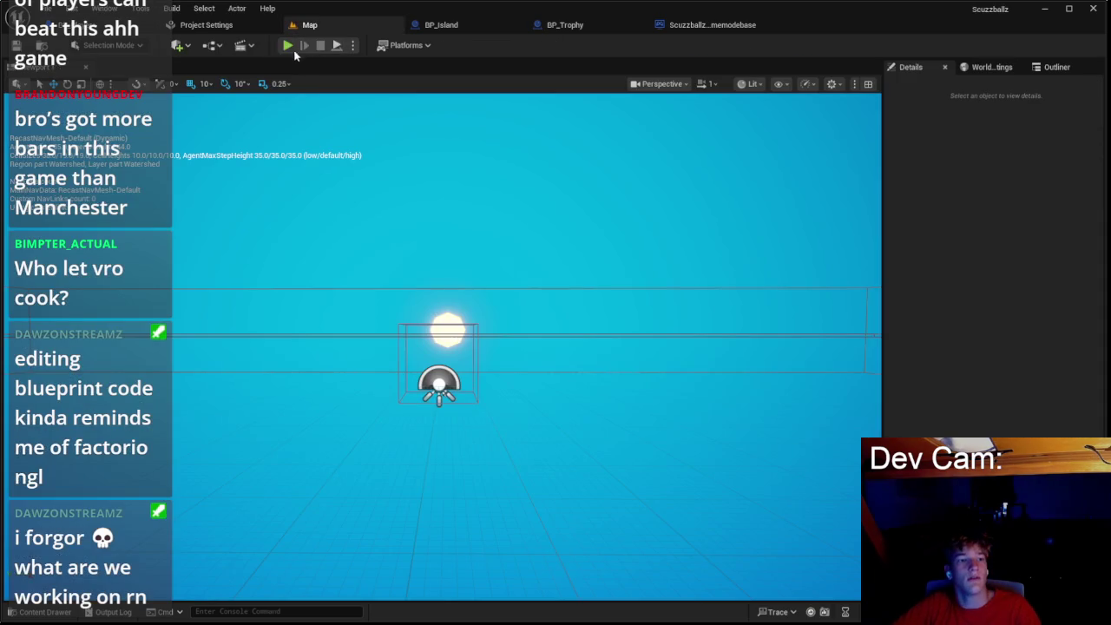
{"action": "key", "text": "alt+p"}
{"action": "left_click", "coordinate": [440, 324]}
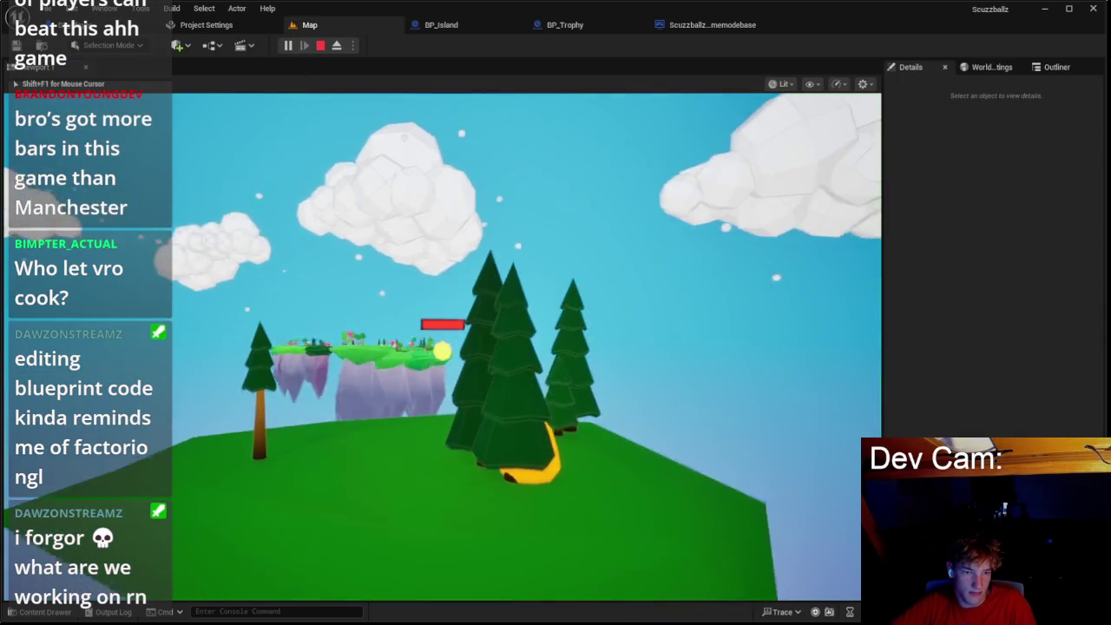
{"action": "key", "text": "space"}
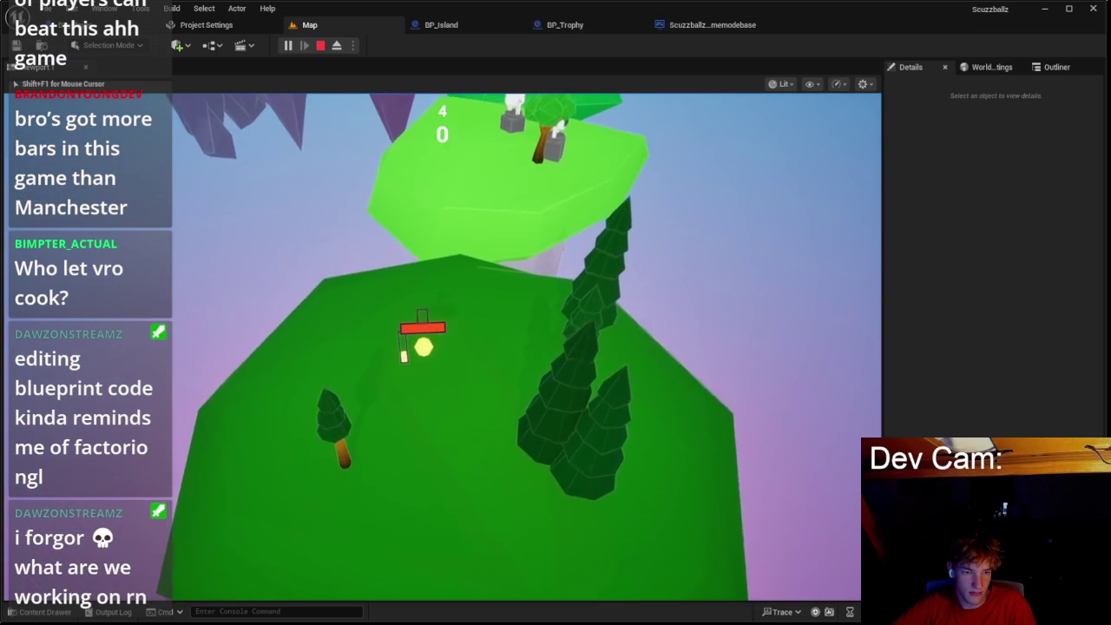
{"action": "key", "text": "w"}
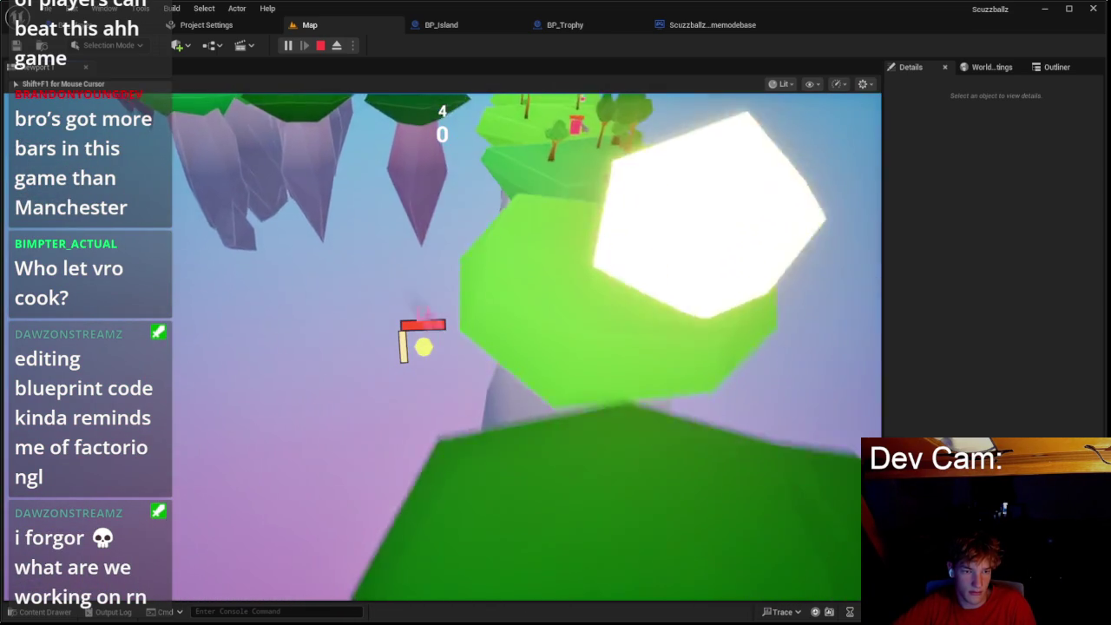
{"action": "key", "text": "w"}
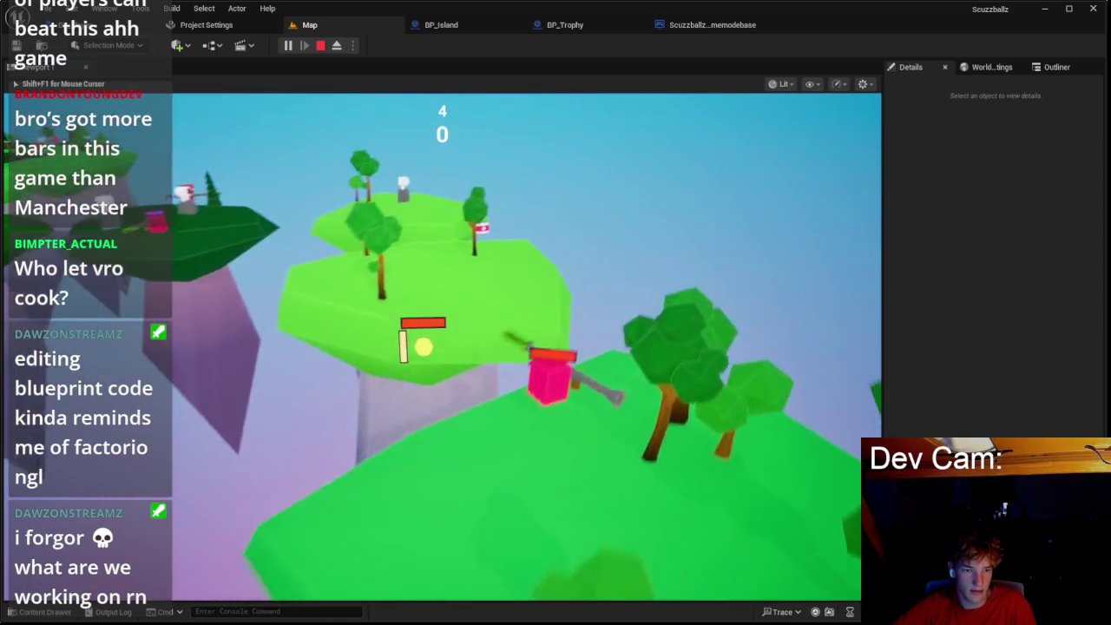
{"action": "key", "text": "w"}
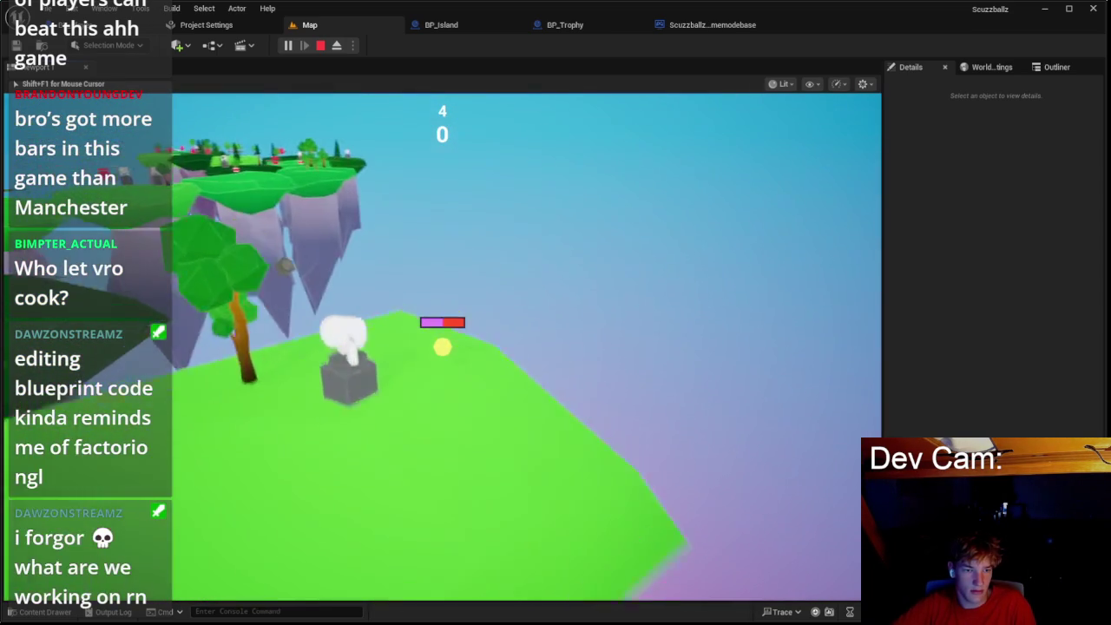
{"action": "key", "text": "w"}
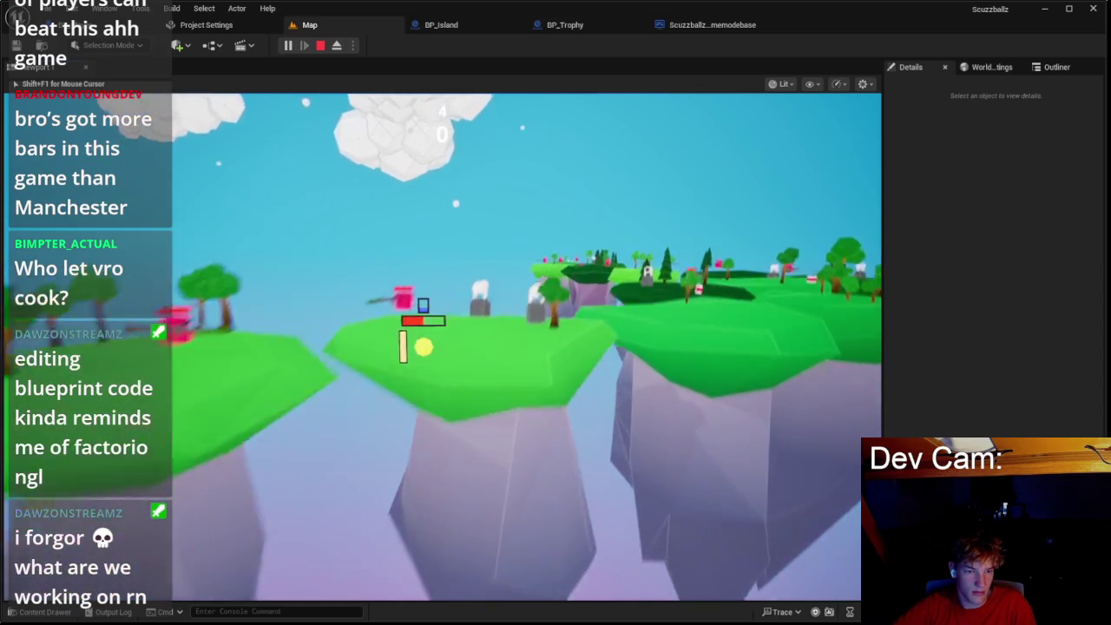
{"action": "key", "text": "w"}
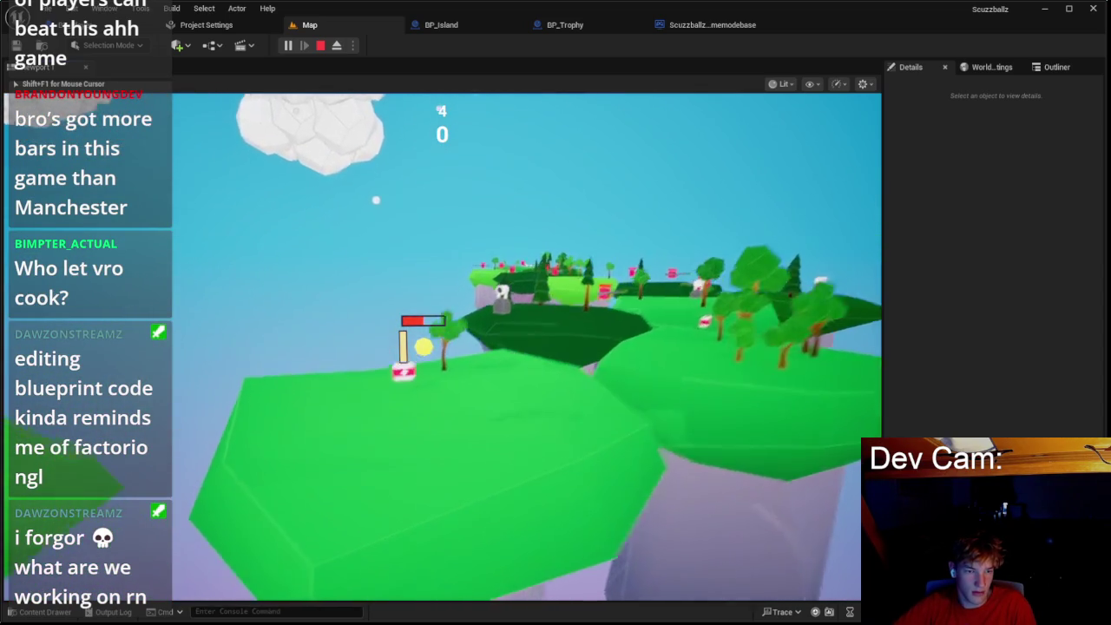
{"action": "key", "text": "Escape"}
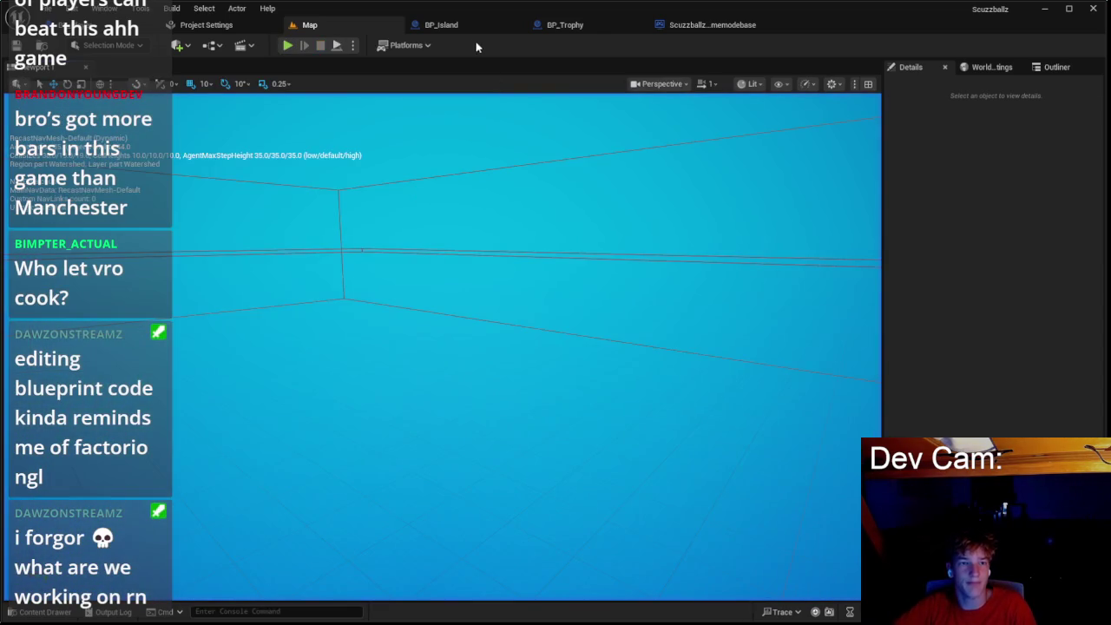
{"action": "left_click", "coordinate": [440, 24]}
Step: Look through the BP_Trophy, game mode and BP_Island tabs, then return to BP_Player
{"action": "left_click", "coordinate": [565, 25]}
{"action": "left_click", "coordinate": [685, 26]}
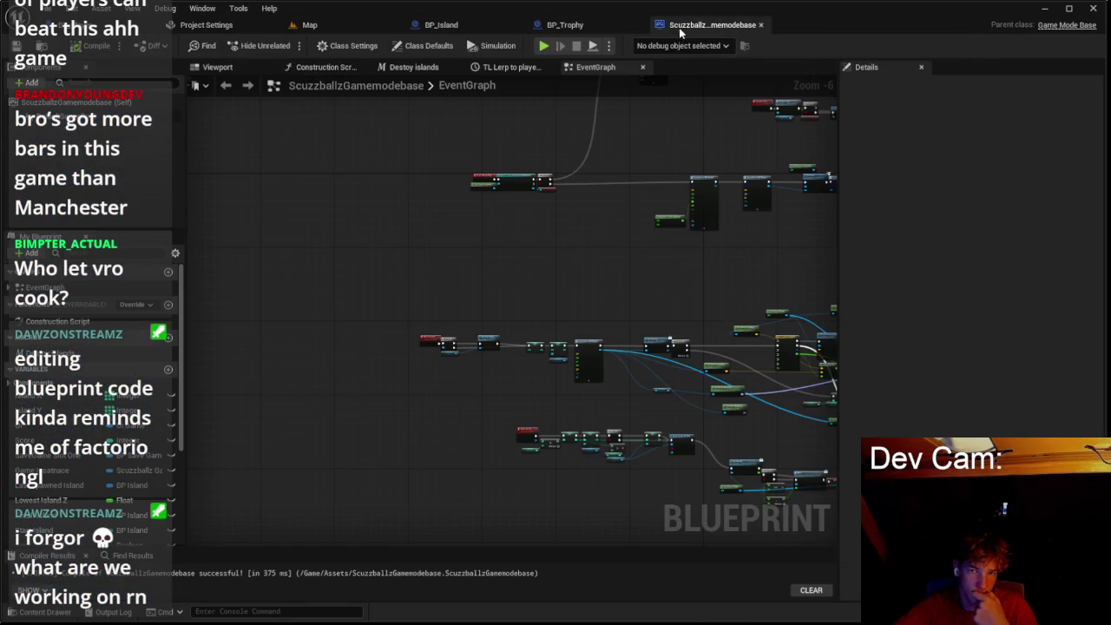
{"action": "left_click", "coordinate": [434, 25]}
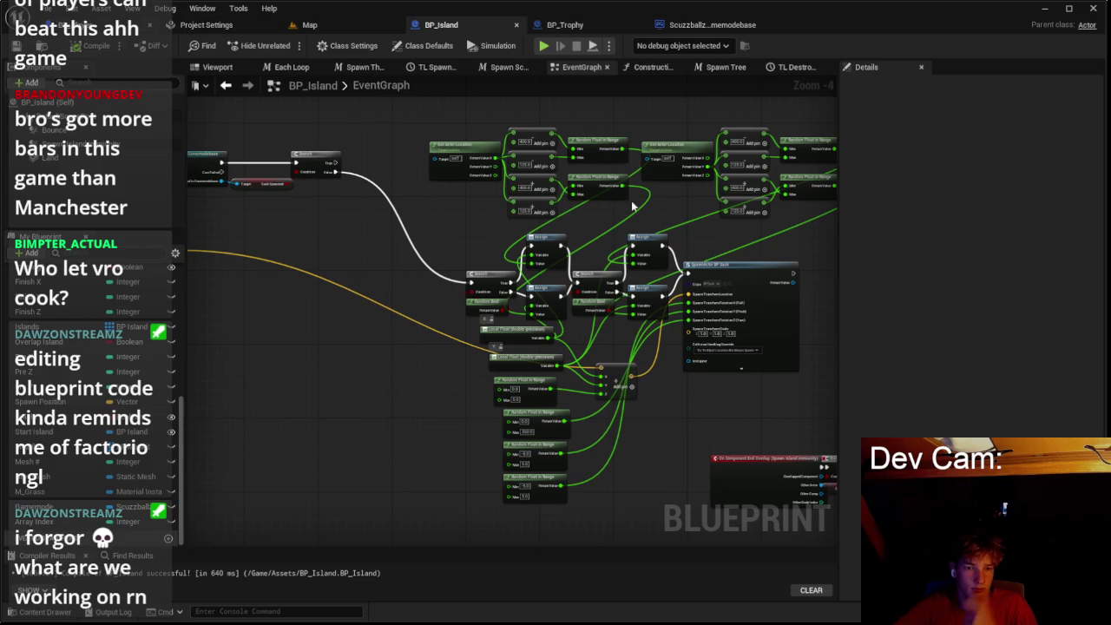
{"action": "left_click", "coordinate": [164, 24]}
Step: Delete the Air Control Boost Multiplier setter and box-select the sprint Branch and walk-speed nodes
{"action": "left_click", "coordinate": [577, 241]}
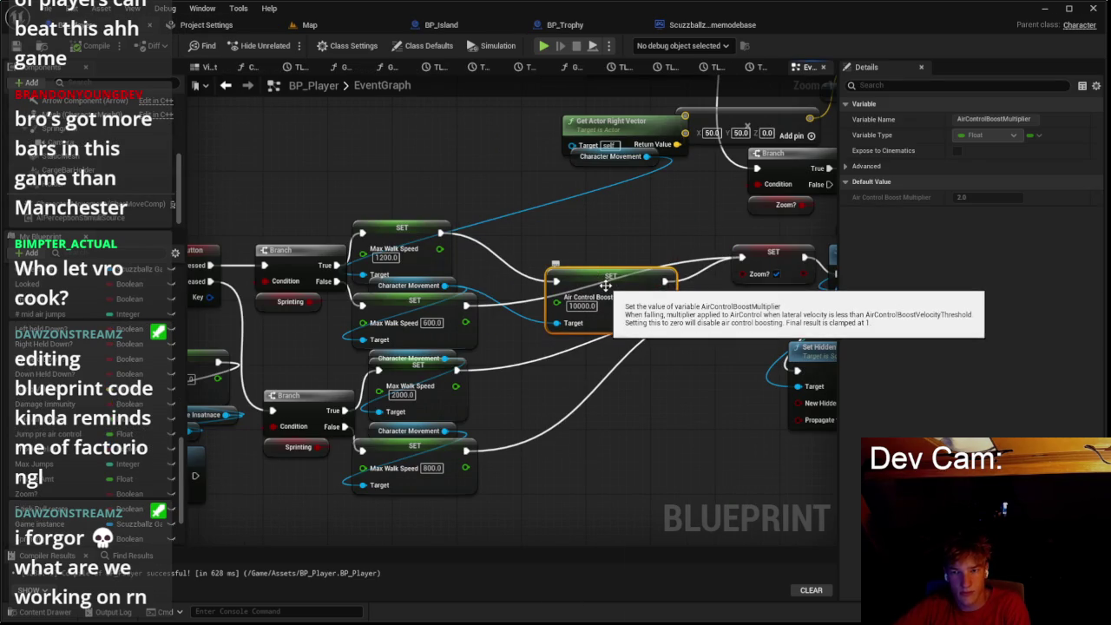
{"action": "key", "text": "Delete"}
{"action": "left_click_drag", "start_coordinate": [508, 270], "coordinate": [669, 214]}
{"action": "scroll", "coordinate": [669, 213], "scroll_direction": "down", "scroll_amount": 2}
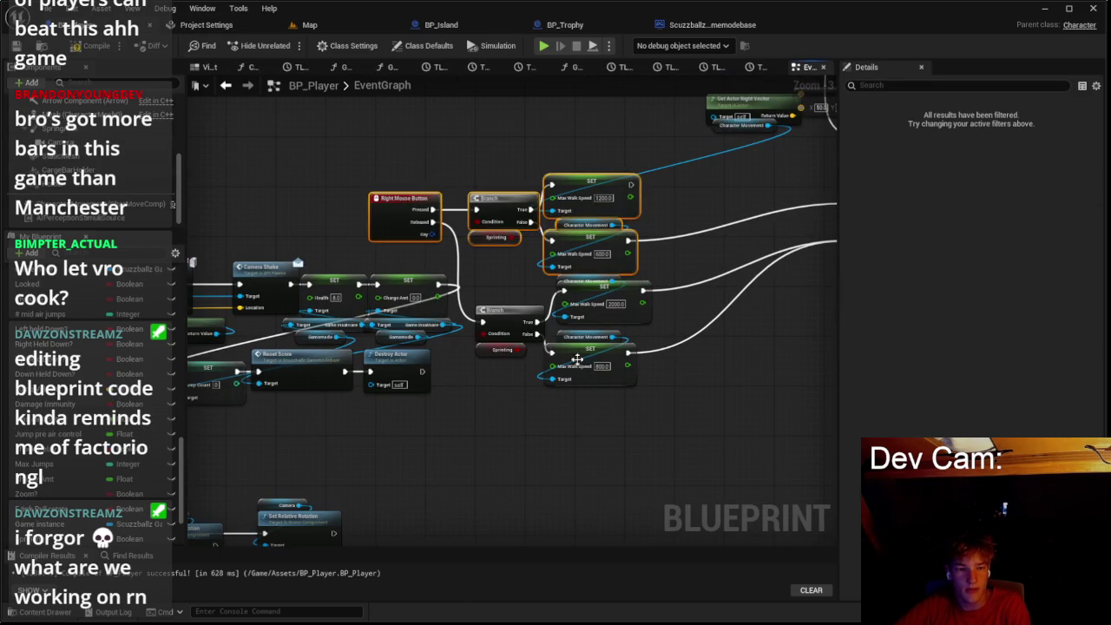
{"action": "left_click_drag", "start_coordinate": [486, 500], "coordinate": [699, 127]}
Step: Review the CharacterMovement Details settings, then switch to the Map level view
{"action": "left_click", "coordinate": [101, 208]}
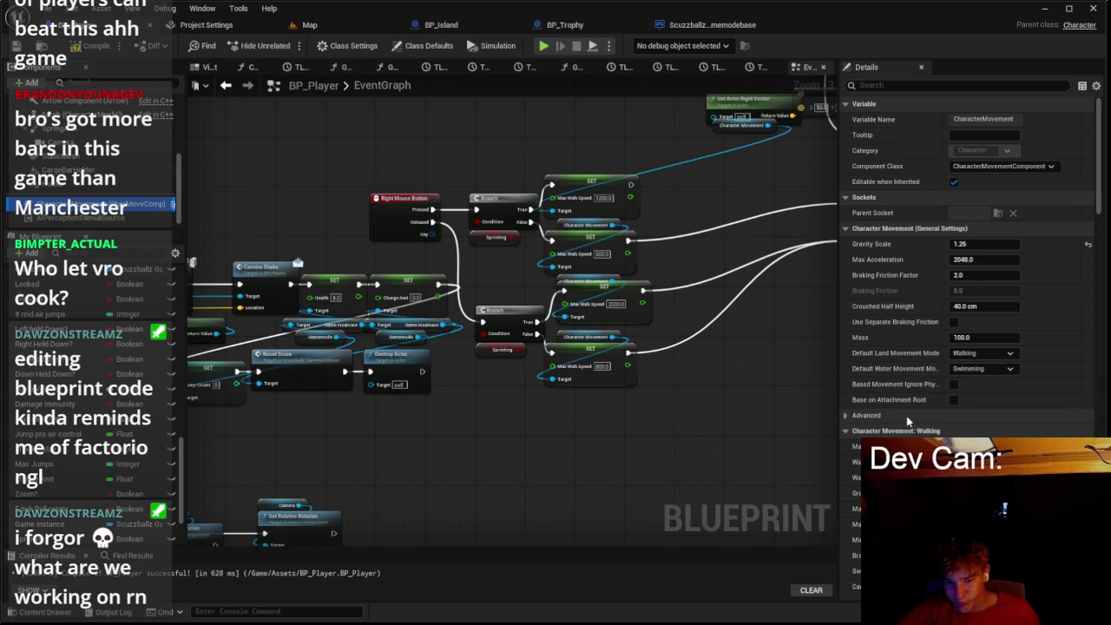
{"action": "scroll", "coordinate": [898, 420], "scroll_direction": "down", "scroll_amount": 5}
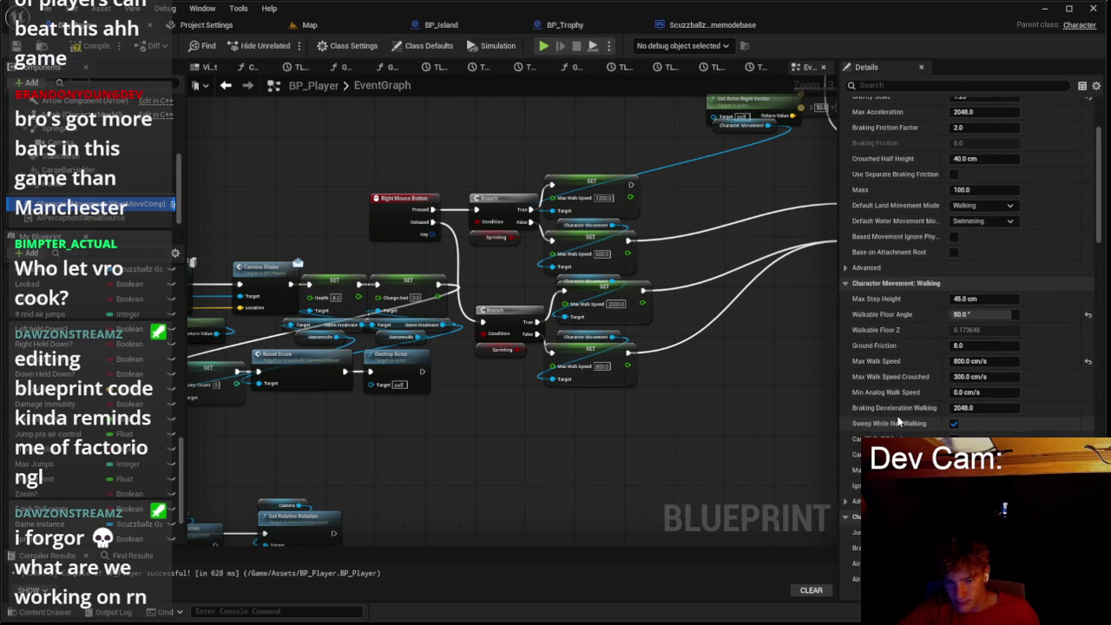
{"action": "scroll", "coordinate": [898, 421], "scroll_direction": "down", "scroll_amount": 2}
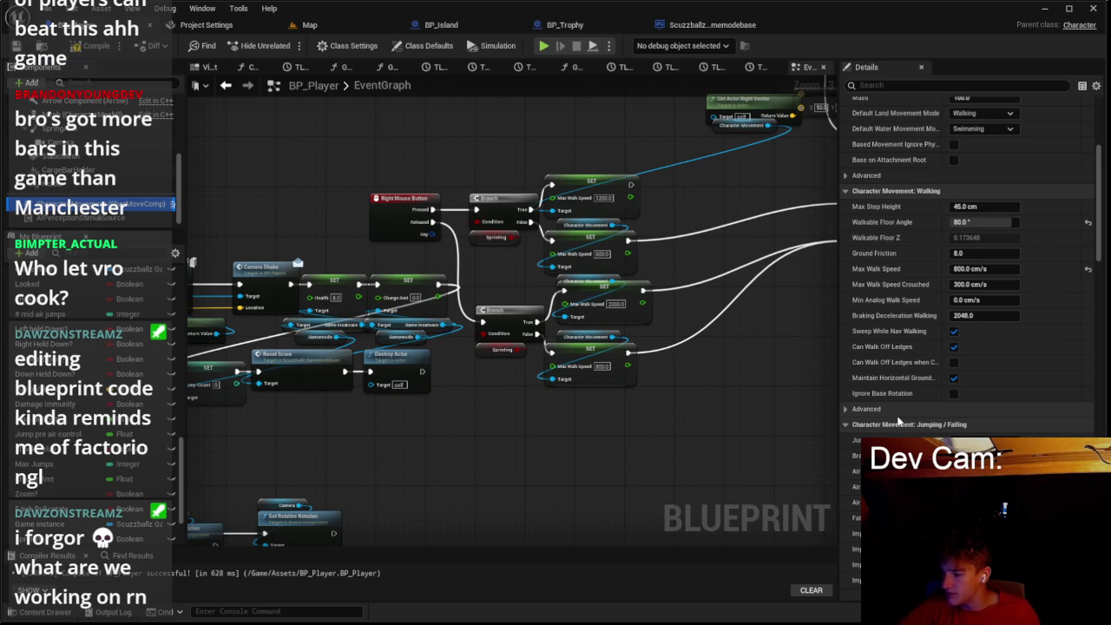
{"action": "scroll", "coordinate": [898, 420], "scroll_direction": "down", "scroll_amount": 3}
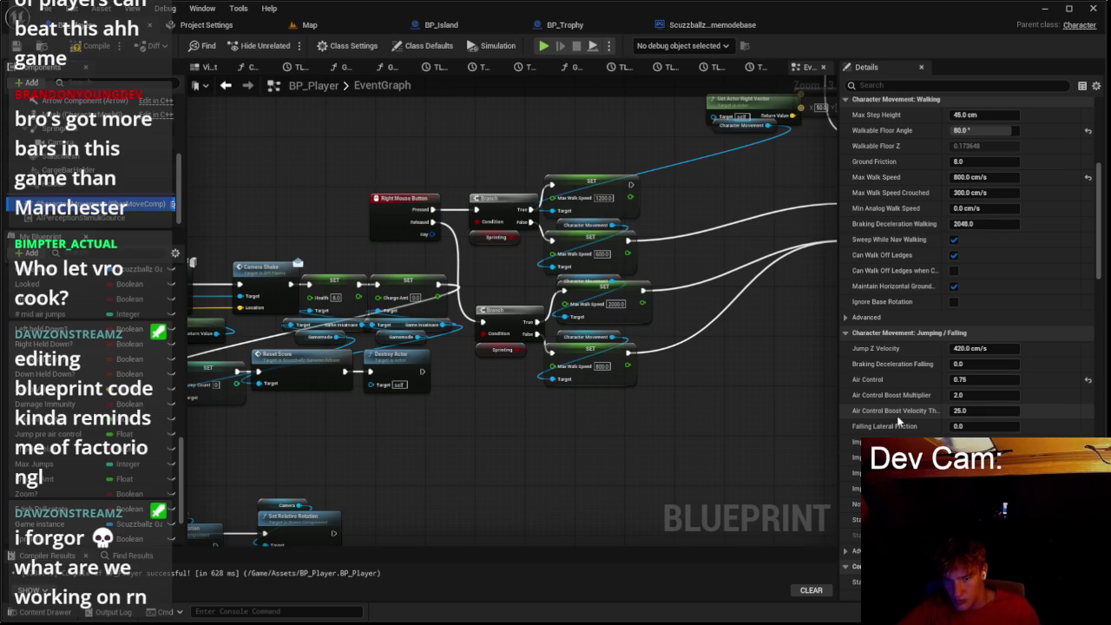
{"action": "scroll", "coordinate": [898, 421], "scroll_direction": "down", "scroll_amount": 2}
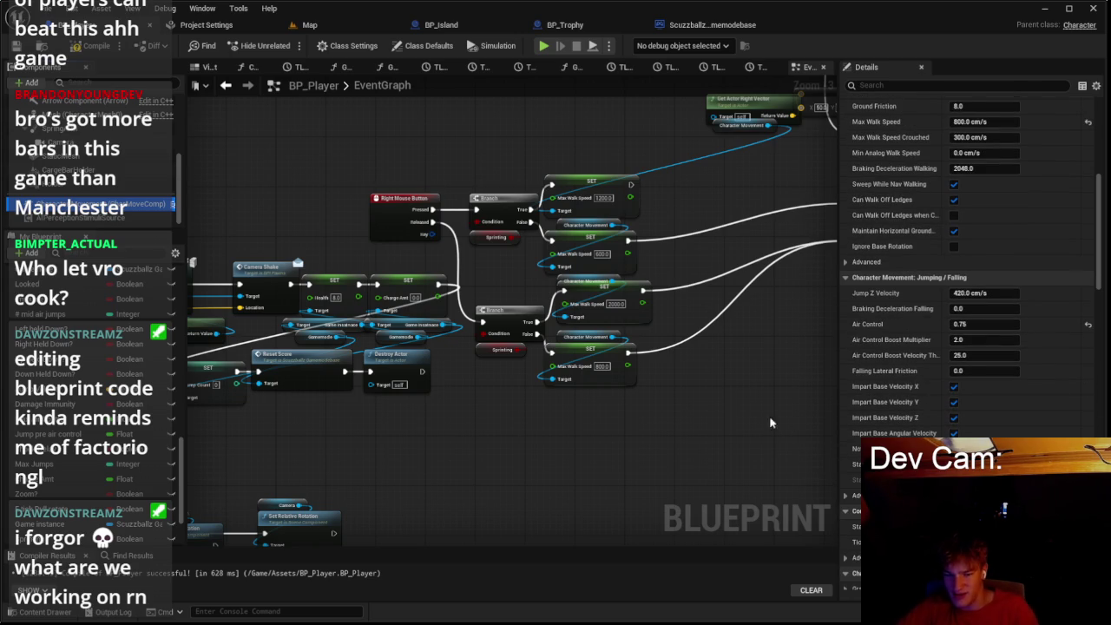
{"action": "left_click", "coordinate": [308, 27]}
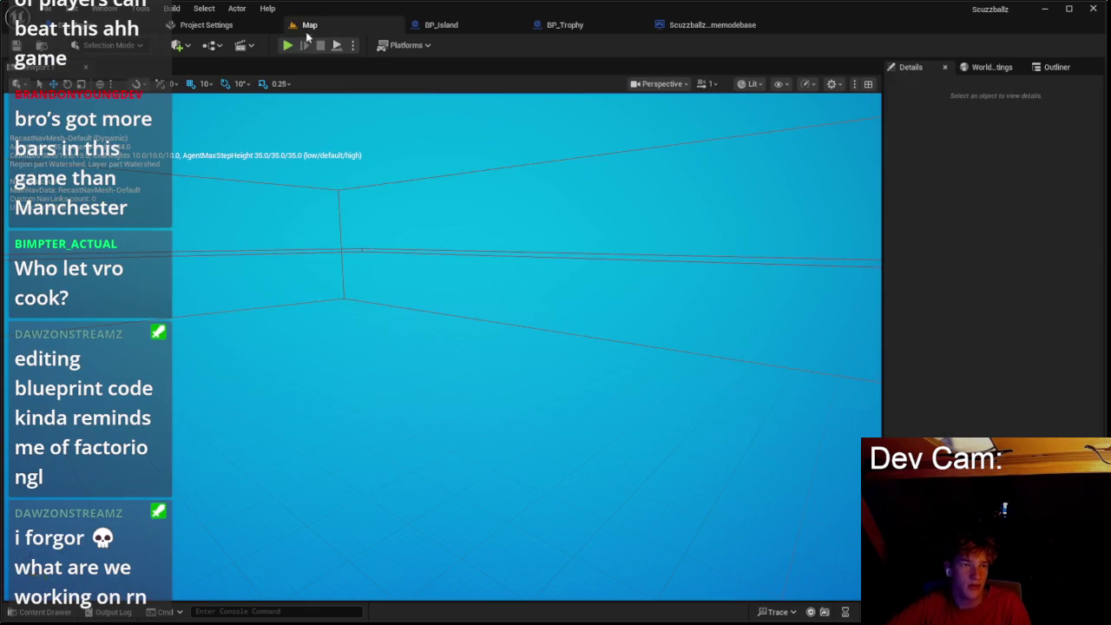
{"action": "key", "text": "alt+p"}
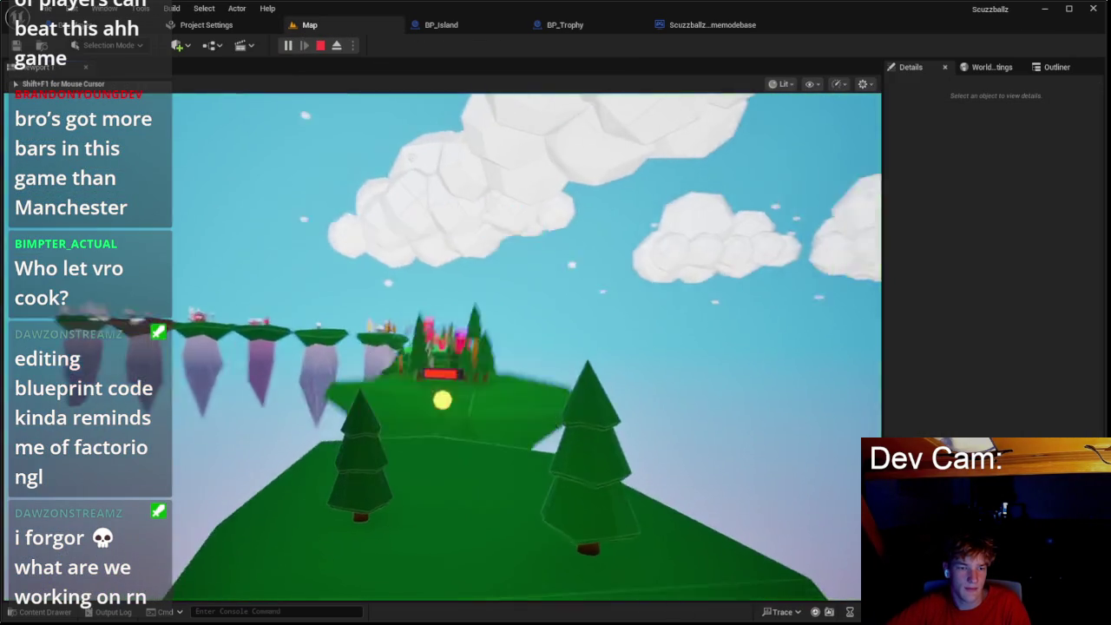
{"action": "key", "text": "w"}
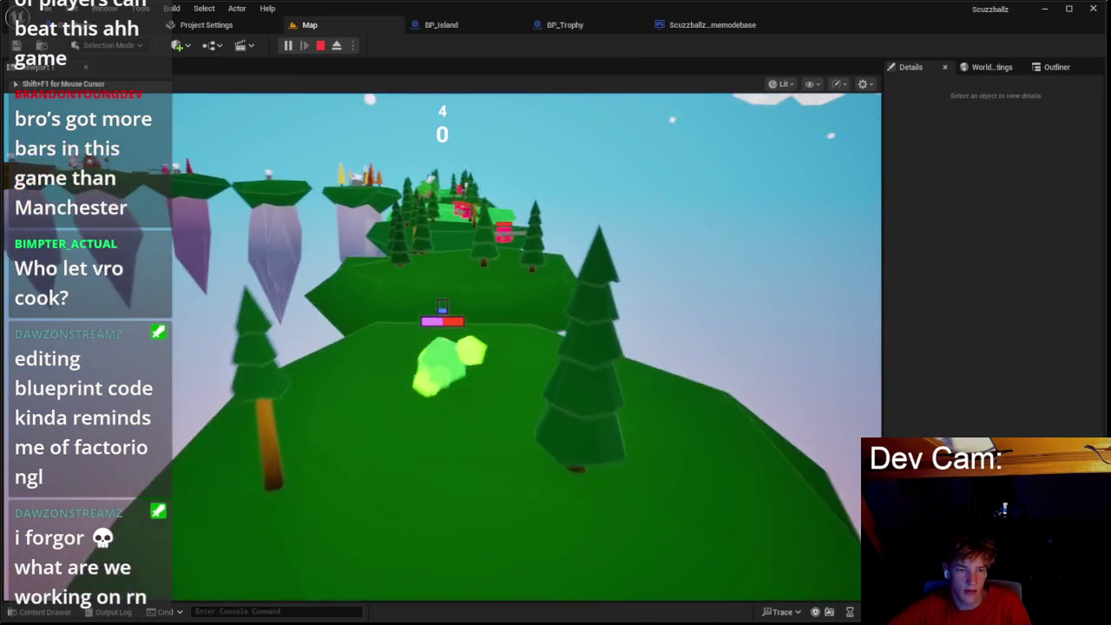
{"action": "key", "text": "Escape"}
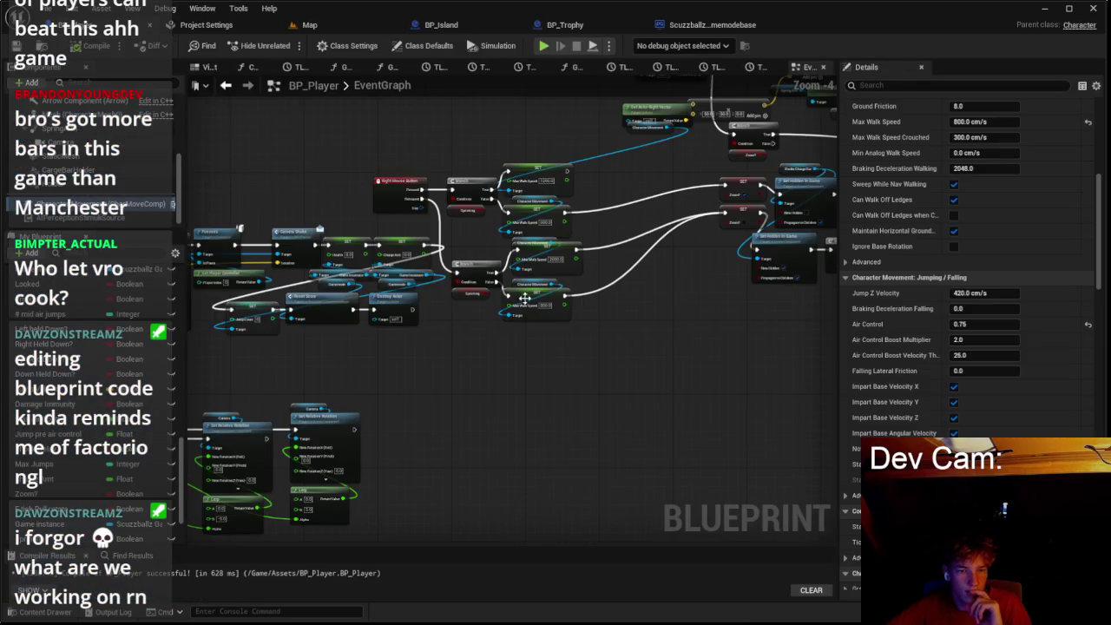
Step: Wire the 600 Max Walk Speed SET node's exec output into the Zoom-on SET node
{"action": "left_click_drag", "start_coordinate": [577, 323], "coordinate": [494, 158]}
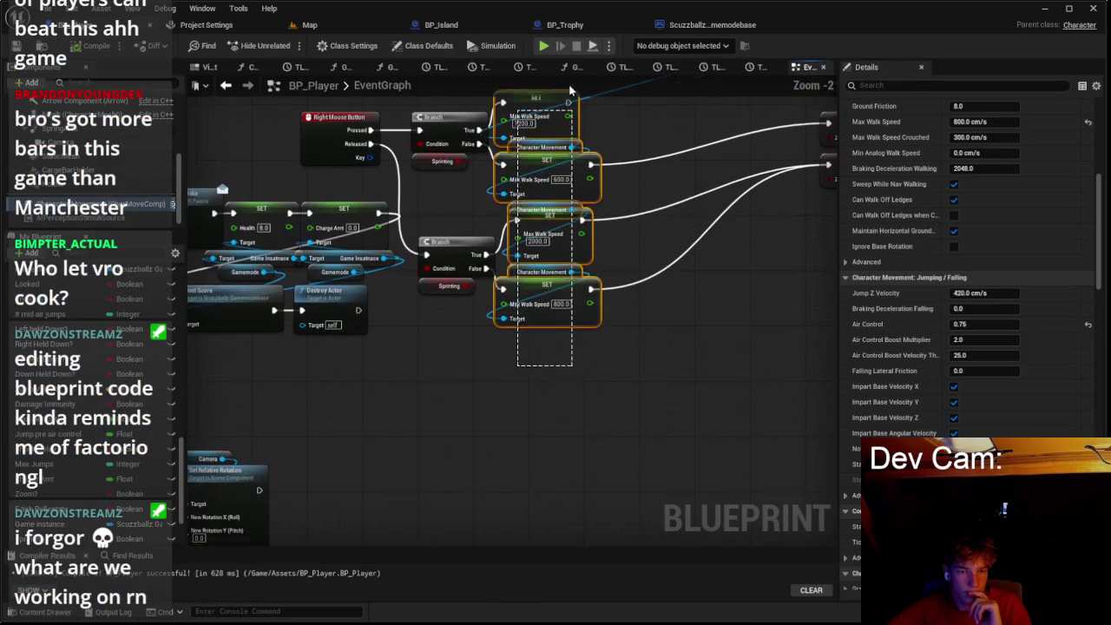
{"action": "scroll", "coordinate": [537, 260], "scroll_direction": "up", "scroll_amount": 2}
{"action": "left_click", "coordinate": [555, 230]}
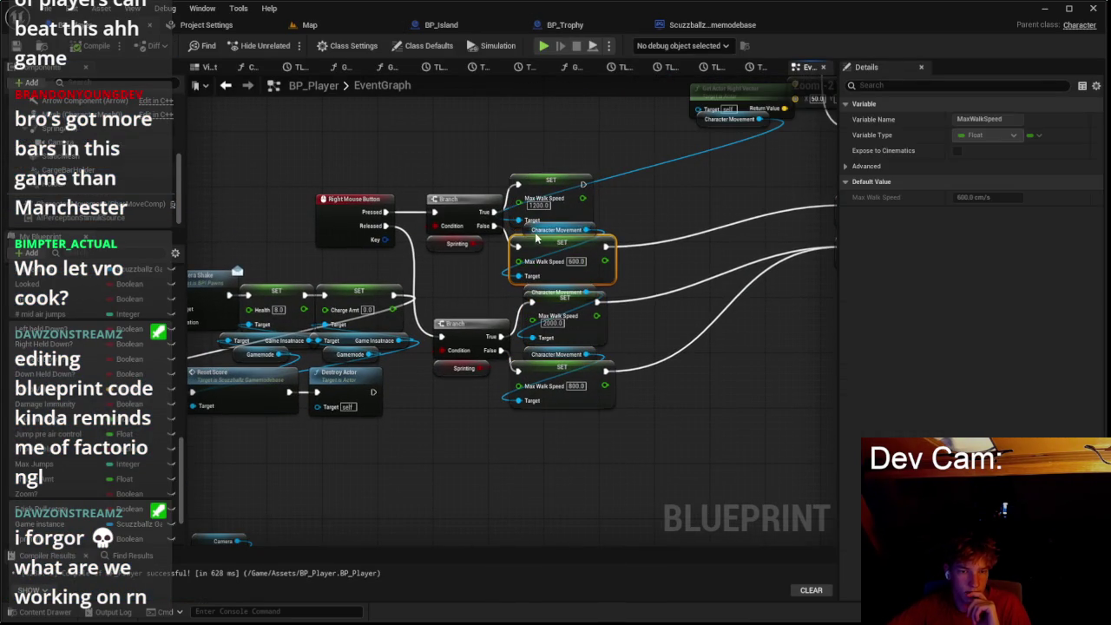
{"action": "left_click_drag", "start_coordinate": [530, 301], "coordinate": [530, 301]}
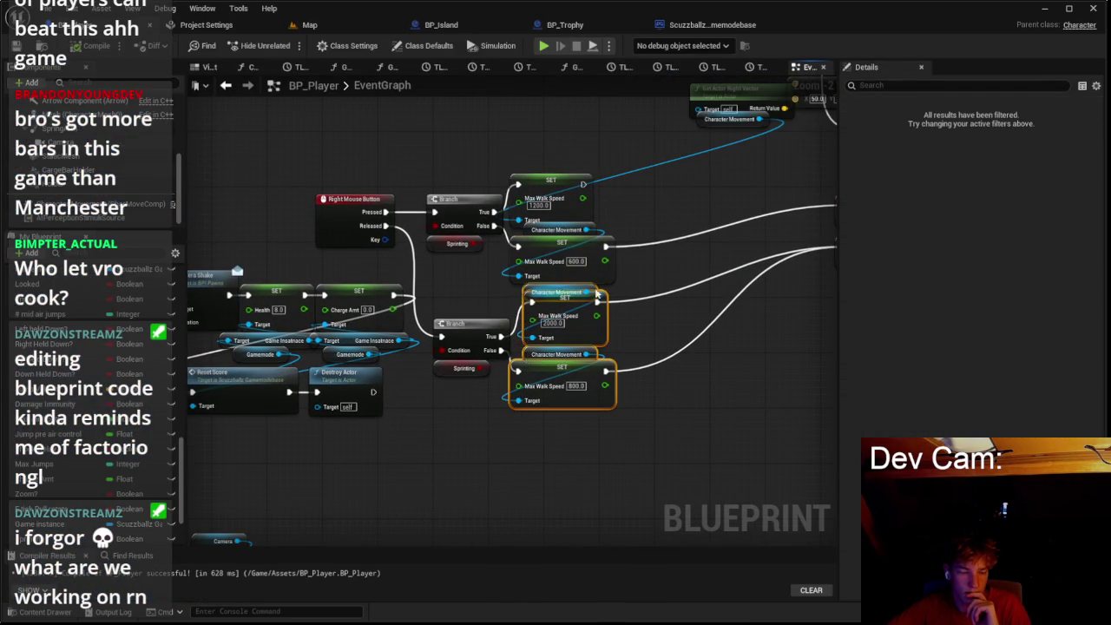
{"action": "left_click", "coordinate": [556, 285]}
{"action": "scroll", "coordinate": [124, 400], "scroll_direction": "down", "scroll_amount": 3}
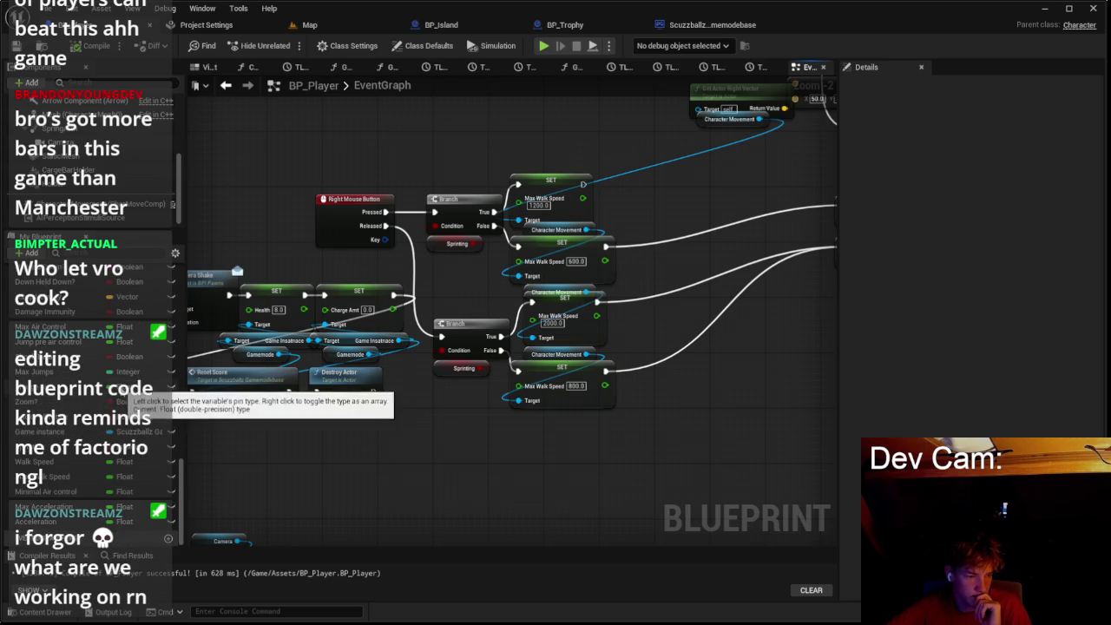
{"action": "mouse_move", "coordinate": [590, 185]}
{"action": "left_mouse_down"}
{"action": "mouse_move", "coordinate": [379, 254]}
{"action": "mouse_move", "coordinate": [679, 276]}
{"action": "left_mouse_up"}
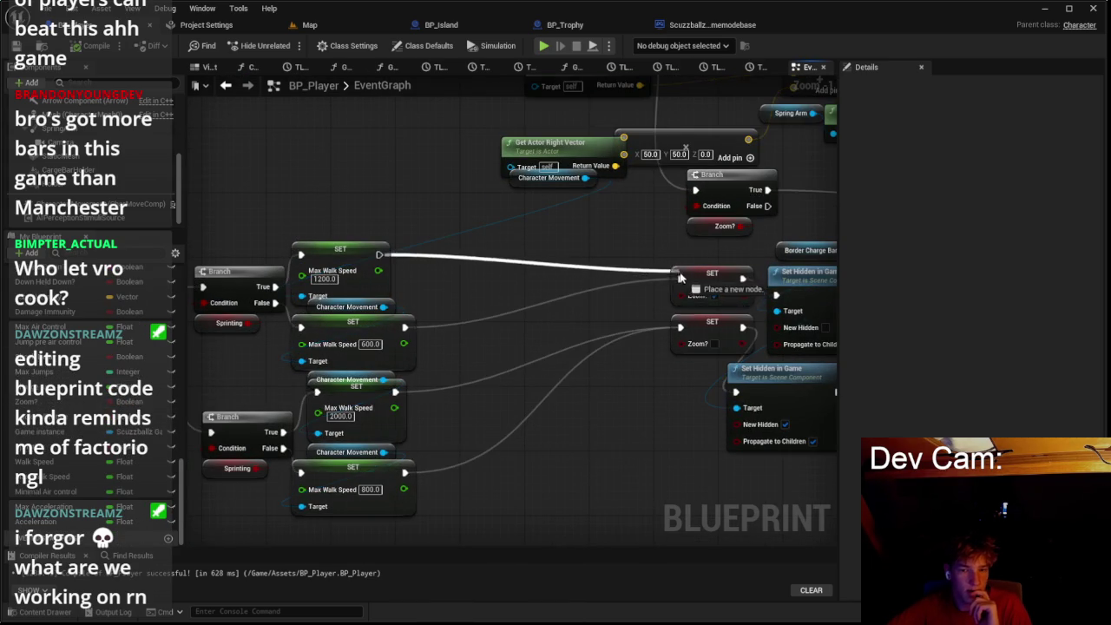
{"action": "left_click_drag", "start_coordinate": [403, 336], "coordinate": [403, 334]}
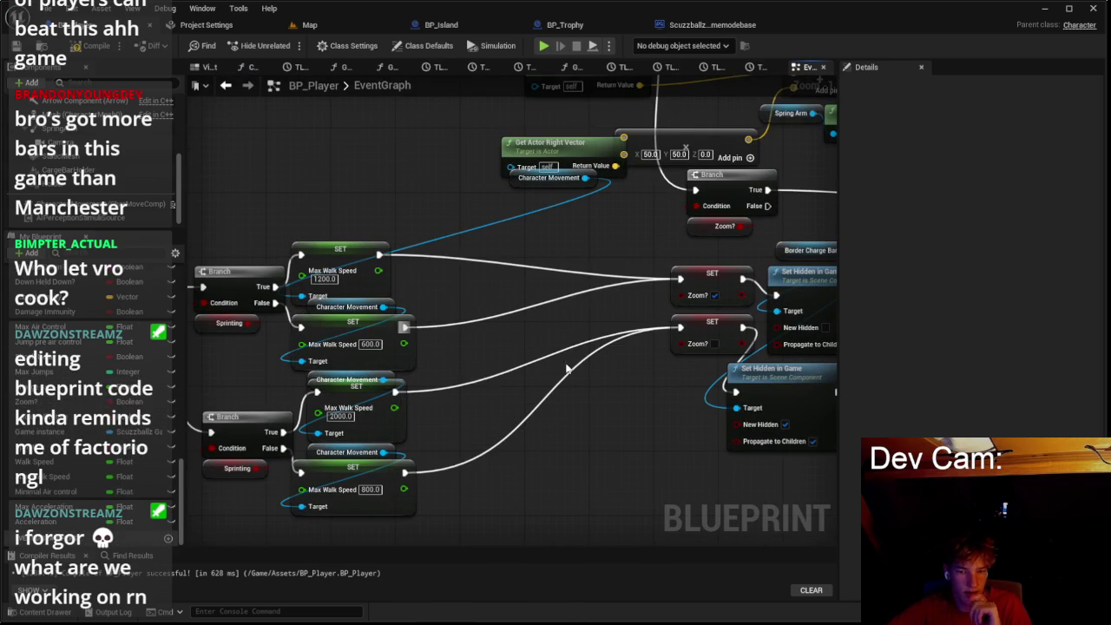
Step: Save BP_Player, test-play the game with Alt+P, and stop it with Esc
{"action": "left_click", "coordinate": [310, 25]}
{"action": "key", "text": "alt+p"}
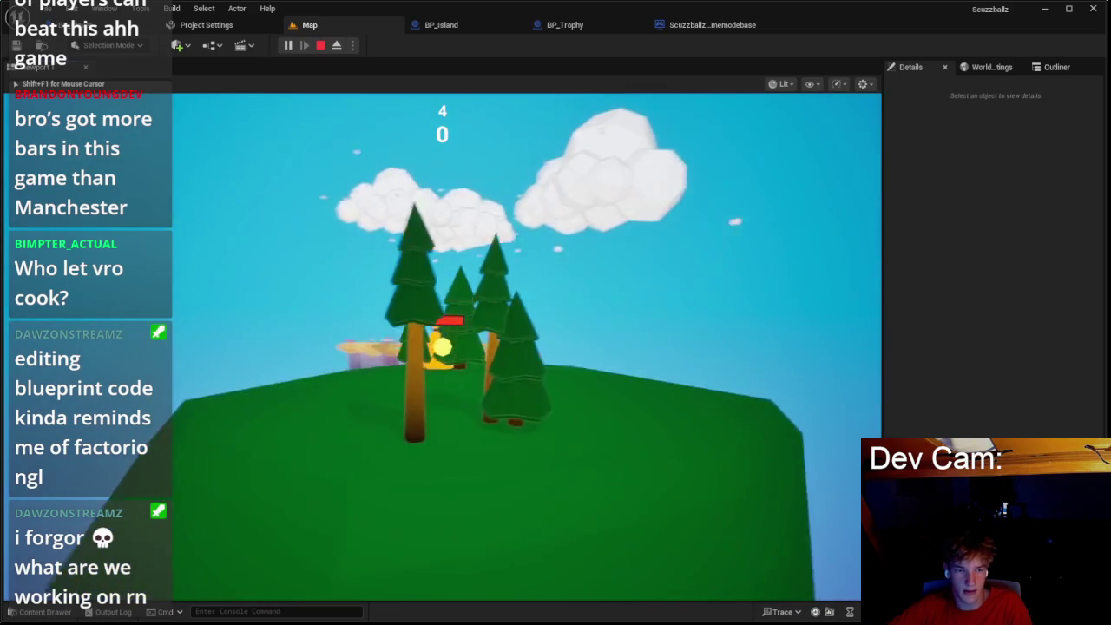
{"action": "key", "text": "Escape"}
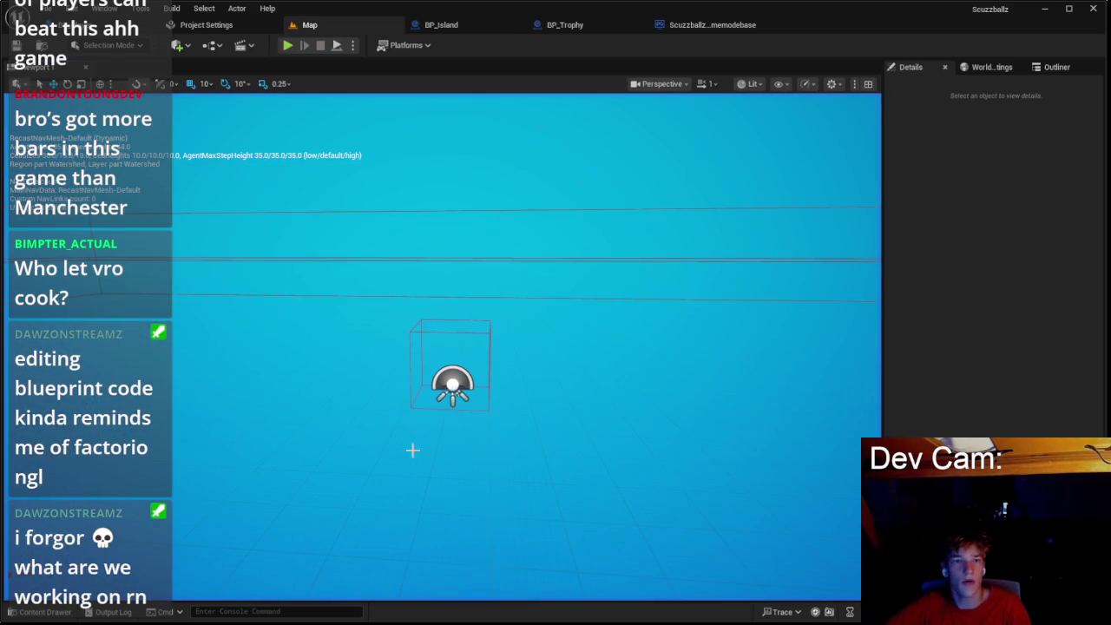
Step: Open the Skybox blueprint from the Content Drawer
{"action": "left_click", "coordinate": [451, 385]}
{"action": "key", "text": "ctrl+space"}
{"action": "scroll", "coordinate": [762, 529], "scroll_direction": "down", "scroll_amount": 2}
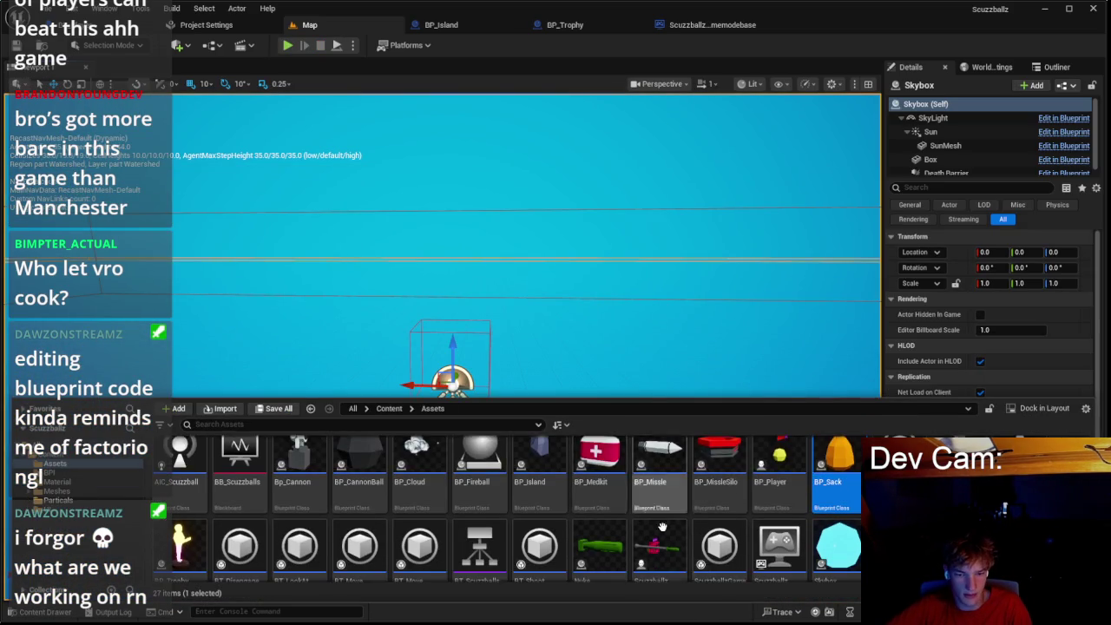
{"action": "left_click", "coordinate": [857, 542]}
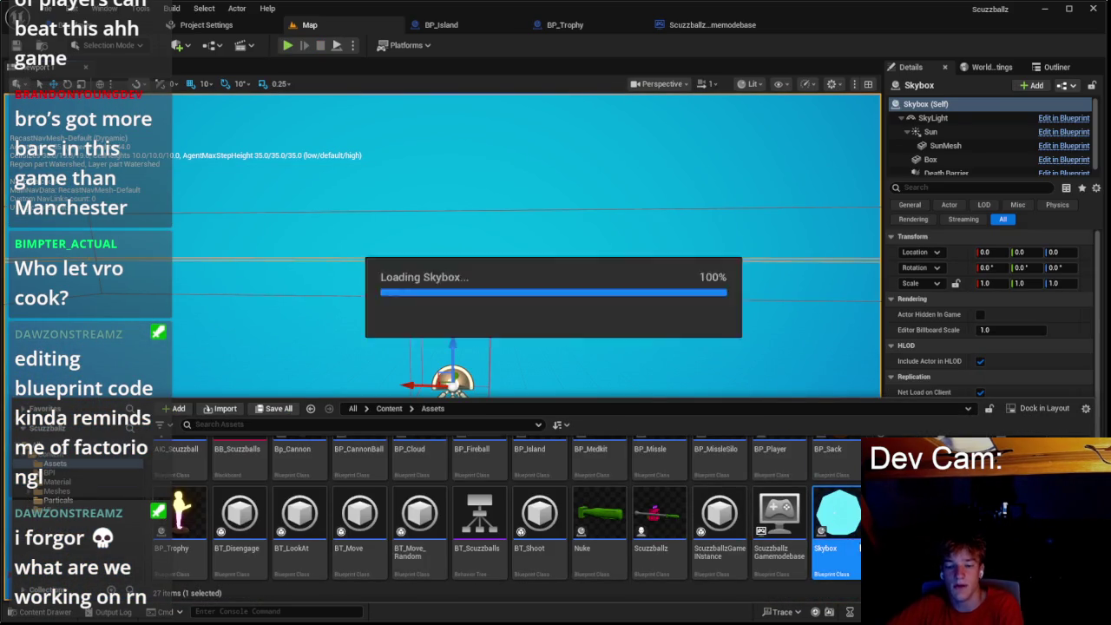
{"action": "double_click", "coordinate": [836, 521]}
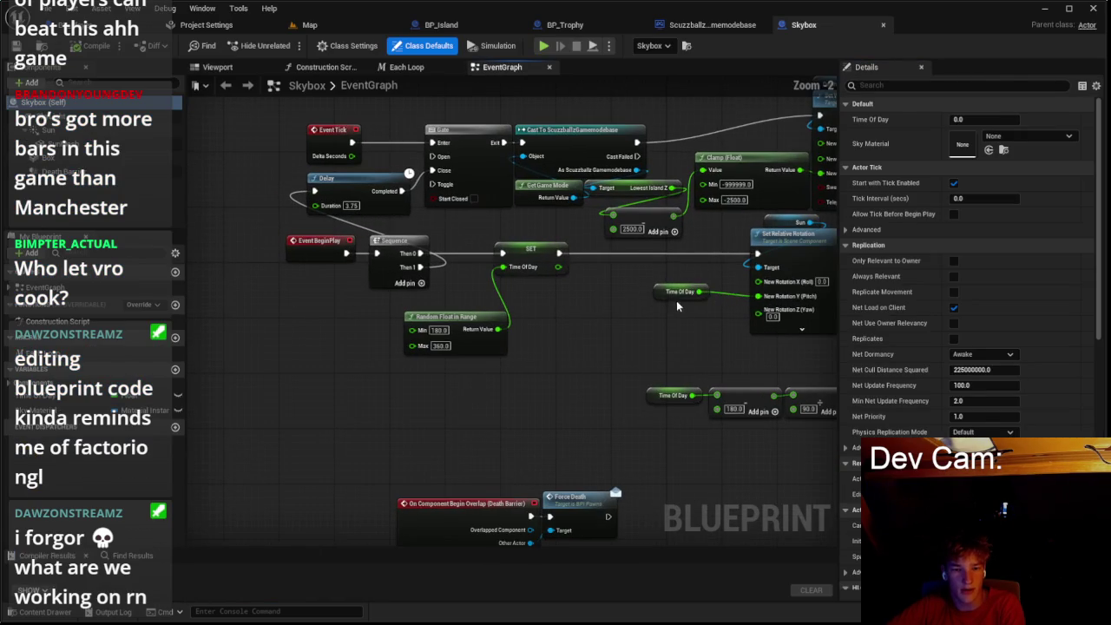
Step: Change the 2500 offset to 3750 and the Clamp maximum to -3750
{"action": "left_click", "coordinate": [729, 312]}
{"action": "type", "text": "3750"}
{"action": "key", "text": "Return"}
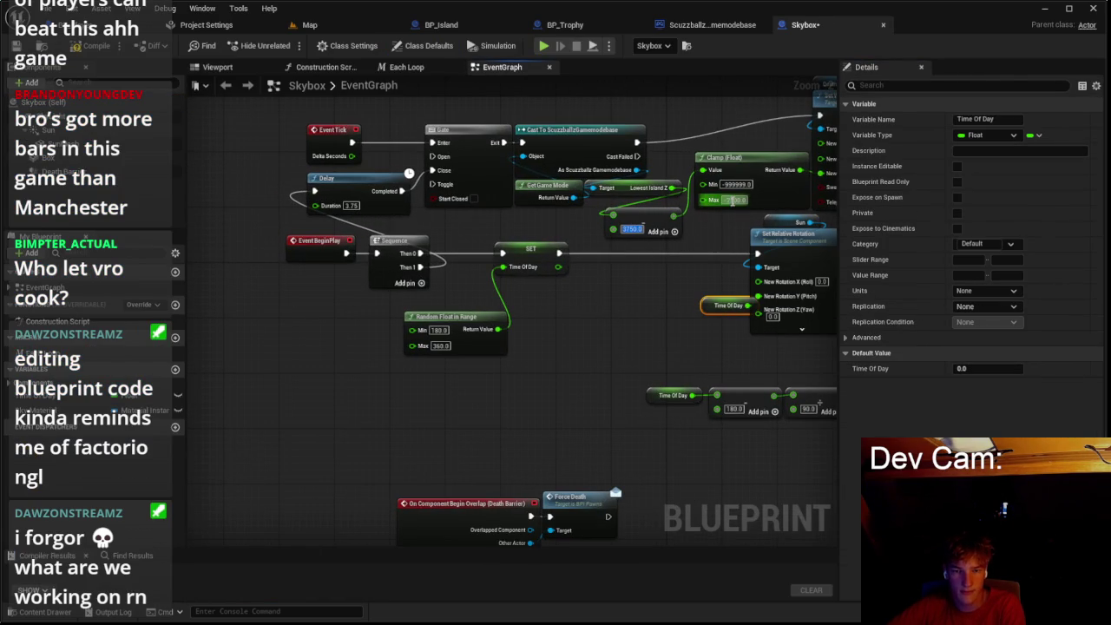
{"action": "key", "text": "BackSpace"}
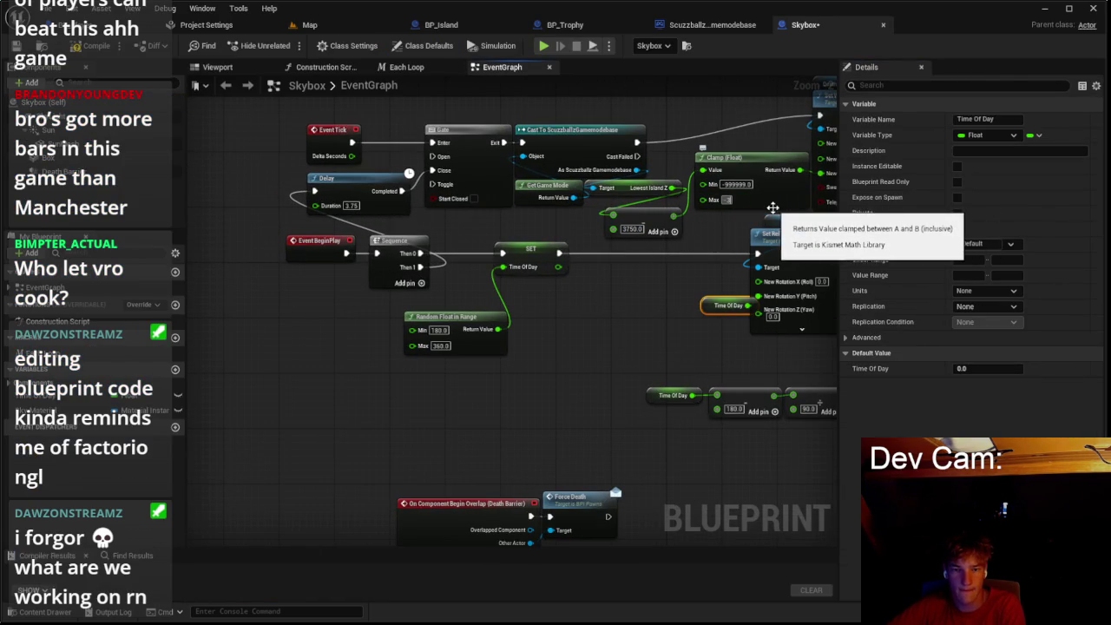
{"action": "type", "text": "-3"}
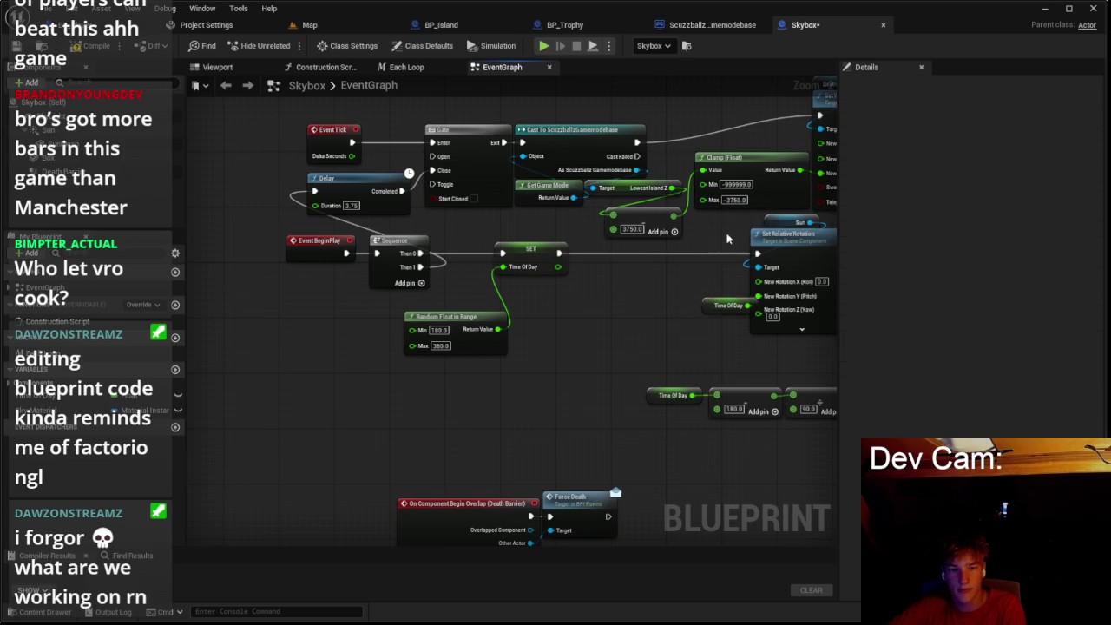
{"action": "left_click_drag", "start_coordinate": [731, 239], "coordinate": [533, 301]}
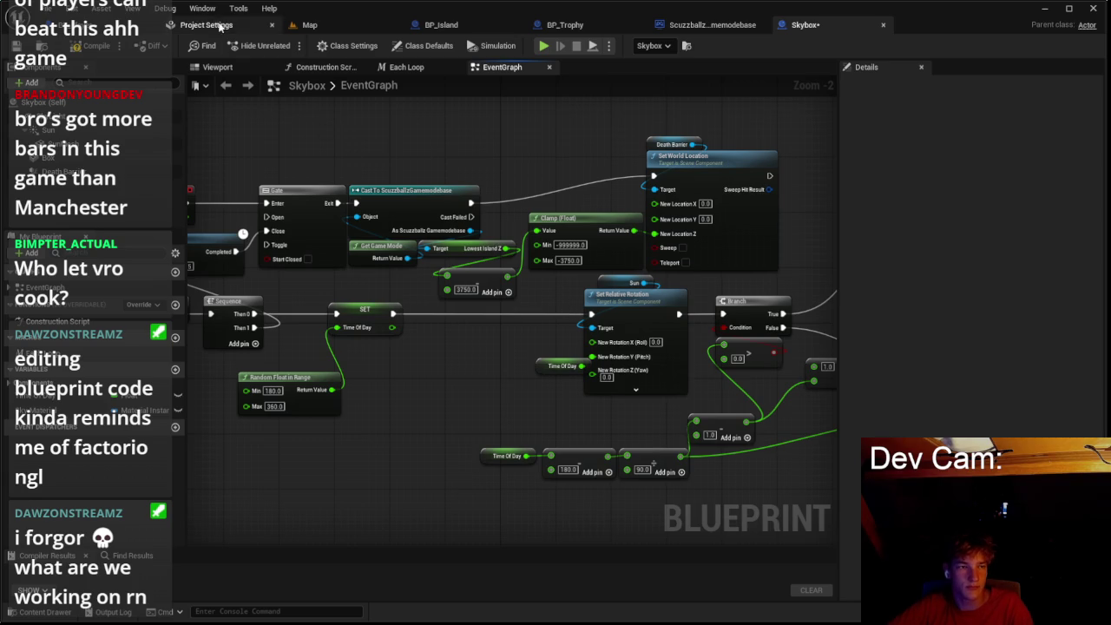
Step: Play the game from the Map level through the Scuzzballz main menu, then stop with Esc
{"action": "left_click", "coordinate": [293, 26]}
{"action": "left_click", "coordinate": [287, 45]}
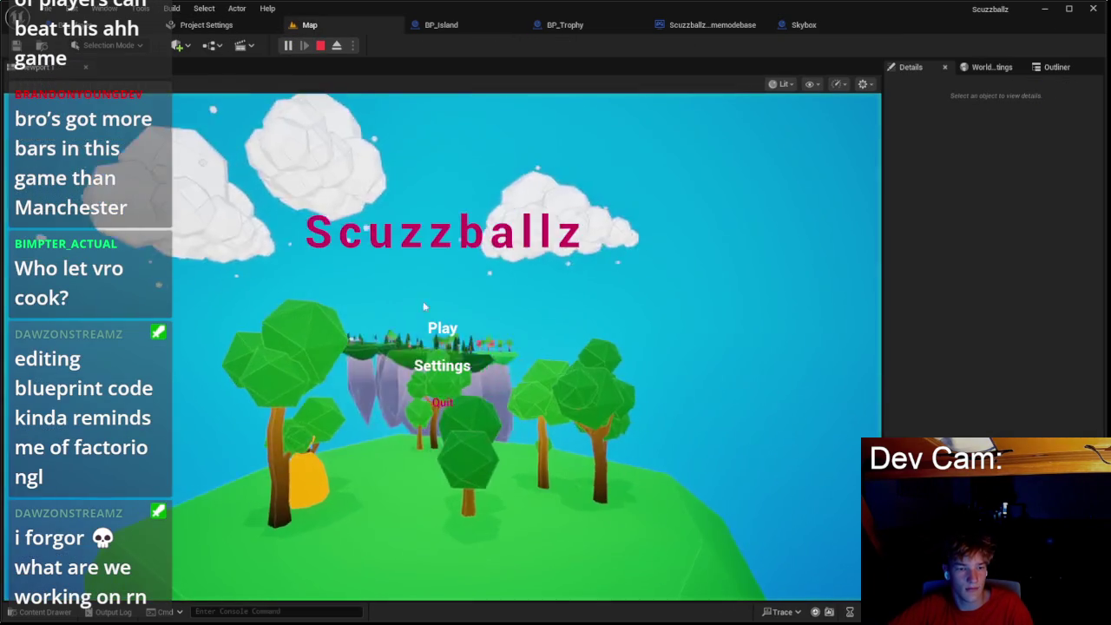
{"action": "left_click", "coordinate": [441, 328]}
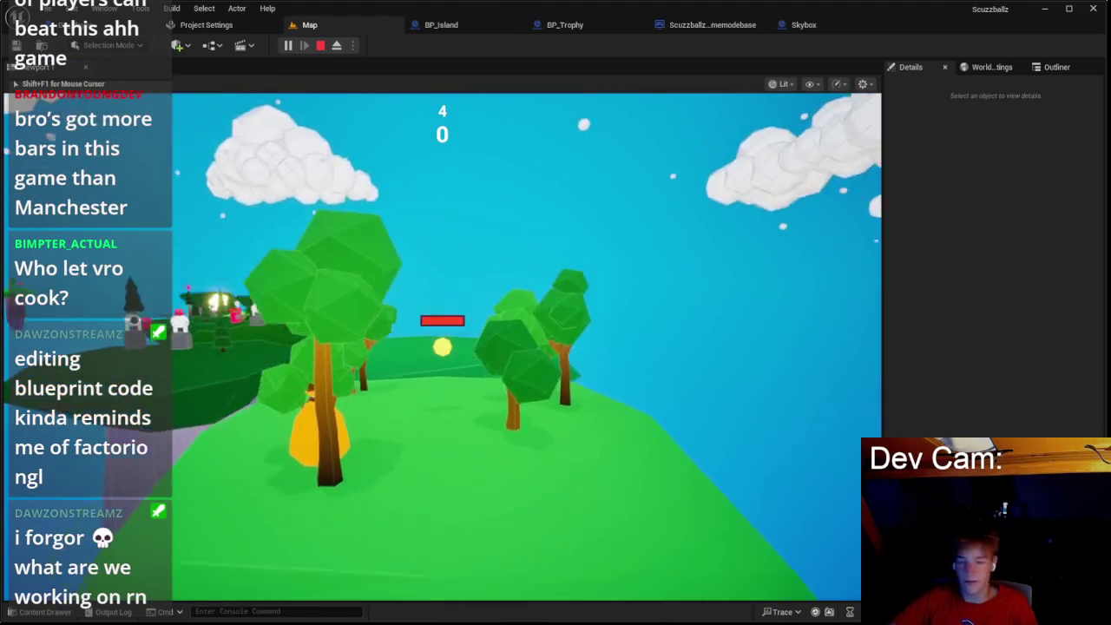
{"action": "key", "text": "Escape"}
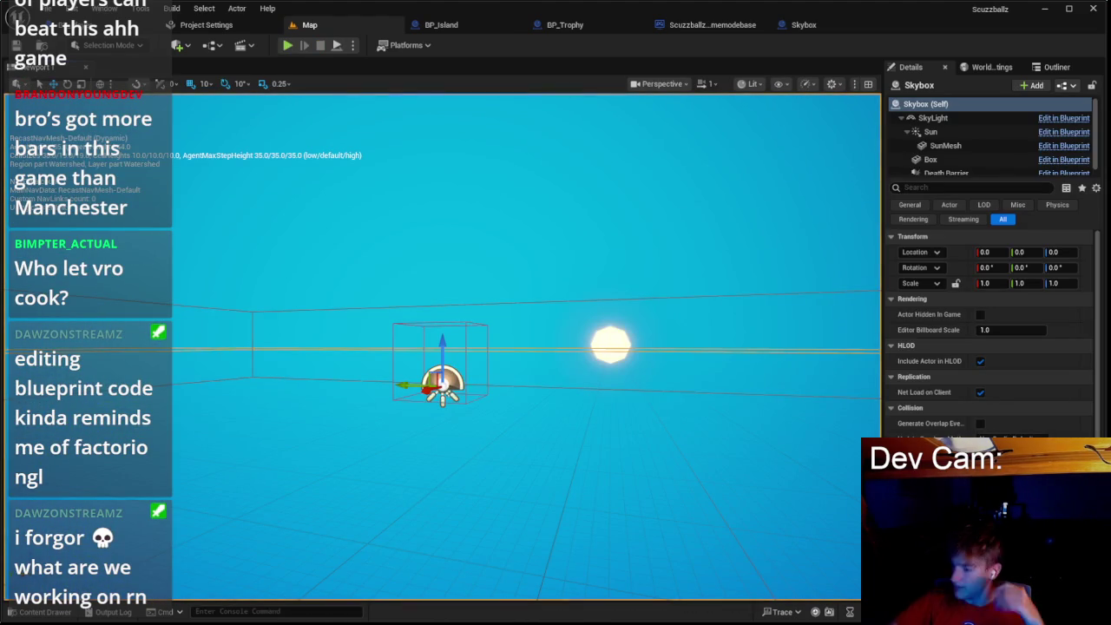
{"action": "left_click", "coordinate": [1043, 8]}
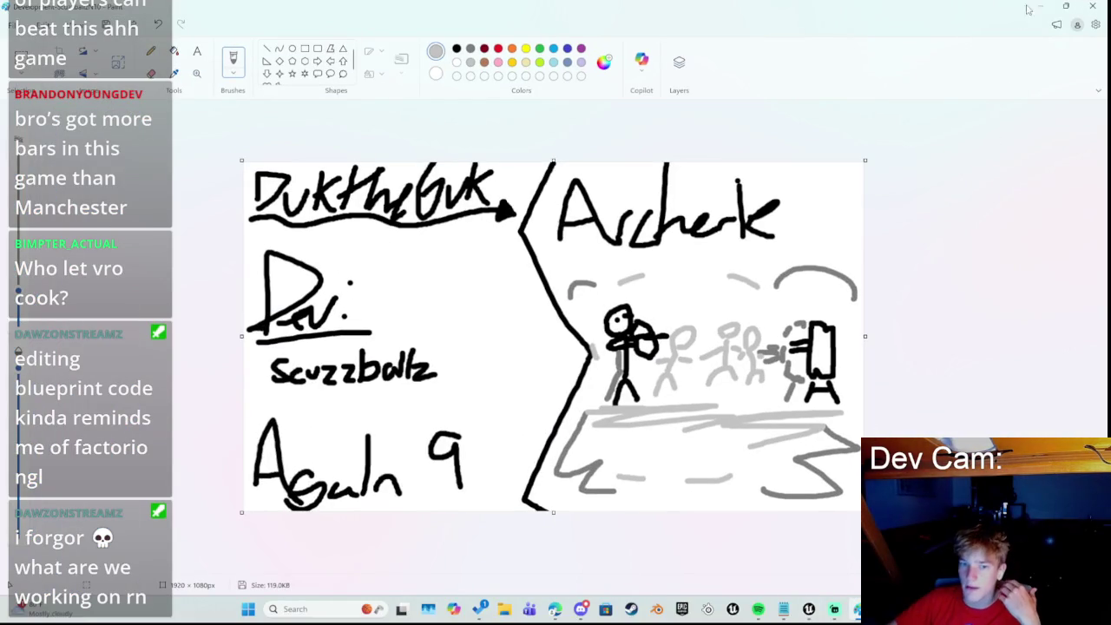
{"action": "left_click", "coordinate": [1069, 8]}
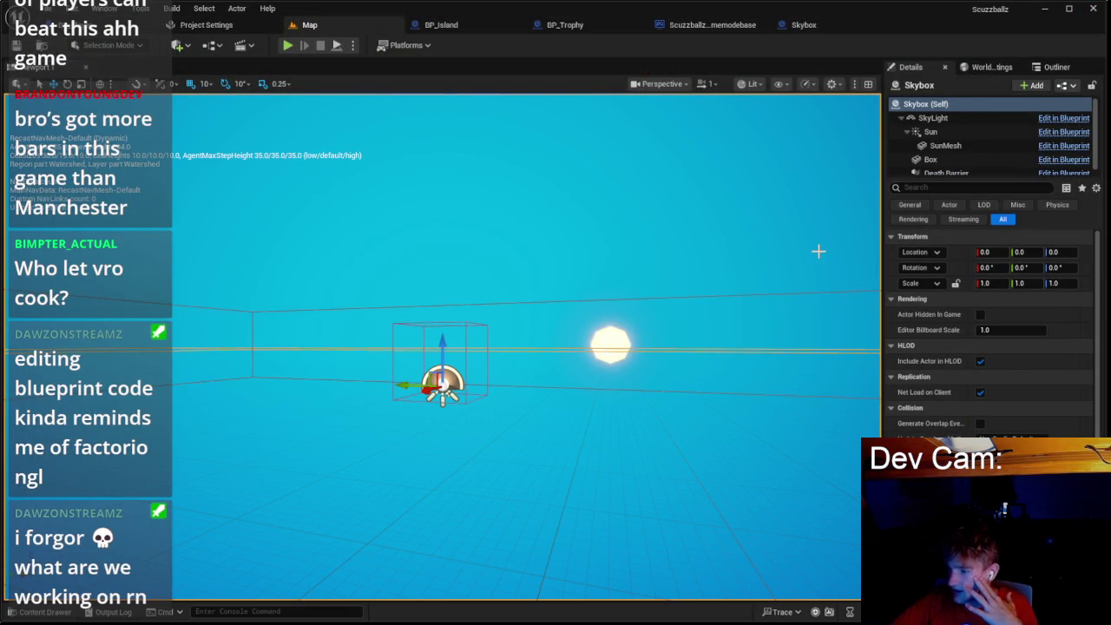
Step: Open Project Settings and move its tab to the first position
{"action": "left_click", "coordinate": [87, 13]}
{"action": "left_click", "coordinate": [130, 287]}
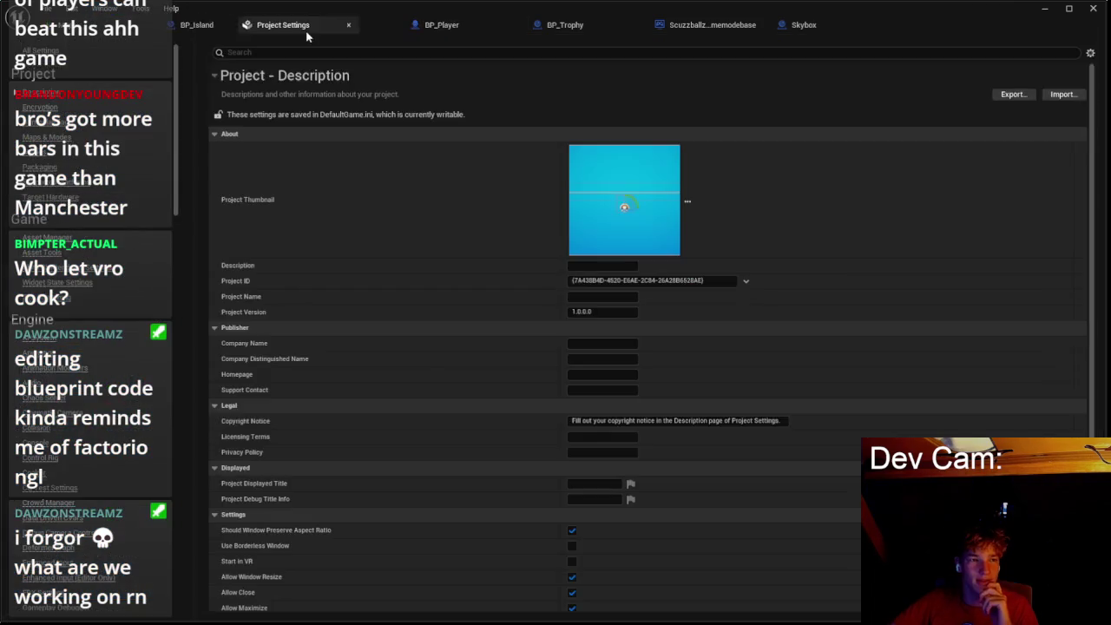
{"action": "mouse_move", "coordinate": [305, 37]}
{"action": "left_mouse_down"}
{"action": "mouse_move", "coordinate": [199, 35]}
{"action": "mouse_move", "coordinate": [229, 33]}
{"action": "left_mouse_up"}
Step: Close the BP_Island, BP_Trophy, game mode and Skybox tabs and return to BP_Player's graph
{"action": "left_click", "coordinate": [394, 25]}
{"action": "left_click", "coordinate": [504, 24]}
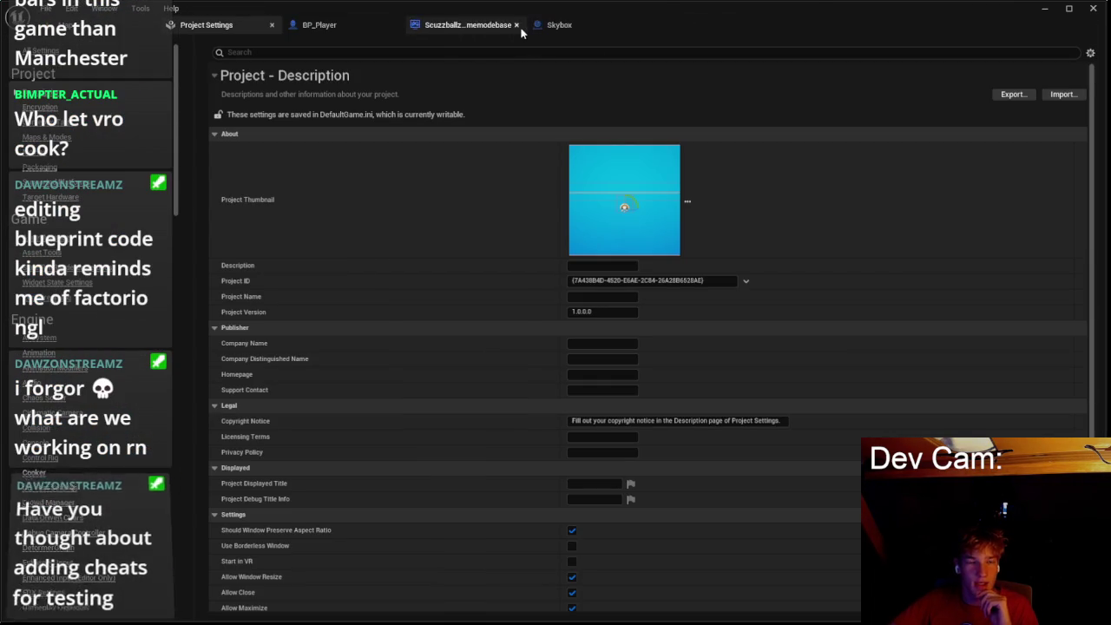
{"action": "left_click", "coordinate": [515, 25]}
{"action": "left_click", "coordinate": [515, 26]}
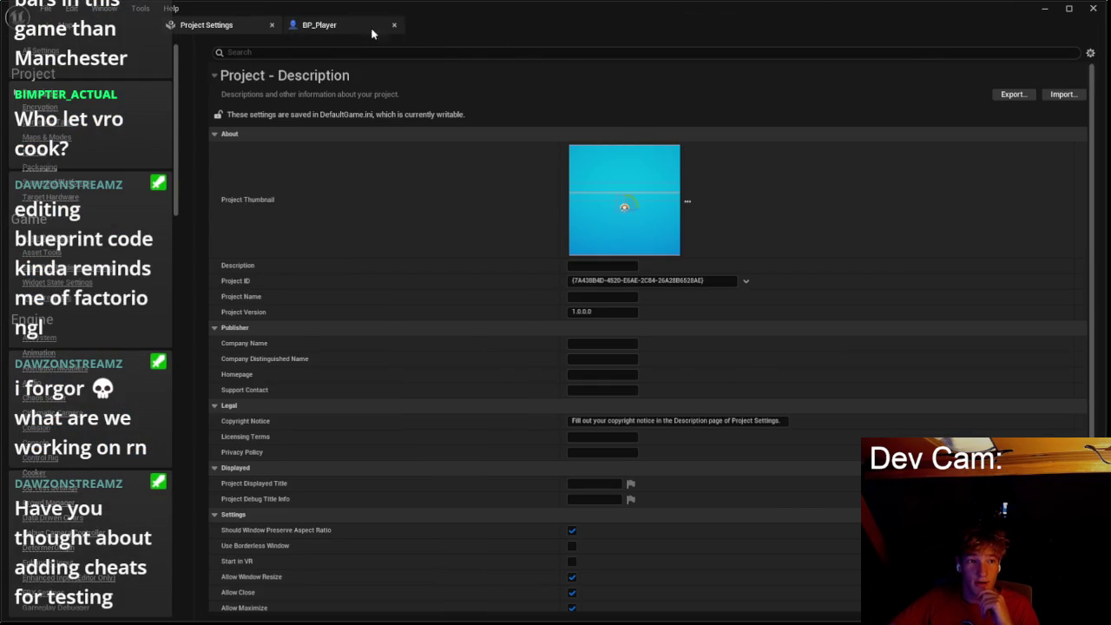
{"action": "left_click", "coordinate": [388, 31]}
{"action": "scroll", "coordinate": [611, 275], "scroll_direction": "down", "scroll_amount": 2}
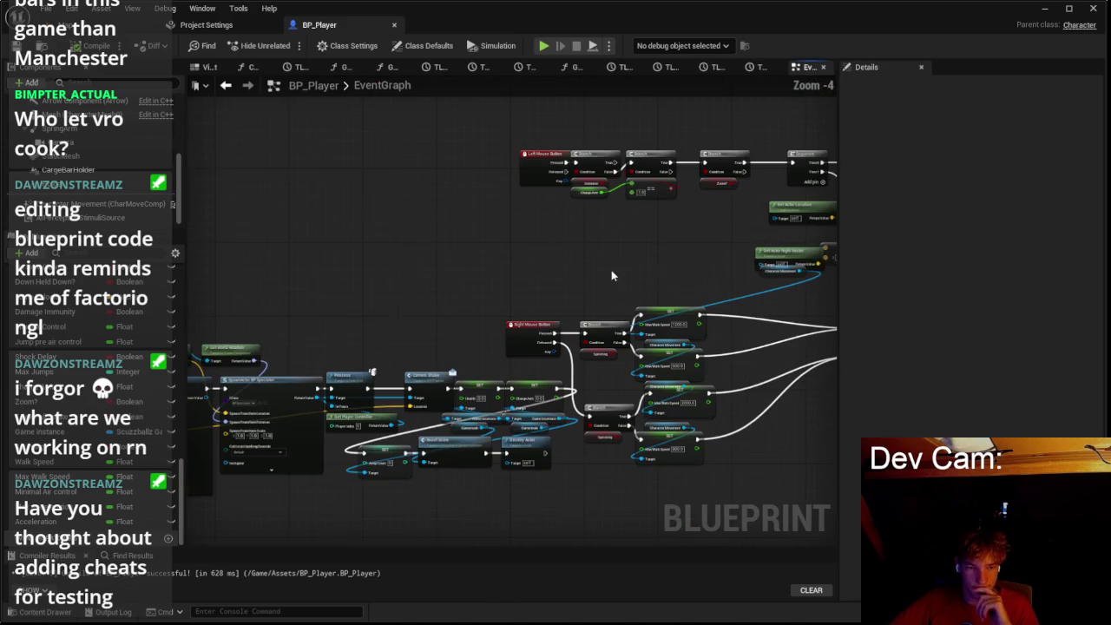
{"action": "right_click", "coordinate": [566, 261]}
Step: Add a Predict Projectile Path (Advanced) node via 'pred' and position it in the graph
{"action": "type", "text": "pred"}
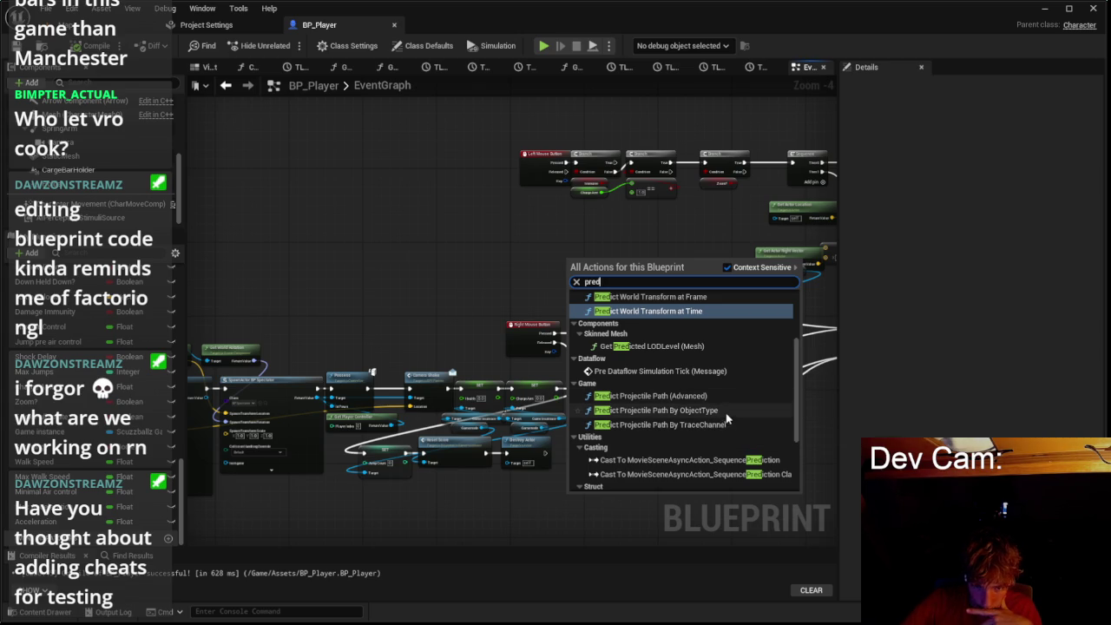
{"action": "left_click", "coordinate": [725, 400]}
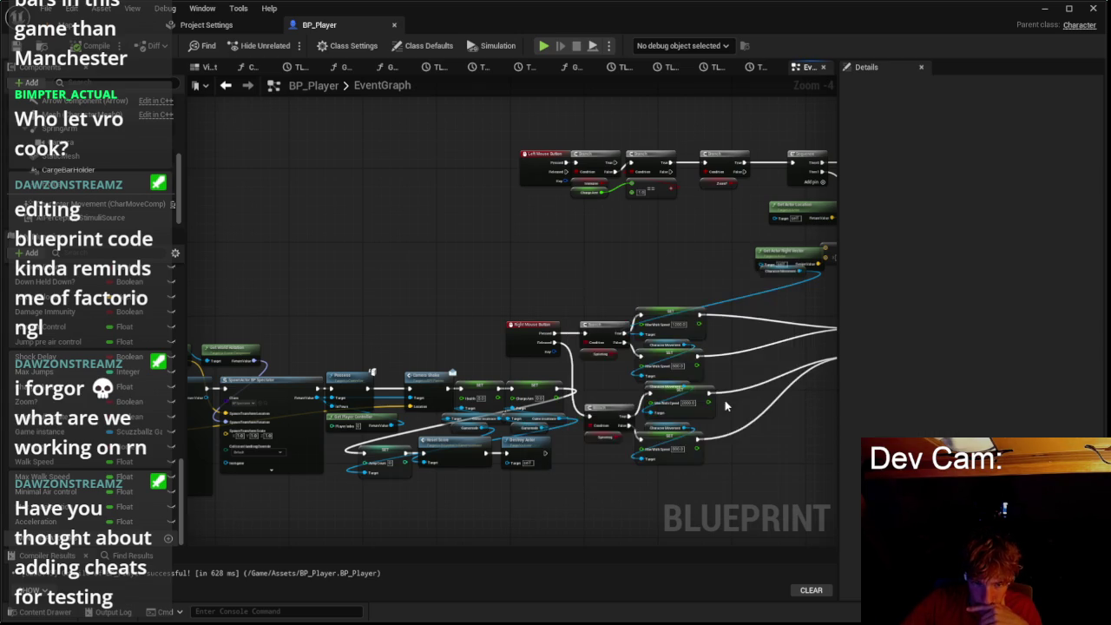
{"action": "scroll", "coordinate": [629, 294], "scroll_direction": "up", "scroll_amount": 5}
{"action": "right_click", "coordinate": [520, 255]}
{"action": "key", "text": "Escape"}
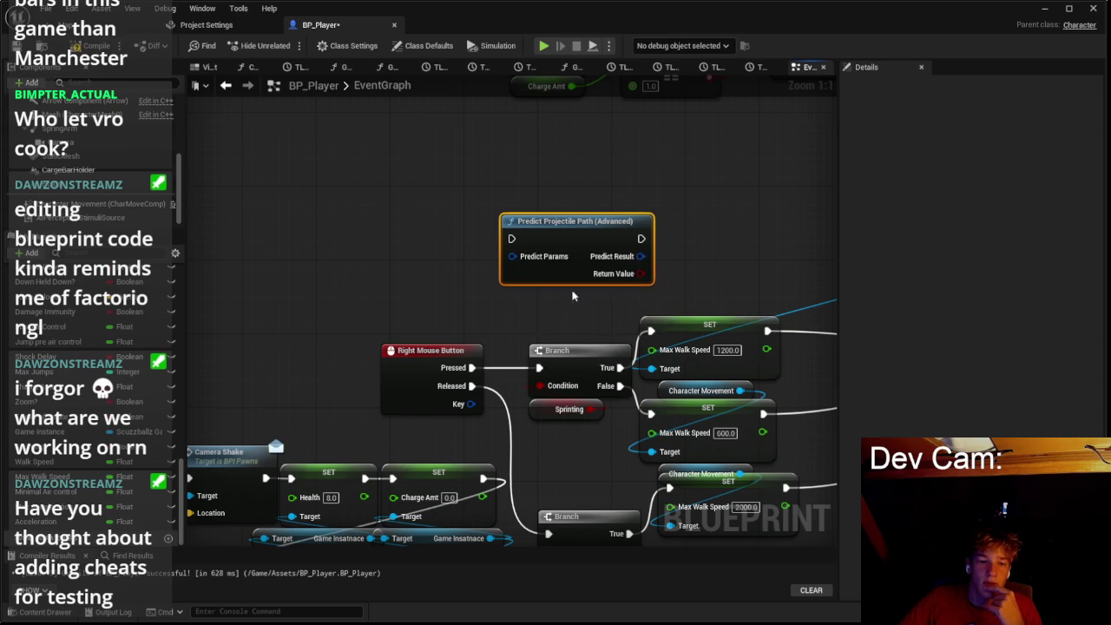
{"action": "scroll", "coordinate": [608, 304], "scroll_direction": "down", "scroll_amount": 3}
{"action": "mouse_move", "coordinate": [740, 297]}
{"action": "left_mouse_down"}
{"action": "mouse_move", "coordinate": [548, 42]}
{"action": "mouse_move", "coordinate": [486, 171]}
{"action": "left_mouse_up"}
{"action": "scroll", "coordinate": [486, 171], "scroll_direction": "up", "scroll_amount": 2}
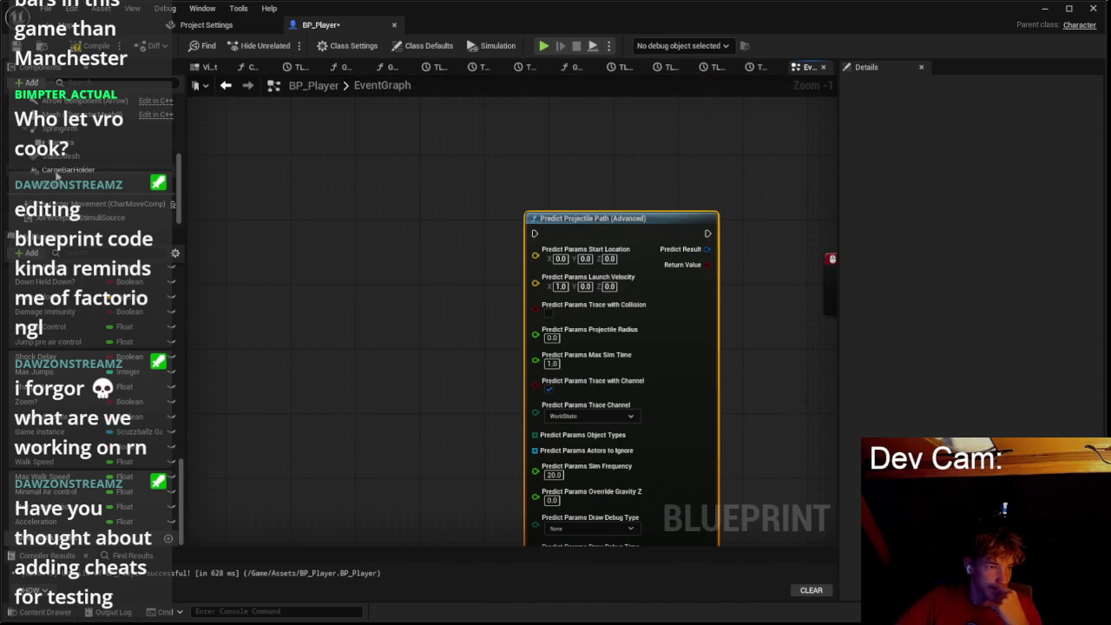
{"action": "scroll", "coordinate": [439, 264], "scroll_direction": "down", "scroll_amount": 3}
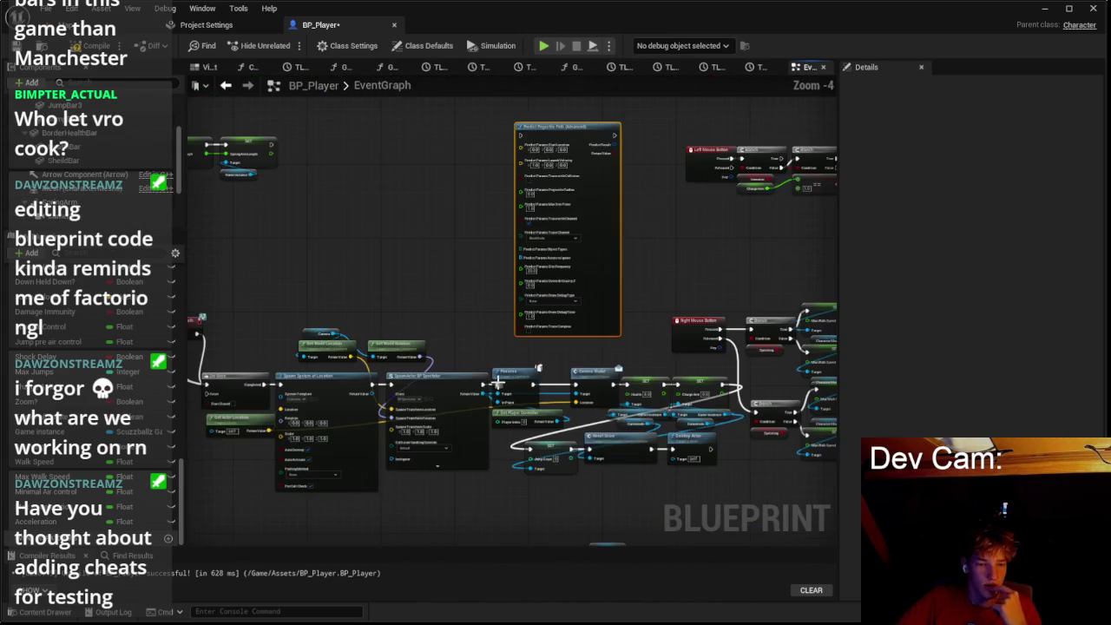
{"action": "scroll", "coordinate": [689, 266], "scroll_direction": "down", "scroll_amount": 1}
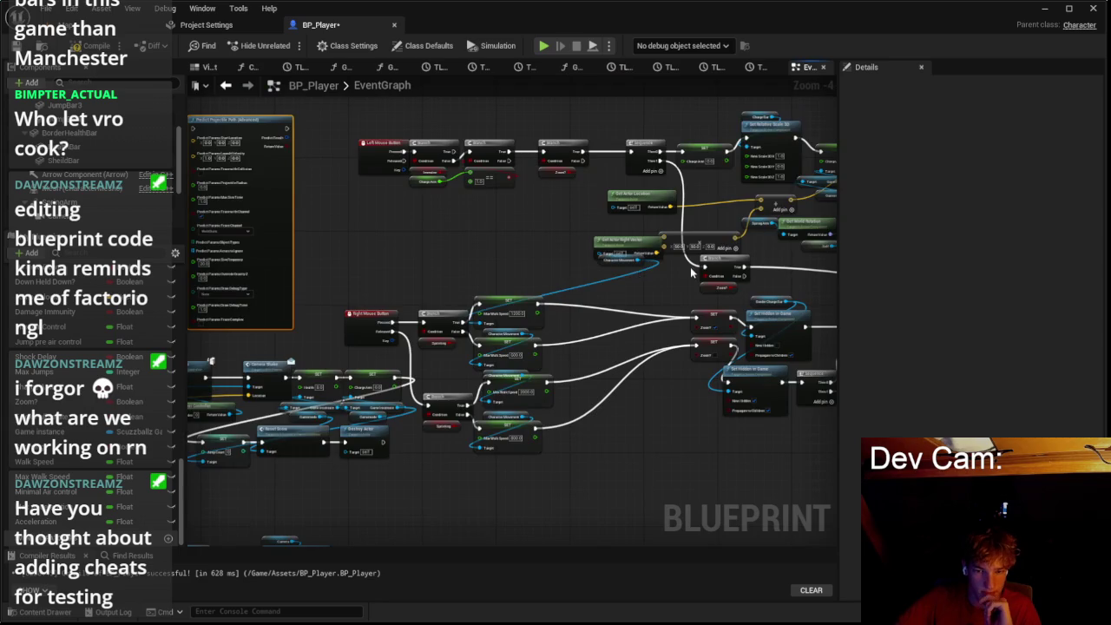
{"action": "scroll", "coordinate": [450, 309], "scroll_direction": "up", "scroll_amount": 3}
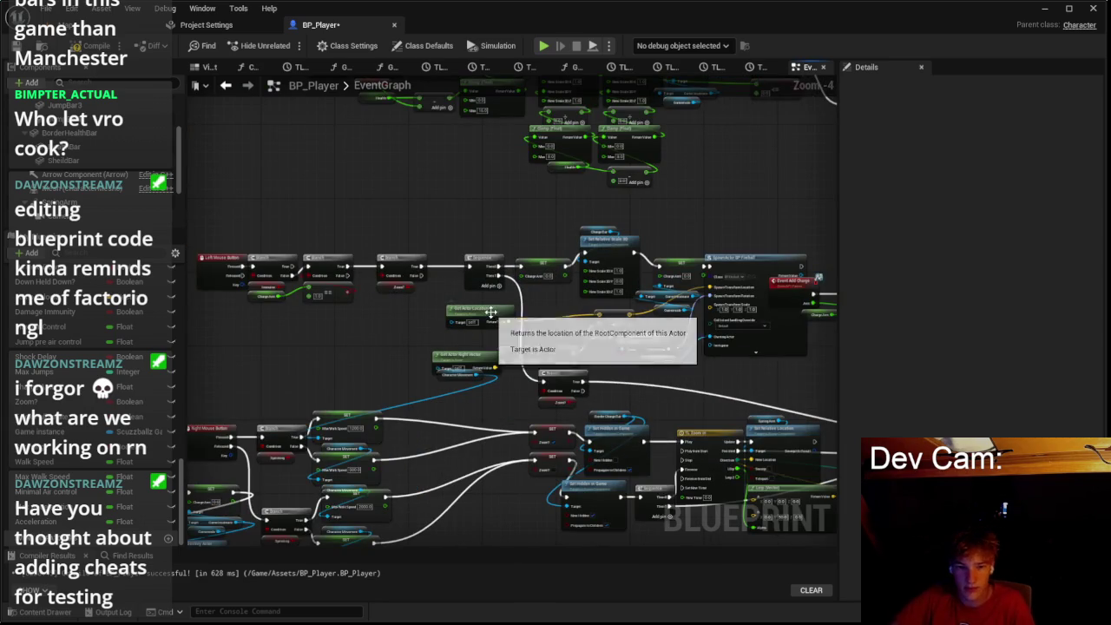
Step: Select Get Actor Right Vector, multiply and add nodes, and paste copies beside the predict node
{"action": "left_click", "coordinate": [386, 363], "text": "shift"}
{"action": "left_click", "coordinate": [503, 357], "text": "shift"}
{"action": "left_click", "coordinate": [616, 306], "text": "shift"}
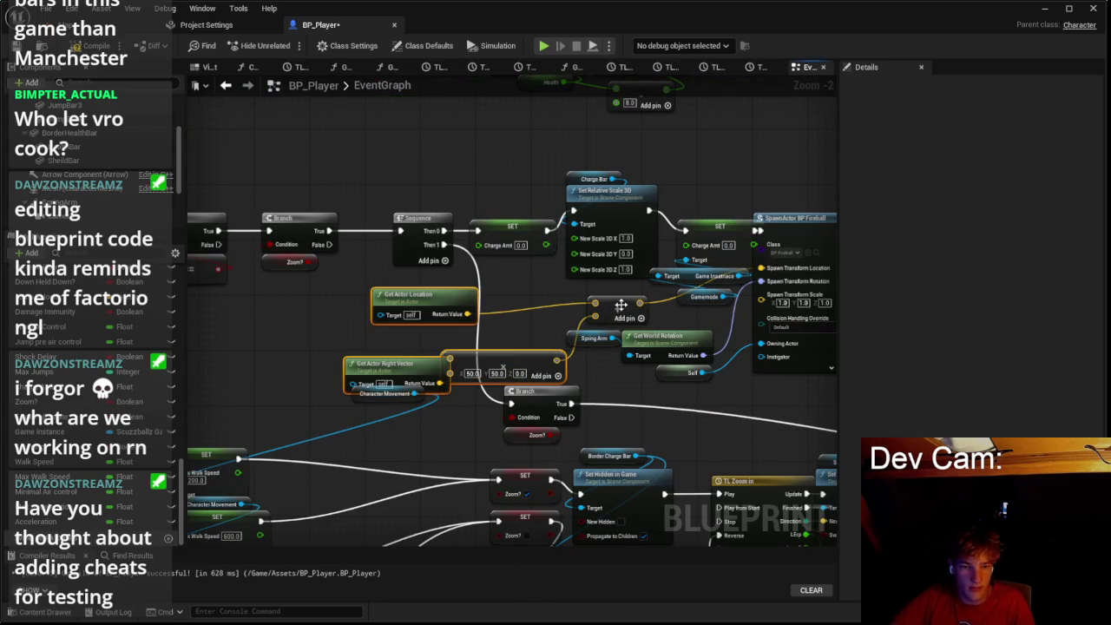
{"action": "scroll", "coordinate": [497, 299], "scroll_direction": "down", "scroll_amount": 3}
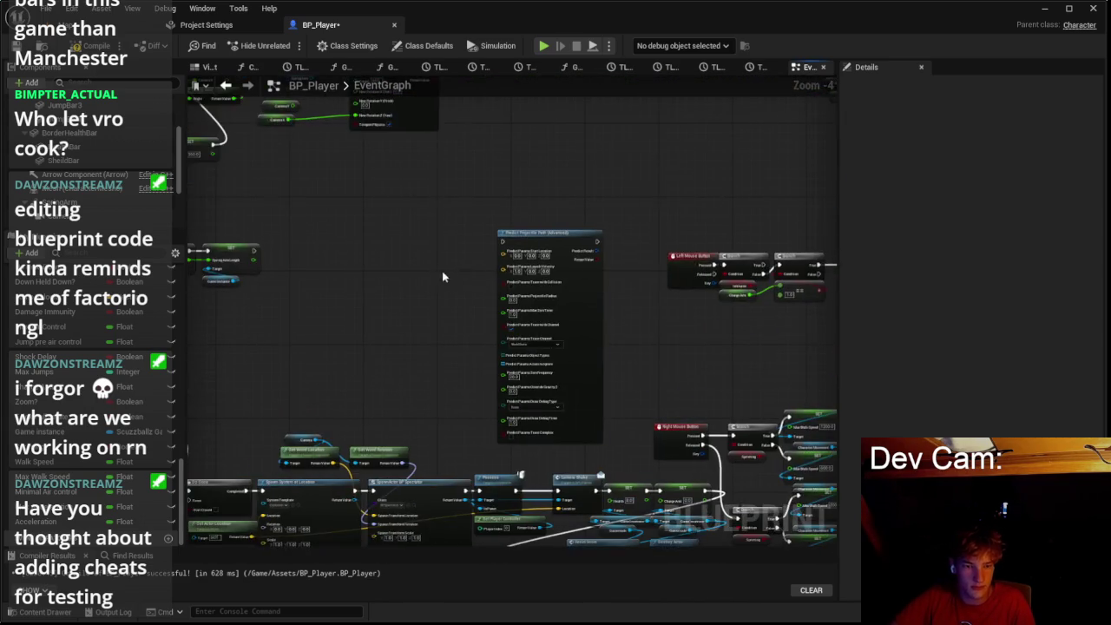
{"action": "scroll", "coordinate": [388, 300], "scroll_direction": "up", "scroll_amount": 4}
{"action": "key", "text": "ctrl+v"}
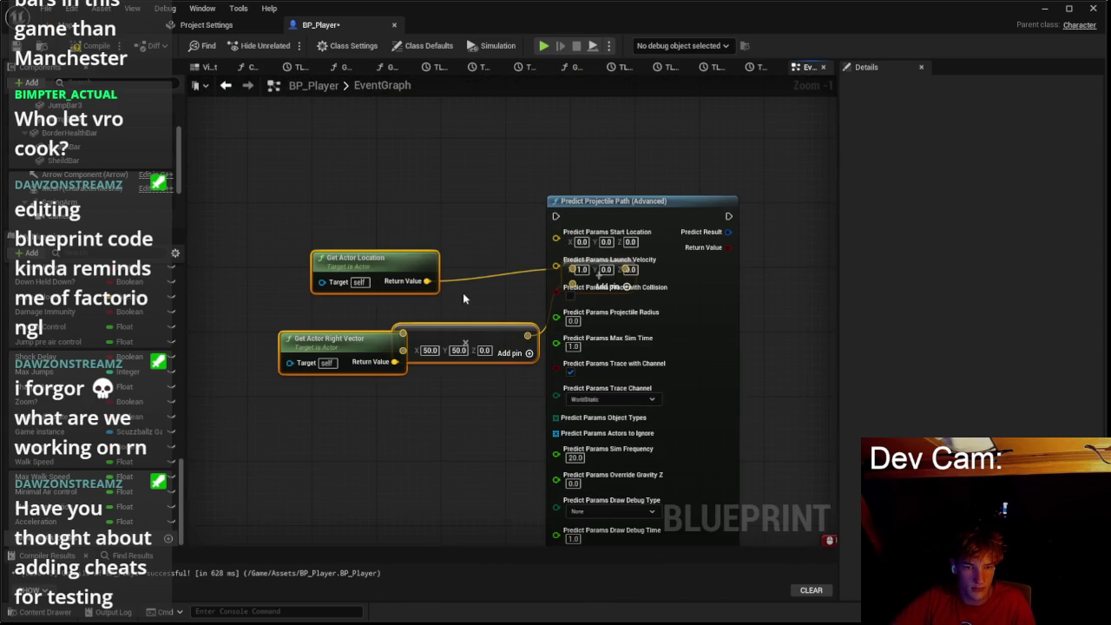
Step: Arrange the pasted nodes and wire Get Actor Right Vector into the multiply node
{"action": "left_click_drag", "start_coordinate": [464, 301], "coordinate": [336, 301]}
{"action": "left_click_drag", "start_coordinate": [260, 252], "coordinate": [376, 251]}
{"action": "left_click_drag", "start_coordinate": [334, 335], "coordinate": [357, 288]}
{"action": "left_click", "coordinate": [347, 373]}
{"action": "mouse_move", "coordinate": [265, 361]}
{"action": "left_mouse_down"}
{"action": "mouse_move", "coordinate": [238, 288]}
{"action": "mouse_move", "coordinate": [298, 284]}
{"action": "left_mouse_up"}
{"action": "left_click_drag", "start_coordinate": [217, 340], "coordinate": [226, 258]}
{"action": "left_click", "coordinate": [393, 322]}
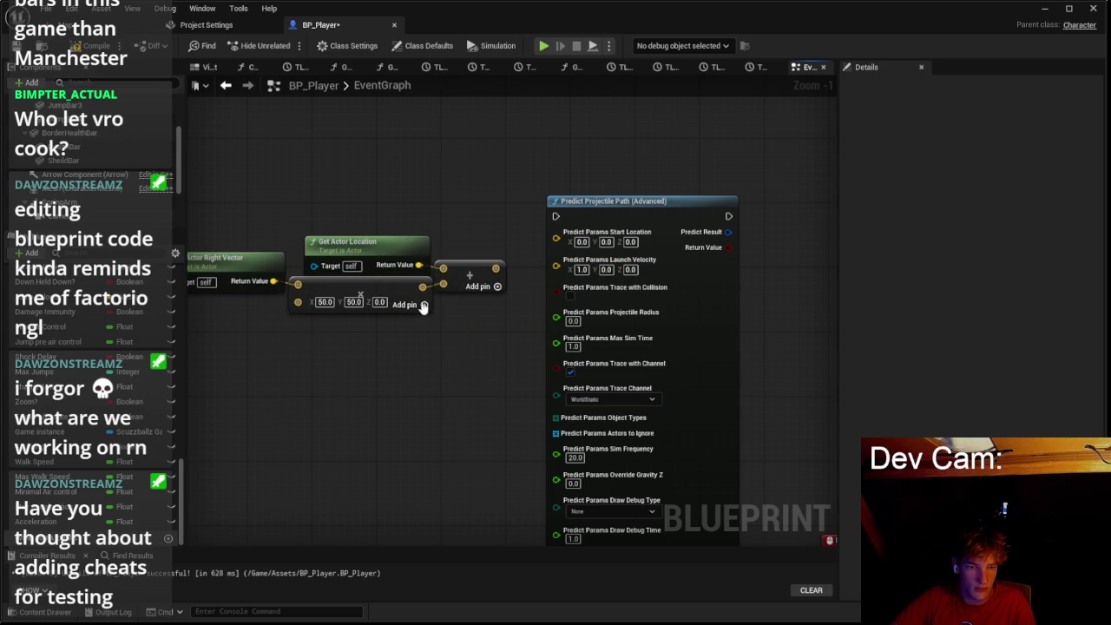
Step: Feed the Add output into Start Location, shift the three location nodes, and open the Content Drawer
{"action": "mouse_move", "coordinate": [495, 268]}
{"action": "left_mouse_down"}
{"action": "mouse_move", "coordinate": [546, 265]}
{"action": "mouse_move", "coordinate": [555, 232]}
{"action": "left_mouse_up"}
{"action": "left_click_drag", "start_coordinate": [221, 213], "coordinate": [462, 328]}
{"action": "mouse_move", "coordinate": [467, 277]}
{"action": "left_mouse_down"}
{"action": "mouse_move", "coordinate": [487, 248]}
{"action": "mouse_move", "coordinate": [508, 246]}
{"action": "left_mouse_up"}
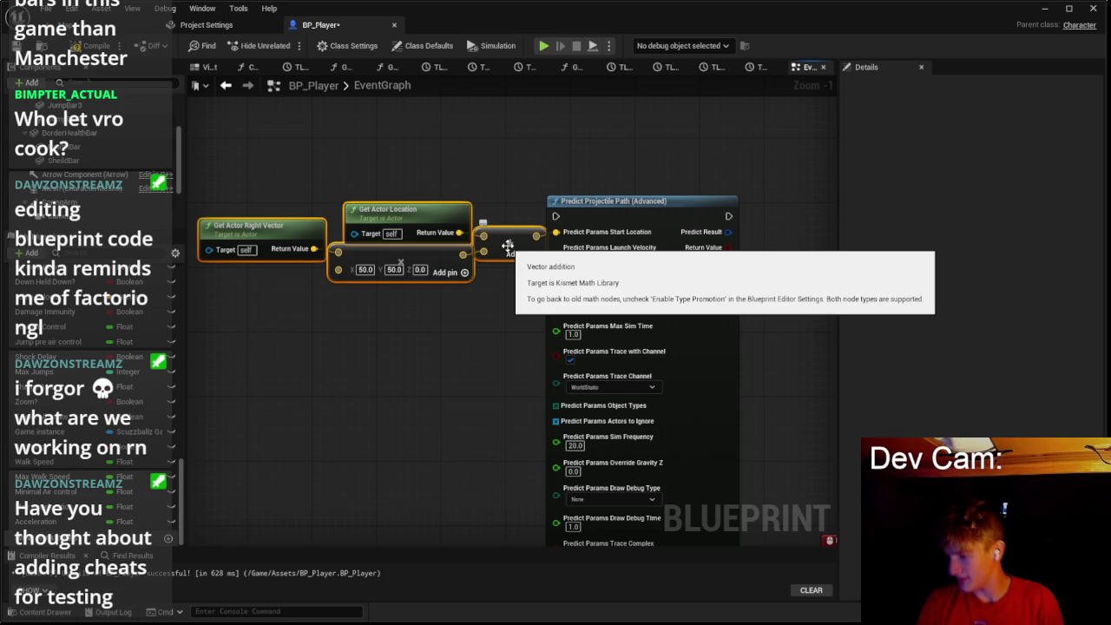
{"action": "scroll", "coordinate": [503, 260], "scroll_direction": "down", "scroll_amount": 1}
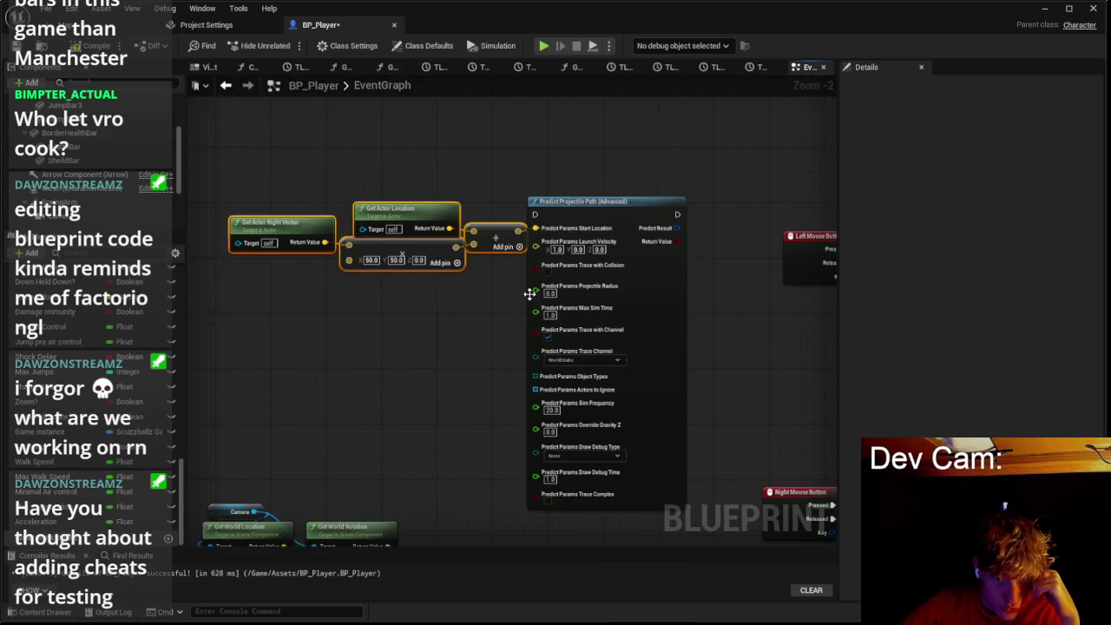
{"action": "scroll", "coordinate": [546, 290], "scroll_direction": "up", "scroll_amount": 2}
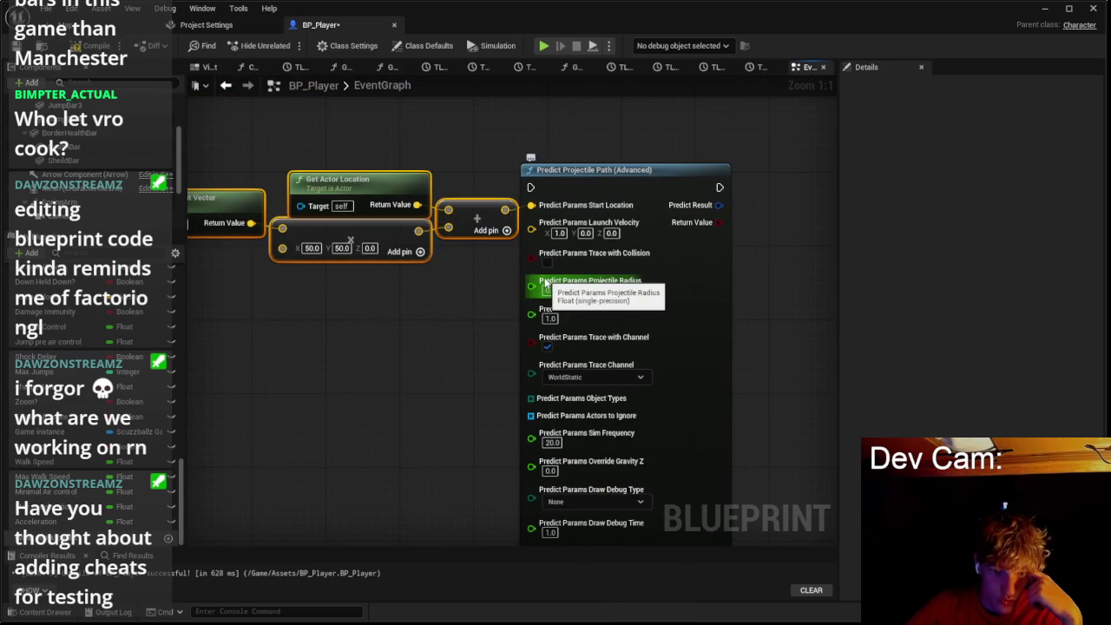
{"action": "left_click", "coordinate": [45, 612]}
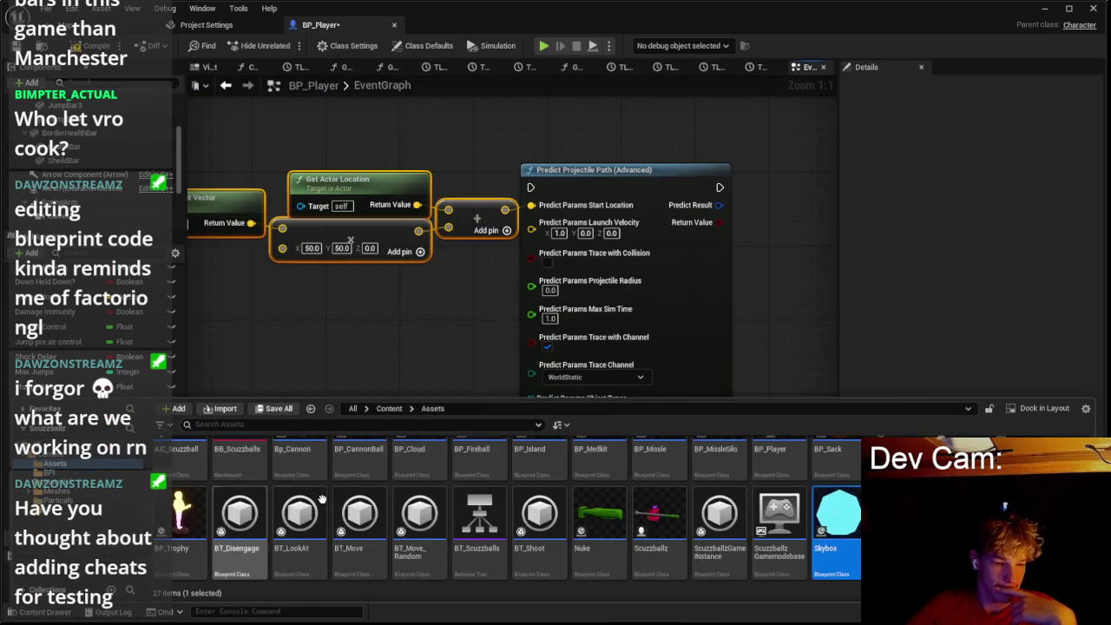
Step: Scroll through the Content Drawer assets and open BP_Fireball in the Blueprint editor
{"action": "scroll", "coordinate": [741, 513], "scroll_direction": "down", "scroll_amount": 1}
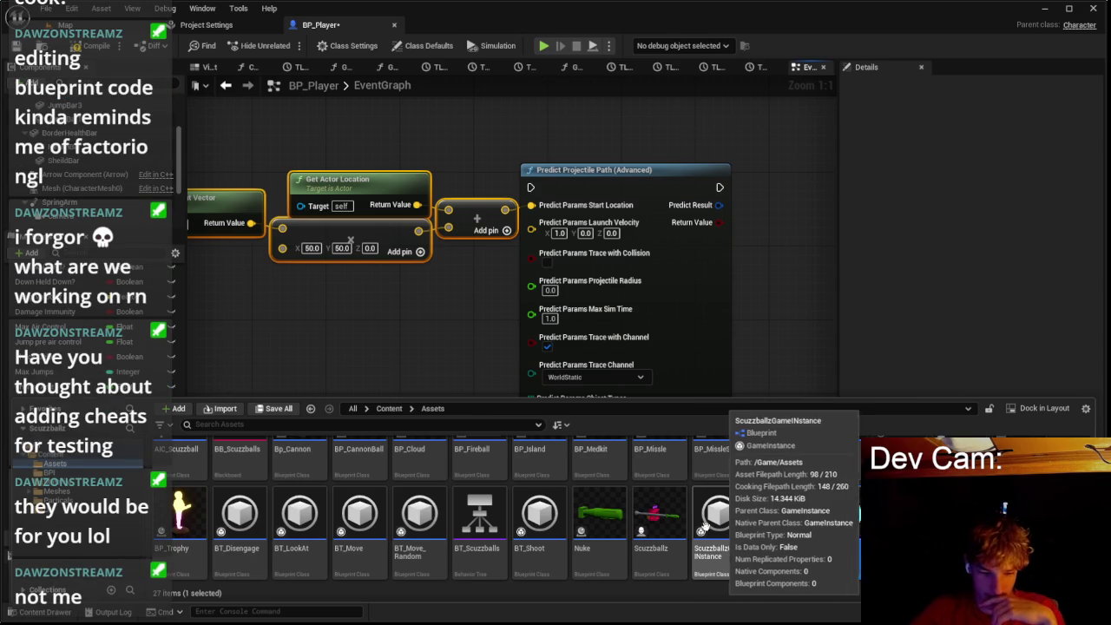
{"action": "scroll", "coordinate": [741, 513], "scroll_direction": "up", "scroll_amount": 1}
{"action": "scroll", "coordinate": [329, 523], "scroll_direction": "down", "scroll_amount": 1}
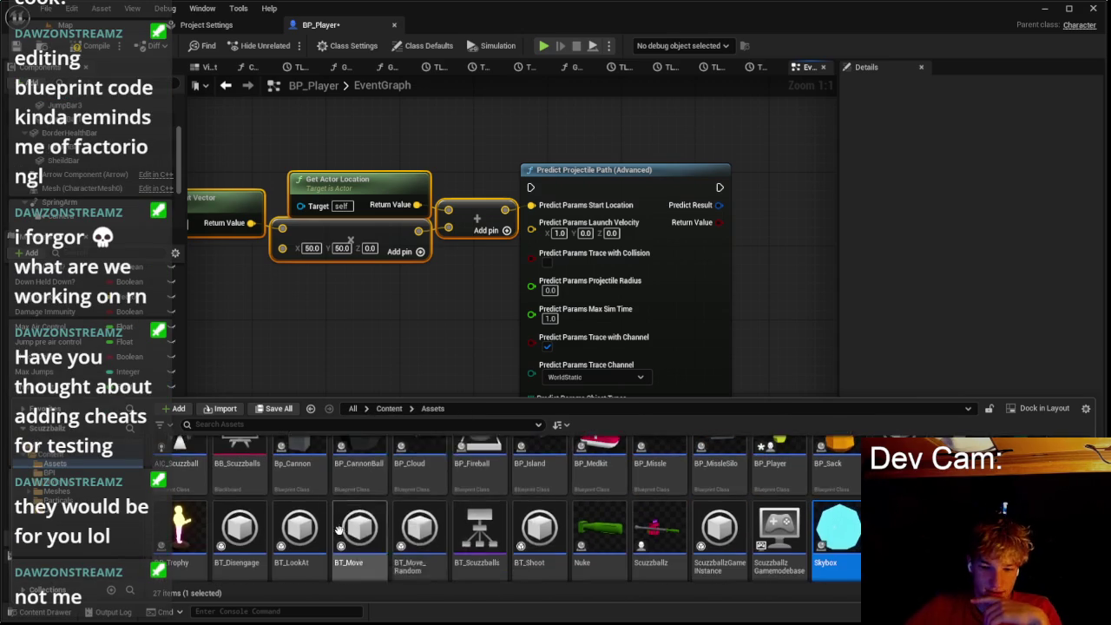
{"action": "scroll", "coordinate": [402, 502], "scroll_direction": "up", "scroll_amount": 1}
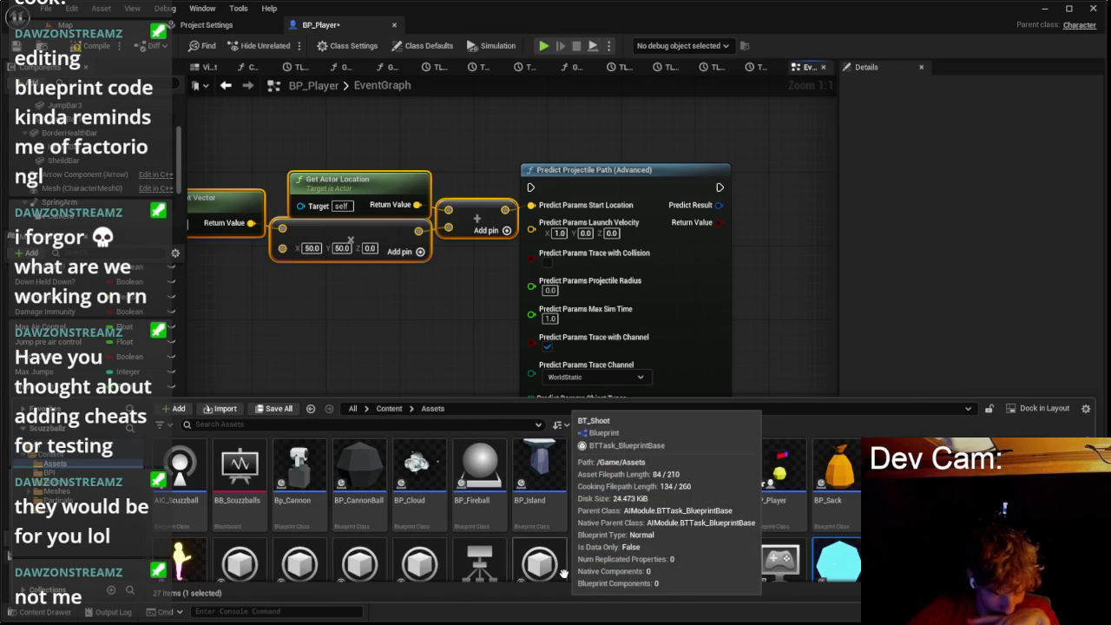
{"action": "scroll", "coordinate": [563, 572], "scroll_direction": "down", "scroll_amount": 1}
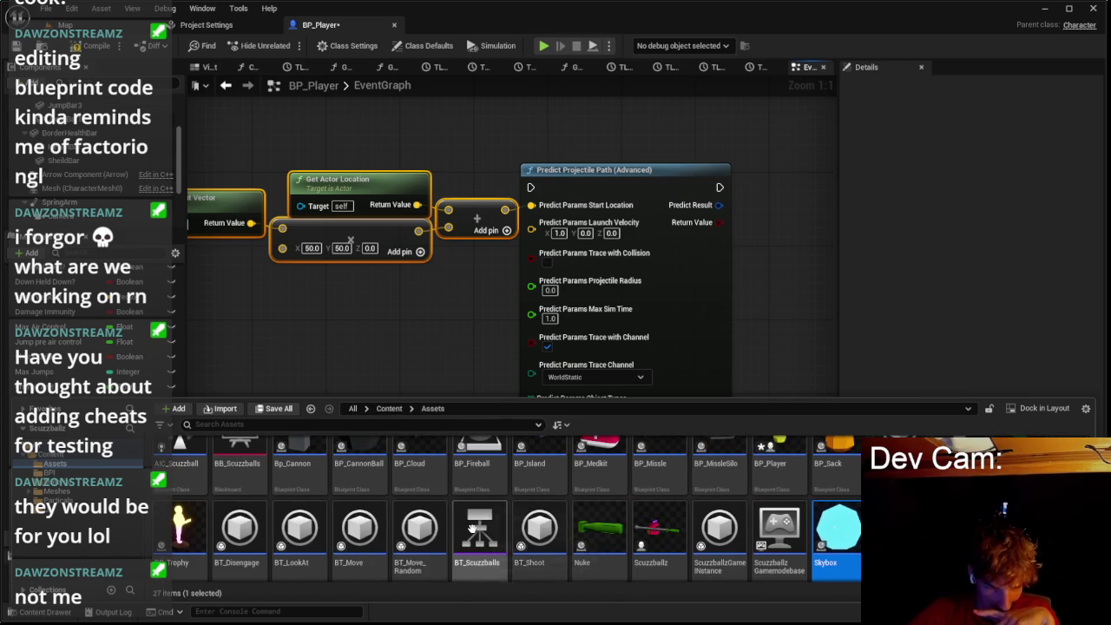
{"action": "scroll", "coordinate": [471, 528], "scroll_direction": "up", "scroll_amount": 1}
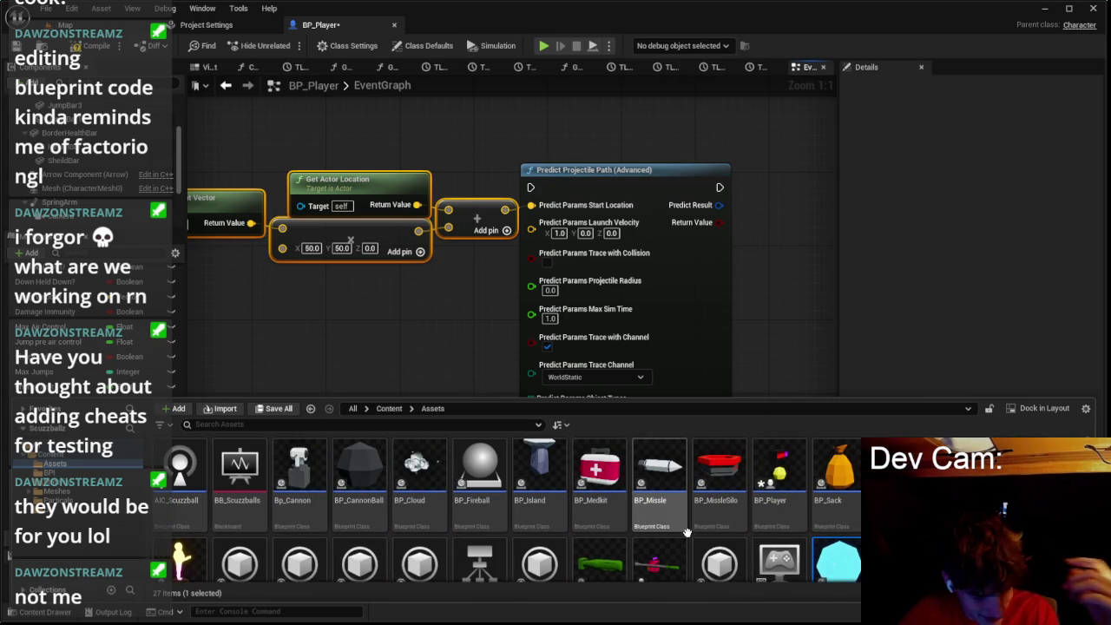
{"action": "scroll", "coordinate": [685, 531], "scroll_direction": "down", "scroll_amount": 1}
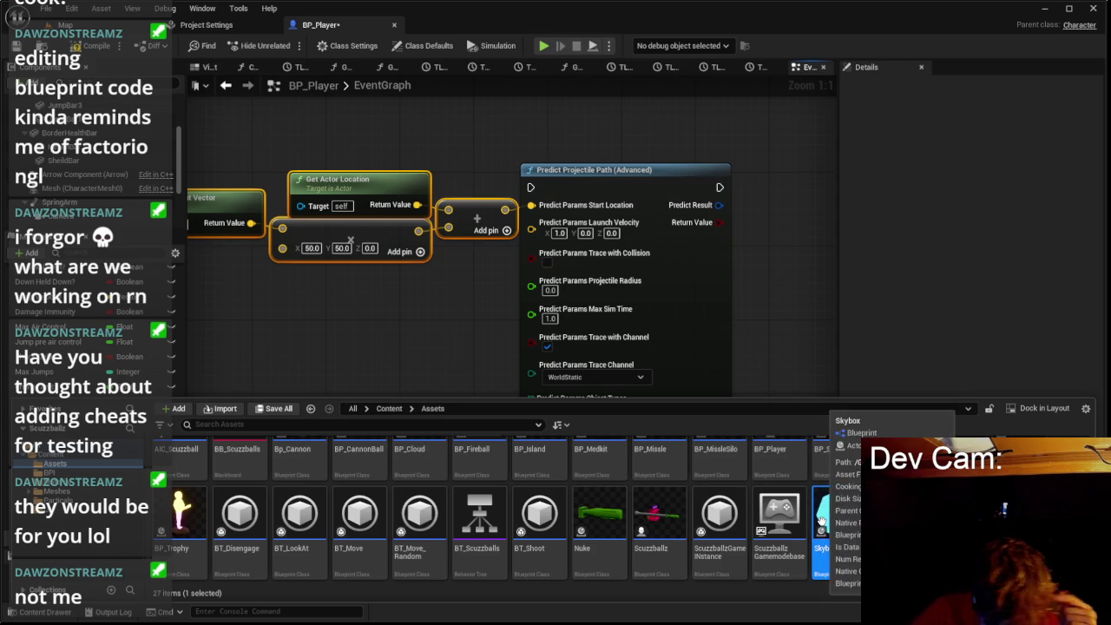
{"action": "scroll", "coordinate": [506, 509], "scroll_direction": "up", "scroll_amount": 1}
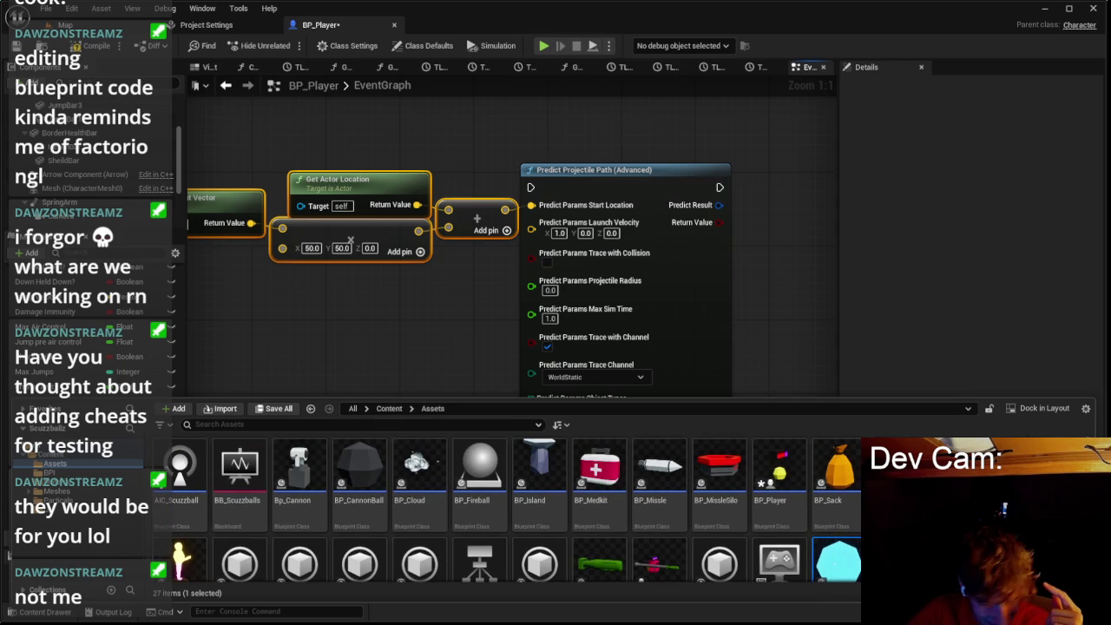
{"action": "double_click", "coordinate": [480, 473]}
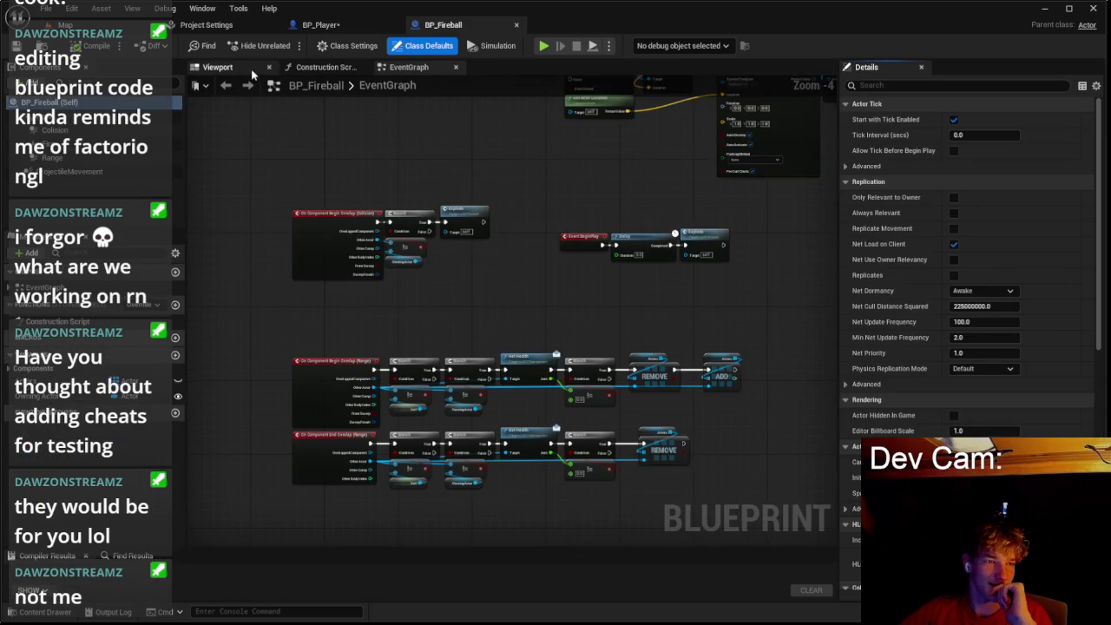
Step: Check BP_Fireball's collision sphere radius and set Projectile Radius to 36.0 in BP_Player
{"action": "left_click", "coordinate": [217, 67]}
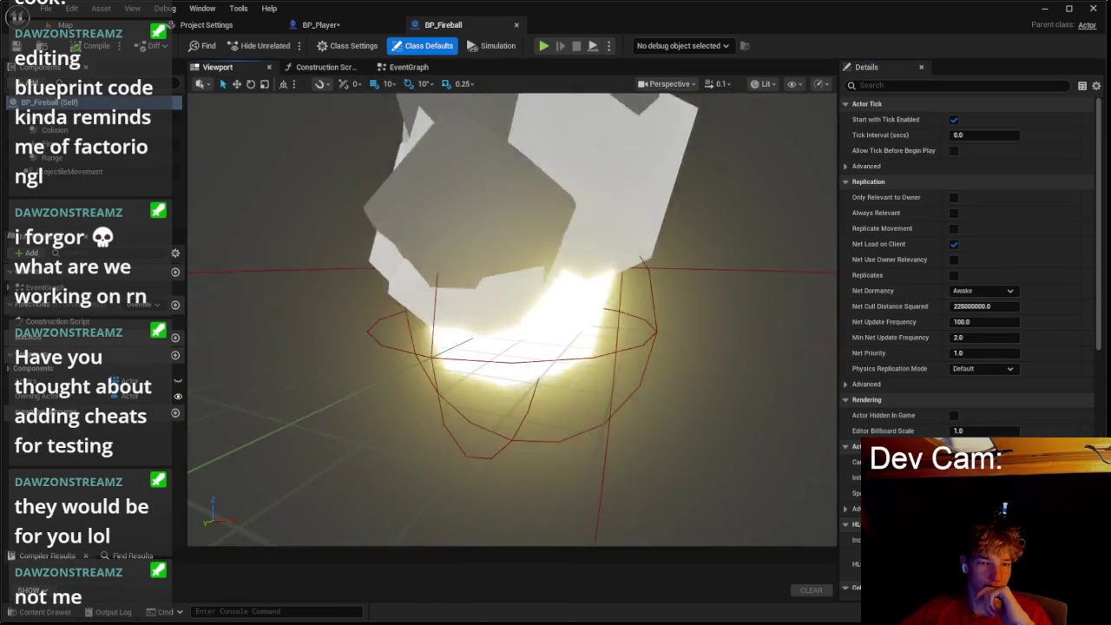
{"action": "left_click", "coordinate": [433, 368]}
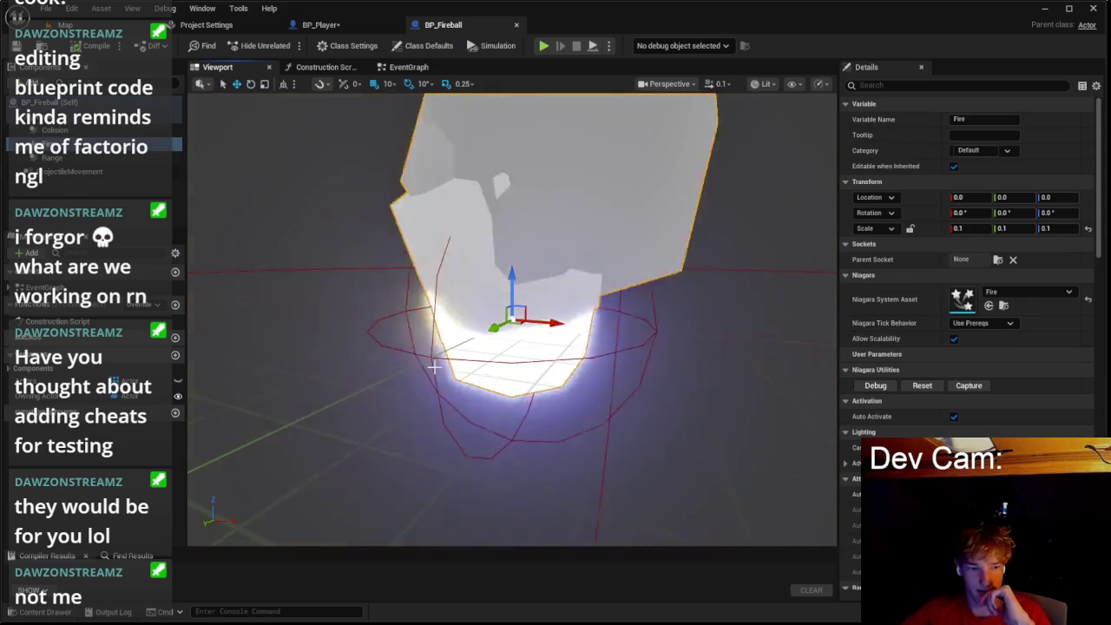
{"action": "left_click", "coordinate": [433, 368]}
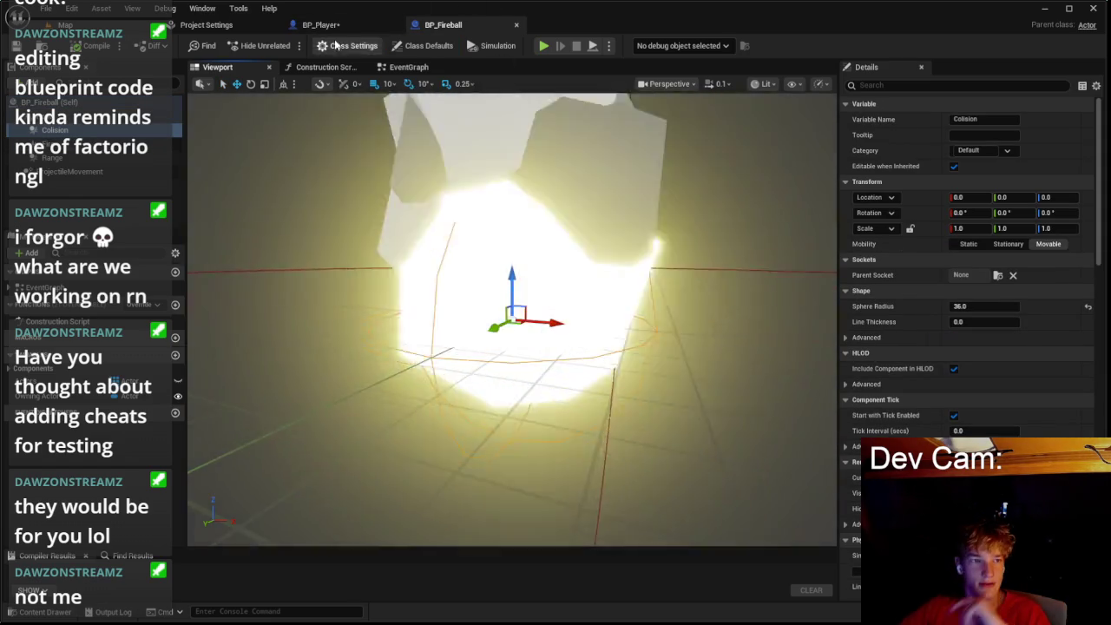
{"action": "left_click", "coordinate": [320, 24]}
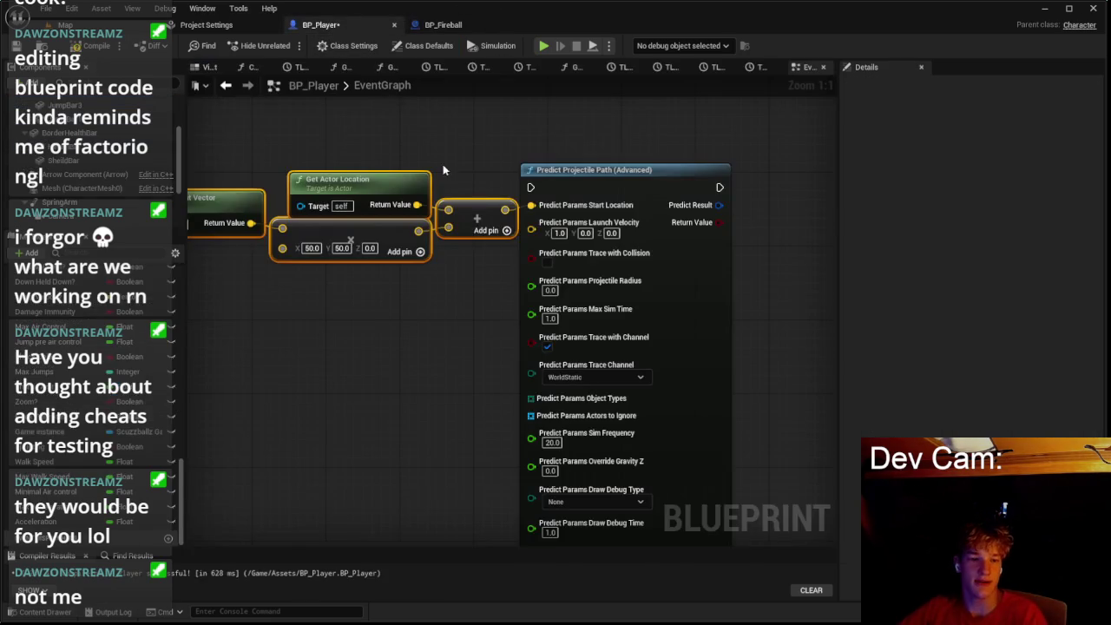
{"action": "left_click", "coordinate": [549, 289]}
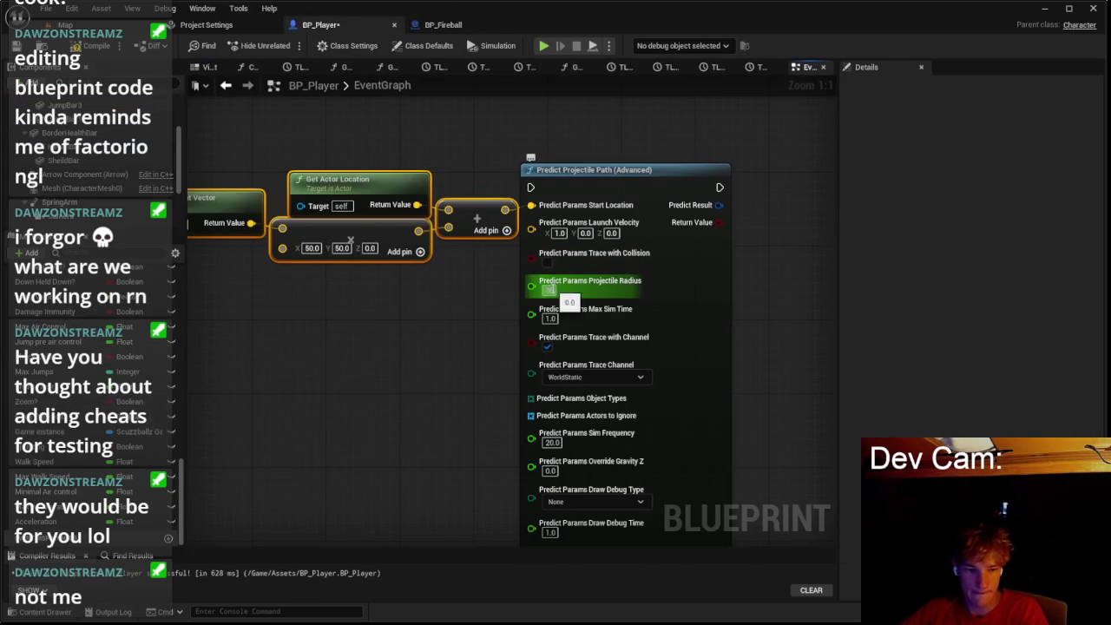
{"action": "left_click", "coordinate": [550, 318]}
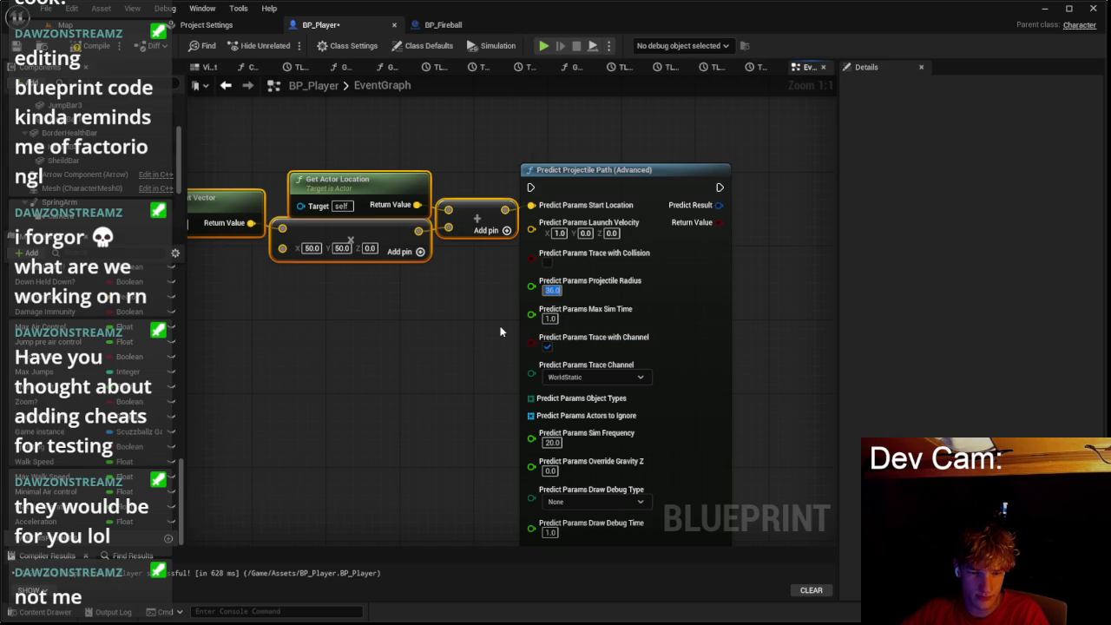
Step: Set the Predict Projectile Path node's Trace Channel to Ranges
{"action": "scroll", "coordinate": [512, 340], "scroll_direction": "down", "scroll_amount": 2}
{"action": "scroll", "coordinate": [516, 346], "scroll_direction": "up", "scroll_amount": 2}
{"action": "left_click", "coordinate": [590, 370]}
{"action": "left_click", "coordinate": [440, 26]}
{"action": "scroll", "coordinate": [937, 361], "scroll_direction": "down", "scroll_amount": 10}
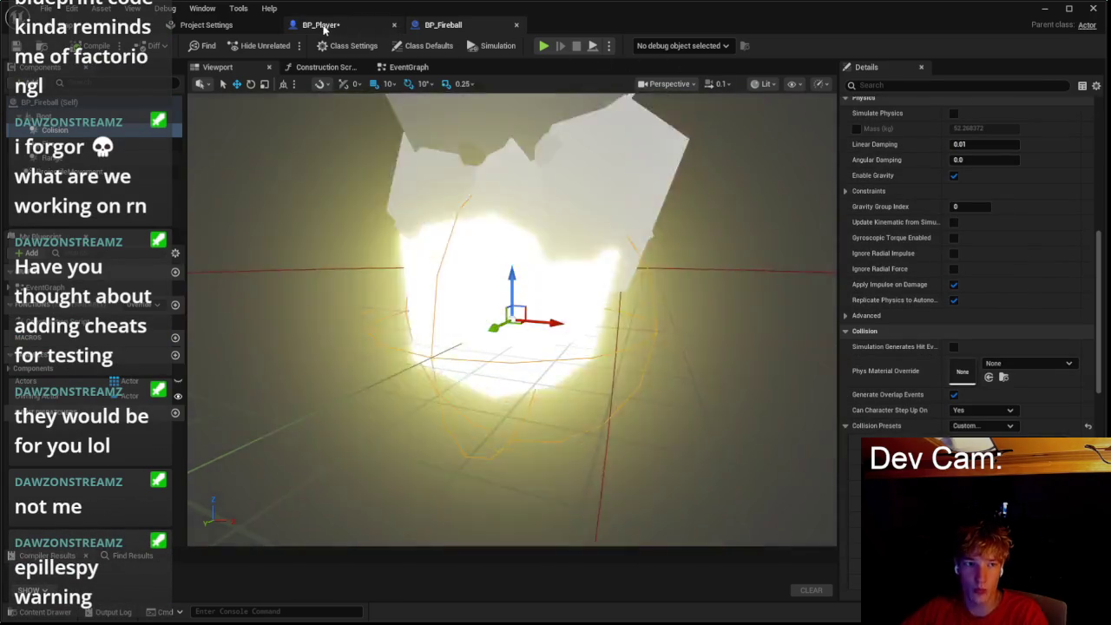
{"action": "left_click", "coordinate": [323, 26]}
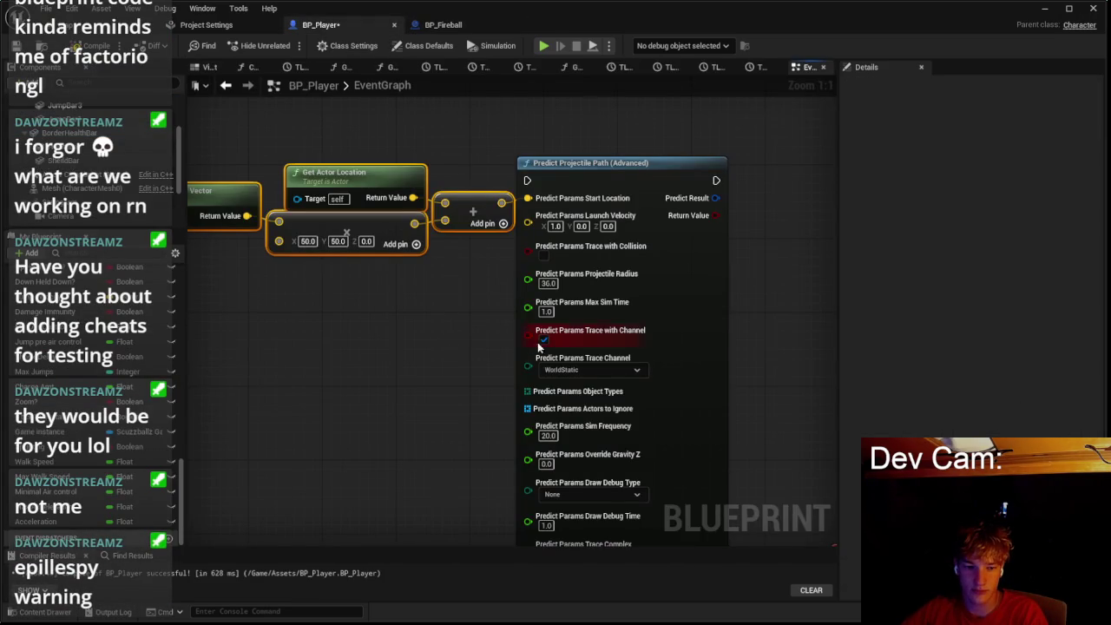
{"action": "left_click", "coordinate": [556, 370]}
{"action": "left_click", "coordinate": [555, 484]}
Step: Reposition the Predict Projectile Path node and clear space in the graph for new nodes
{"action": "left_click_drag", "start_coordinate": [509, 417], "coordinate": [524, 326]}
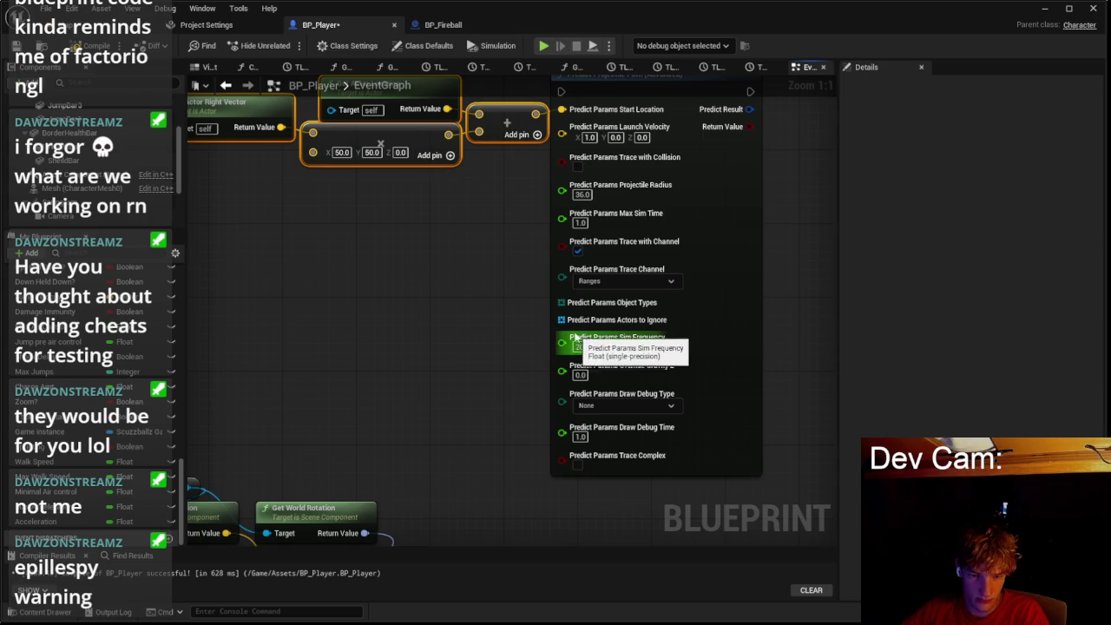
{"action": "right_click", "coordinate": [564, 313]}
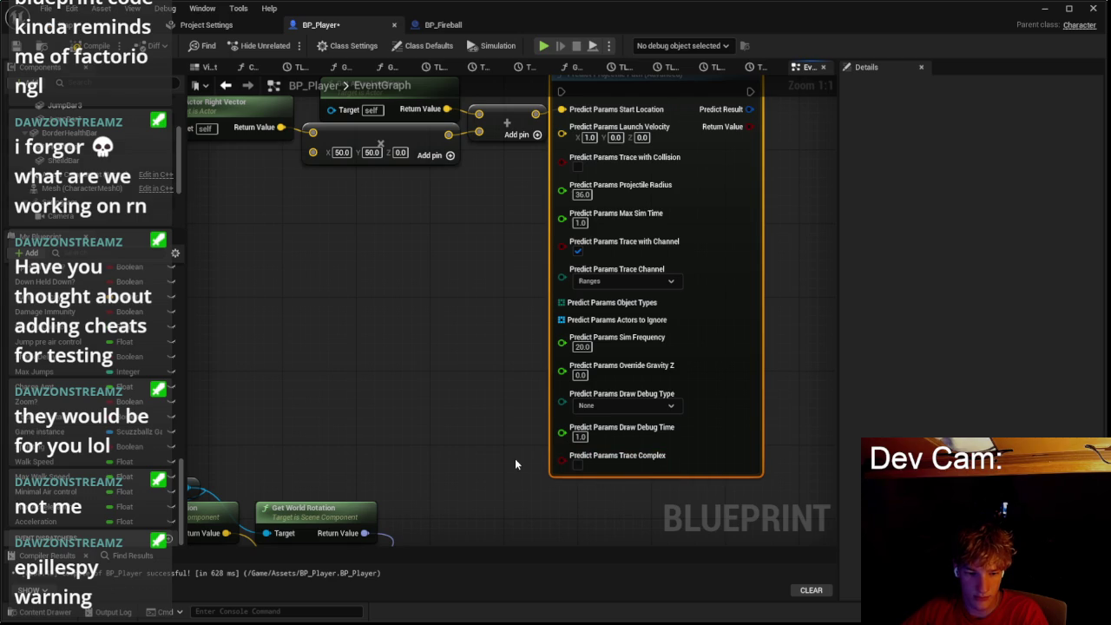
{"action": "scroll", "coordinate": [514, 458], "scroll_direction": "down", "scroll_amount": 3}
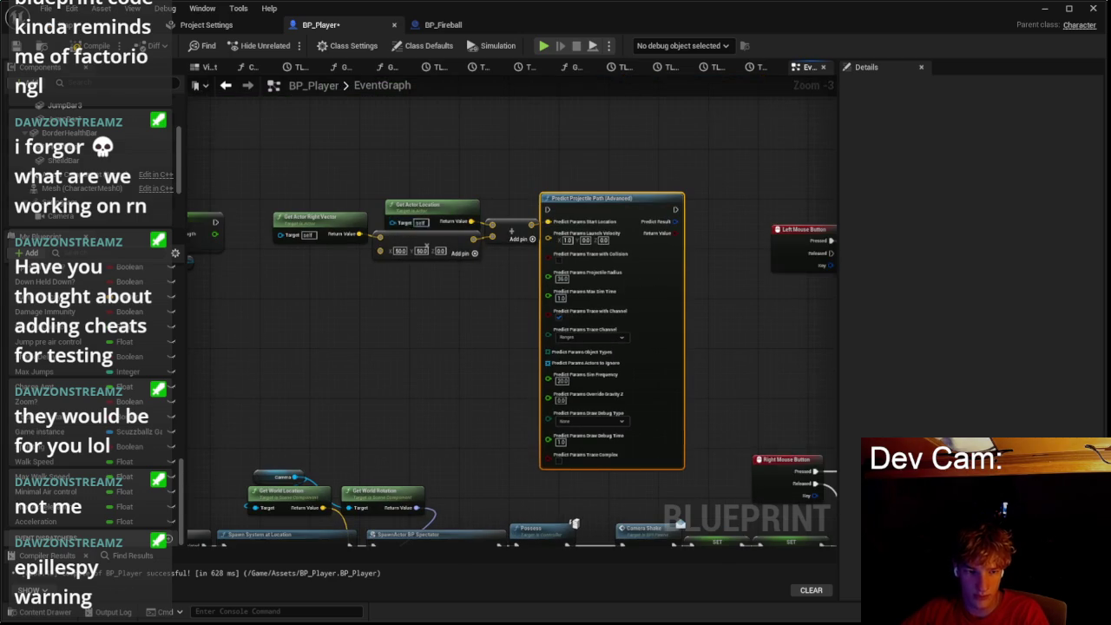
{"action": "scroll", "coordinate": [426, 229], "scroll_direction": "down", "scroll_amount": 1}
{"action": "left_click_drag", "start_coordinate": [788, 434], "coordinate": [486, 217]}
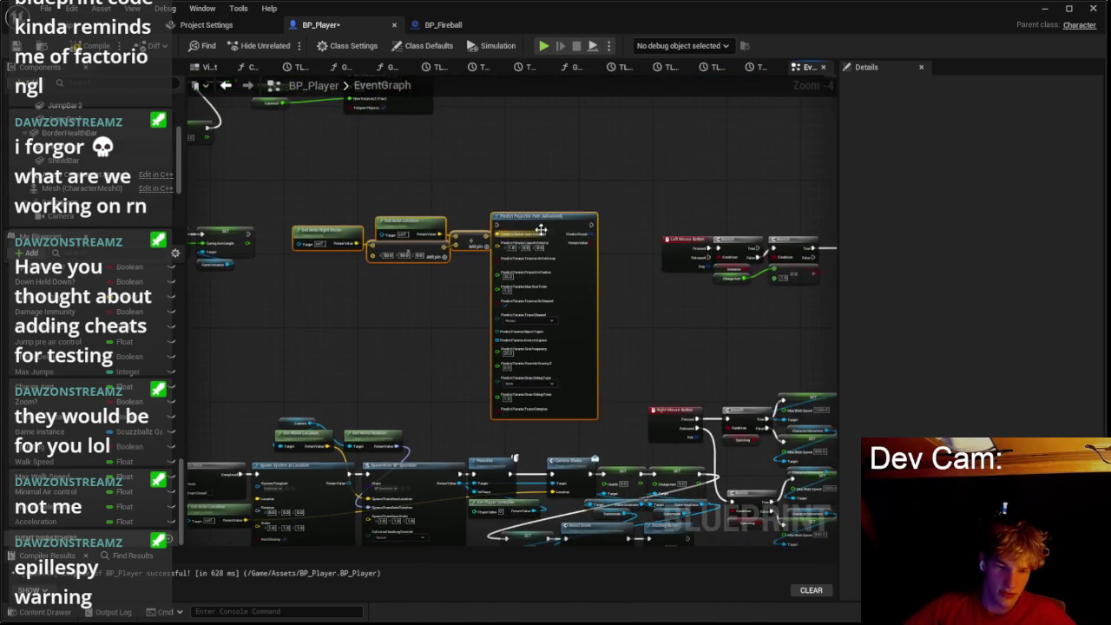
{"action": "scroll", "coordinate": [535, 238], "scroll_direction": "up", "scroll_amount": 1}
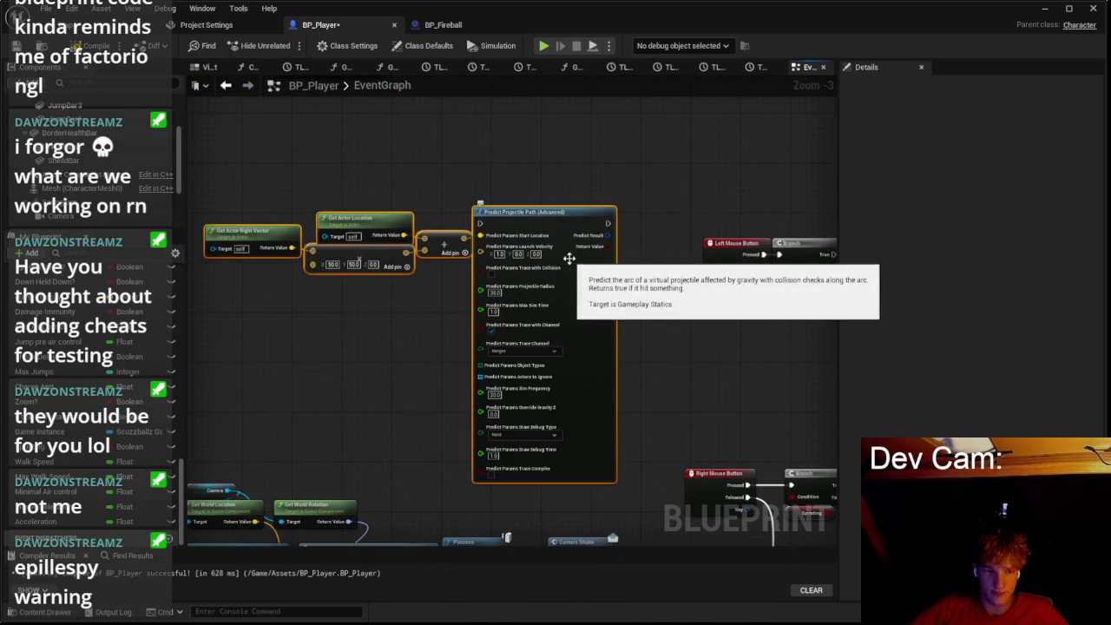
{"action": "scroll", "coordinate": [496, 272], "scroll_direction": "up", "scroll_amount": 3}
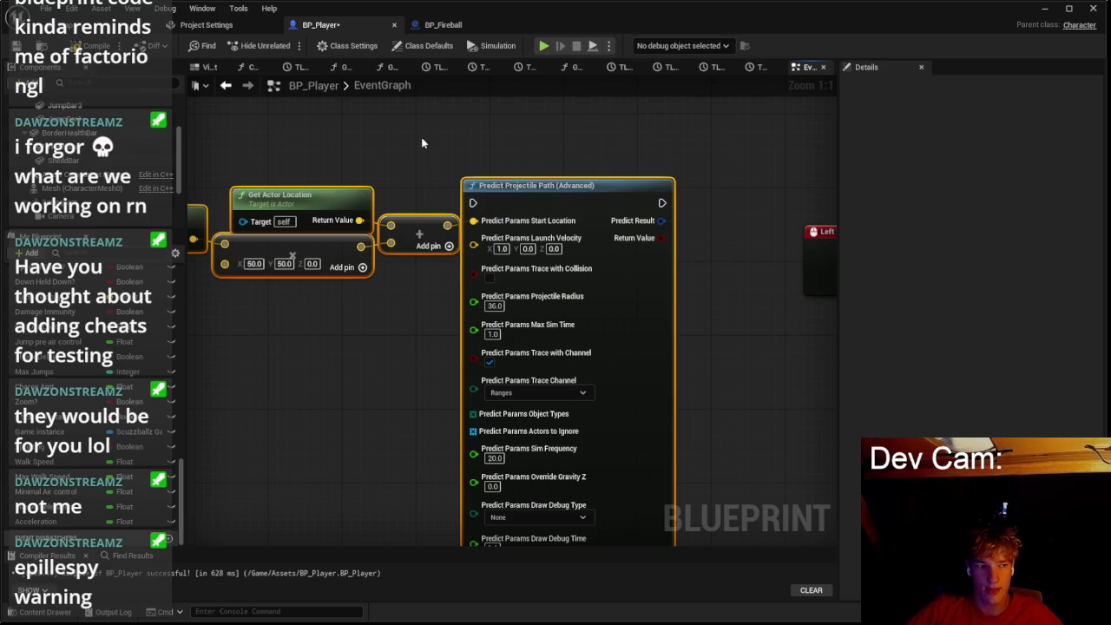
{"action": "left_click_drag", "start_coordinate": [382, 156], "coordinate": [571, 178]}
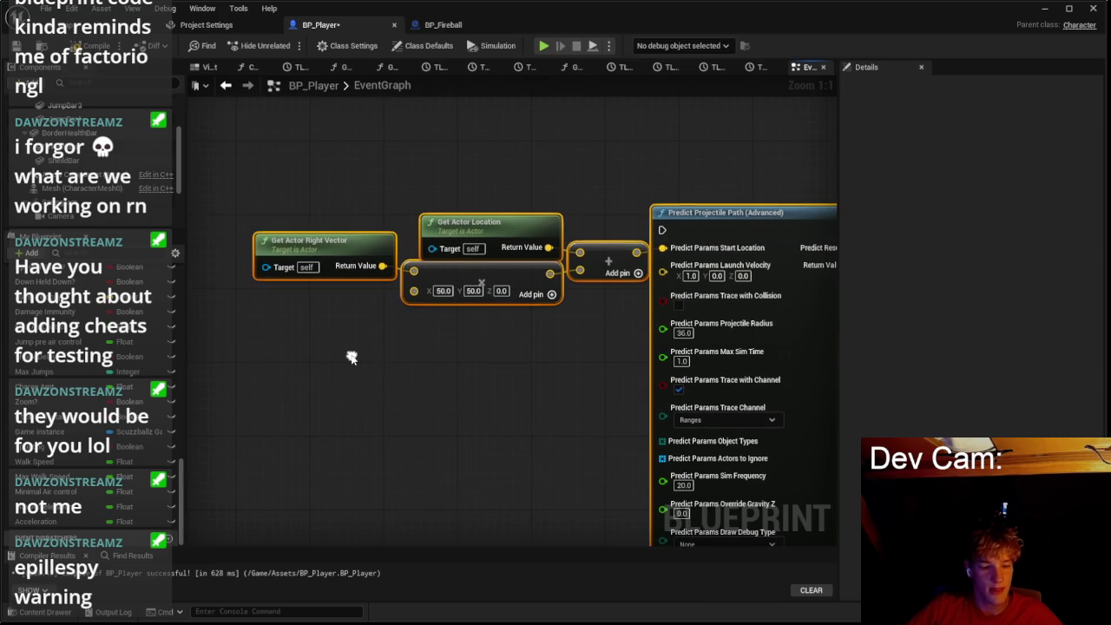
Step: Add a Get Forward Vector node and delete the Border Jump Bar getter
{"action": "right_click", "coordinate": [352, 360]}
{"action": "type", "text": "get forwa"}
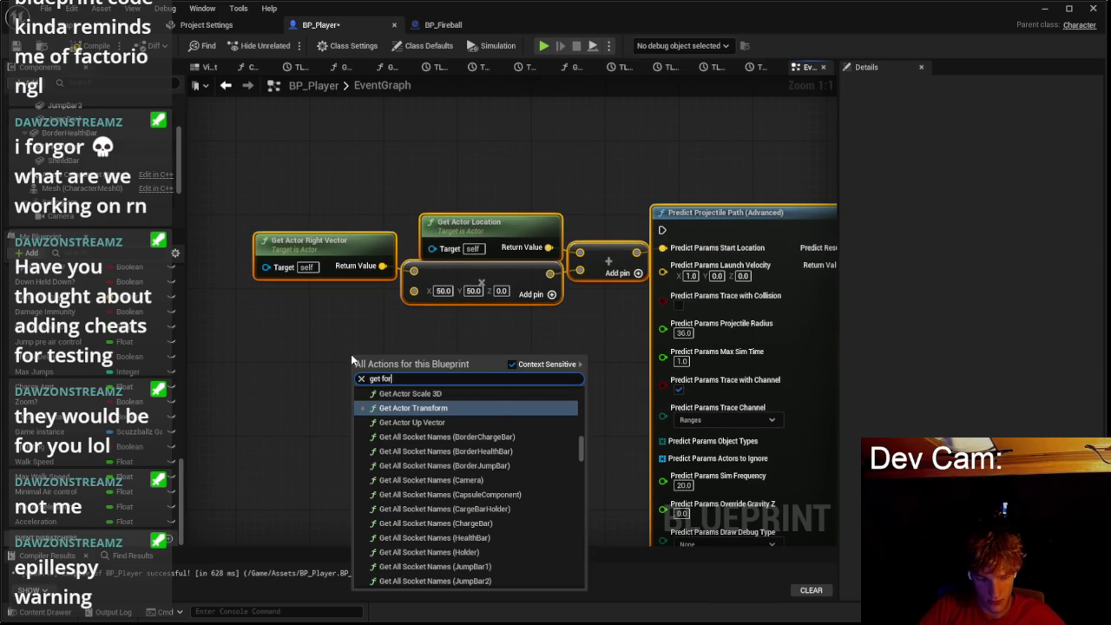
{"action": "key", "text": "Return"}
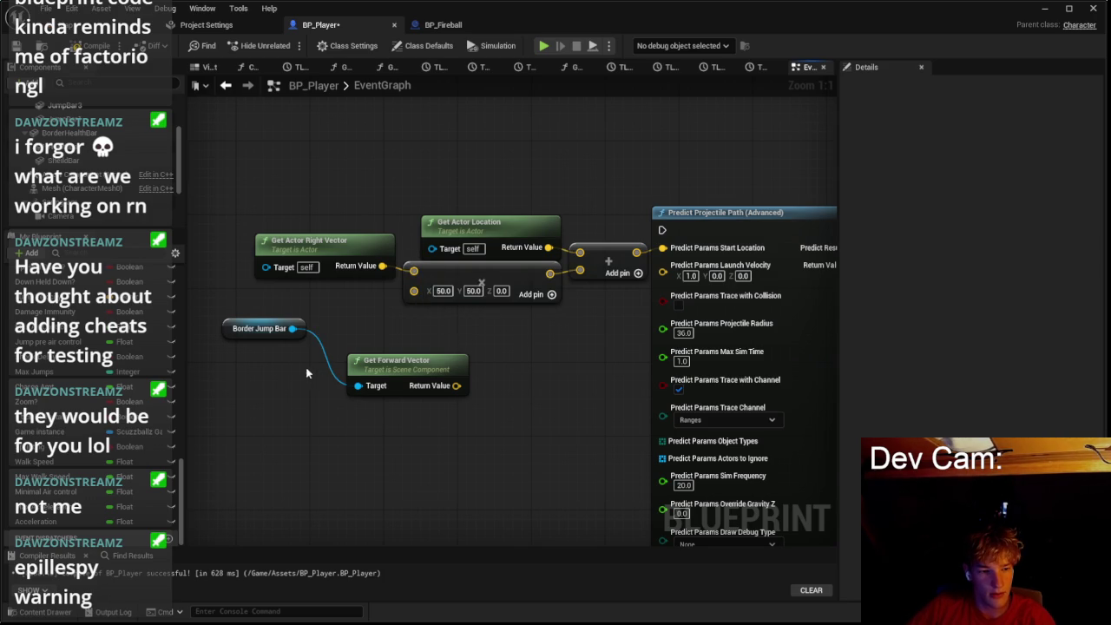
{"action": "left_click_drag", "start_coordinate": [313, 369], "coordinate": [397, 318]}
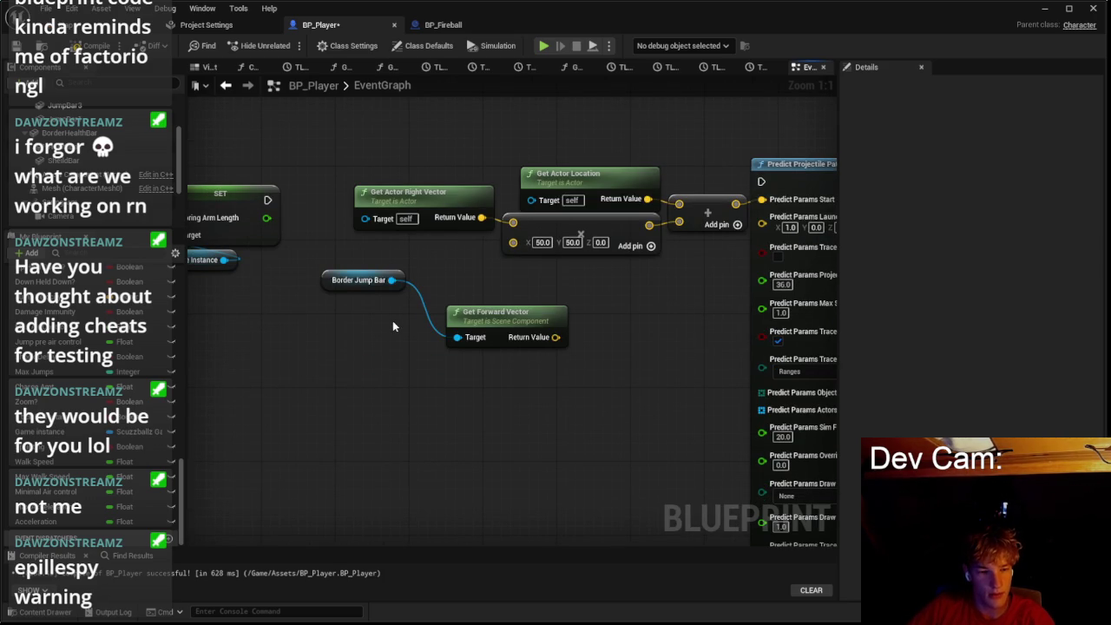
{"action": "left_click", "coordinate": [360, 281]}
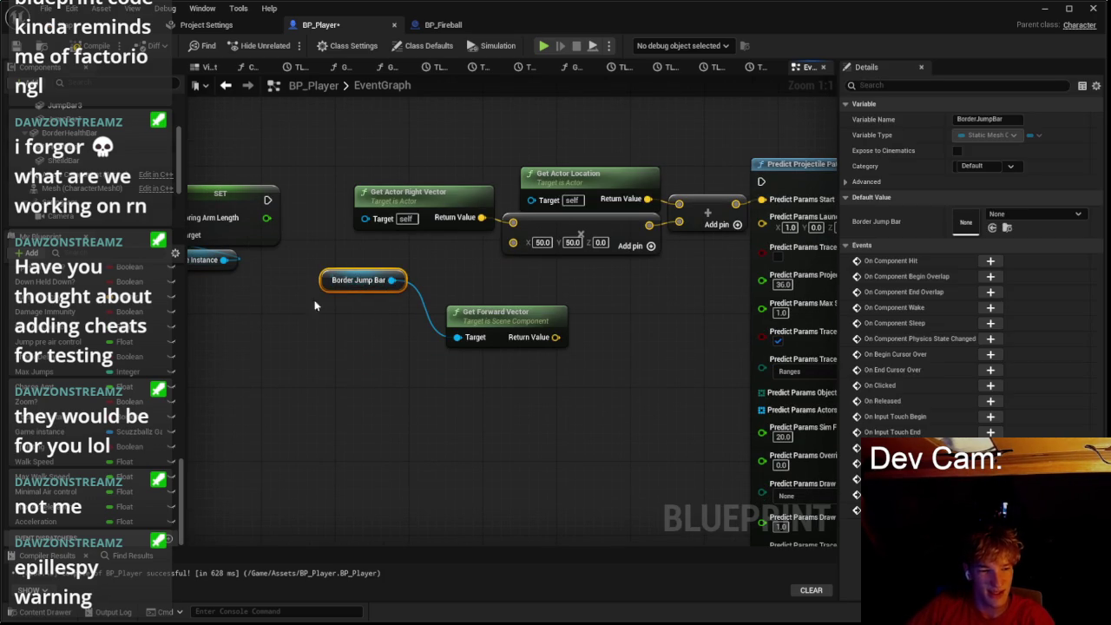
{"action": "key", "text": "Delete"}
Step: Place a Spring Arm reference and wire it into Get Forward Vector's Target
{"action": "scroll", "coordinate": [150, 187], "scroll_direction": "down", "scroll_amount": 5}
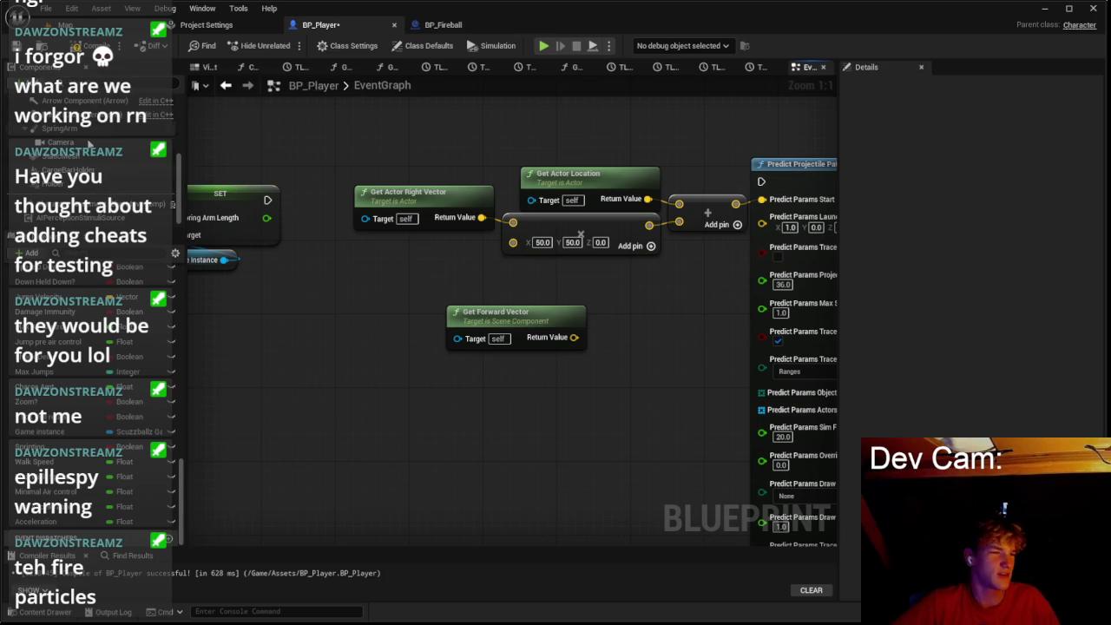
{"action": "left_click_drag", "start_coordinate": [85, 130], "coordinate": [458, 338]}
{"action": "left_click_drag", "start_coordinate": [528, 391], "coordinate": [425, 380]}
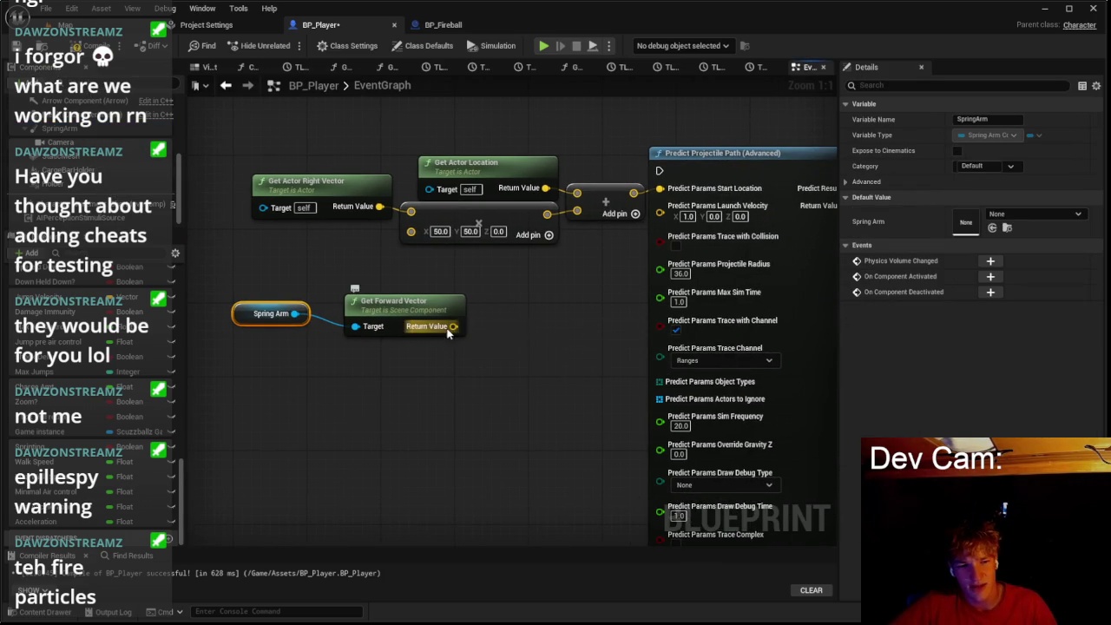
Step: Add a Multiply node on the forward vector and check BP_Fireball's projectile movement settings
{"action": "left_click_drag", "start_coordinate": [453, 325], "coordinate": [528, 292]}
{"action": "type", "text": "add"}
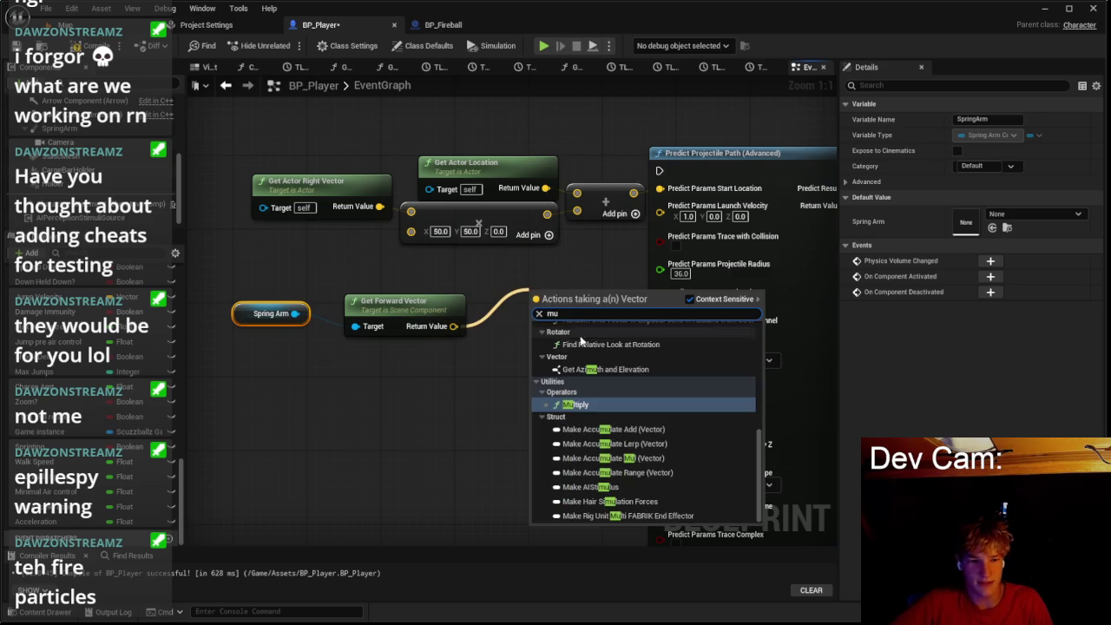
{"action": "key", "text": "Return"}
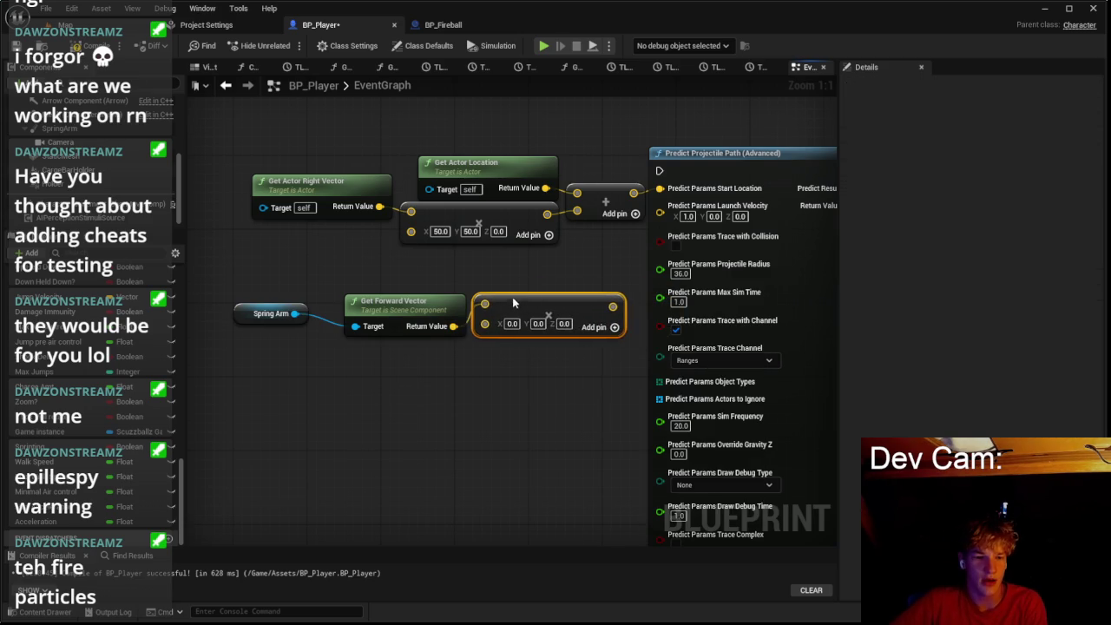
{"action": "left_click", "coordinate": [443, 24]}
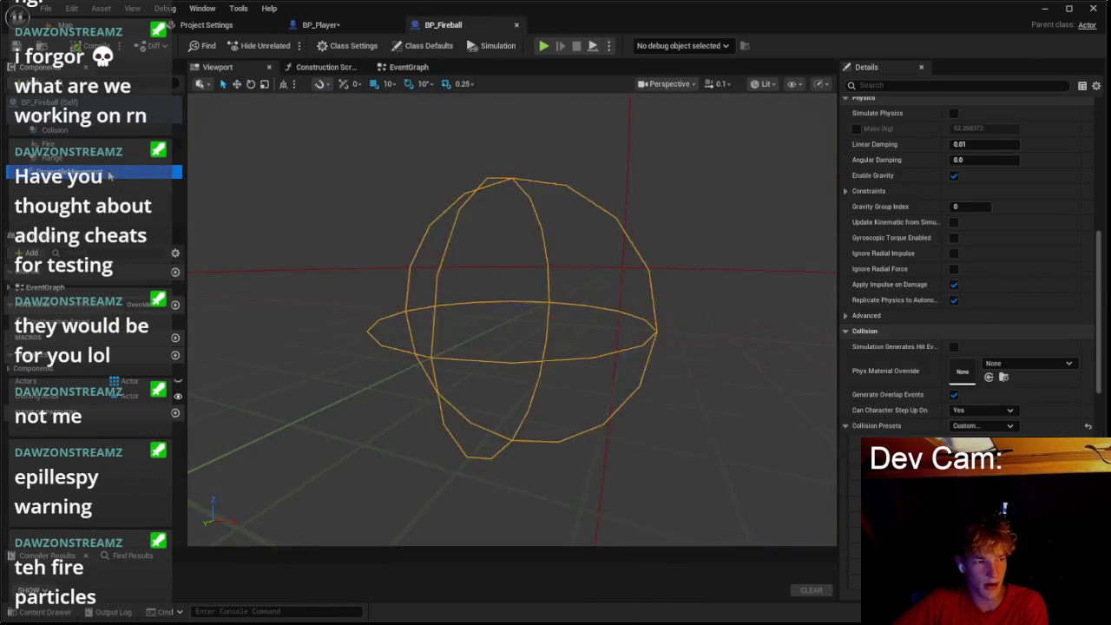
{"action": "left_click", "coordinate": [52, 172]}
{"action": "scroll", "coordinate": [924, 308], "scroll_direction": "up", "scroll_amount": 10}
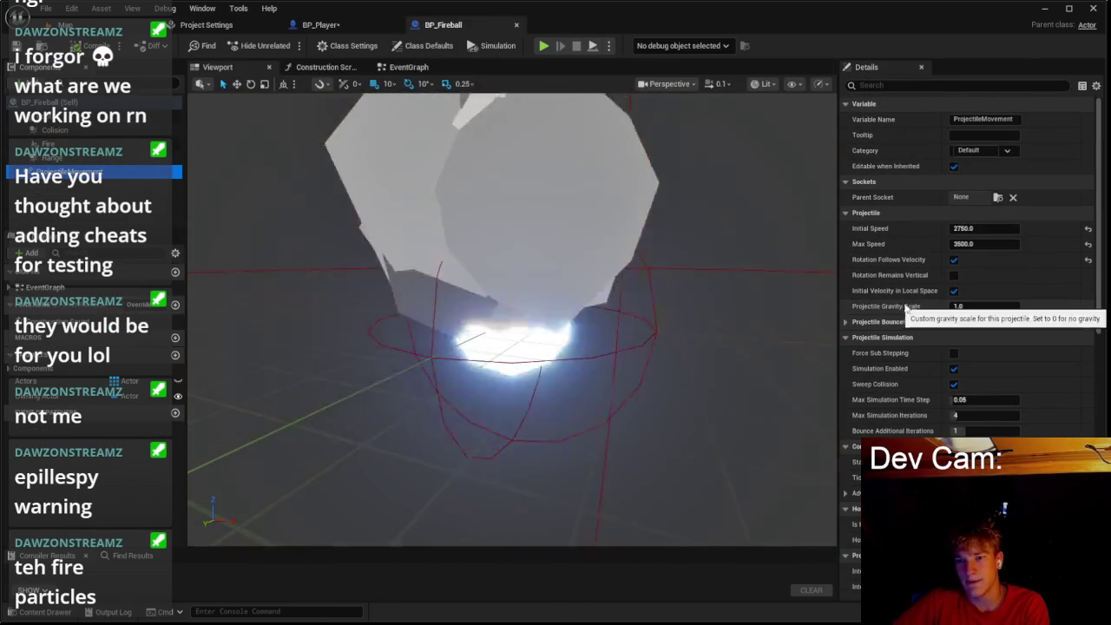
{"action": "left_click", "coordinate": [338, 26]}
Step: Set the Multiply node to 2750 on X, Y and Z and wire it to Launch Velocity
{"action": "left_click", "coordinate": [512, 323]}
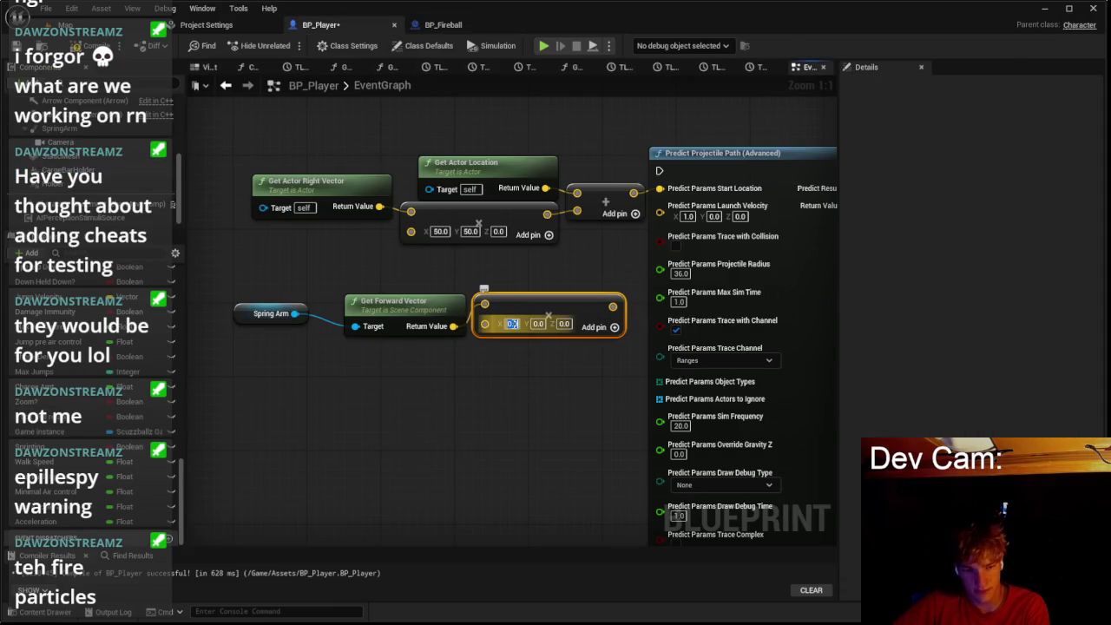
{"action": "type", "text": "2750"}
{"action": "key", "text": "Tab"}
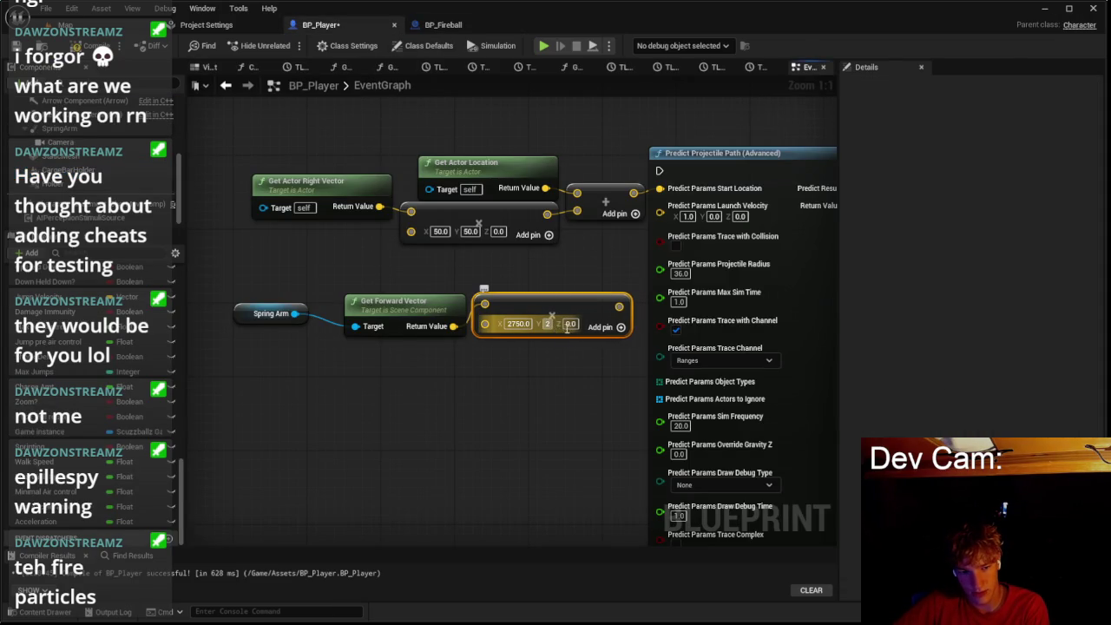
{"action": "type", "text": "2750"}
{"action": "key", "text": "Tab"}
{"action": "type", "text": "2750"}
{"action": "key", "text": "Return"}
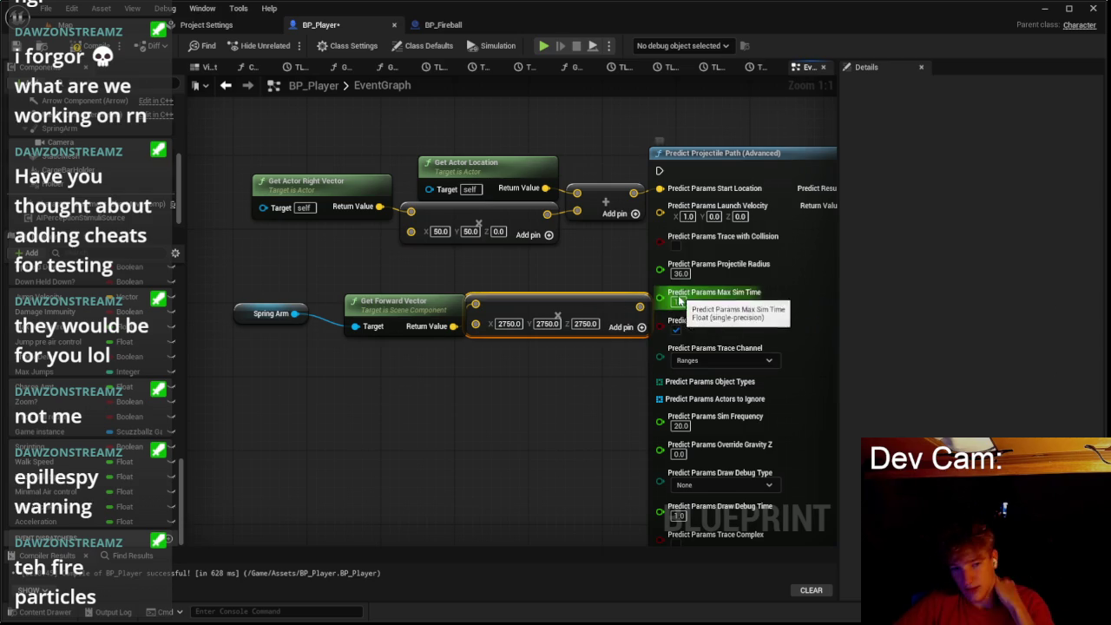
{"action": "left_click_drag", "start_coordinate": [639, 306], "coordinate": [661, 214]}
Step: Recheck BP_Fireball, then tuck the Spring Arm, Get Forward Vector and Multiply nodes beside the chain
{"action": "left_click", "coordinate": [443, 24]}
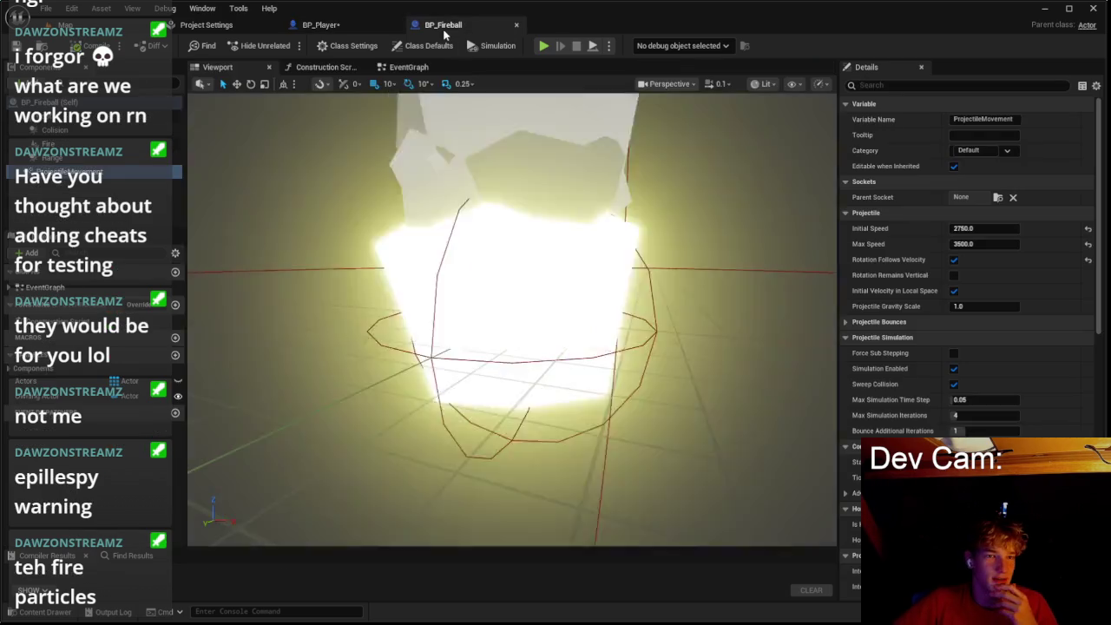
{"action": "scroll", "coordinate": [510, 256], "scroll_direction": "down", "scroll_amount": 3}
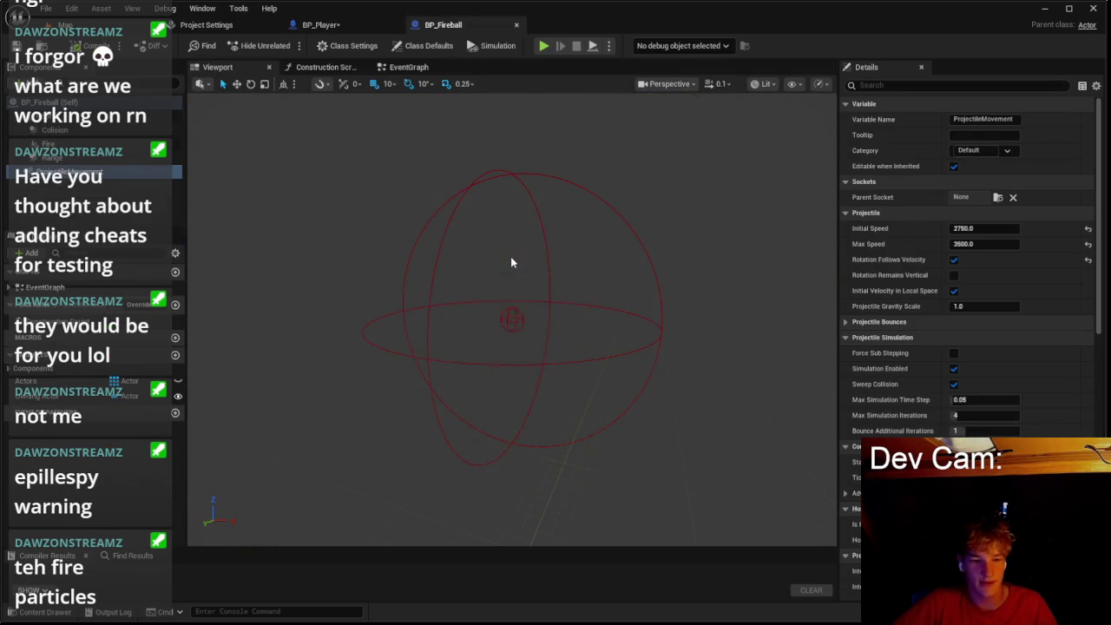
{"action": "left_click", "coordinate": [320, 24]}
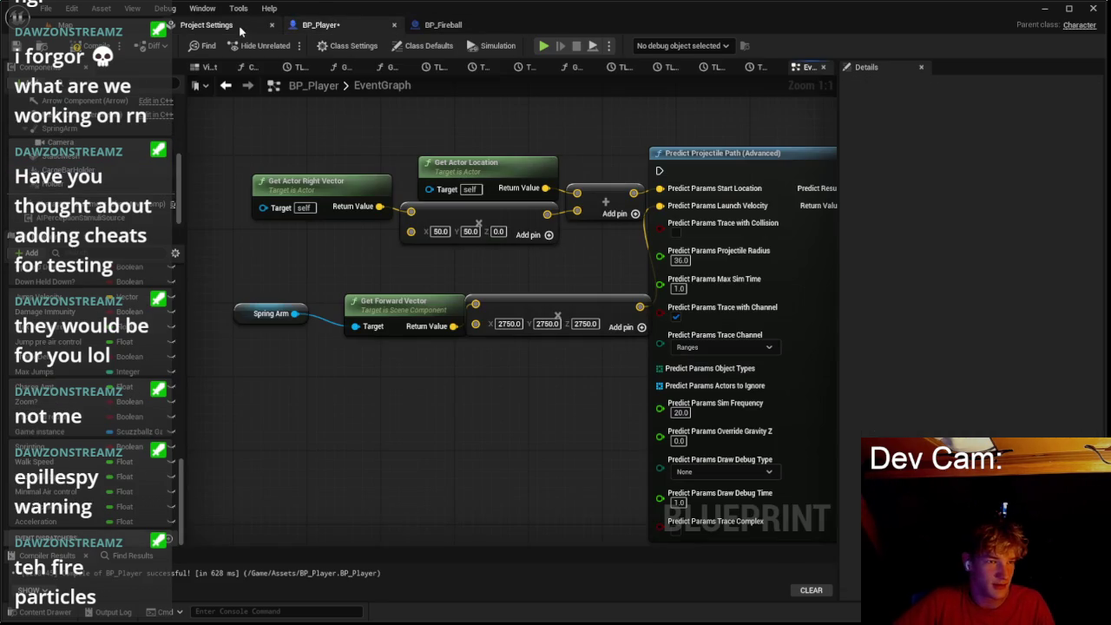
{"action": "left_click_drag", "start_coordinate": [335, 277], "coordinate": [523, 354]}
{"action": "mouse_move", "coordinate": [264, 316]}
{"action": "left_mouse_down"}
{"action": "mouse_move", "coordinate": [375, 295]}
{"action": "mouse_move", "coordinate": [377, 360]}
{"action": "left_mouse_up"}
{"action": "left_click_drag", "start_coordinate": [341, 282], "coordinate": [531, 357]}
{"action": "left_click_drag", "start_coordinate": [545, 303], "coordinate": [517, 257]}
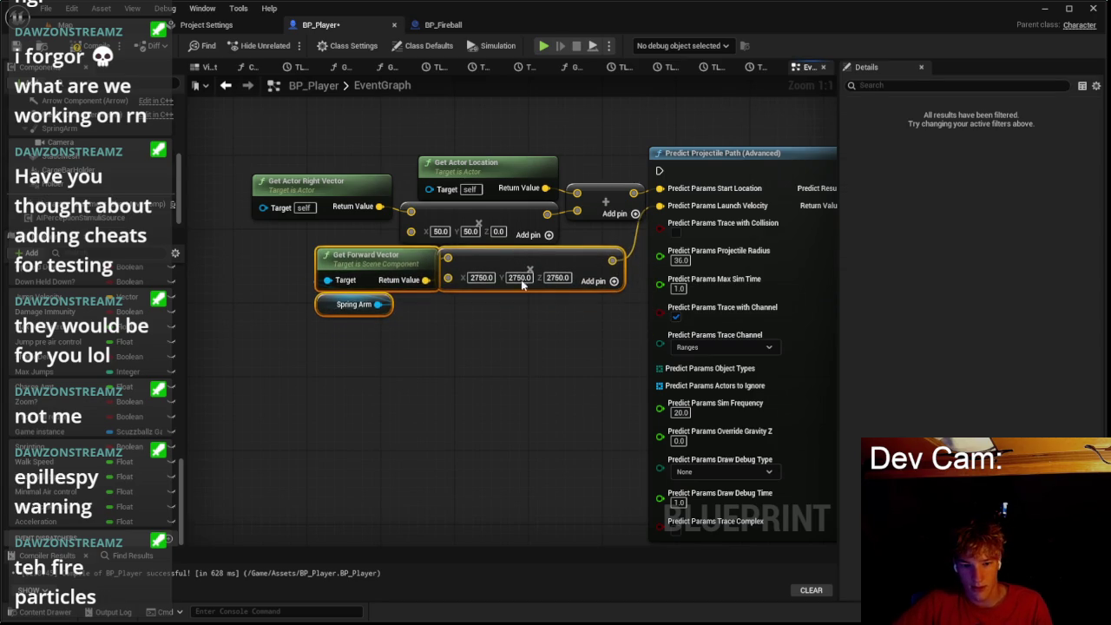
{"action": "left_click", "coordinate": [522, 353]}
{"action": "scroll", "coordinate": [277, 350], "scroll_direction": "down", "scroll_amount": 3}
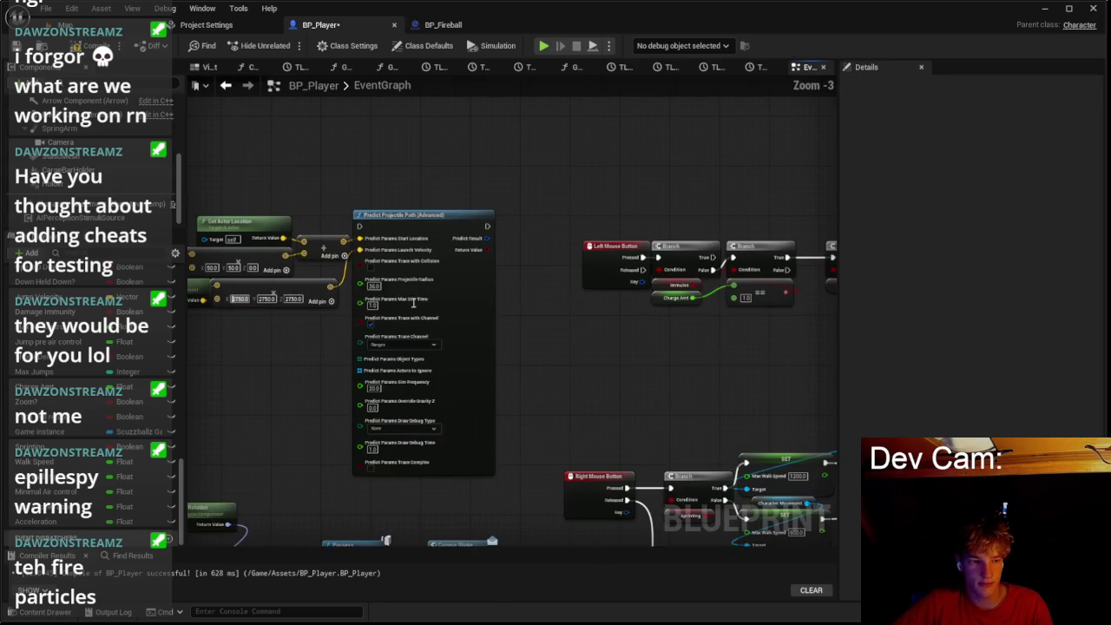
Step: Move the velocity input group and Predict Projectile Path node lower in the graph
{"action": "left_click_drag", "start_coordinate": [315, 197], "coordinate": [586, 323]}
{"action": "left_click_drag", "start_coordinate": [504, 211], "coordinate": [504, 249]}
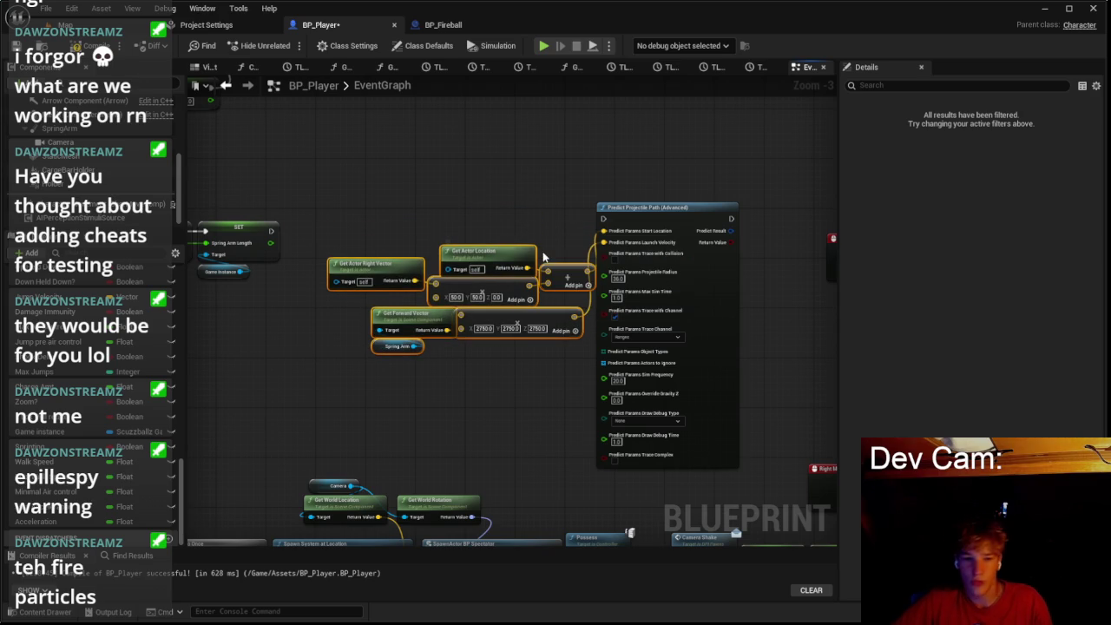
{"action": "left_click_drag", "start_coordinate": [351, 211], "coordinate": [674, 396]}
{"action": "scroll", "coordinate": [550, 397], "scroll_direction": "down", "scroll_amount": 3}
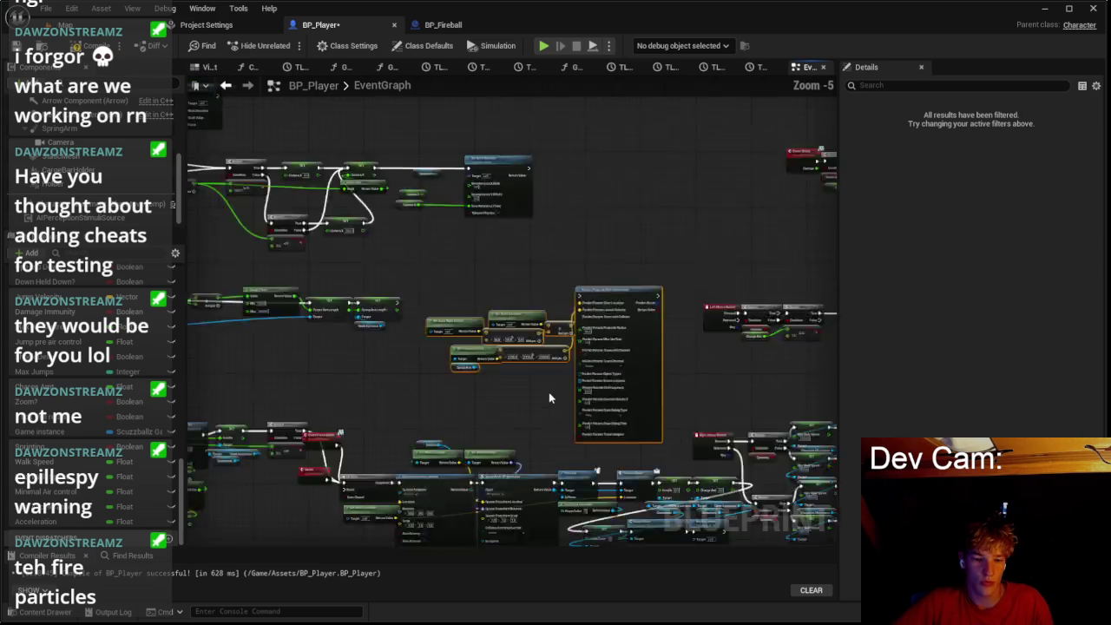
{"action": "scroll", "coordinate": [521, 276], "scroll_direction": "up", "scroll_amount": 3}
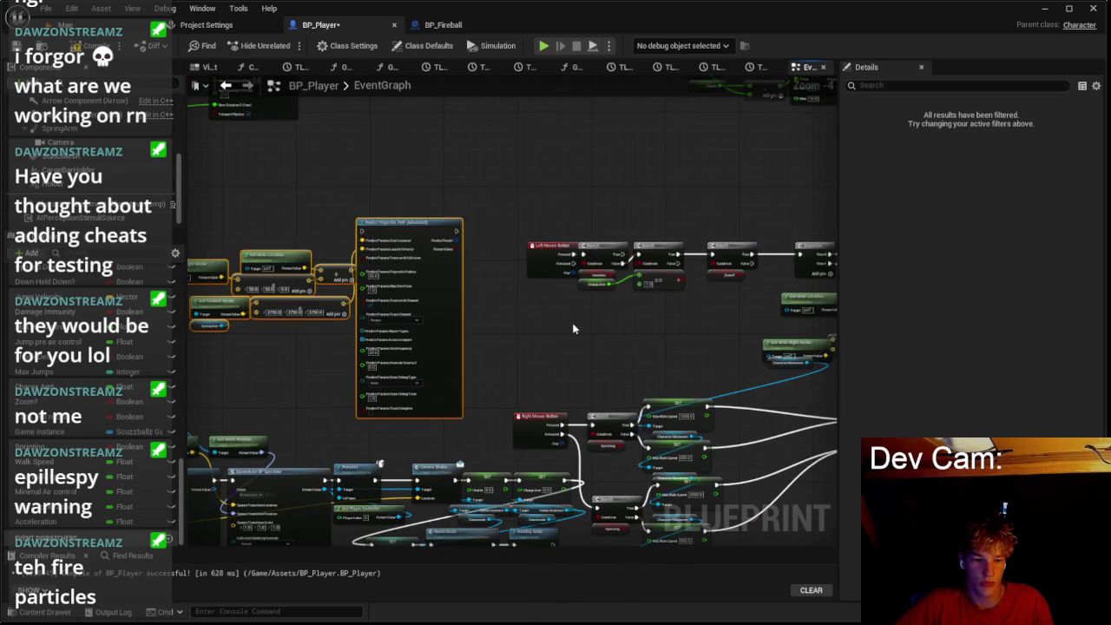
{"action": "scroll", "coordinate": [575, 325], "scroll_direction": "down", "scroll_amount": 1}
{"action": "scroll", "coordinate": [581, 297], "scroll_direction": "down", "scroll_amount": 1}
{"action": "left_click_drag", "start_coordinate": [581, 298], "coordinate": [470, 221]}
{"action": "mouse_move", "coordinate": [300, 128]}
{"action": "left_mouse_down"}
{"action": "mouse_move", "coordinate": [808, 317]}
{"action": "mouse_move", "coordinate": [618, 391]}
{"action": "left_mouse_up"}
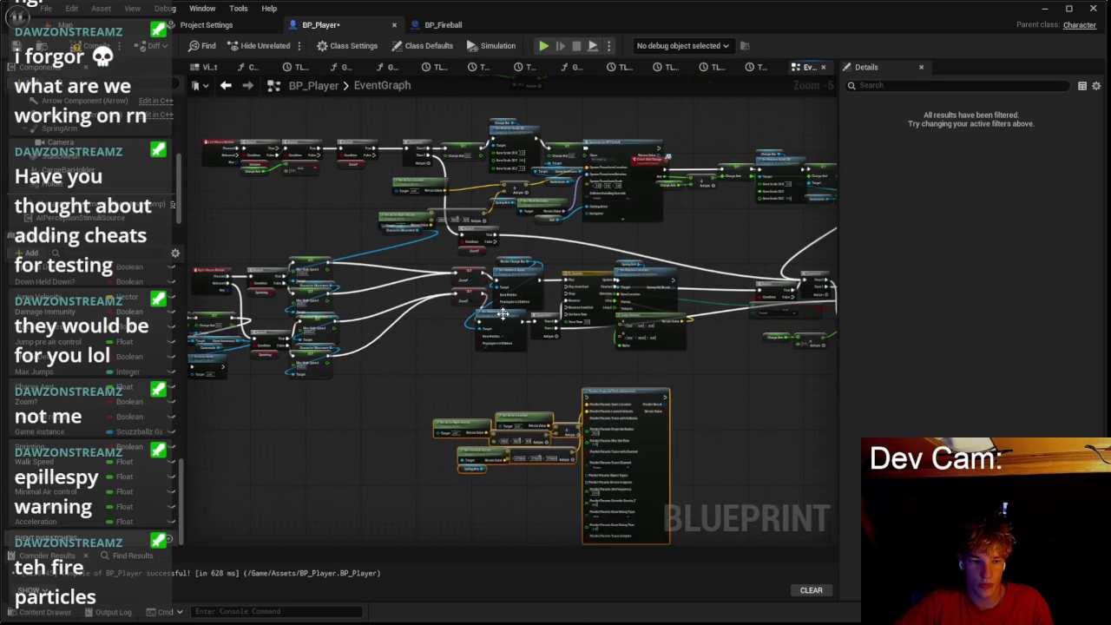
{"action": "scroll", "coordinate": [513, 321], "scroll_direction": "up", "scroll_amount": 1}
Step: Shift the middle and lower node groups to tidy the graph layout
{"action": "left_click_drag", "start_coordinate": [433, 243], "coordinate": [723, 380]}
{"action": "left_click_drag", "start_coordinate": [608, 273], "coordinate": [529, 282]}
{"action": "left_click_drag", "start_coordinate": [682, 323], "coordinate": [615, 234]}
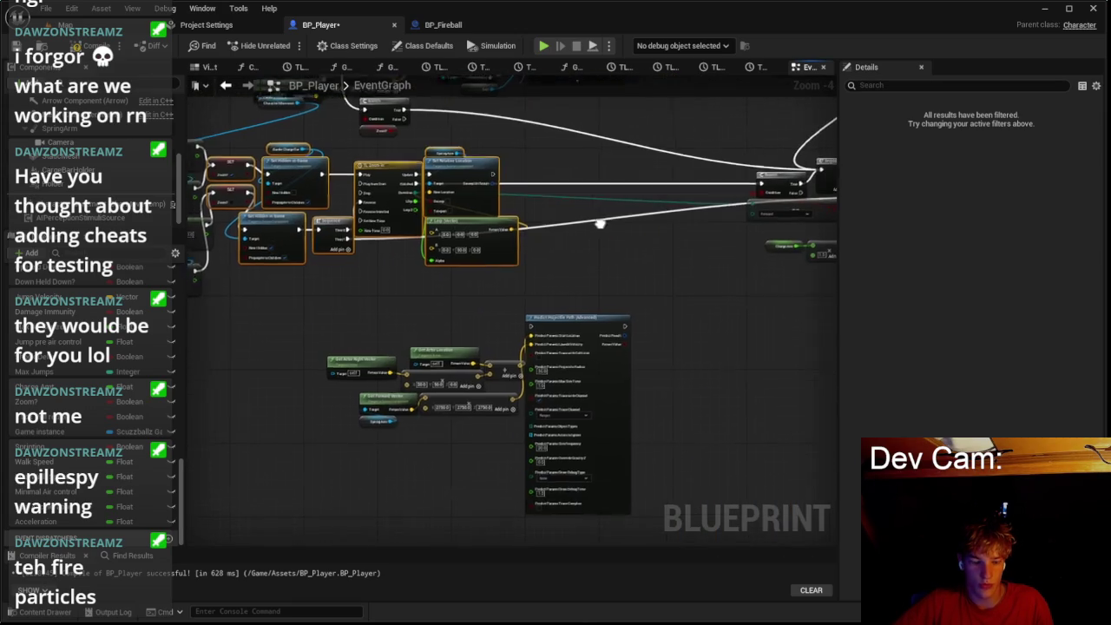
{"action": "scroll", "coordinate": [452, 307], "scroll_direction": "down", "scroll_amount": 1}
{"action": "left_click_drag", "start_coordinate": [376, 311], "coordinate": [599, 446]}
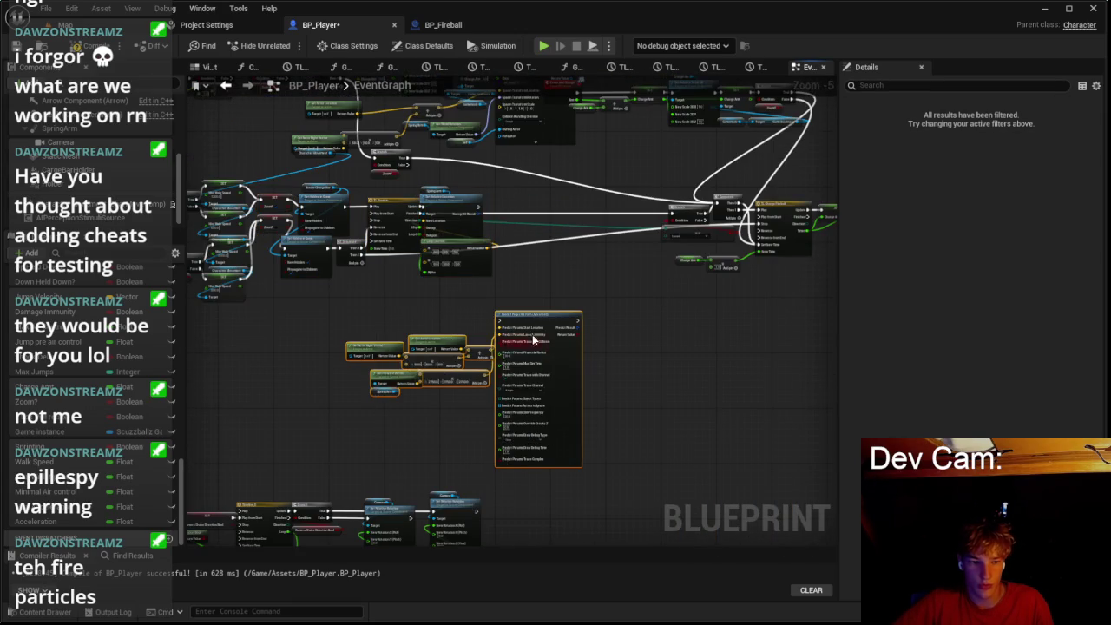
{"action": "scroll", "coordinate": [528, 340], "scroll_direction": "up", "scroll_amount": 2}
{"action": "mouse_move", "coordinate": [533, 313]}
{"action": "left_mouse_down"}
{"action": "mouse_move", "coordinate": [600, 276]}
{"action": "mouse_move", "coordinate": [592, 258]}
{"action": "left_mouse_up"}
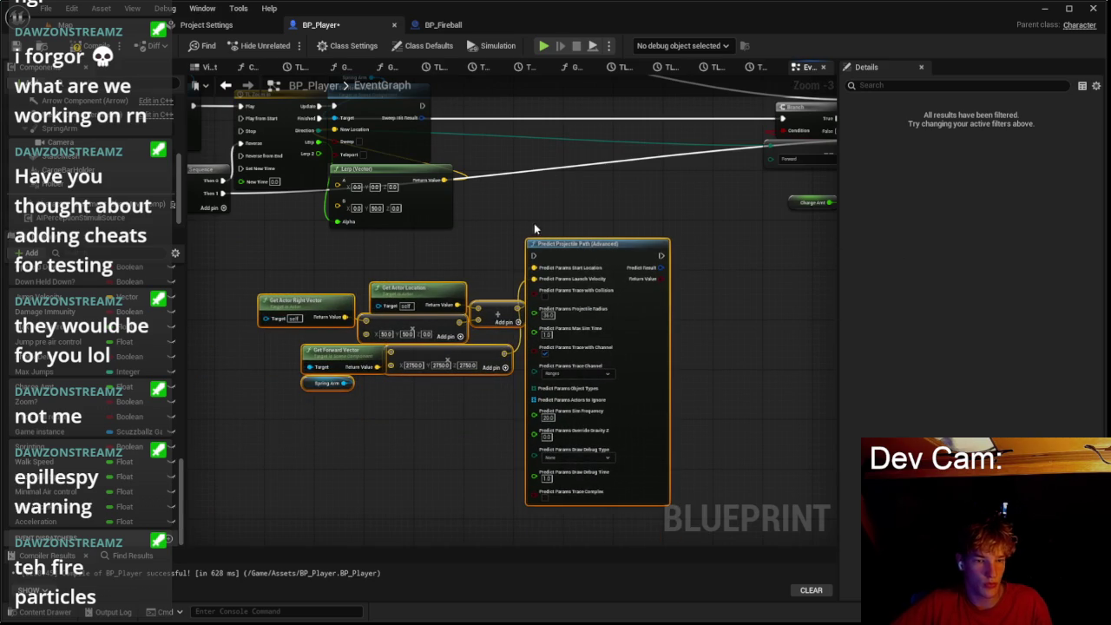
Step: Connect the Timeline's Finished output to Predict Projectile Path's exec input
{"action": "left_click", "coordinate": [477, 230]}
{"action": "mouse_move", "coordinate": [327, 117]}
{"action": "left_mouse_down"}
{"action": "mouse_move", "coordinate": [532, 255]}
{"action": "mouse_move", "coordinate": [577, 191]}
{"action": "mouse_move", "coordinate": [558, 130]}
{"action": "mouse_move", "coordinate": [580, 130]}
{"action": "left_mouse_up"}
{"action": "scroll", "coordinate": [699, 180], "scroll_direction": "up", "scroll_amount": 1}
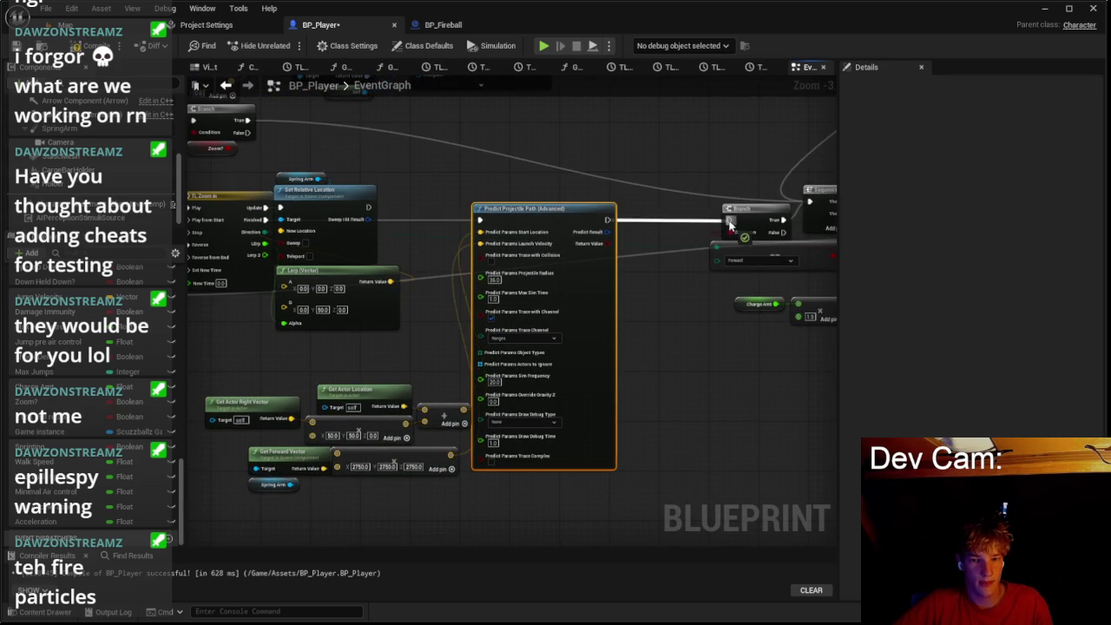
{"action": "right_click", "coordinate": [599, 236]}
{"action": "left_click", "coordinate": [634, 275]}
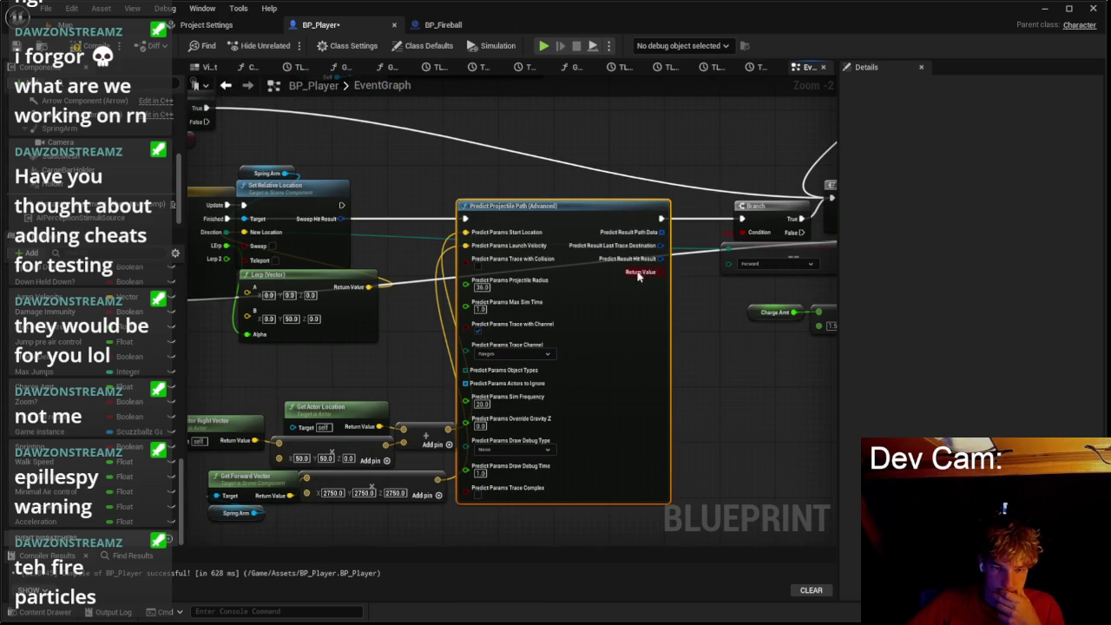
Step: Add a For Each Loop over Path Data and split its Array Element into location, velocity and time
{"action": "scroll", "coordinate": [639, 277], "scroll_direction": "up", "scroll_amount": 2}
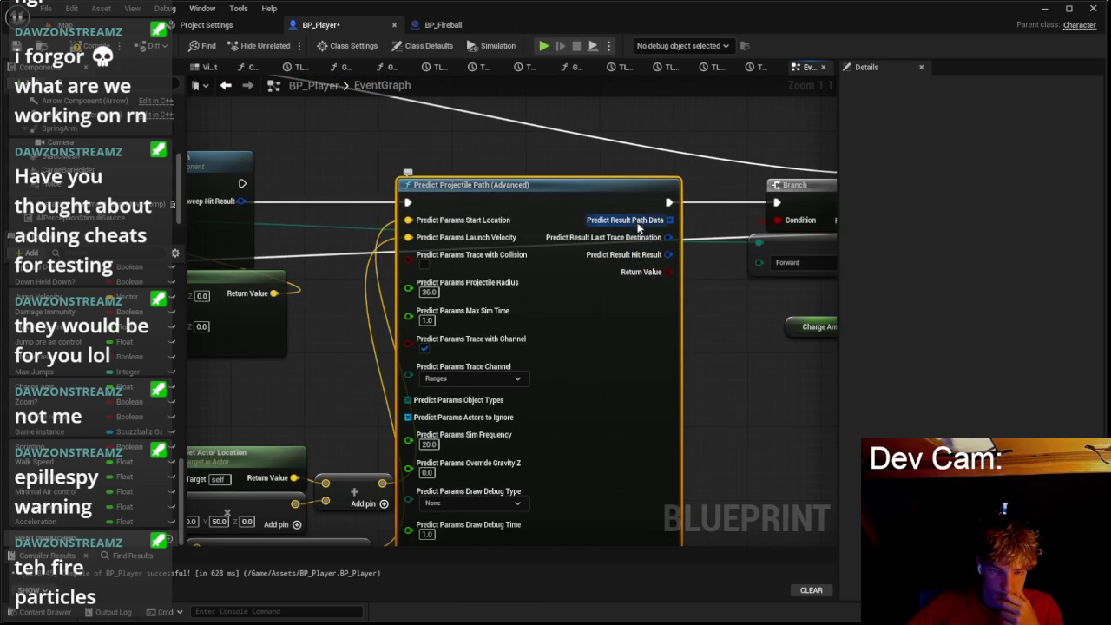
{"action": "right_click", "coordinate": [638, 229]}
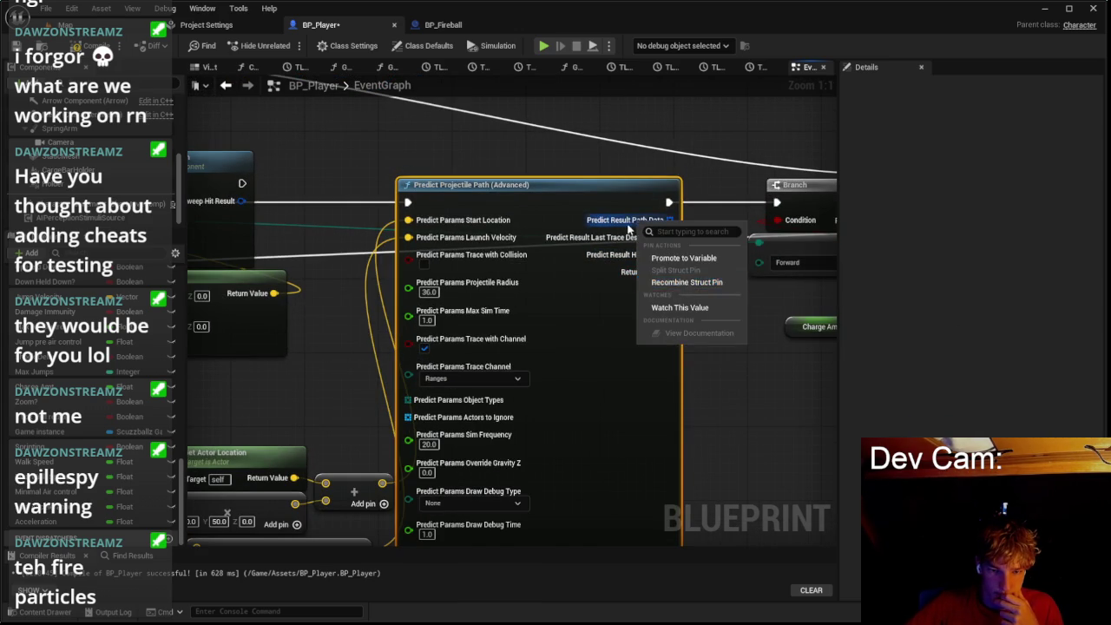
{"action": "left_click", "coordinate": [630, 229]}
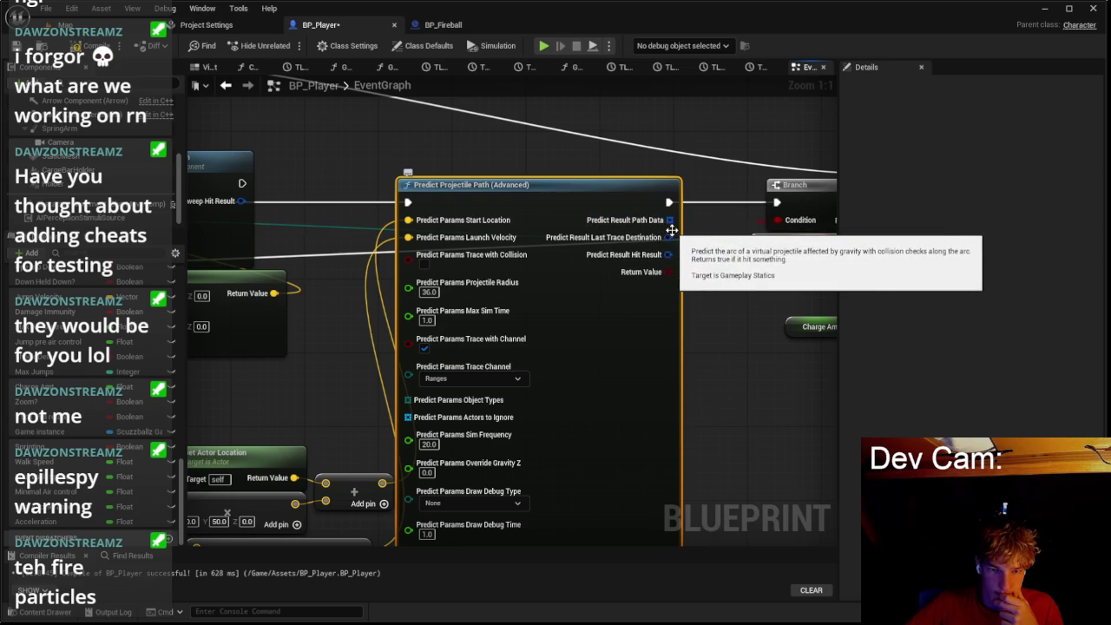
{"action": "left_click_drag", "start_coordinate": [671, 229], "coordinate": [710, 341]}
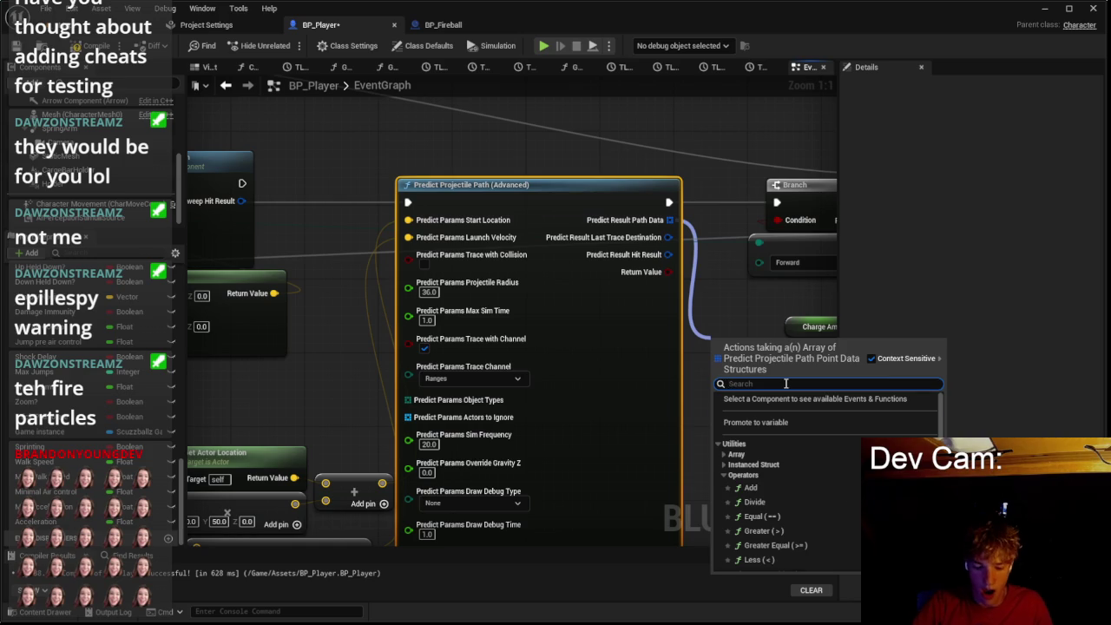
{"action": "type", "text": "for each"}
{"action": "key", "text": "Return"}
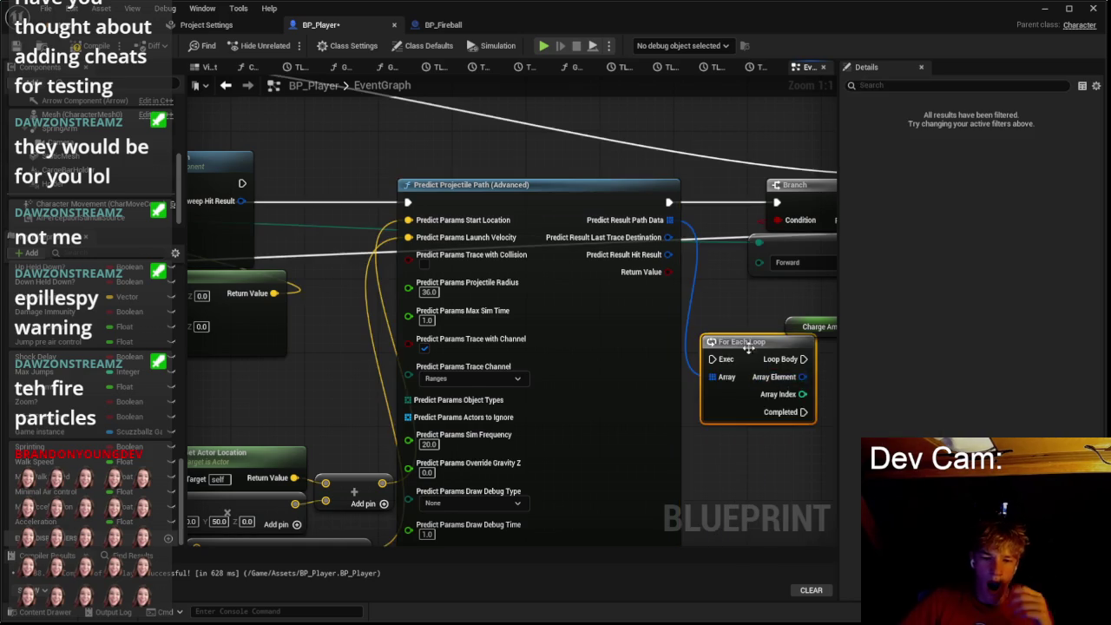
{"action": "right_click", "coordinate": [739, 305]}
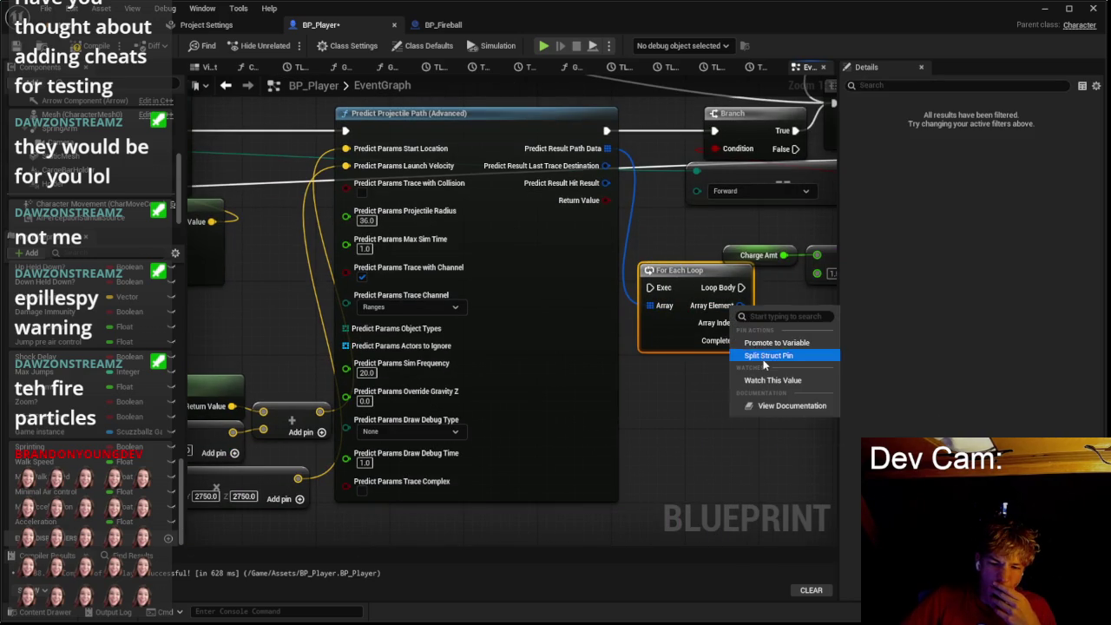
{"action": "left_click", "coordinate": [763, 357]}
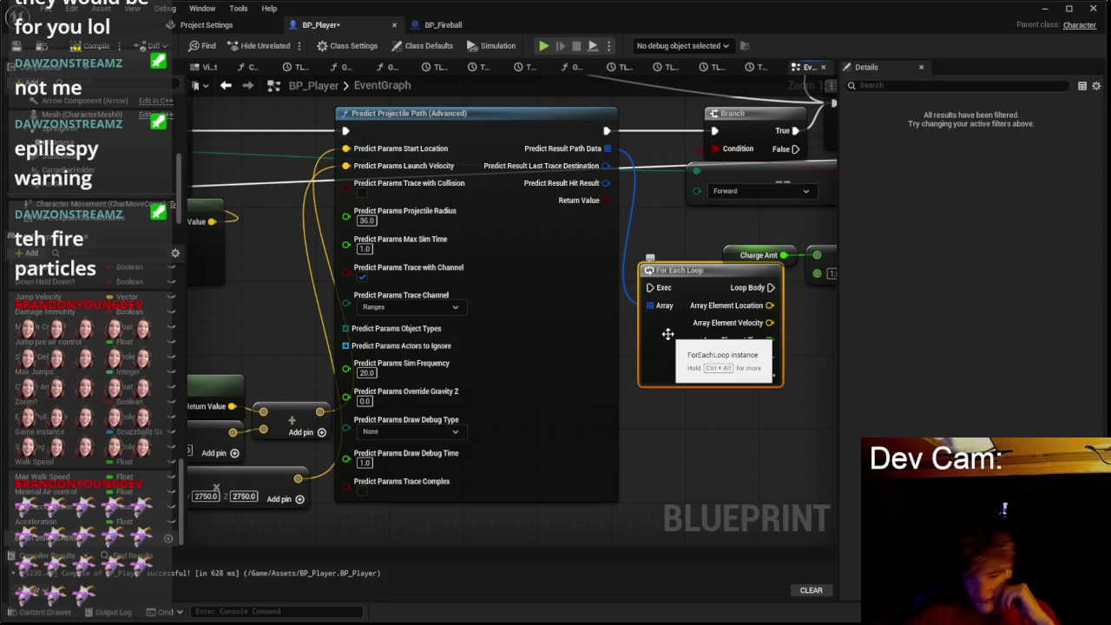
{"action": "mouse_move", "coordinate": [667, 369]}
{"action": "left_mouse_down"}
{"action": "mouse_move", "coordinate": [599, 382]}
{"action": "mouse_move", "coordinate": [630, 408]}
{"action": "left_mouse_up"}
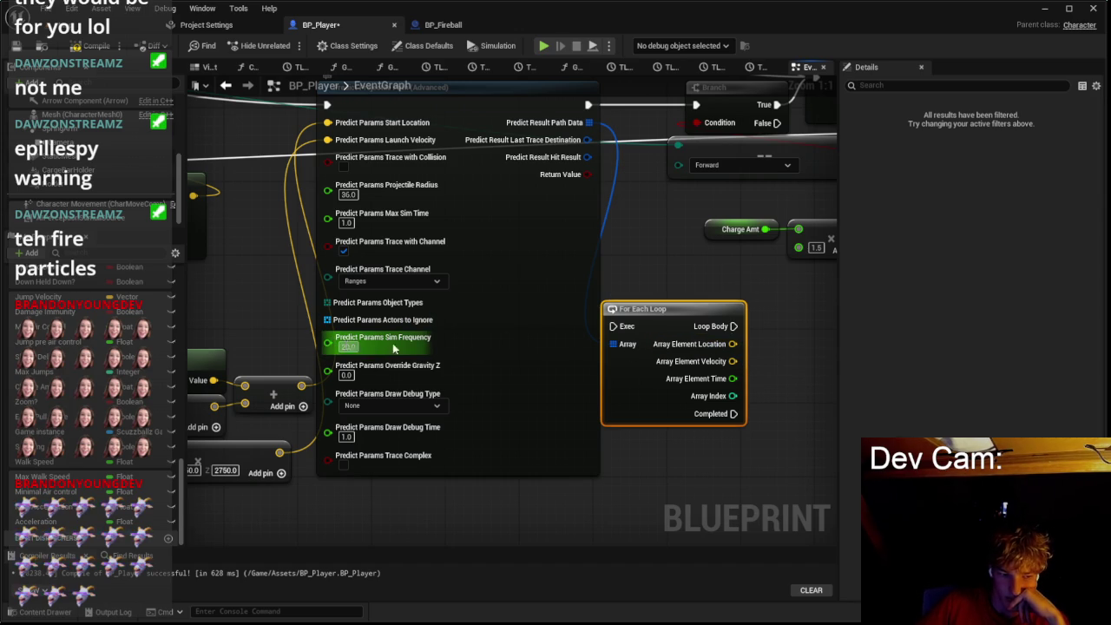
Step: Wire the For Each Loop's Completed output to the Branch
{"action": "left_click_drag", "start_coordinate": [791, 380], "coordinate": [627, 396]}
{"action": "scroll", "coordinate": [520, 286], "scroll_direction": "down", "scroll_amount": 1}
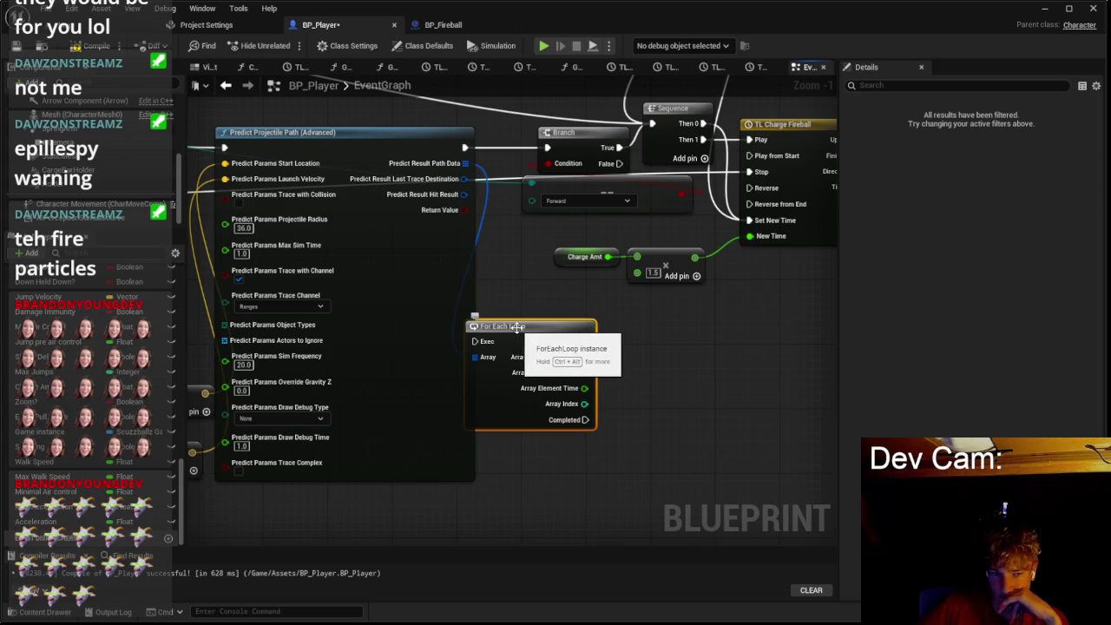
{"action": "scroll", "coordinate": [436, 137], "scroll_direction": "down", "scroll_amount": 2}
{"action": "mouse_move", "coordinate": [436, 137]}
{"action": "left_mouse_down"}
{"action": "mouse_move", "coordinate": [607, 164]}
{"action": "mouse_move", "coordinate": [644, 272]}
{"action": "mouse_move", "coordinate": [625, 177]}
{"action": "mouse_move", "coordinate": [669, 237]}
{"action": "mouse_move", "coordinate": [660, 329]}
{"action": "left_mouse_up"}
{"action": "left_click_drag", "start_coordinate": [732, 377], "coordinate": [706, 168]}
{"action": "mouse_move", "coordinate": [754, 316]}
{"action": "left_mouse_down"}
{"action": "mouse_move", "coordinate": [672, 330]}
{"action": "mouse_move", "coordinate": [763, 352]}
{"action": "left_mouse_up"}
Step: Add a Spawn Actor BP Tree node in the loop body fed by each point's location
{"action": "scroll", "coordinate": [676, 332], "scroll_direction": "up", "scroll_amount": 1}
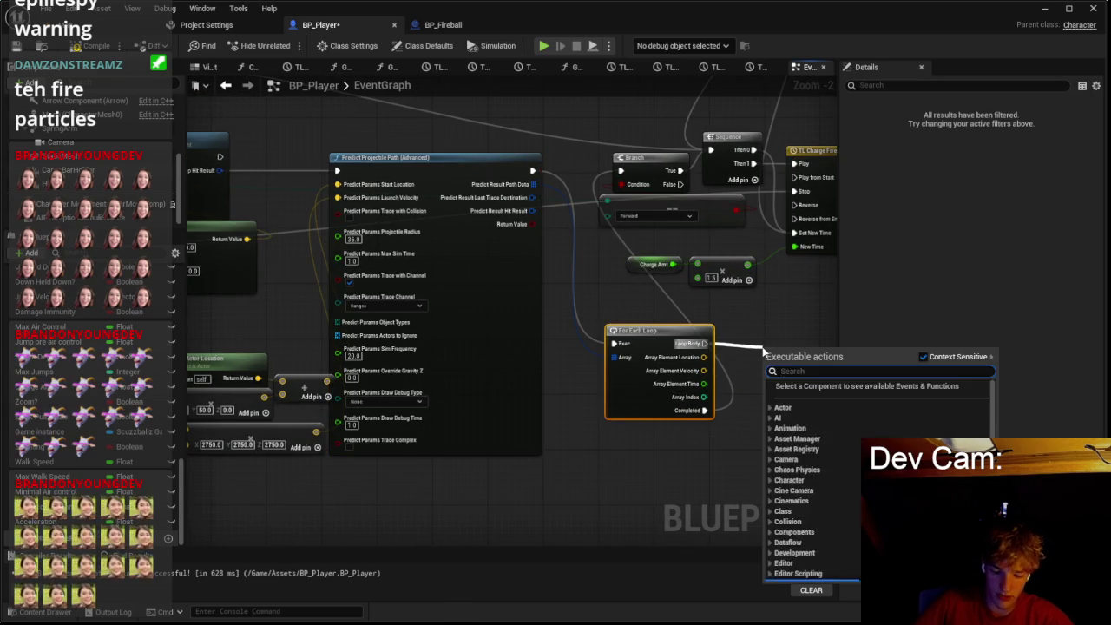
{"action": "type", "text": "spaw n"}
{"action": "key", "text": "Return"}
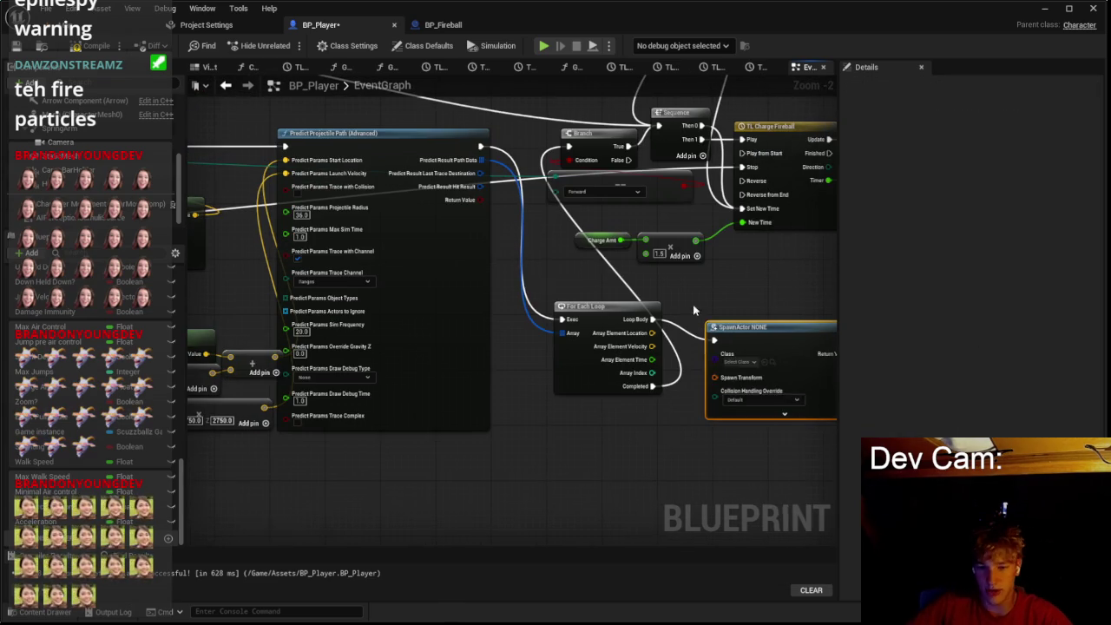
{"action": "left_click", "coordinate": [739, 362]}
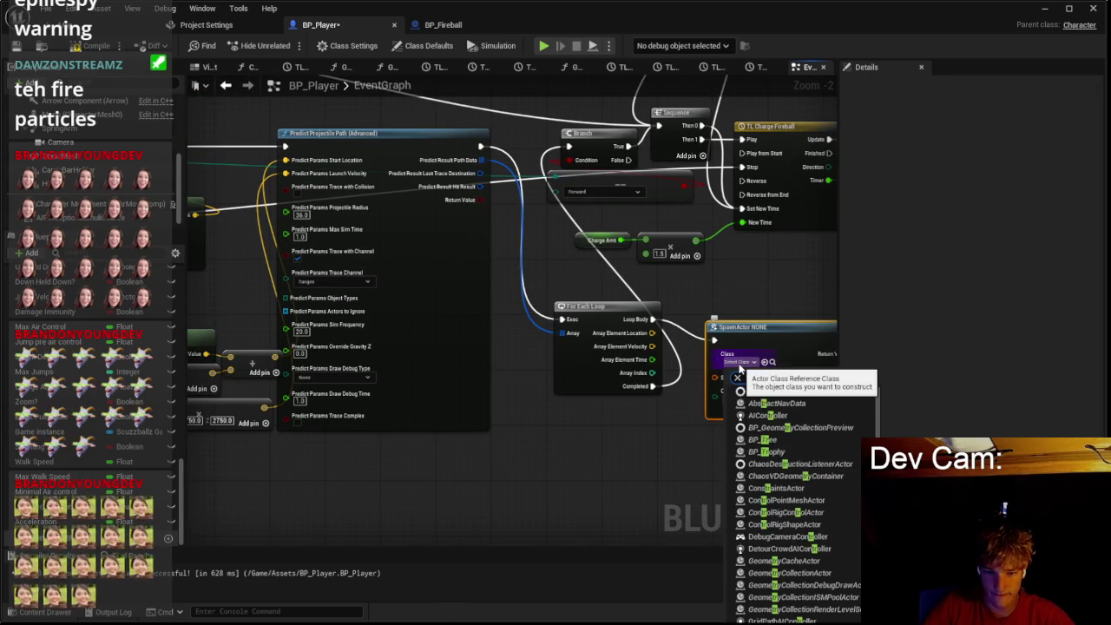
{"action": "key", "text": "Escape"}
{"action": "scroll", "coordinate": [727, 375], "scroll_direction": "up", "scroll_amount": 2}
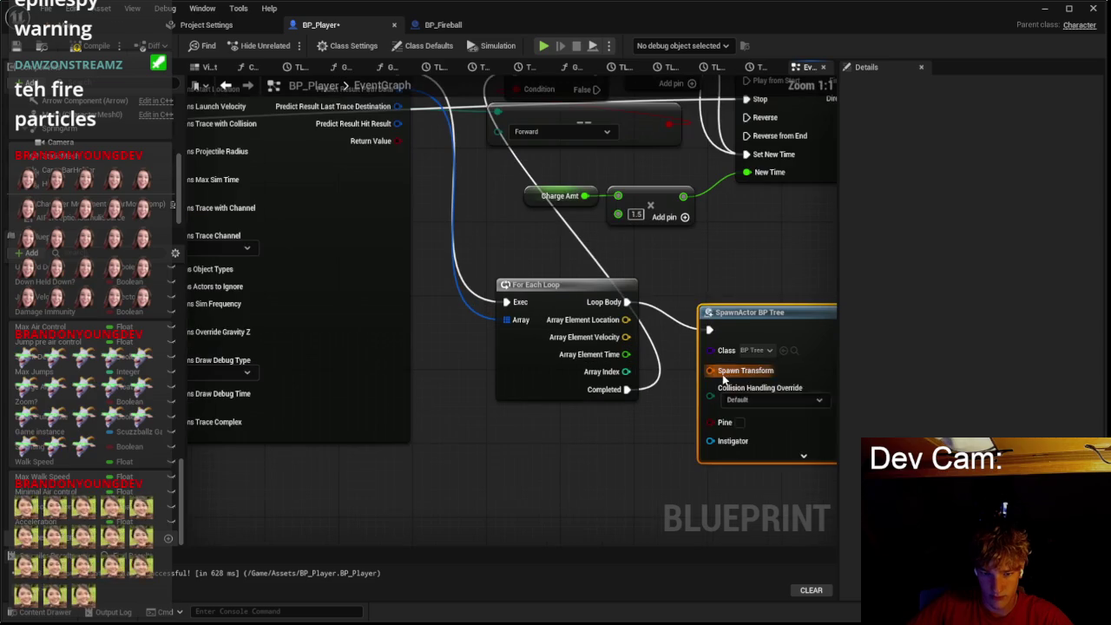
{"action": "left_click_drag", "start_coordinate": [710, 371], "coordinate": [625, 319]}
{"action": "scroll", "coordinate": [613, 379], "scroll_direction": "down", "scroll_amount": 3}
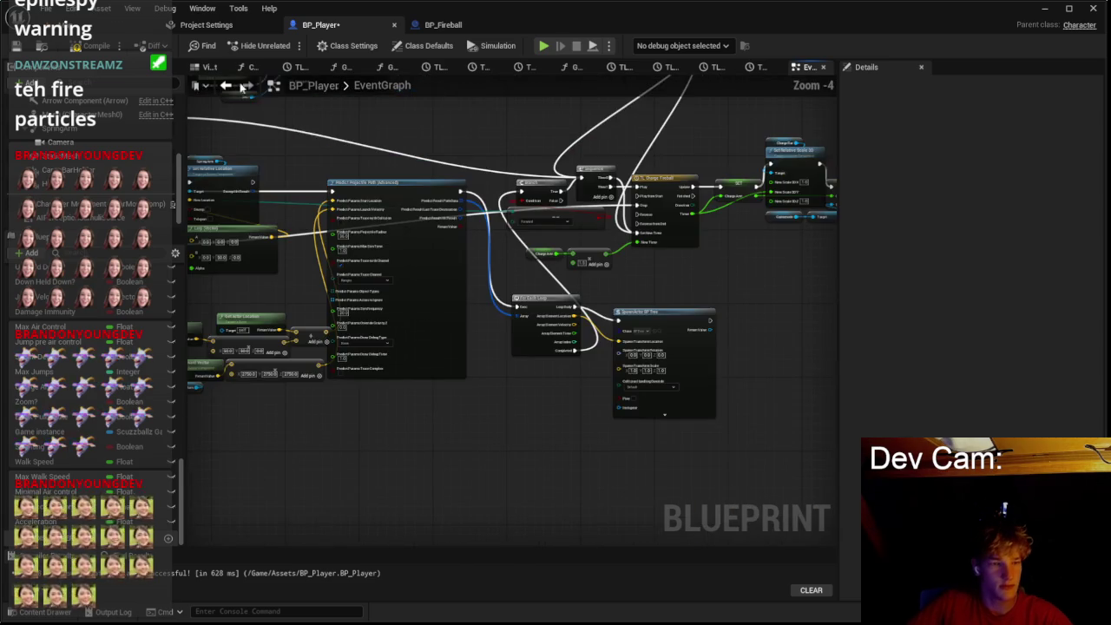
{"action": "left_click", "coordinate": [197, 25]}
{"action": "left_click", "coordinate": [96, 24]}
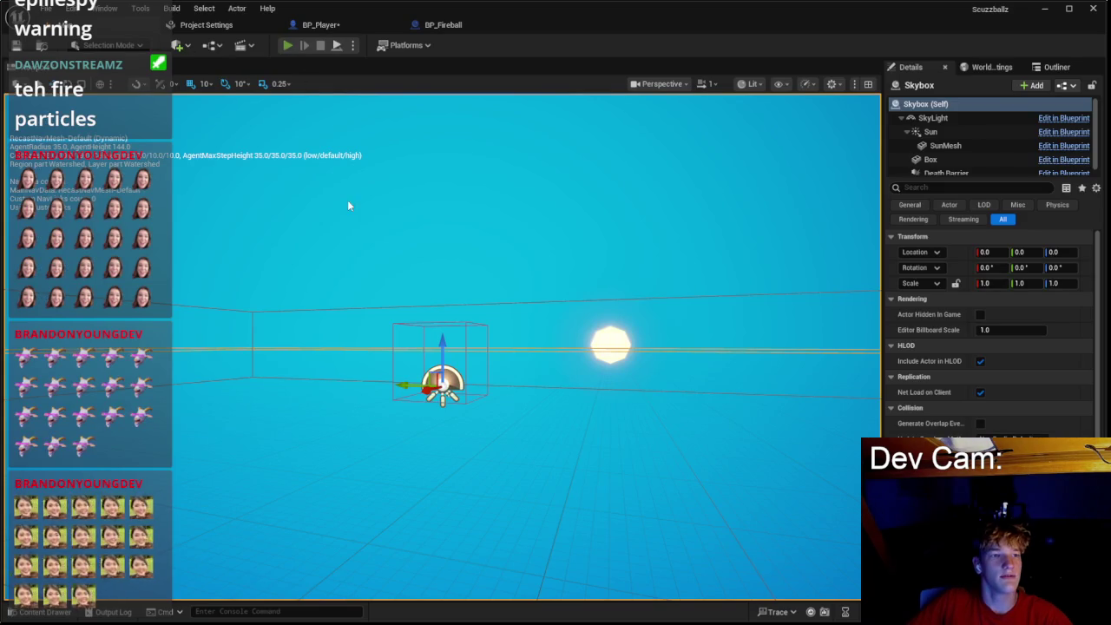
Step: Play-test the level briefly, stop it, and switch to BP_Fireball
{"action": "key", "text": "alt+p"}
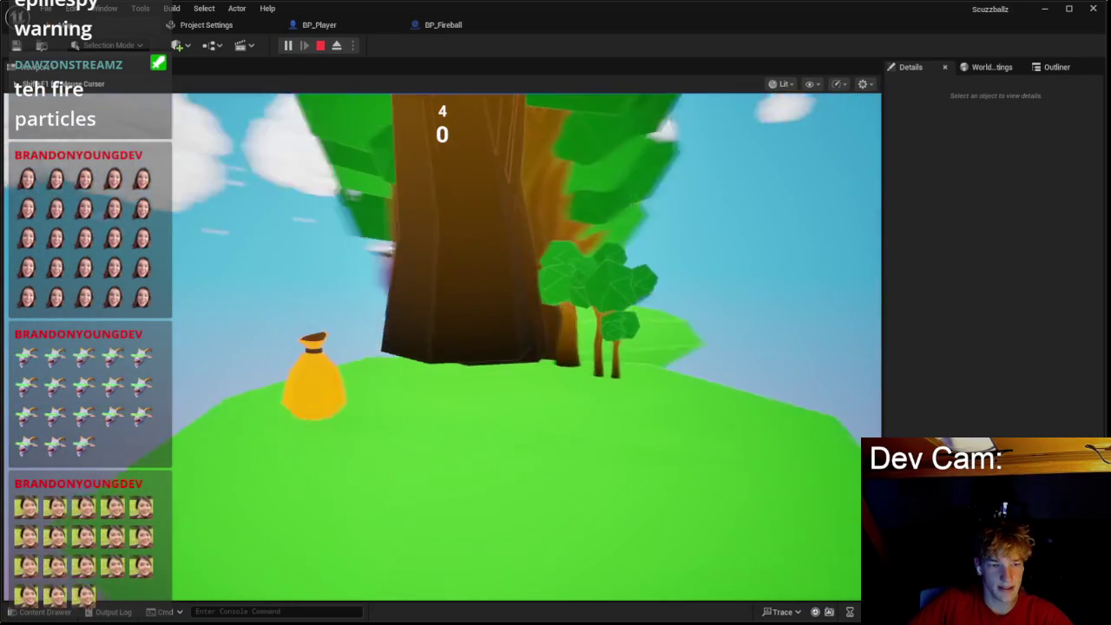
{"action": "key", "text": "Escape"}
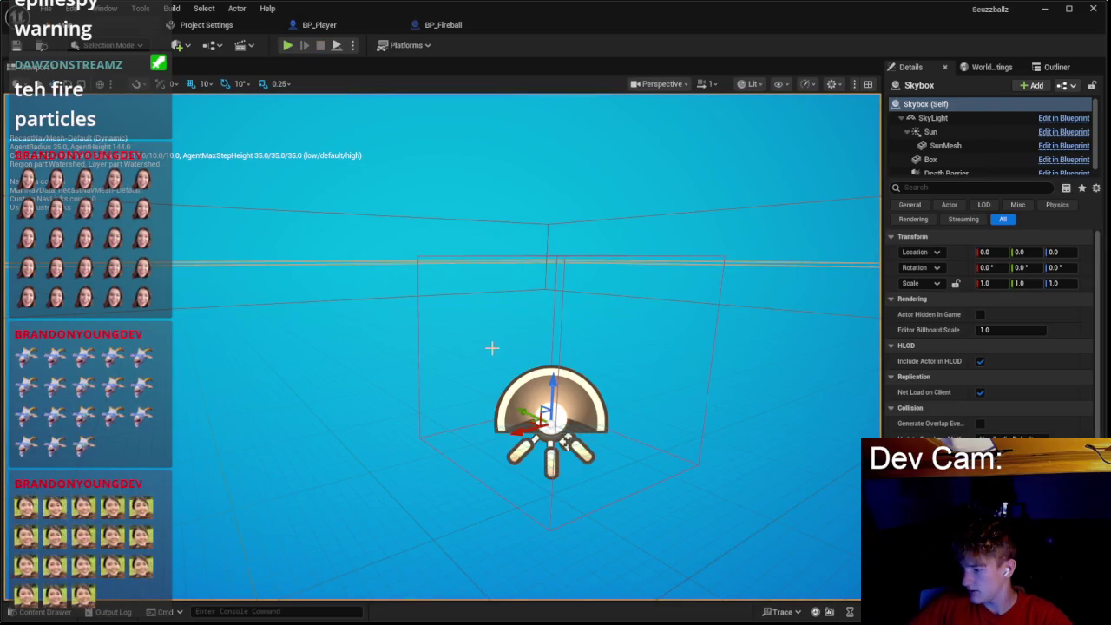
{"action": "left_click", "coordinate": [442, 24]}
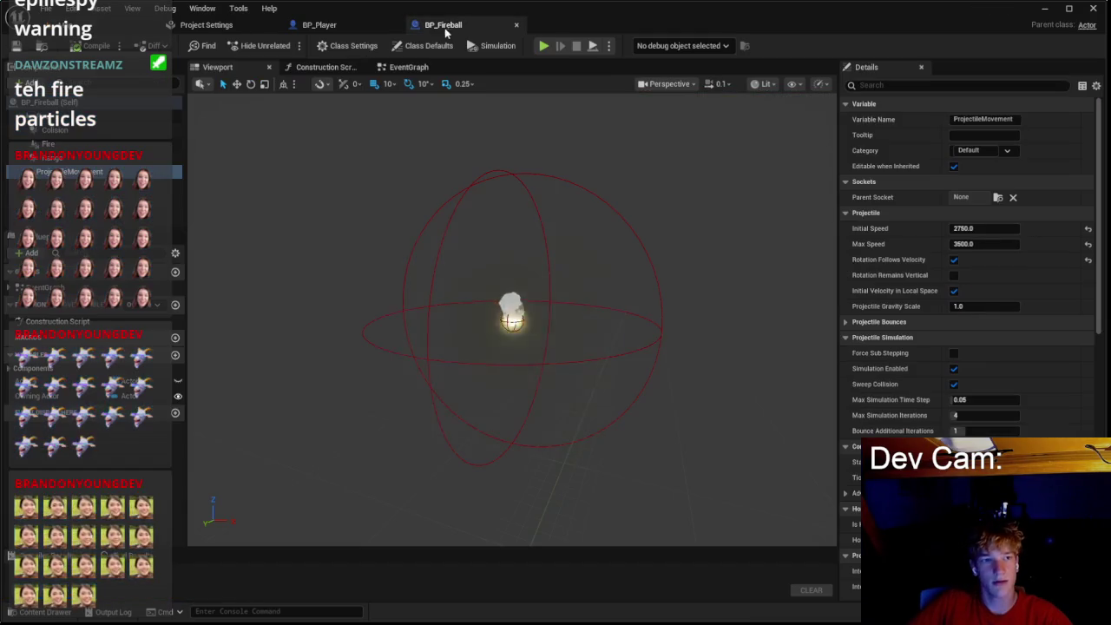
Step: Leave BP_Fireball and switch to the BP_Player blueprint tab
{"action": "left_click", "coordinate": [318, 24]}
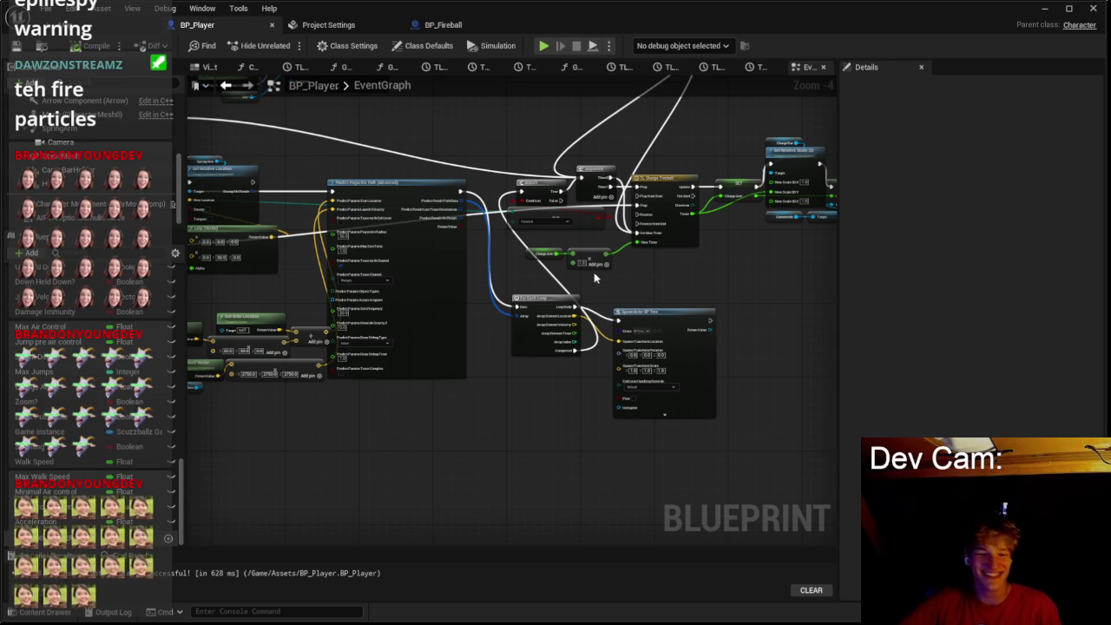
Step: Set the Spawn Actor BP Tree node's Spawn Transform Scale to 0.1, 0.1, 0.1
{"action": "scroll", "coordinate": [599, 287], "scroll_direction": "up", "scroll_amount": 2}
{"action": "left_click", "coordinate": [681, 284]}
{"action": "scroll", "coordinate": [676, 280], "scroll_direction": "up", "scroll_amount": 2}
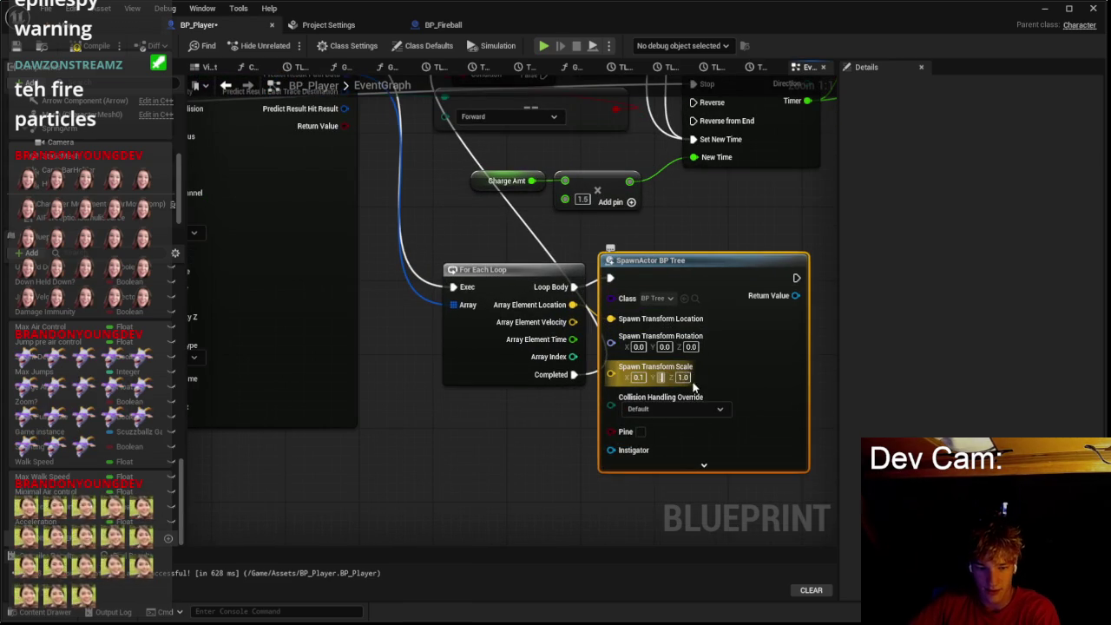
Step: Play-test in the level editor, moving the character around, then stop
{"action": "left_click", "coordinate": [135, 26]}
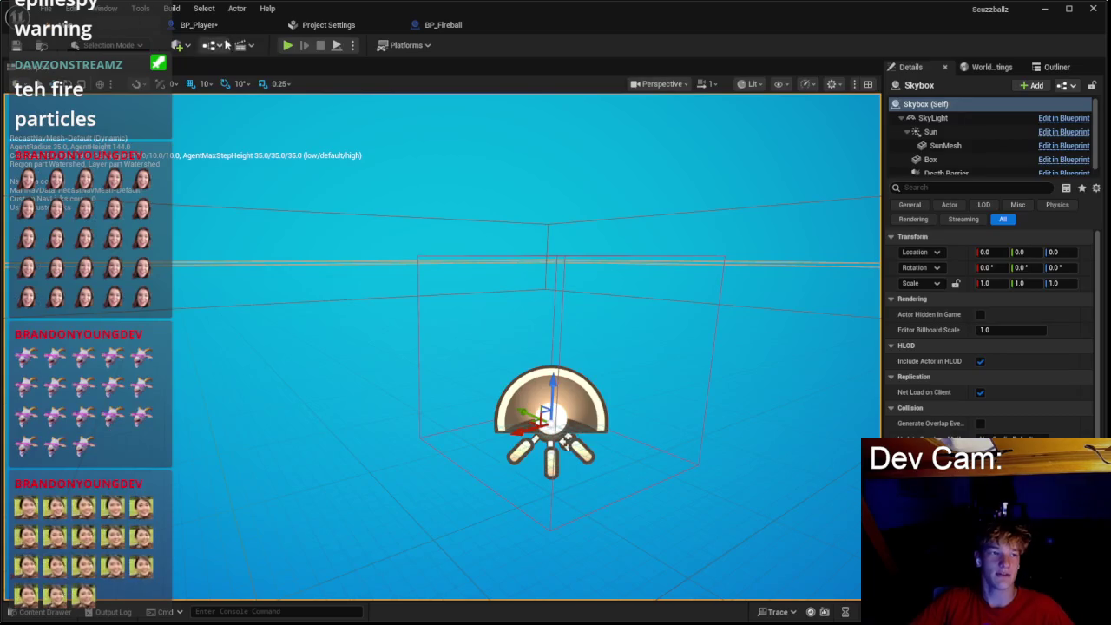
{"action": "key", "text": "alt+p"}
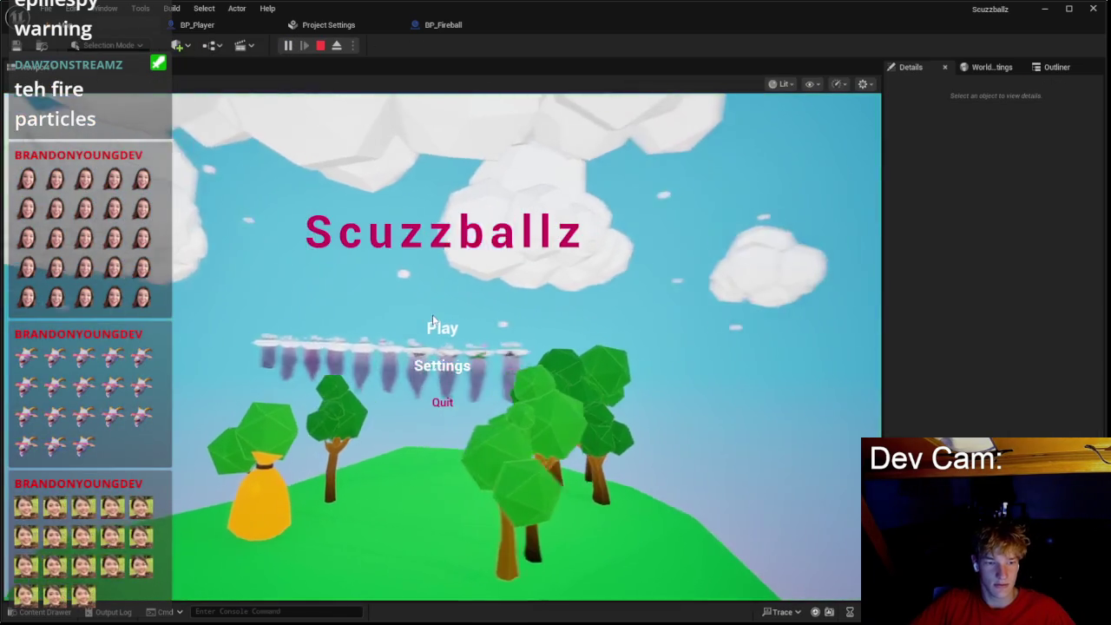
{"action": "key", "text": "w"}
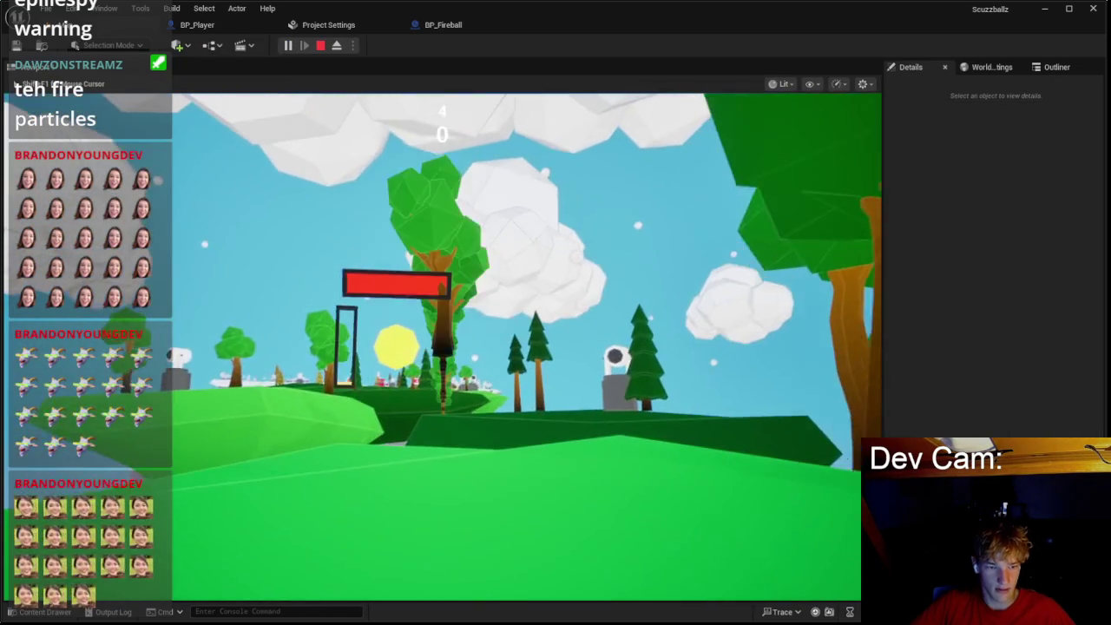
{"action": "key", "text": "space"}
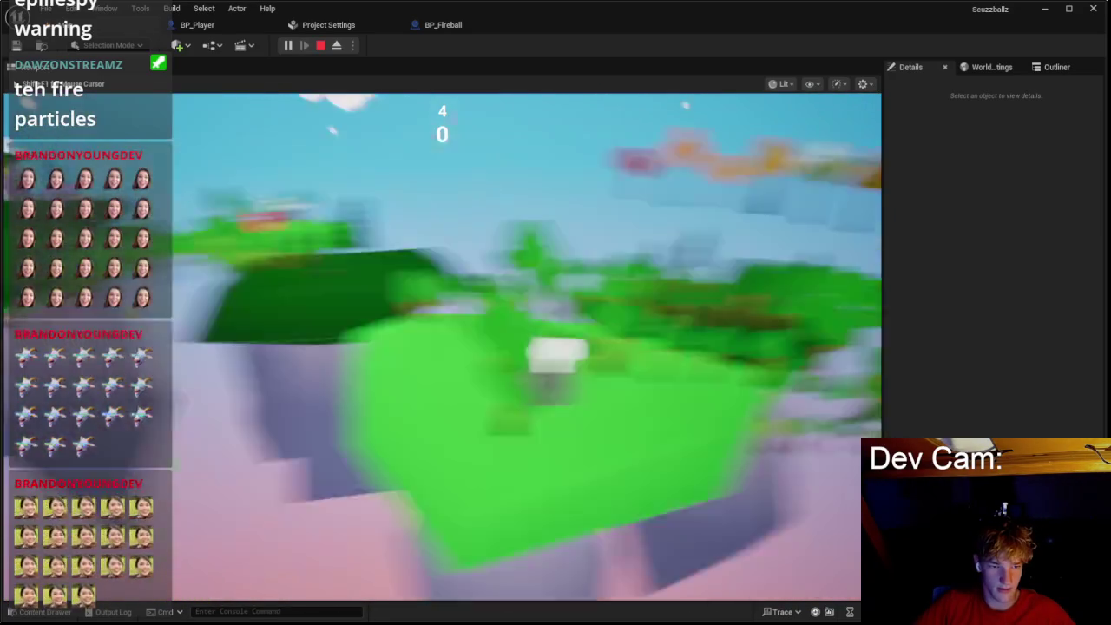
{"action": "key", "text": "Escape"}
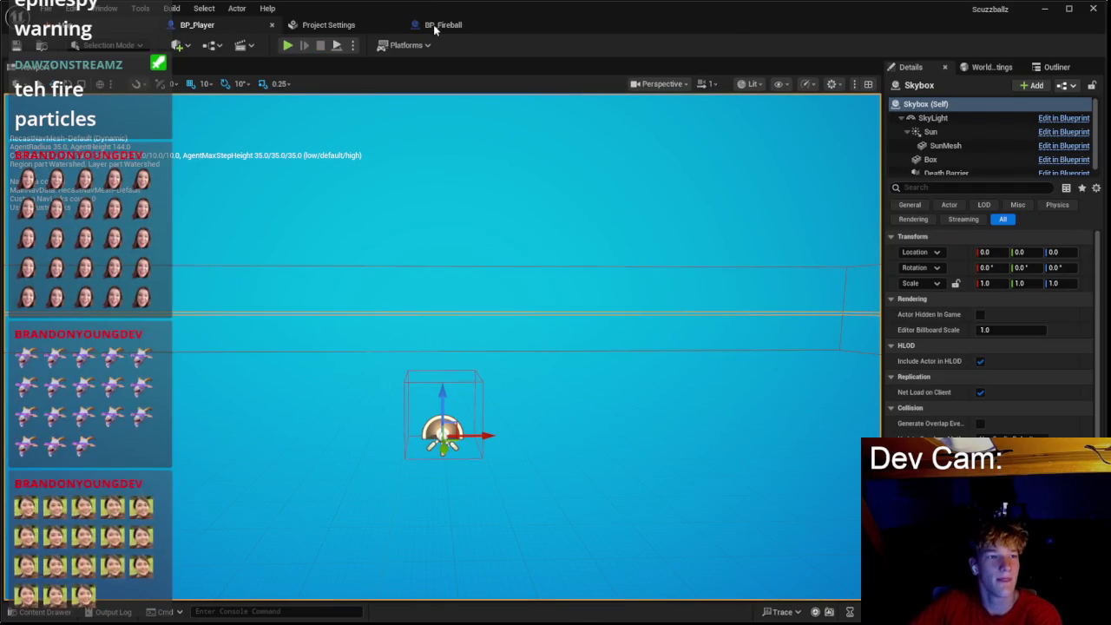
Step: Change the Spawn Actor node's class to BP_Fireball
{"action": "left_click", "coordinate": [433, 24]}
{"action": "left_click", "coordinate": [664, 299]}
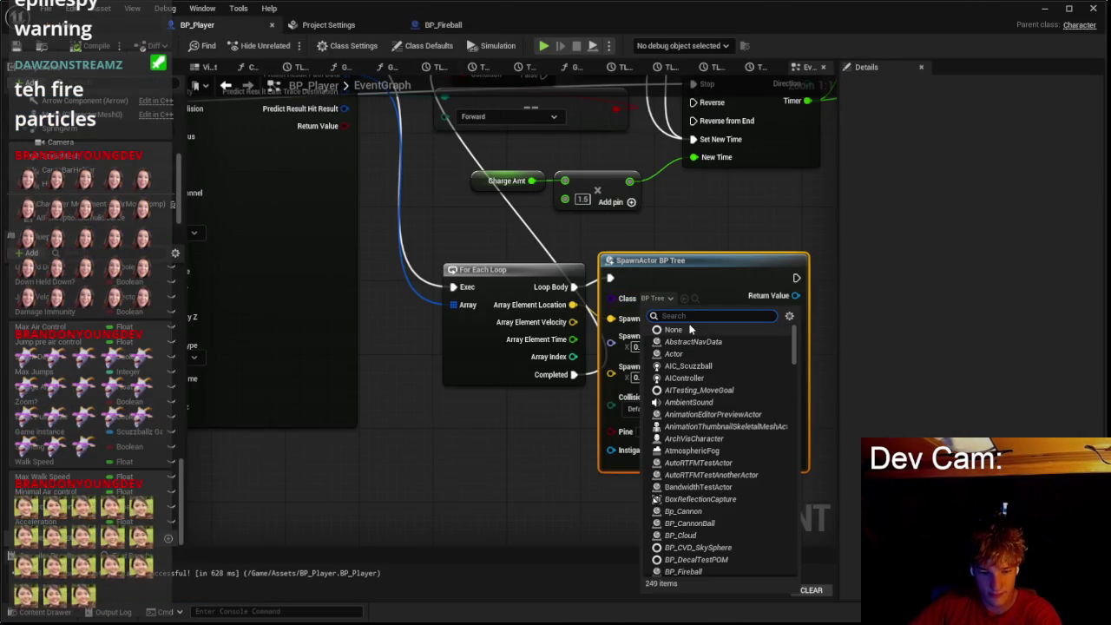
{"action": "type", "text": "fire"}
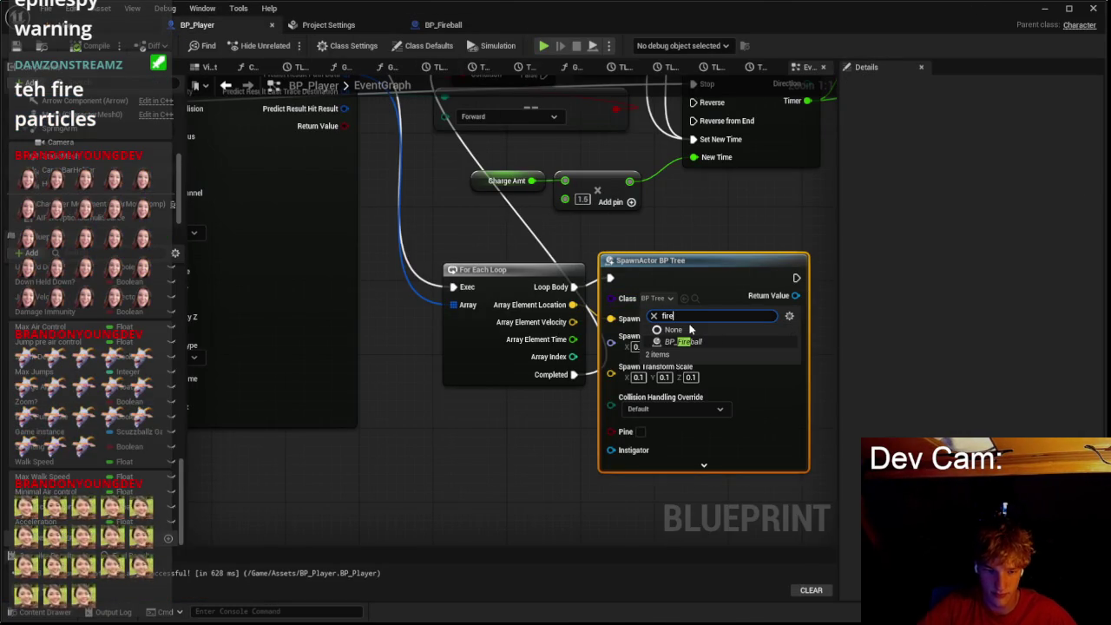
{"action": "left_click", "coordinate": [670, 347]}
Step: Wire a Get World Rotation from the Spring Arm into the fireball's spawn rotation
{"action": "scroll", "coordinate": [484, 457], "scroll_direction": "down", "scroll_amount": 2}
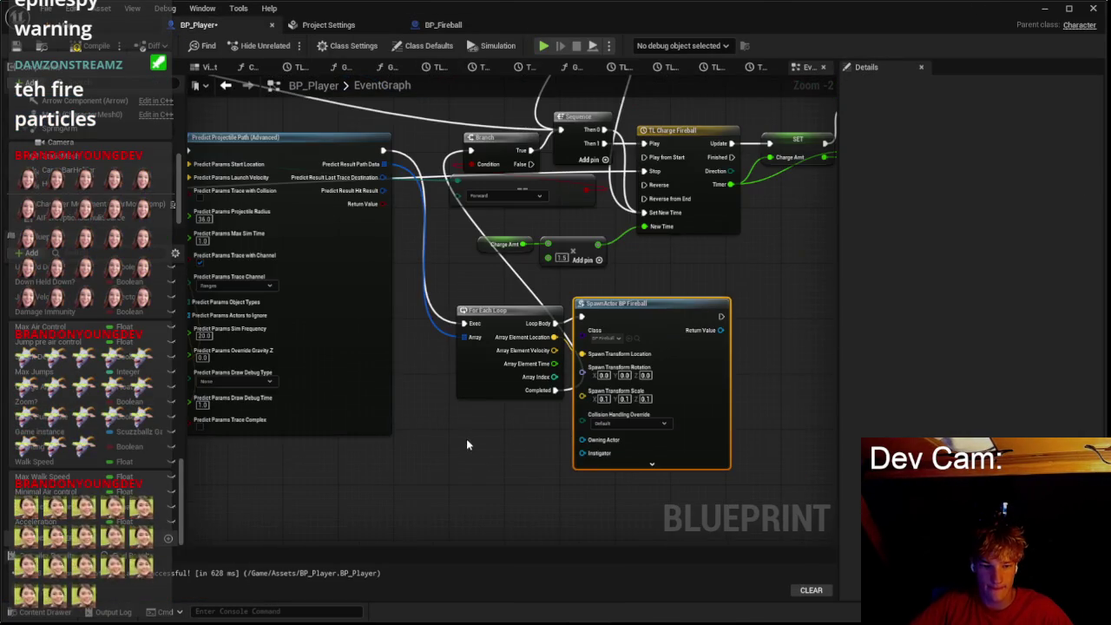
{"action": "left_click_drag", "start_coordinate": [574, 364], "coordinate": [638, 345]}
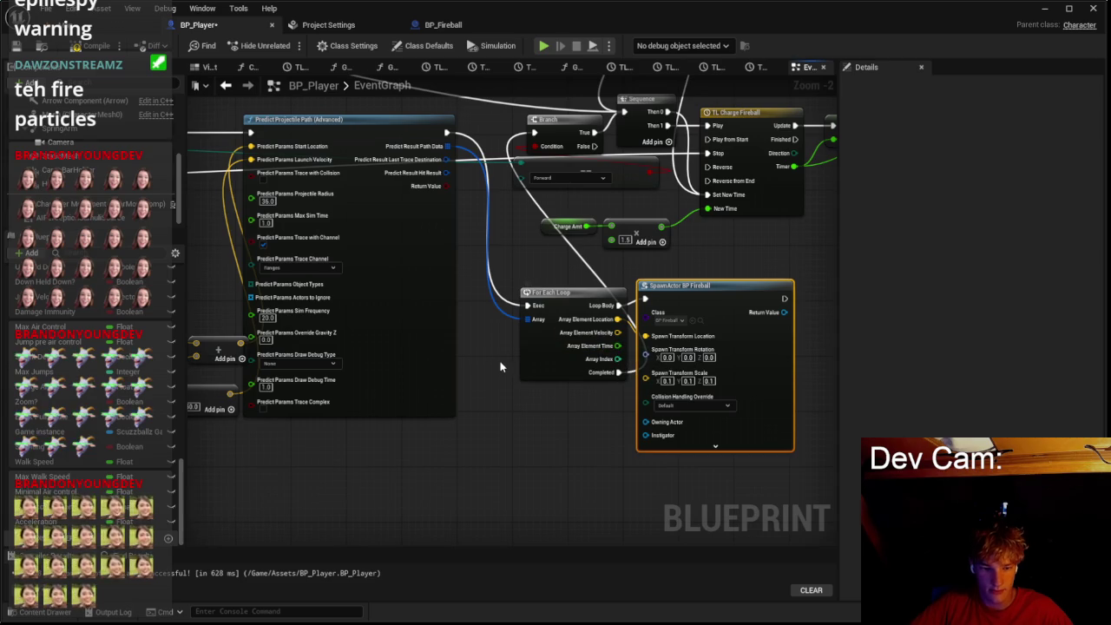
{"action": "left_click_drag", "start_coordinate": [499, 365], "coordinate": [626, 375]}
{"action": "scroll", "coordinate": [426, 277], "scroll_direction": "down", "scroll_amount": 1}
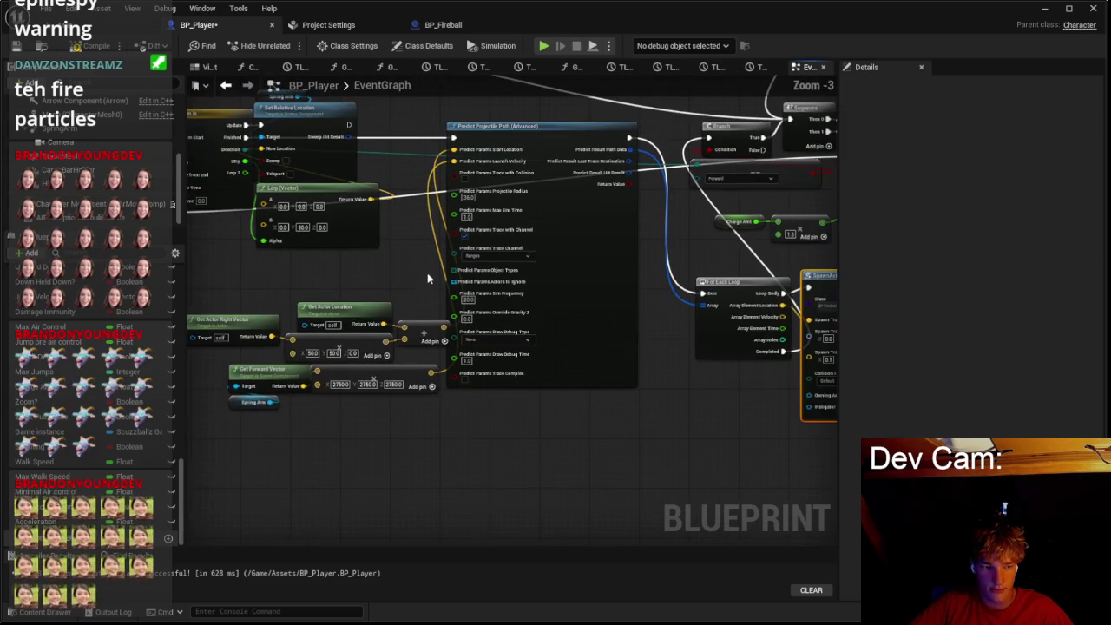
{"action": "scroll", "coordinate": [295, 392], "scroll_direction": "down", "scroll_amount": 1}
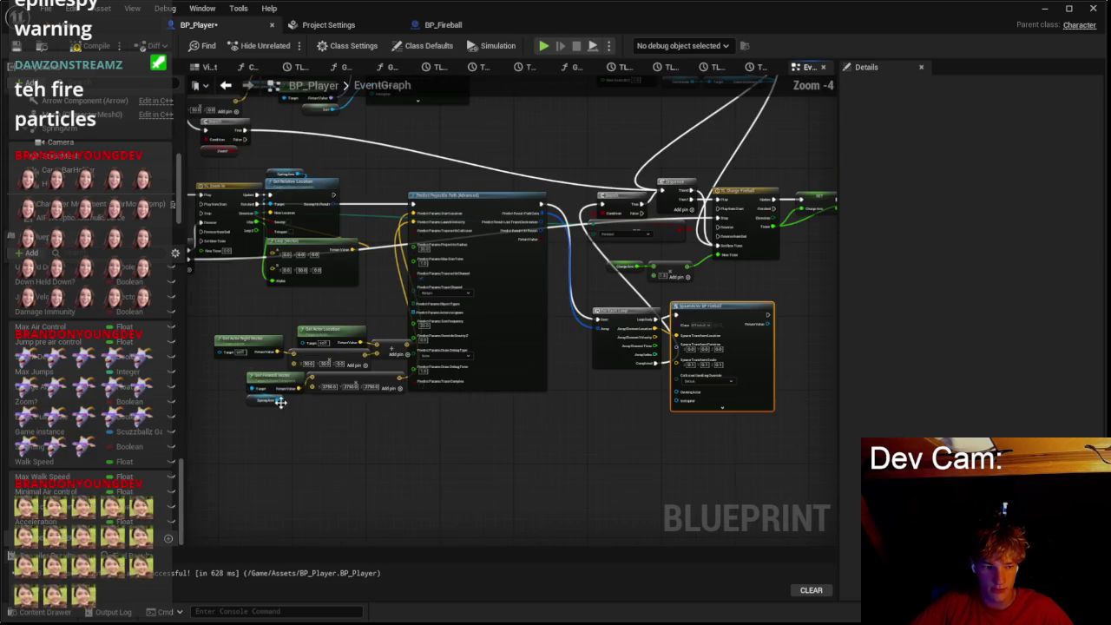
{"action": "left_click_drag", "start_coordinate": [280, 404], "coordinate": [404, 415]}
{"action": "type", "text": "world w"}
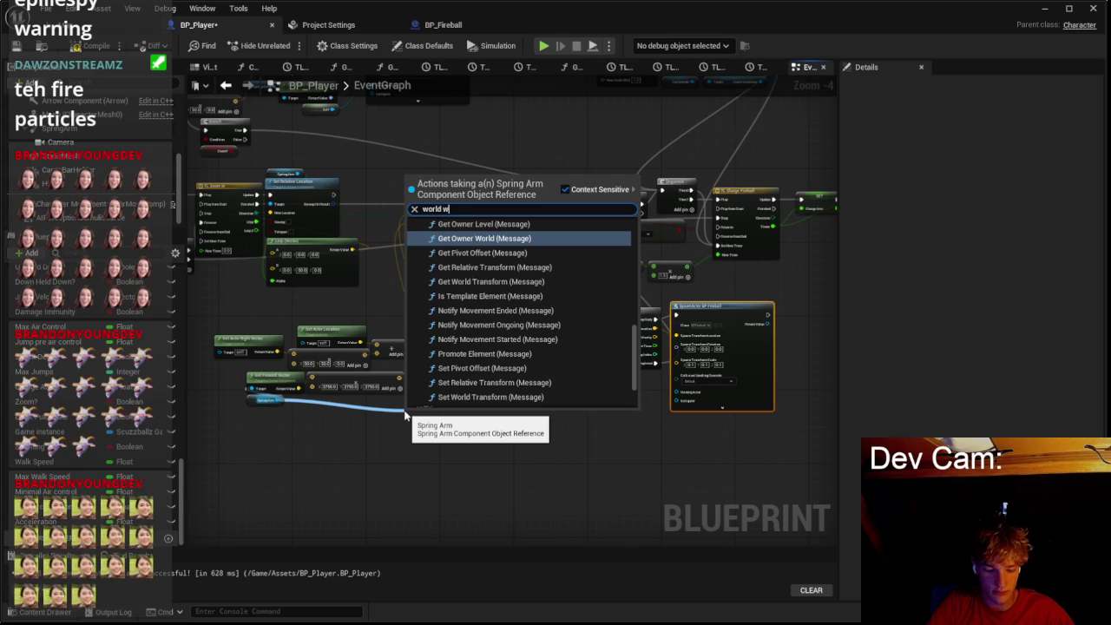
{"action": "key", "text": "BackSpace"}
{"action": "type", "text": "rot"}
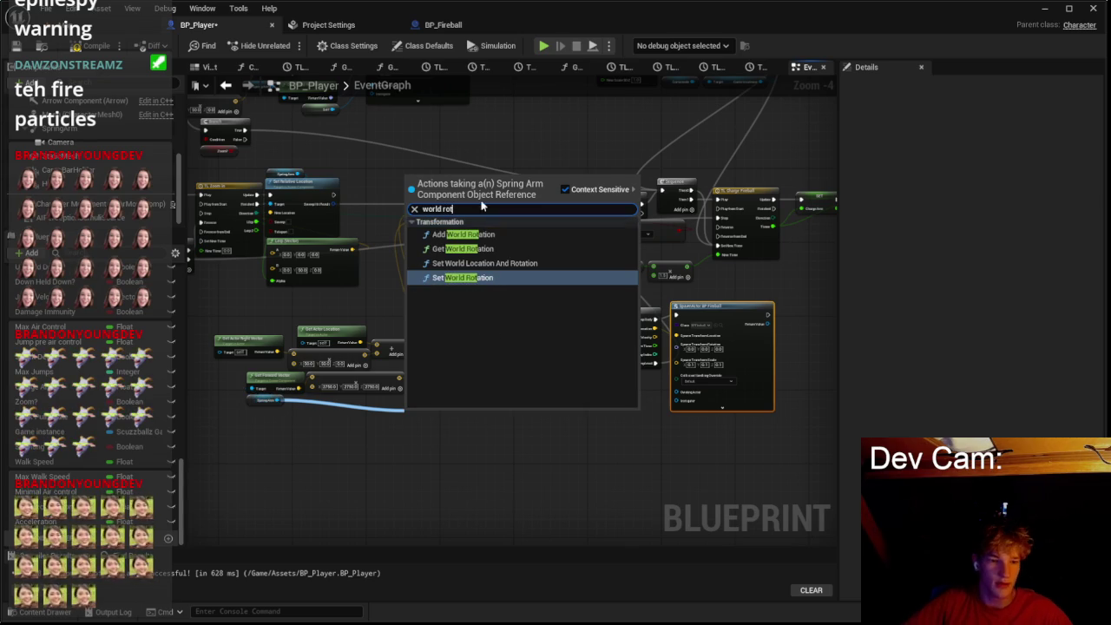
{"action": "left_click", "coordinate": [464, 249]}
{"action": "scroll", "coordinate": [466, 432], "scroll_direction": "up", "scroll_amount": 1}
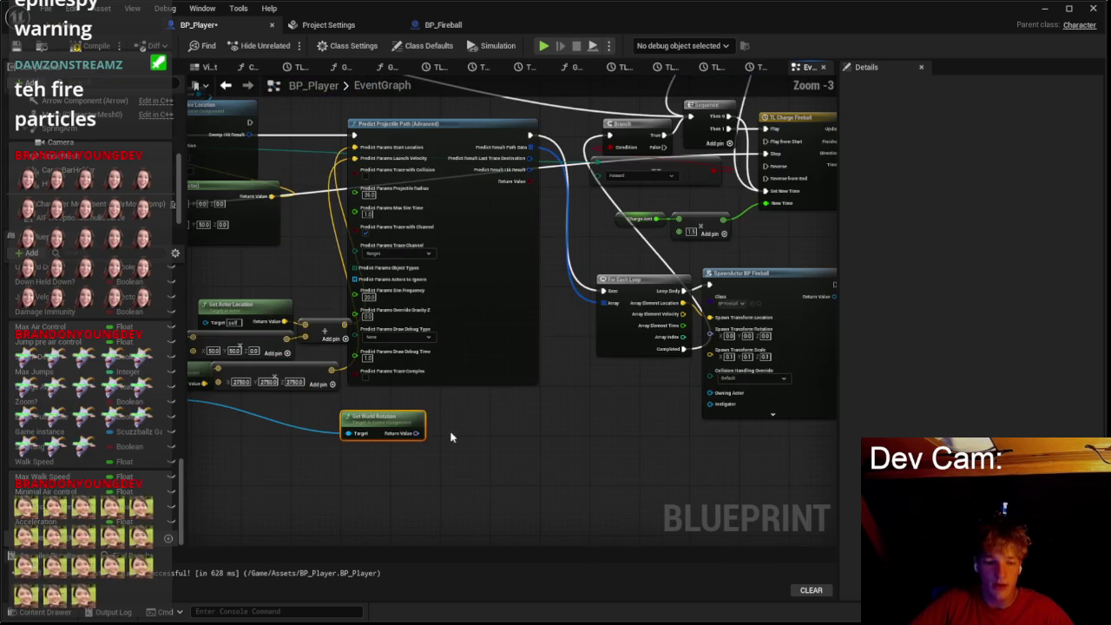
{"action": "mouse_move", "coordinate": [408, 434]}
{"action": "left_mouse_down"}
{"action": "mouse_move", "coordinate": [651, 393]}
{"action": "mouse_move", "coordinate": [637, 403]}
{"action": "mouse_move", "coordinate": [710, 329]}
{"action": "left_mouse_up"}
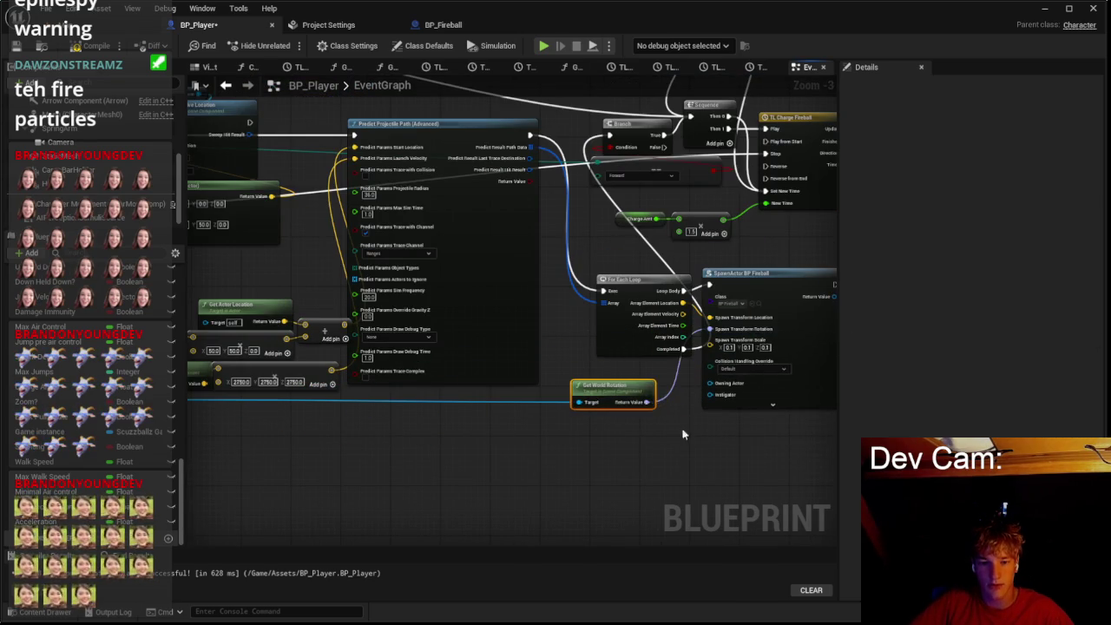
{"action": "left_click", "coordinate": [111, 28]}
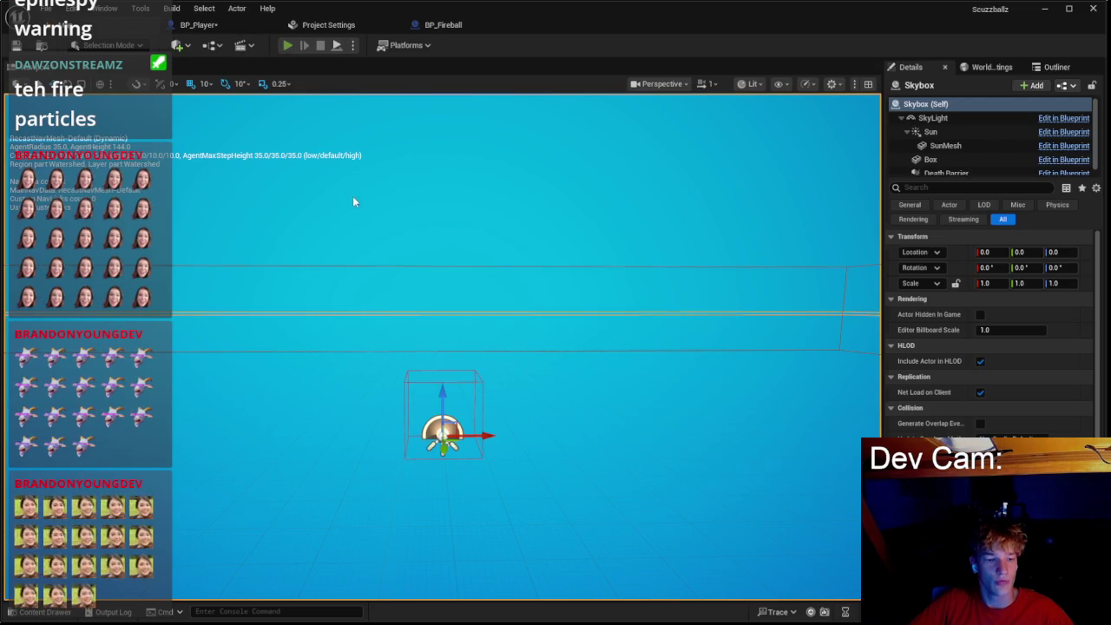
Step: Play-test the fireball in the editor, stop the session, and return to BP_Player's graph
{"action": "key", "text": "alt+p"}
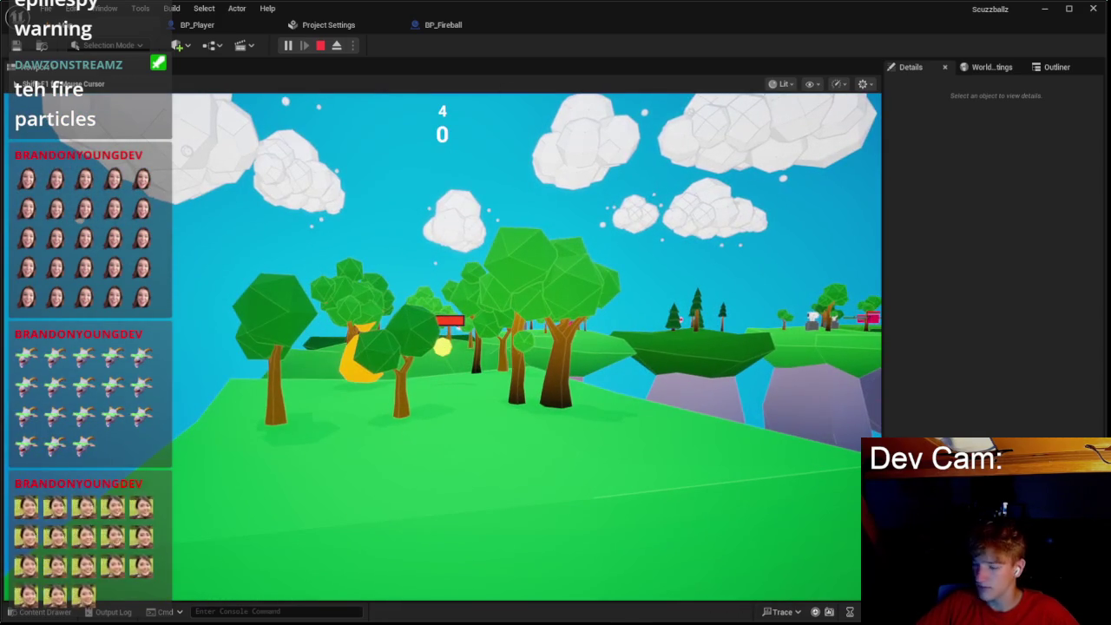
{"action": "key", "text": "Escape"}
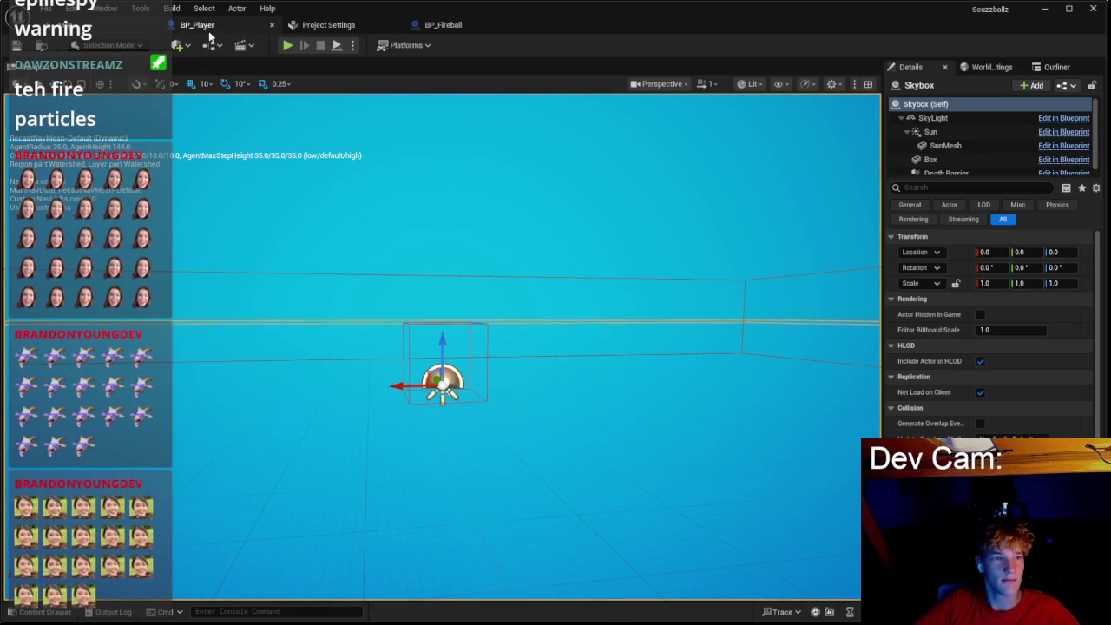
{"action": "key", "text": "ctrl+Tab"}
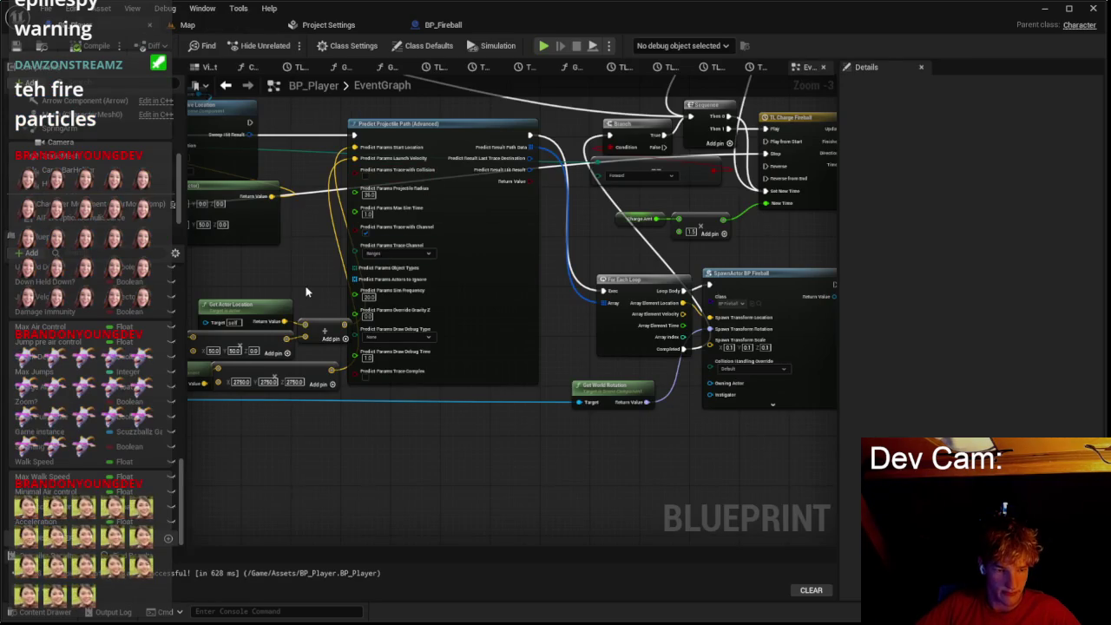
Step: Look over BP_Fireball's event graph, then go back to BP_Player's event graph
{"action": "scroll", "coordinate": [303, 292], "scroll_direction": "up", "scroll_amount": 3}
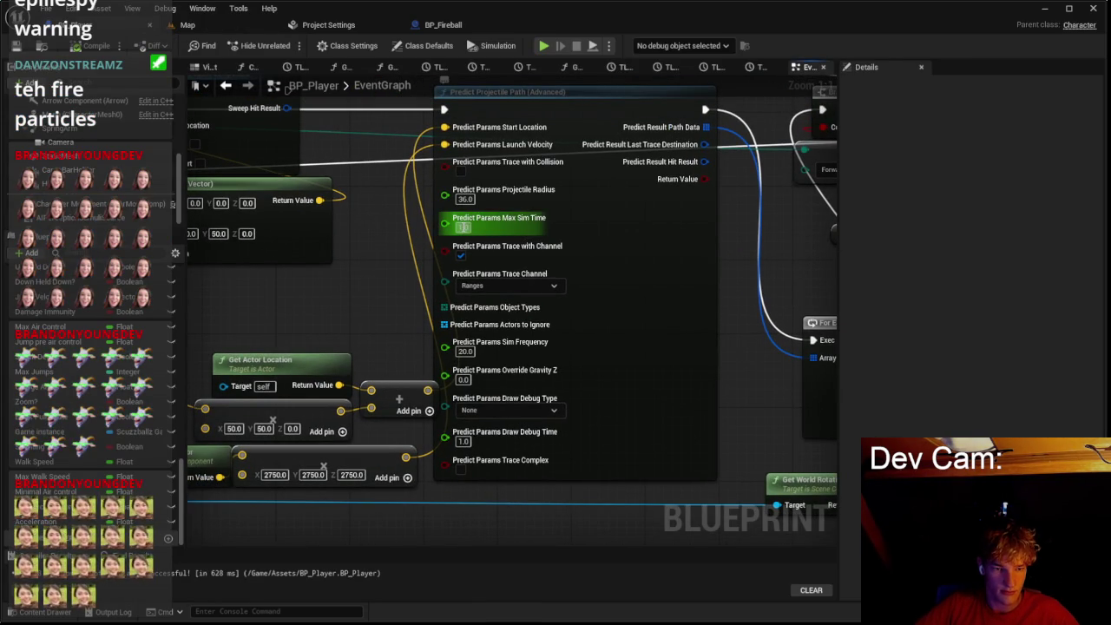
{"action": "left_click", "coordinate": [442, 25]}
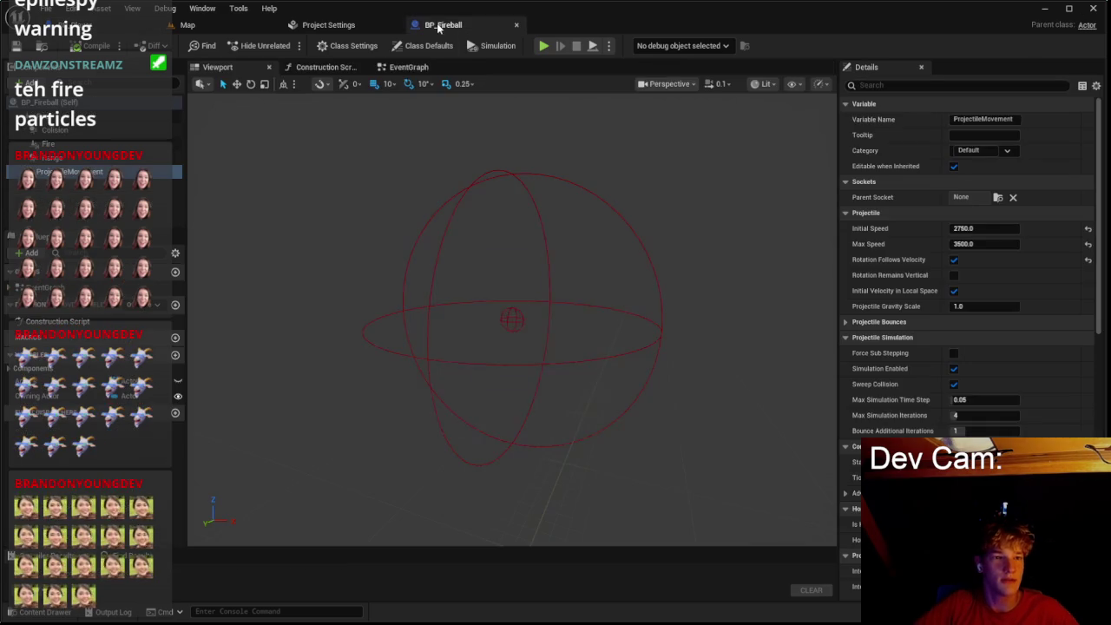
{"action": "left_click", "coordinate": [409, 67]}
{"action": "scroll", "coordinate": [424, 188], "scroll_direction": "up", "scroll_amount": 2}
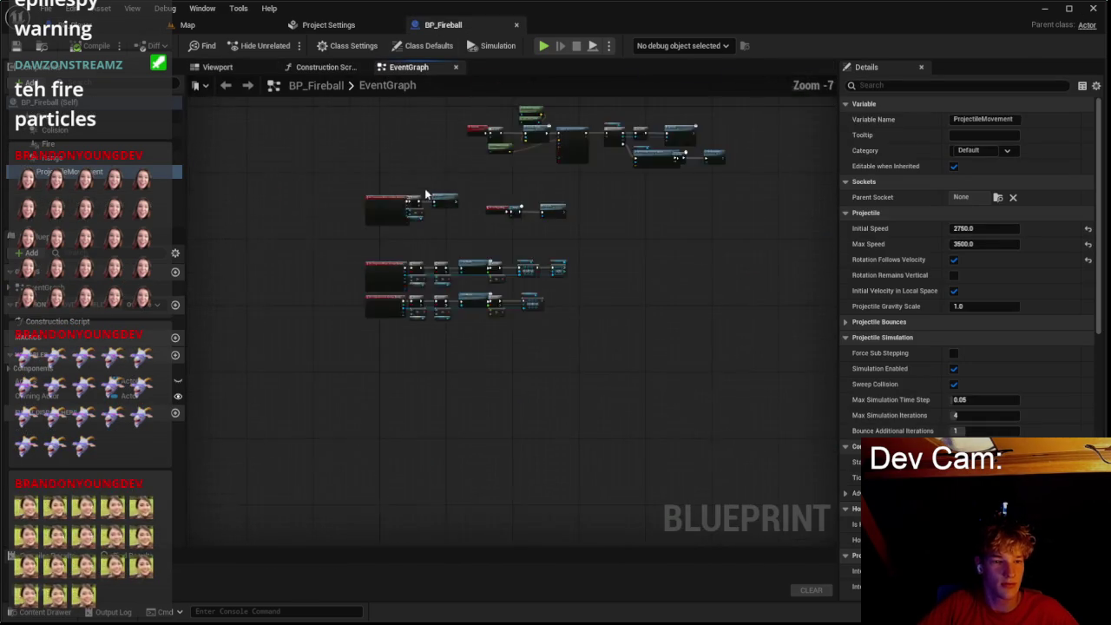
{"action": "left_click", "coordinate": [328, 24]}
{"action": "left_click", "coordinate": [127, 26]}
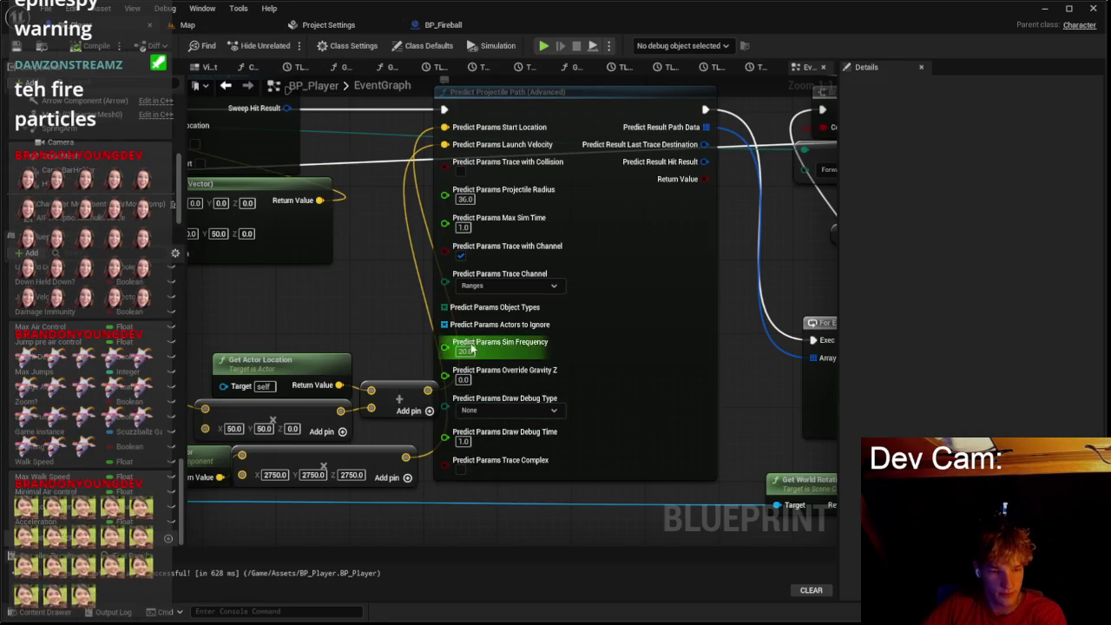
Step: Raise Predict Projectile Path's Max Sim Time from 1.0 to 5.0
{"action": "left_click", "coordinate": [466, 227]}
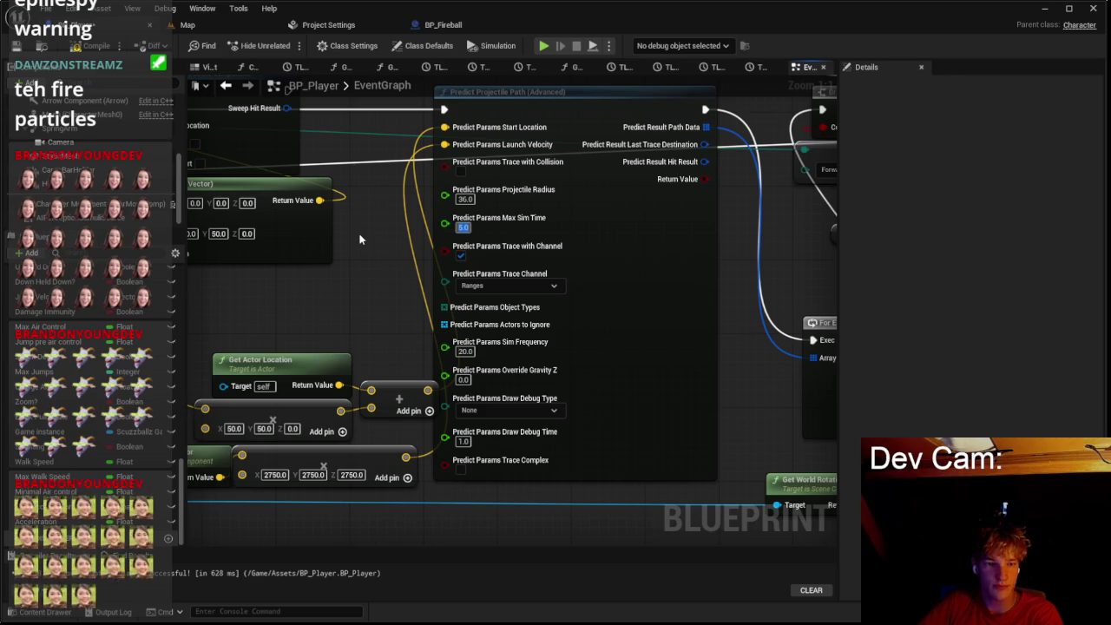
{"action": "scroll", "coordinate": [375, 228], "scroll_direction": "down", "scroll_amount": 3}
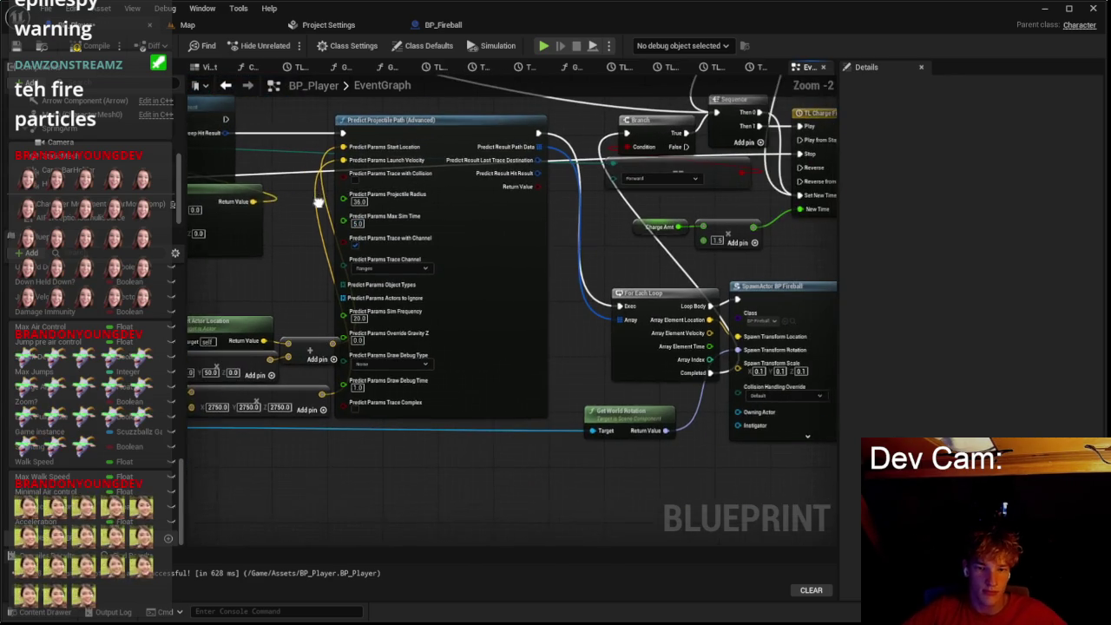
{"action": "scroll", "coordinate": [630, 212], "scroll_direction": "up", "scroll_amount": 2}
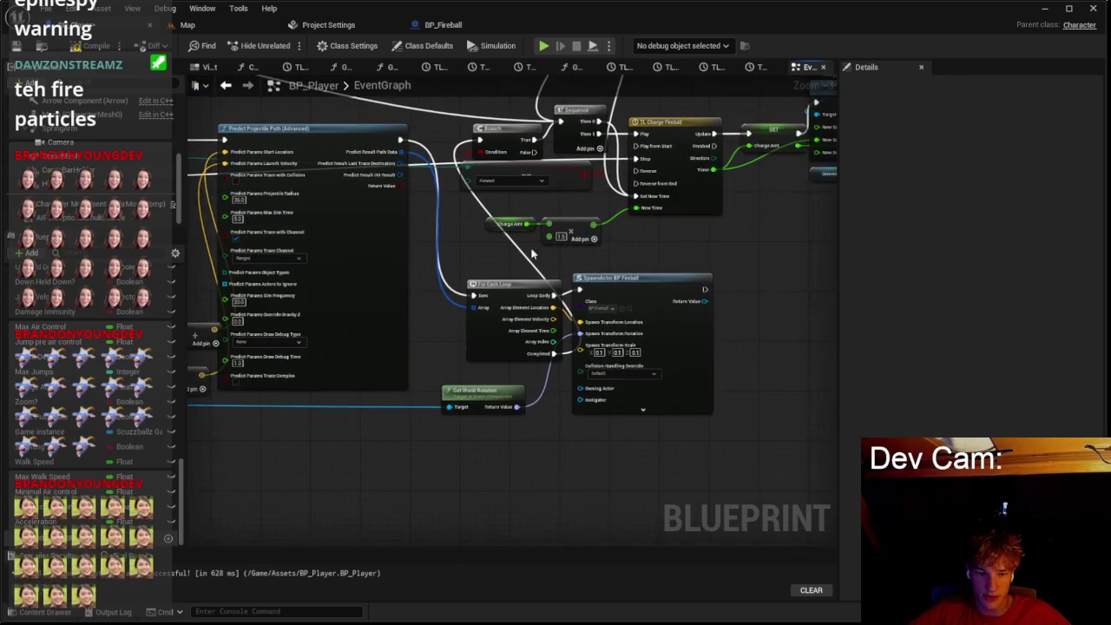
{"action": "left_click", "coordinate": [614, 276]}
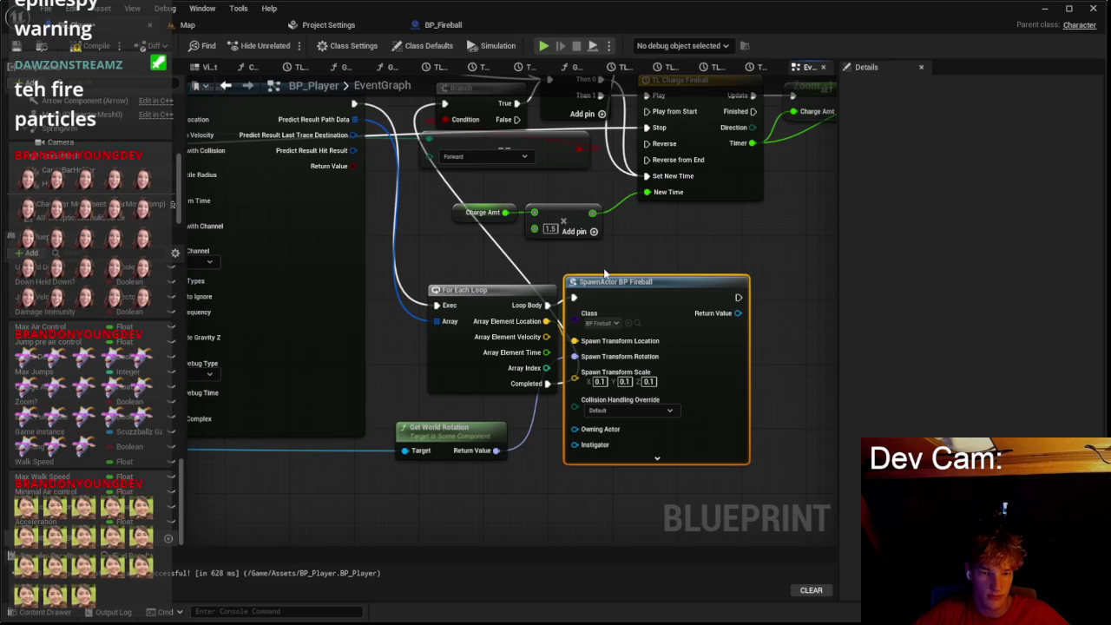
{"action": "scroll", "coordinate": [604, 296], "scroll_direction": "down", "scroll_amount": 3}
{"action": "scroll", "coordinate": [627, 278], "scroll_direction": "down", "scroll_amount": 2}
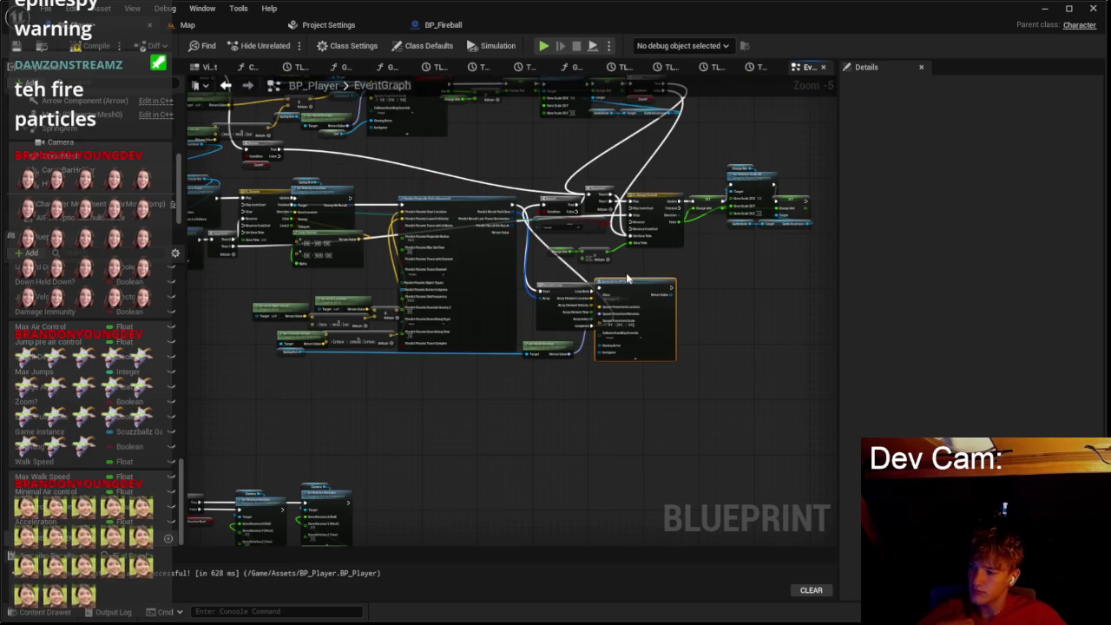
Step: Add a Spline component to BP_Player from the Components Add list
{"action": "left_click", "coordinate": [28, 97]}
{"action": "scroll", "coordinate": [86, 223], "scroll_direction": "down", "scroll_amount": 5}
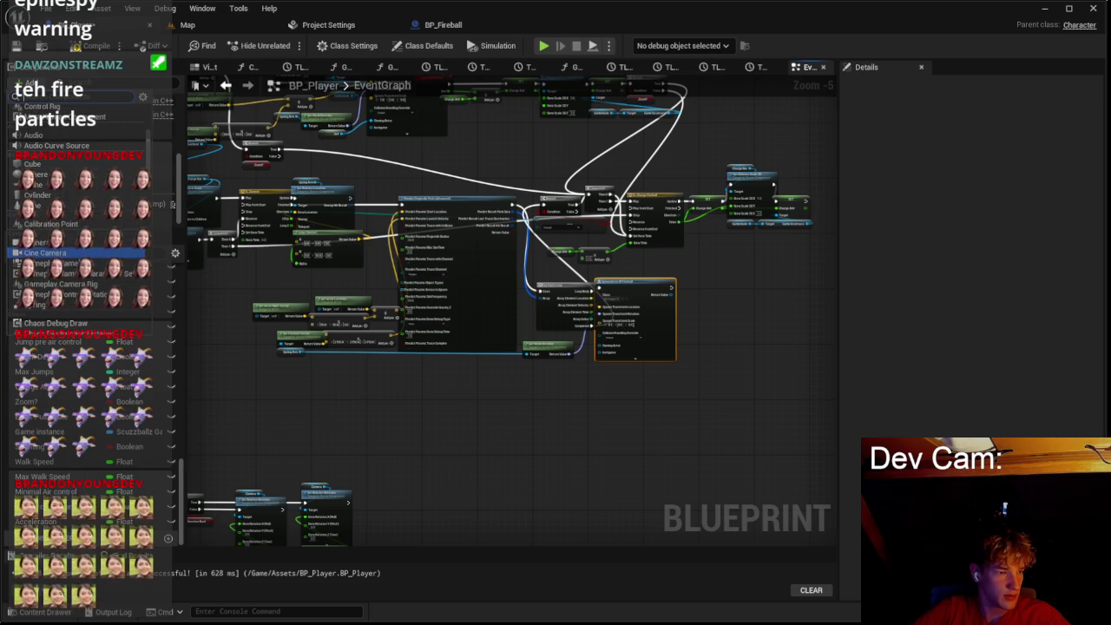
{"action": "scroll", "coordinate": [78, 260], "scroll_direction": "down", "scroll_amount": 5}
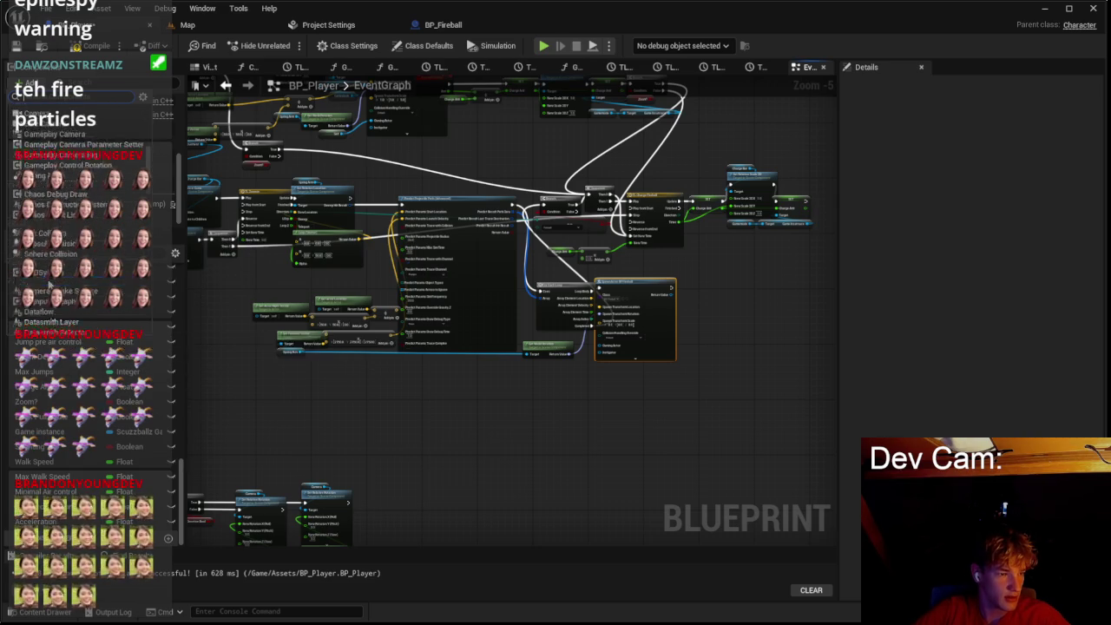
{"action": "scroll", "coordinate": [52, 274], "scroll_direction": "down", "scroll_amount": 3}
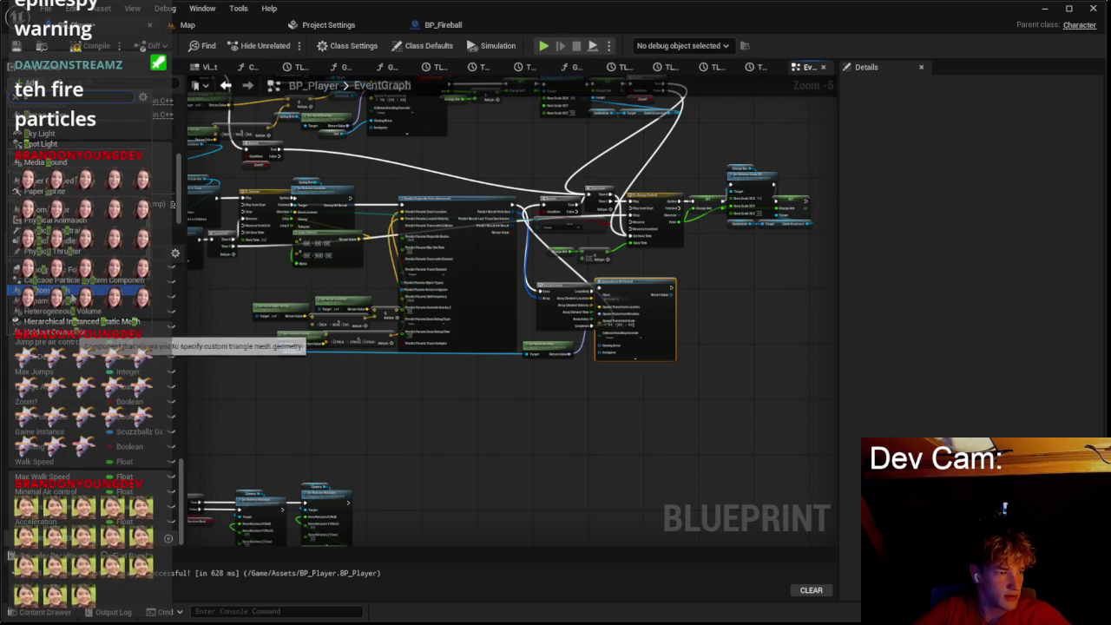
{"action": "scroll", "coordinate": [96, 238], "scroll_direction": "down", "scroll_amount": 3}
{"action": "scroll", "coordinate": [78, 234], "scroll_direction": "down", "scroll_amount": 5}
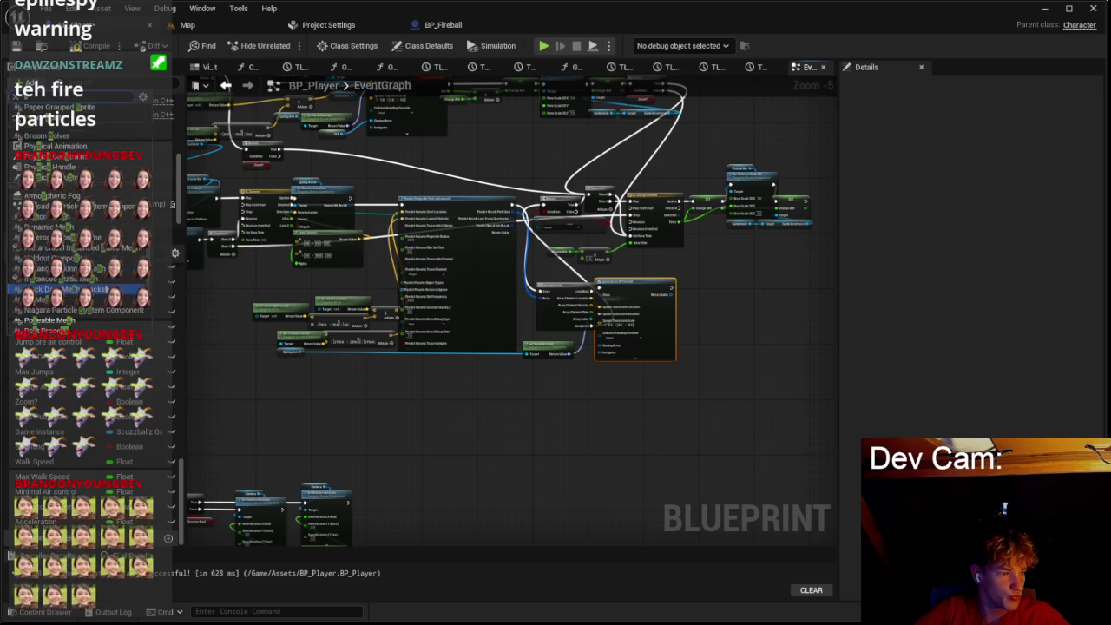
{"action": "scroll", "coordinate": [78, 273], "scroll_direction": "down", "scroll_amount": 5}
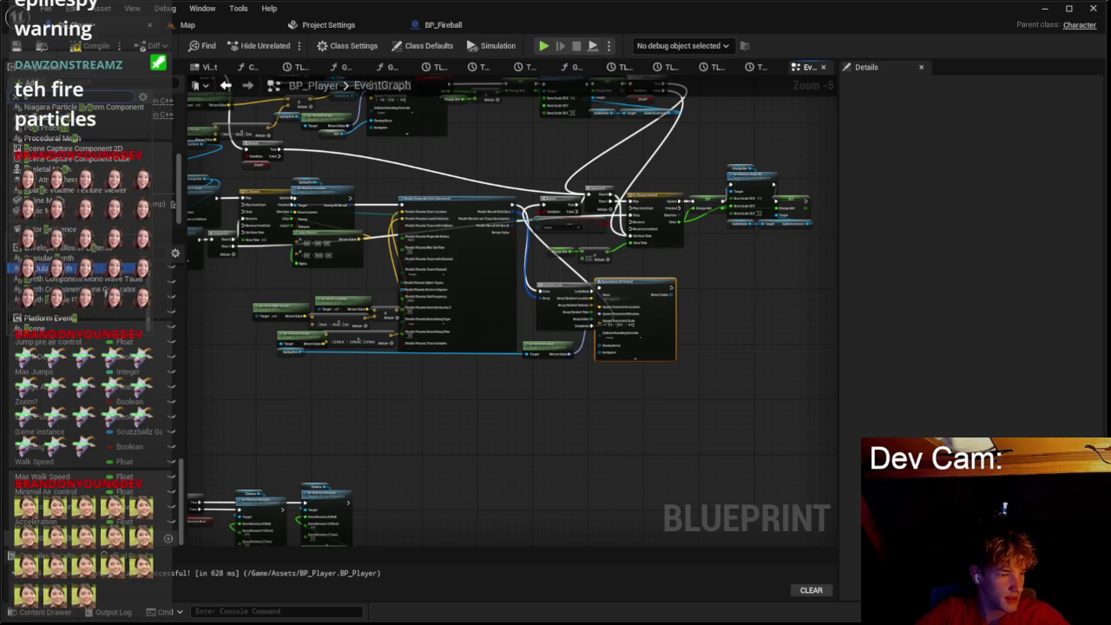
{"action": "left_click", "coordinate": [87, 330]}
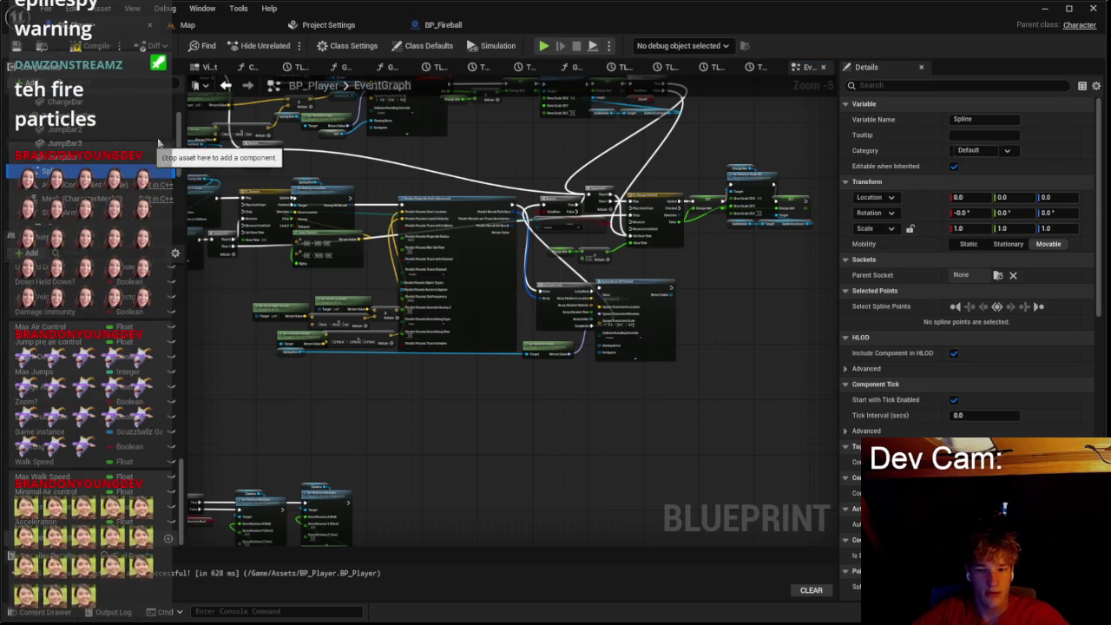
Step: Inspect the spline in the Viewport, remove the extra point, and return to the EventGraph
{"action": "left_click", "coordinate": [208, 67]}
{"action": "scroll", "coordinate": [465, 136], "scroll_direction": "down", "scroll_amount": 3}
{"action": "scroll", "coordinate": [466, 136], "scroll_direction": "up", "scroll_amount": 3}
{"action": "mouse_move", "coordinate": [696, 269]}
{"action": "left_mouse_down"}
{"action": "mouse_move", "coordinate": [677, 260]}
{"action": "mouse_move", "coordinate": [696, 269]}
{"action": "left_mouse_up"}
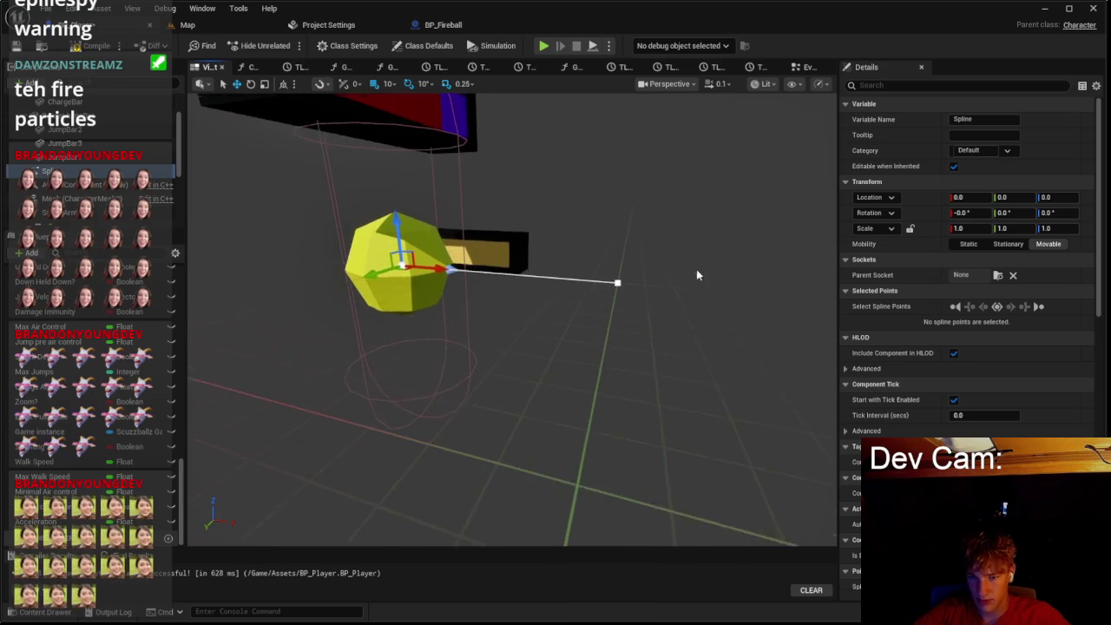
{"action": "left_click", "coordinate": [1016, 307]}
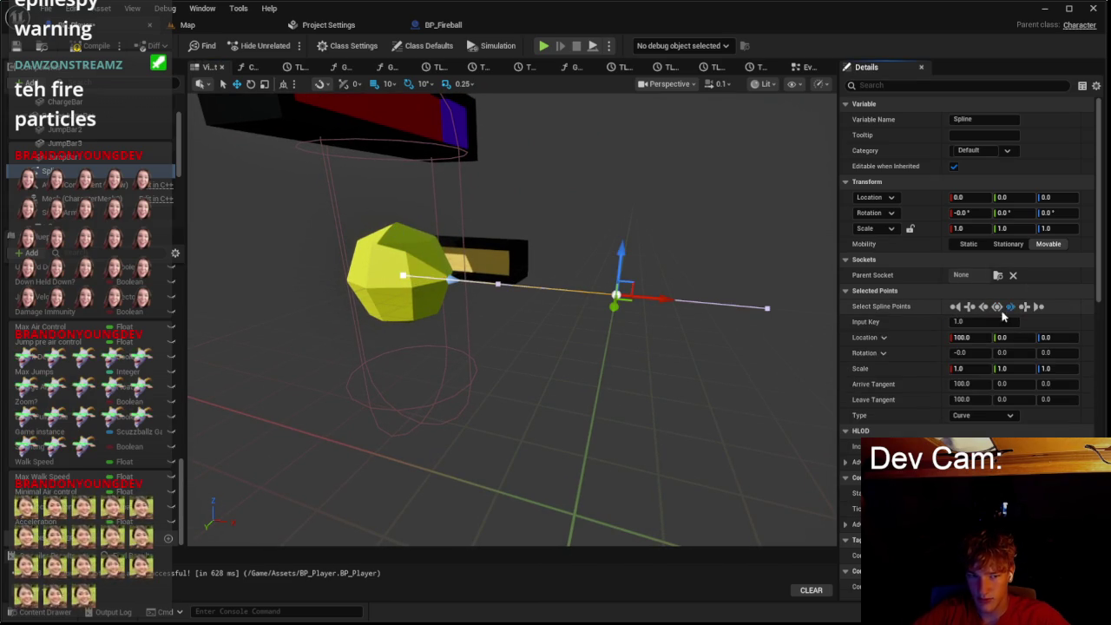
{"action": "scroll", "coordinate": [908, 373], "scroll_direction": "down", "scroll_amount": 2}
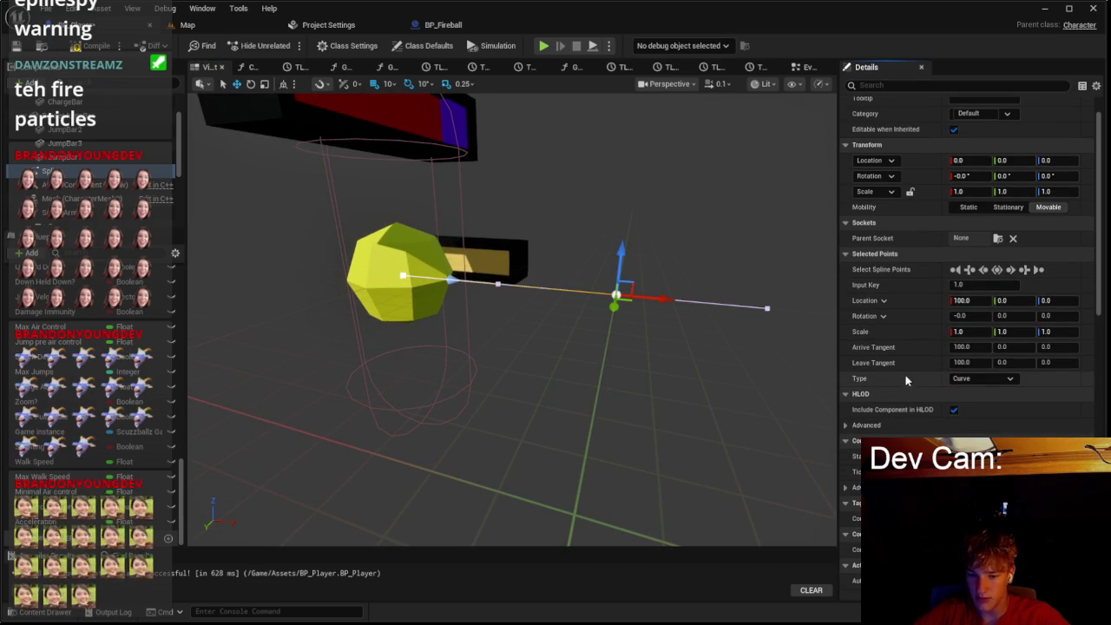
{"action": "key", "text": "ctrl+z"}
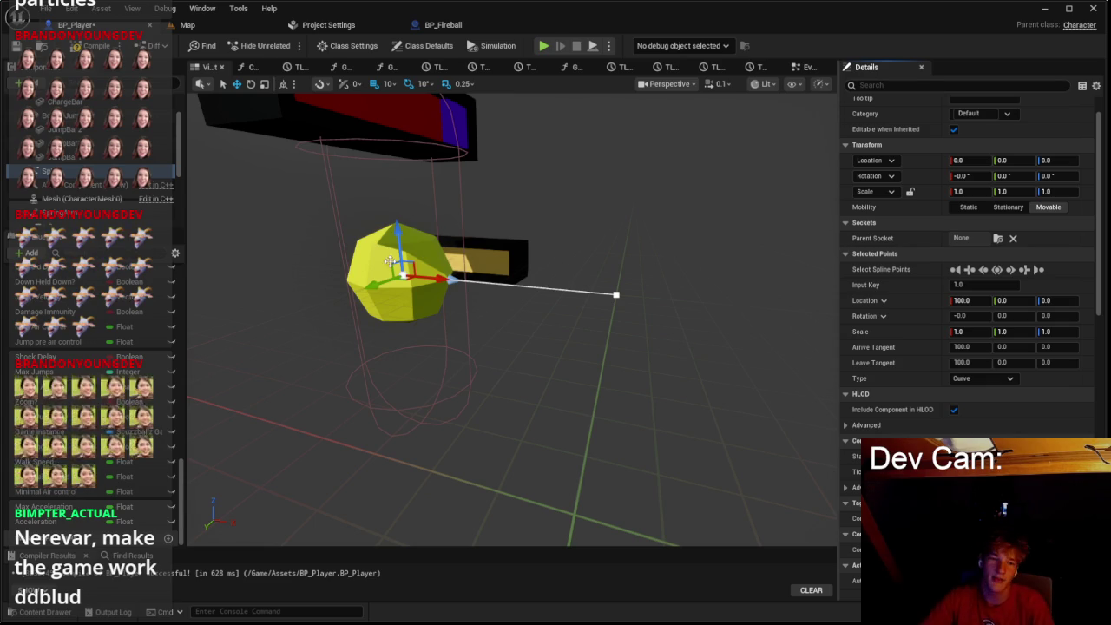
{"action": "left_click", "coordinate": [807, 67]}
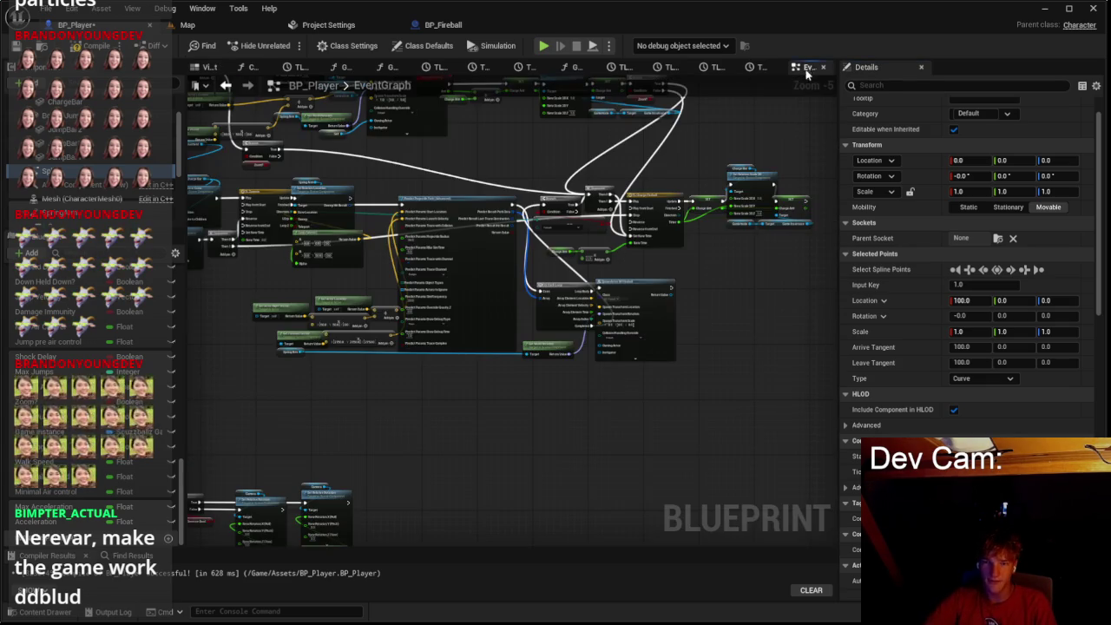
{"action": "scroll", "coordinate": [672, 270], "scroll_direction": "up", "scroll_amount": 3}
Step: Delete the SpawnActor BP Fireball node and browse 'spline' actions from Loop Body without adding one
{"action": "left_click", "coordinate": [673, 271]}
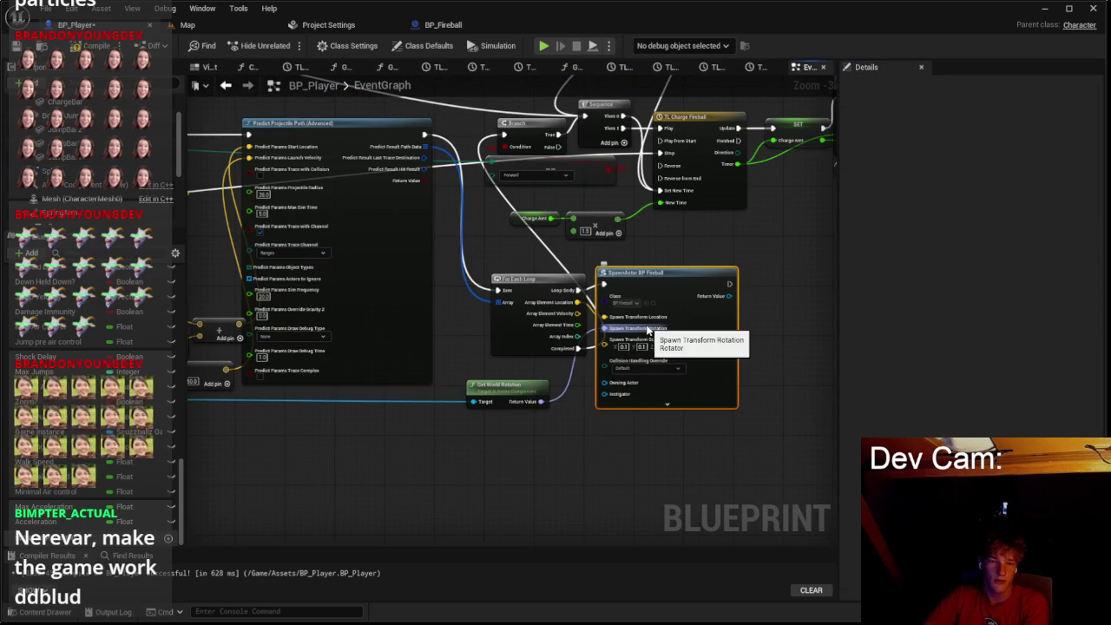
{"action": "key", "text": "Delete"}
{"action": "left_click_drag", "start_coordinate": [518, 278], "coordinate": [652, 297]}
{"action": "type", "text": "add c"}
{"action": "key", "text": "BackSpace"}
{"action": "key", "text": "BackSpace"}
{"action": "key", "text": "BackSpace"}
{"action": "key", "text": "BackSpace"}
{"action": "key", "text": "BackSpace"}
{"action": "type", "text": "spline"}
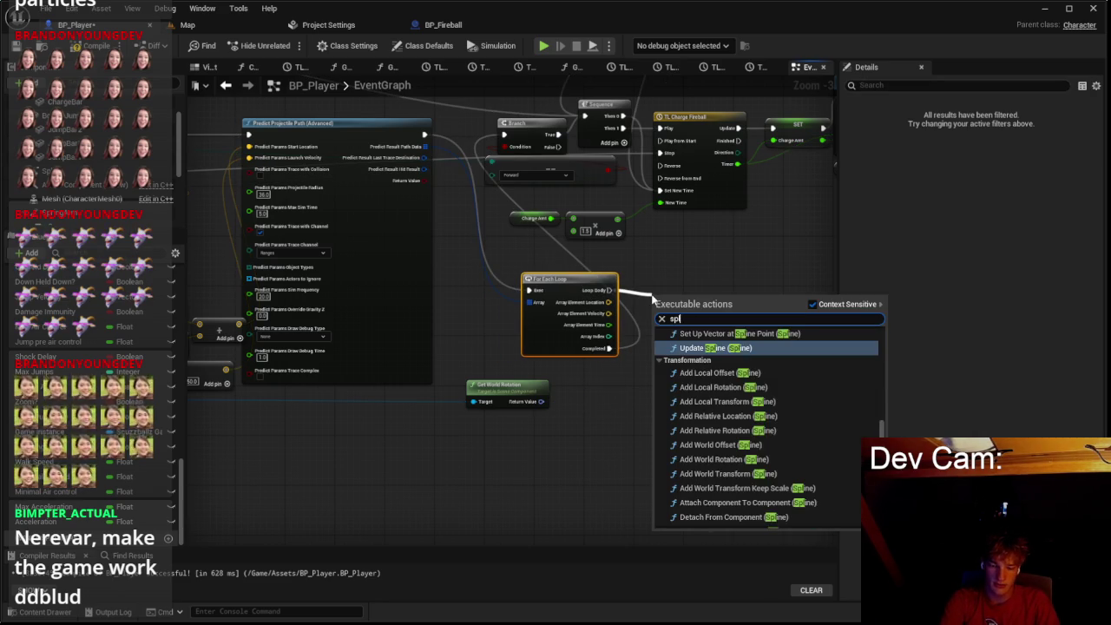
{"action": "scroll", "coordinate": [748, 408], "scroll_direction": "up", "scroll_amount": 5}
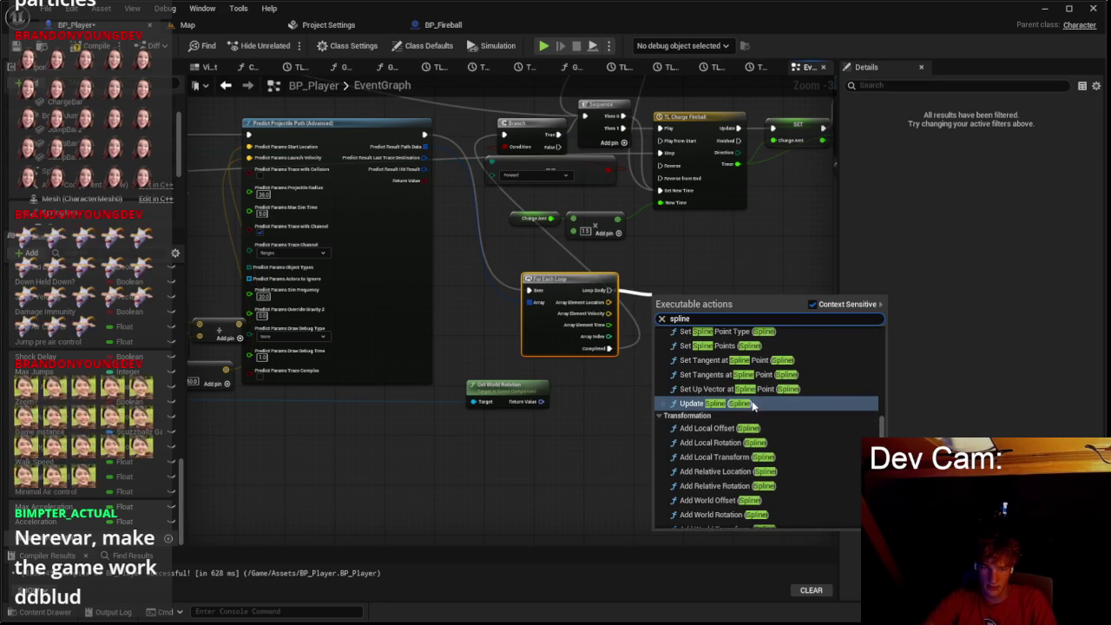
{"action": "scroll", "coordinate": [748, 408], "scroll_direction": "up", "scroll_amount": 4}
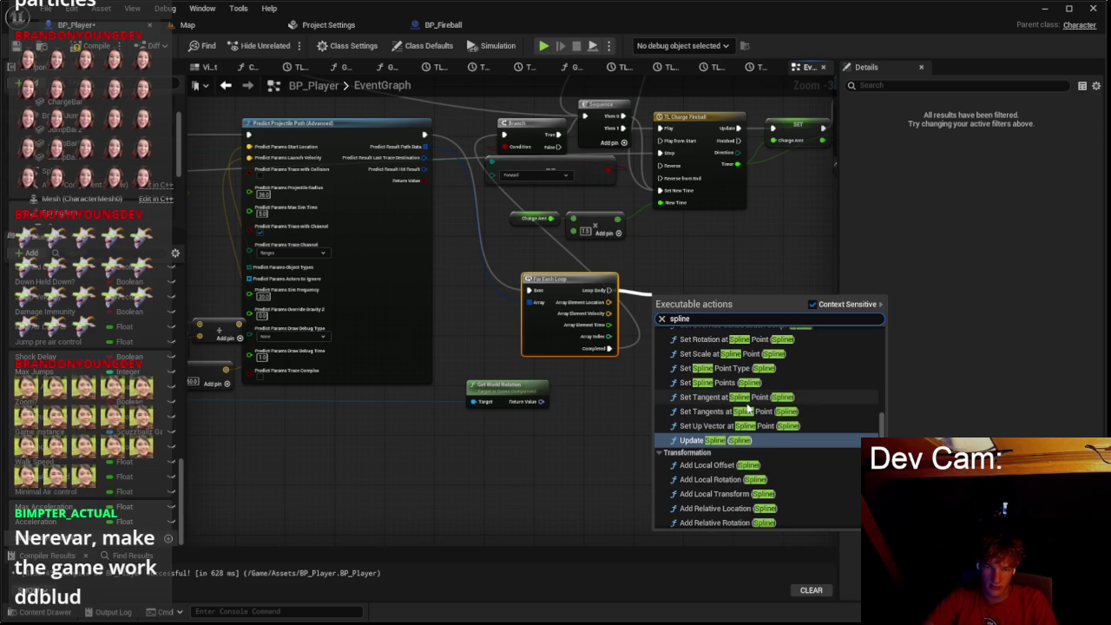
{"action": "scroll", "coordinate": [748, 407], "scroll_direction": "up", "scroll_amount": 3}
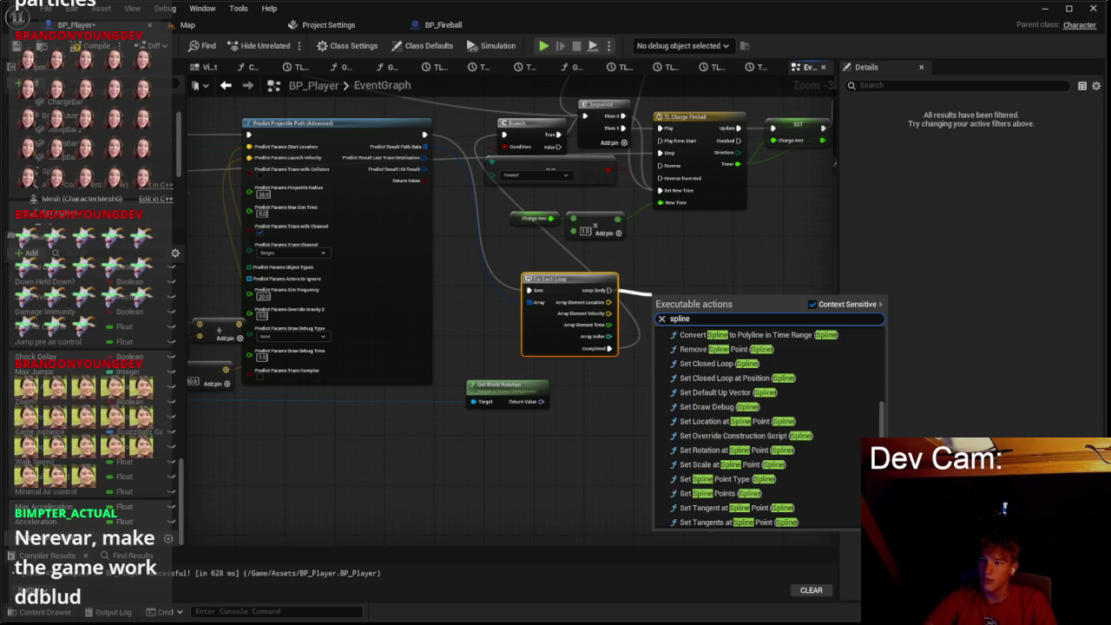
{"action": "key", "text": "Escape"}
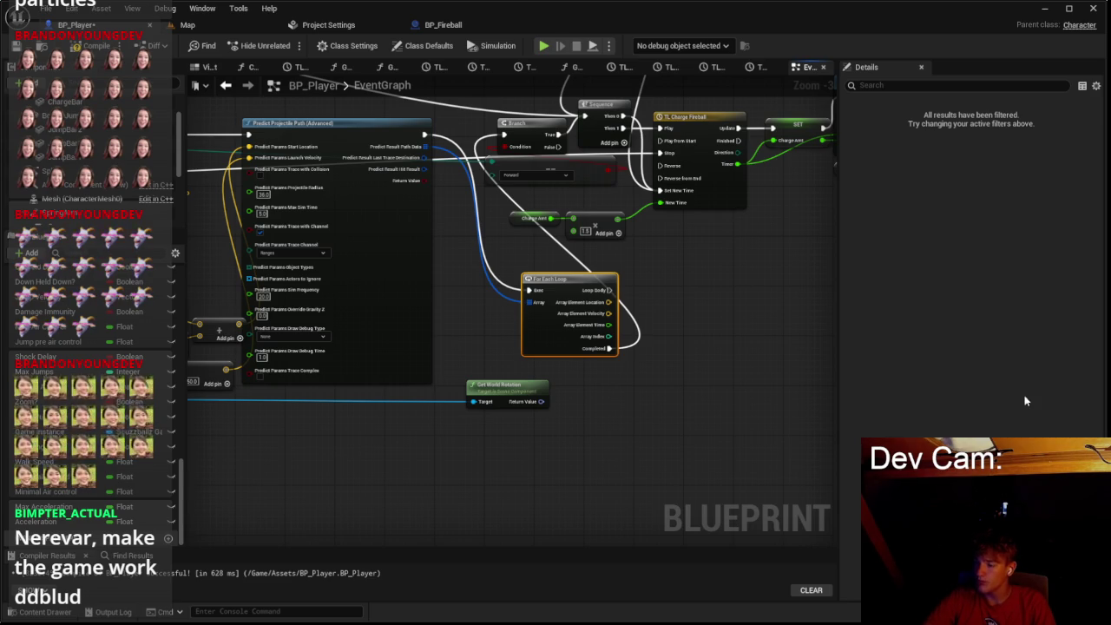
{"action": "left_click", "coordinate": [694, 396]}
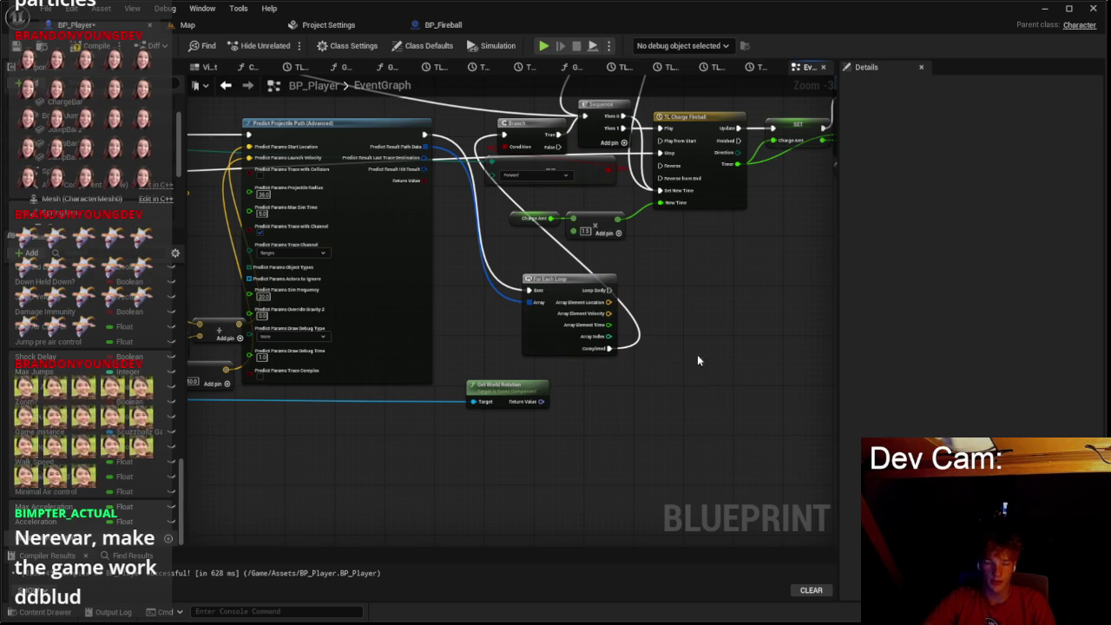
{"action": "key", "text": "super"}
{"action": "key", "text": "Escape"}
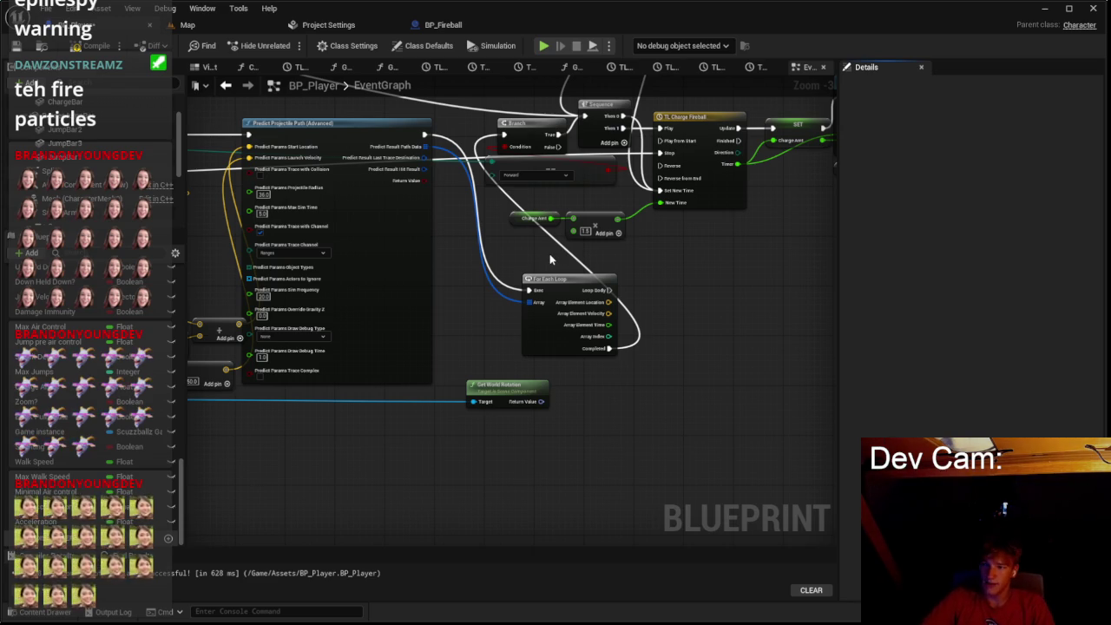
{"action": "scroll", "coordinate": [598, 283], "scroll_direction": "up", "scroll_amount": 2}
{"action": "left_click_drag", "start_coordinate": [532, 310], "coordinate": [392, 325]}
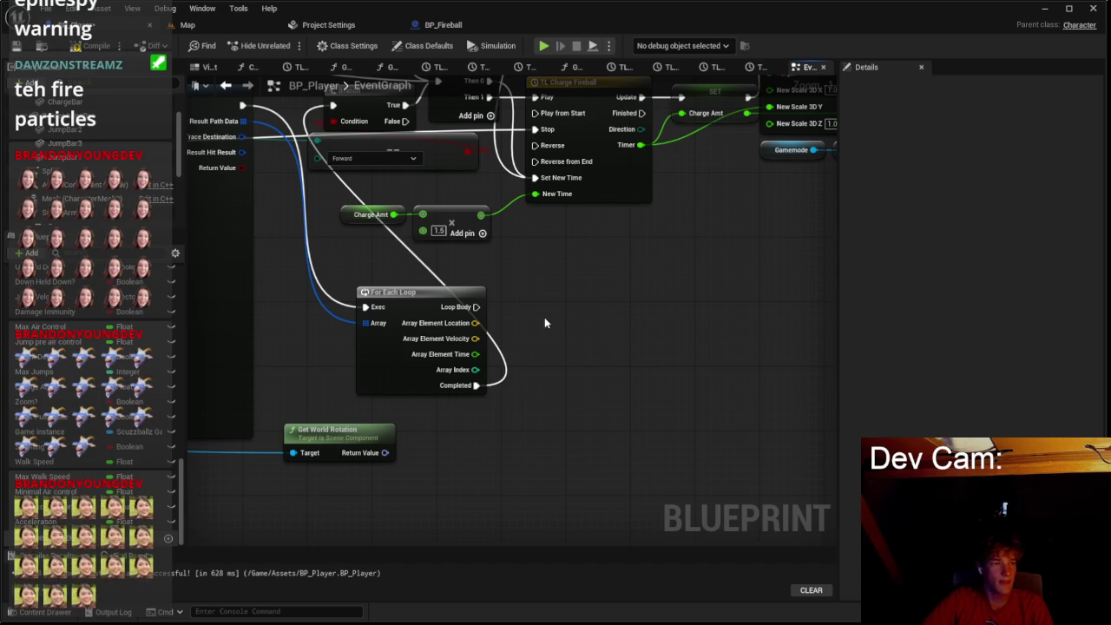
{"action": "left_click", "coordinate": [468, 224]}
Step: Set the Spline component's Location Y to 50 in the Viewport, then return to the Event Graph
{"action": "left_click", "coordinate": [205, 68]}
{"action": "left_click", "coordinate": [60, 171]}
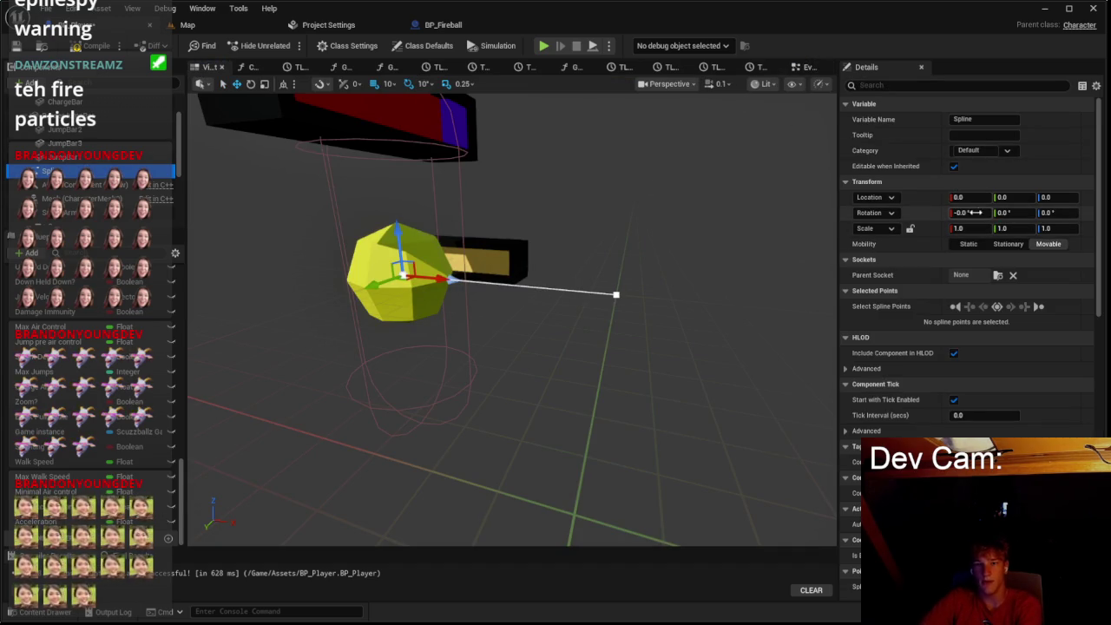
{"action": "left_click", "coordinate": [1006, 197]}
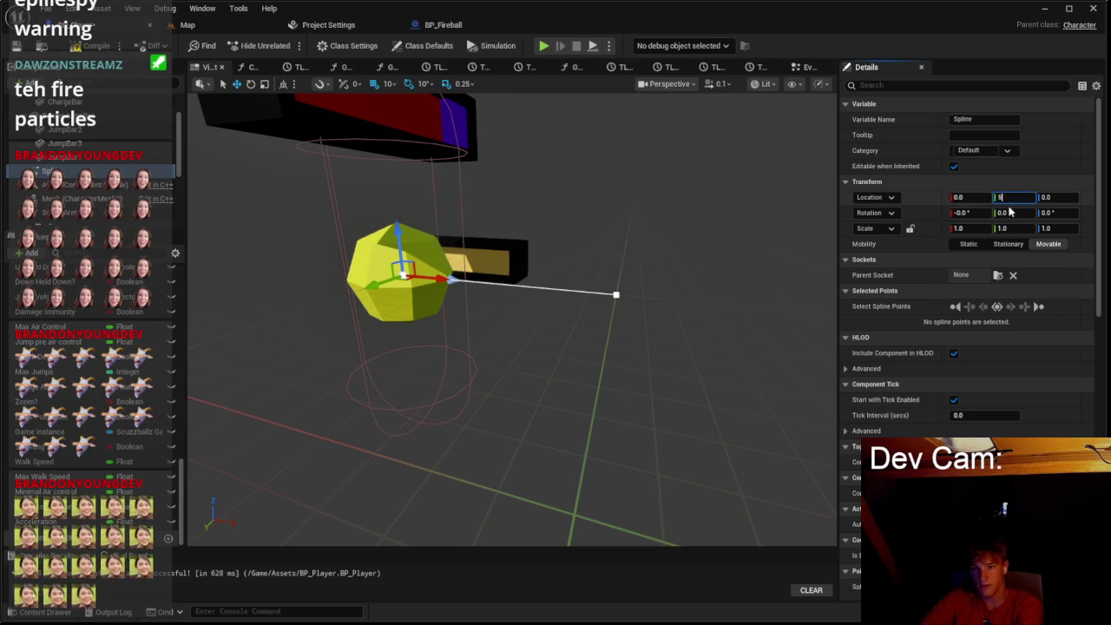
{"action": "type", "text": "50"}
{"action": "key", "text": "Return"}
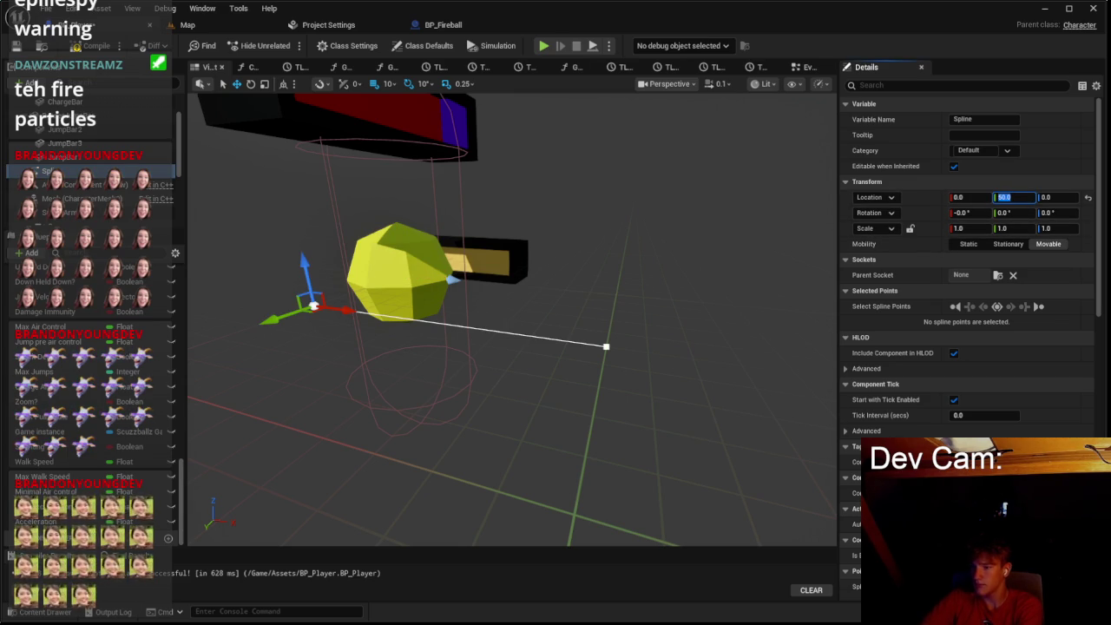
{"action": "left_click", "coordinate": [800, 67]}
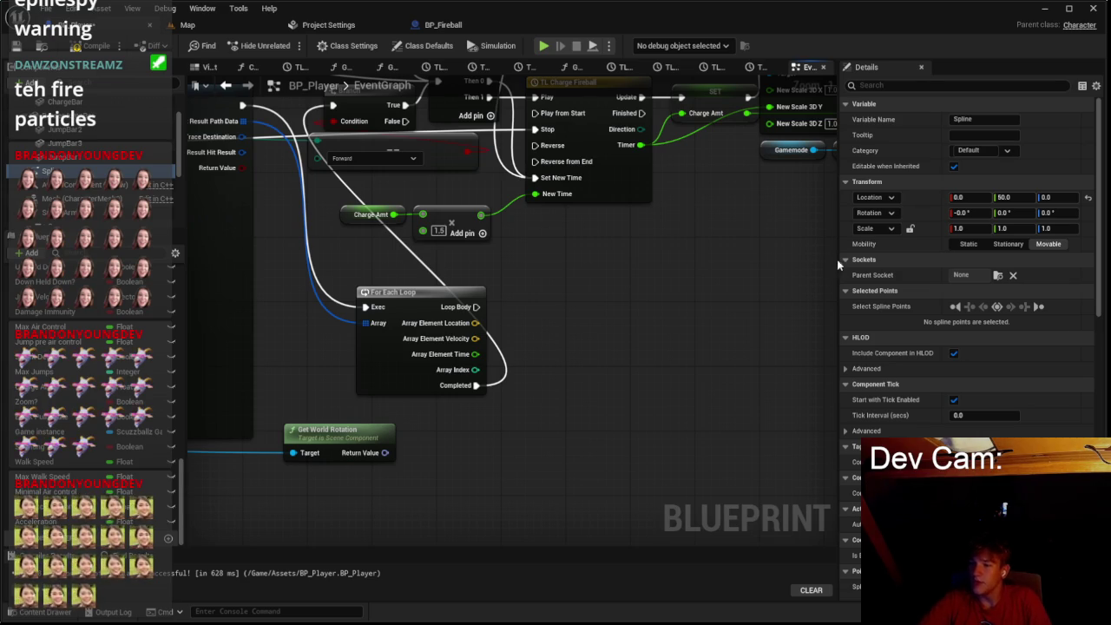
{"action": "left_click_drag", "start_coordinate": [475, 308], "coordinate": [535, 312]}
Step: Add an Add Spline Point node from Loop Body and arrange it with the Spline reference
{"action": "type", "text": "ad"}
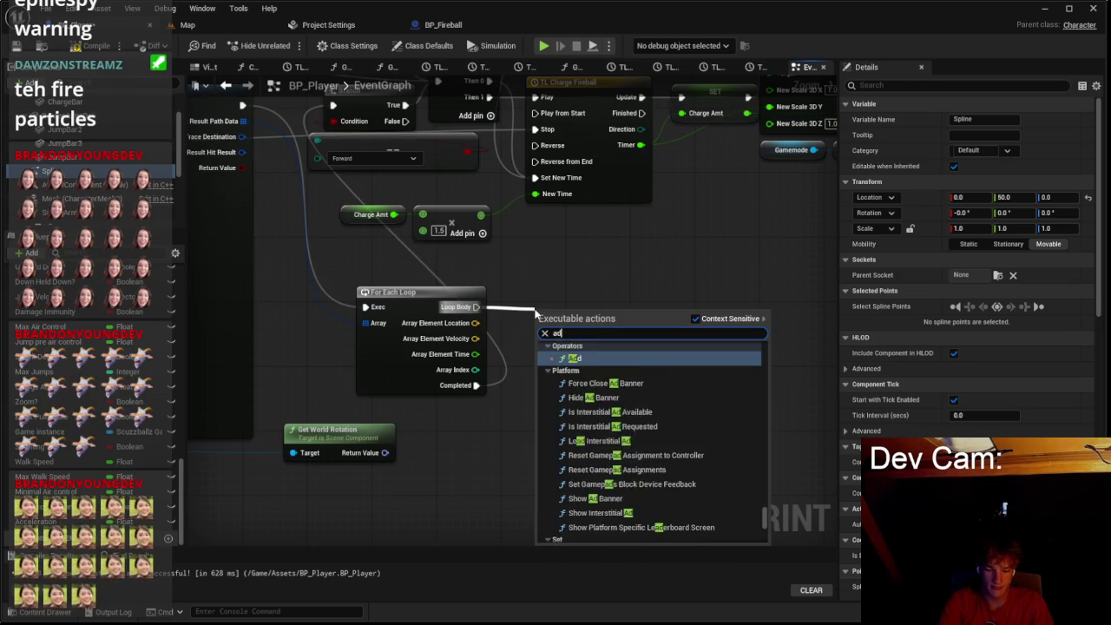
{"action": "type", "text": "d spln"}
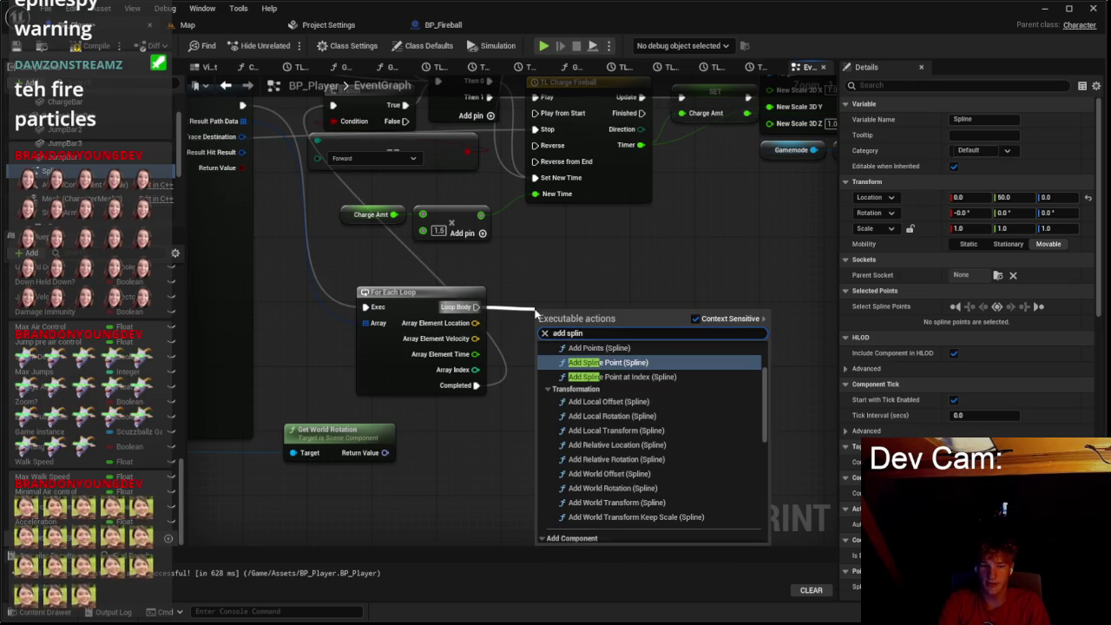
{"action": "key", "text": "Return"}
{"action": "scroll", "coordinate": [596, 378], "scroll_direction": "up", "scroll_amount": 1}
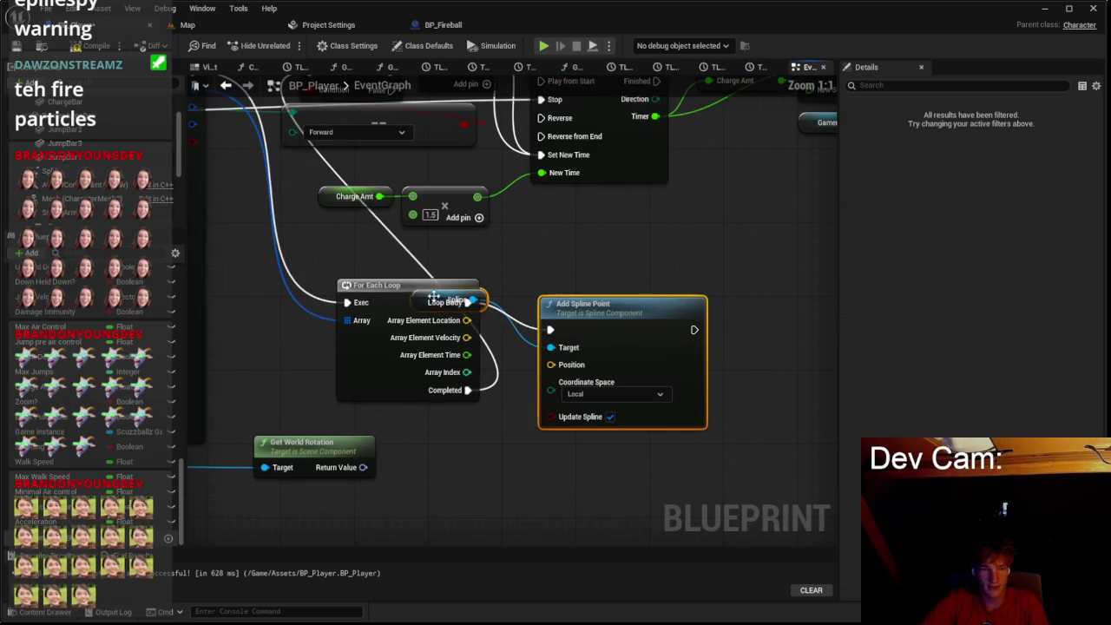
{"action": "left_click", "coordinate": [421, 299]}
{"action": "left_click_drag", "start_coordinate": [422, 299], "coordinate": [560, 289]}
{"action": "left_click", "coordinate": [603, 337], "text": "shift"}
{"action": "mouse_move", "coordinate": [603, 337]}
{"action": "left_mouse_down"}
{"action": "mouse_move", "coordinate": [622, 297]}
{"action": "mouse_move", "coordinate": [622, 313]}
{"action": "left_mouse_up"}
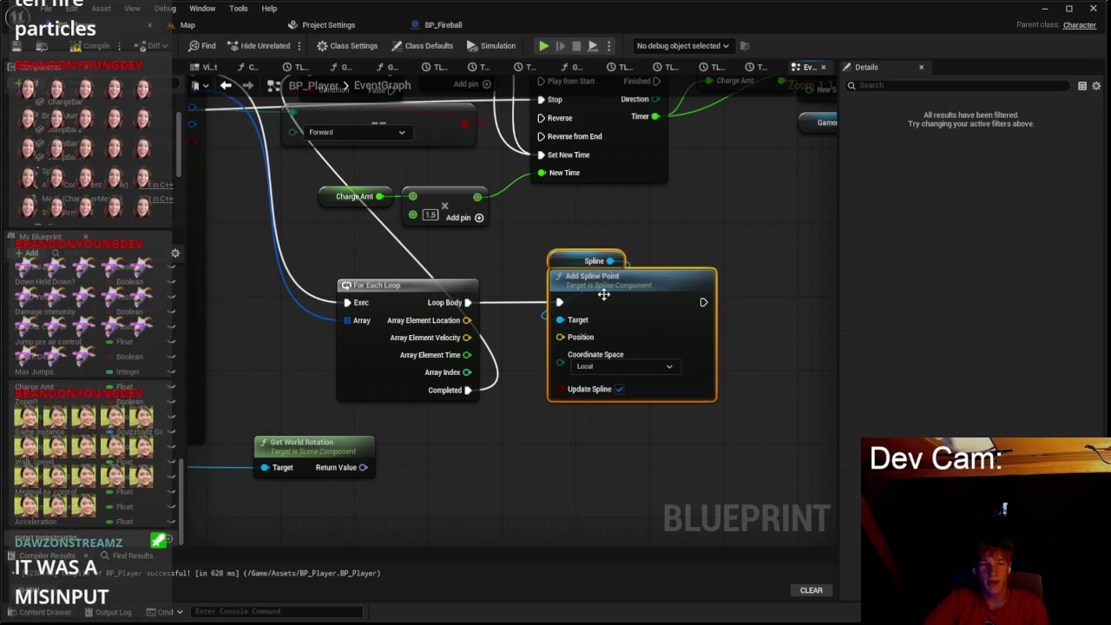
{"action": "left_click", "coordinate": [512, 330]}
Step: Wire each path point's location into Position and set Coordinate Space to World
{"action": "left_click_drag", "start_coordinate": [466, 321], "coordinate": [560, 337]}
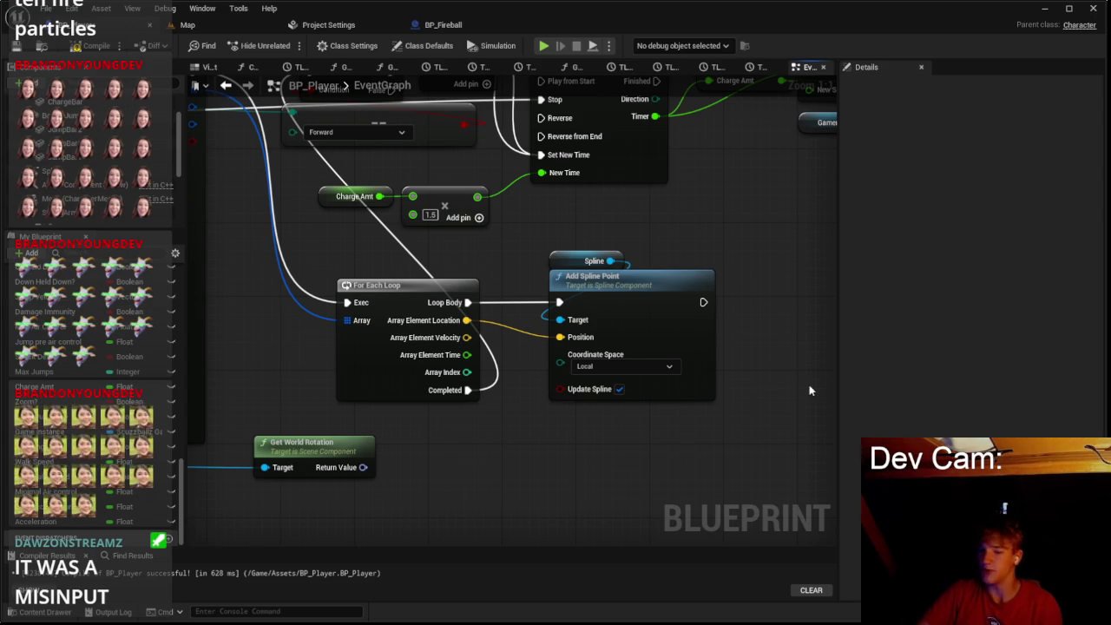
{"action": "left_click", "coordinate": [605, 367]}
{"action": "left_click", "coordinate": [605, 393]}
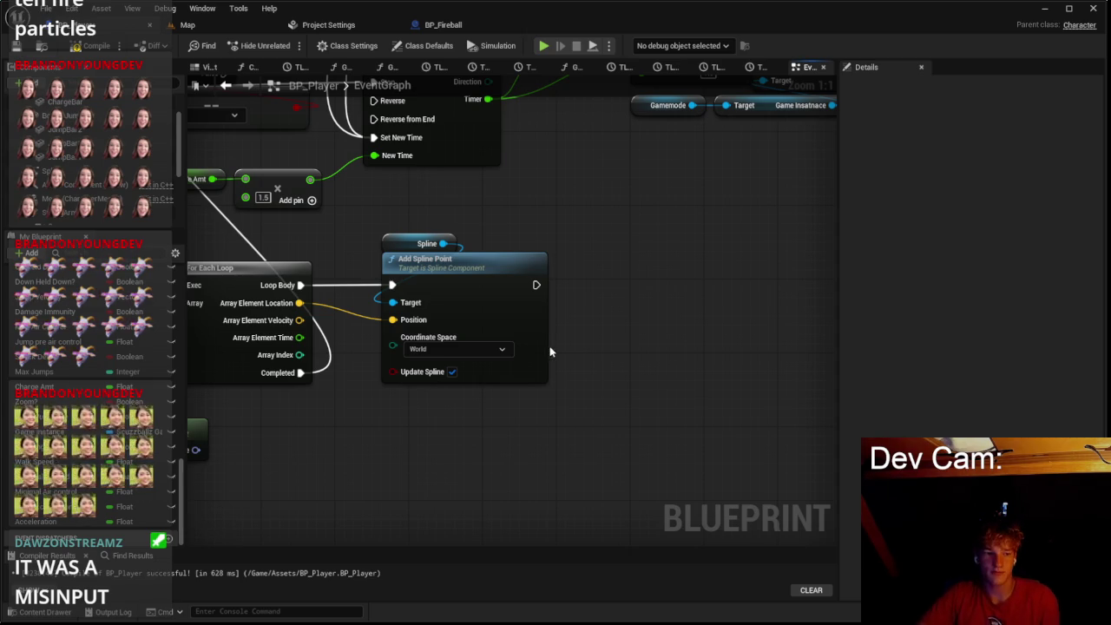
{"action": "scroll", "coordinate": [550, 352], "scroll_direction": "down", "scroll_amount": 1}
{"action": "scroll", "coordinate": [685, 321], "scroll_direction": "down", "scroll_amount": 1}
Step: Add a For Loop after the For Each Loop's Completed and break its Loop Body link
{"action": "left_click_drag", "start_coordinate": [433, 329], "coordinate": [496, 394]}
{"action": "type", "text": "for loop"}
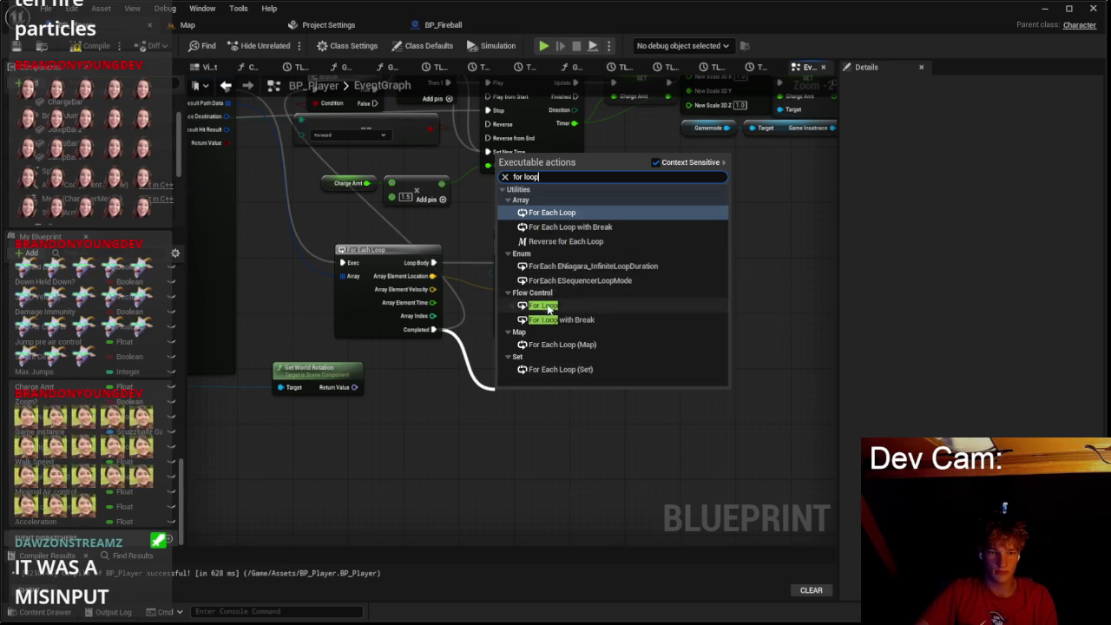
{"action": "key", "text": "Escape"}
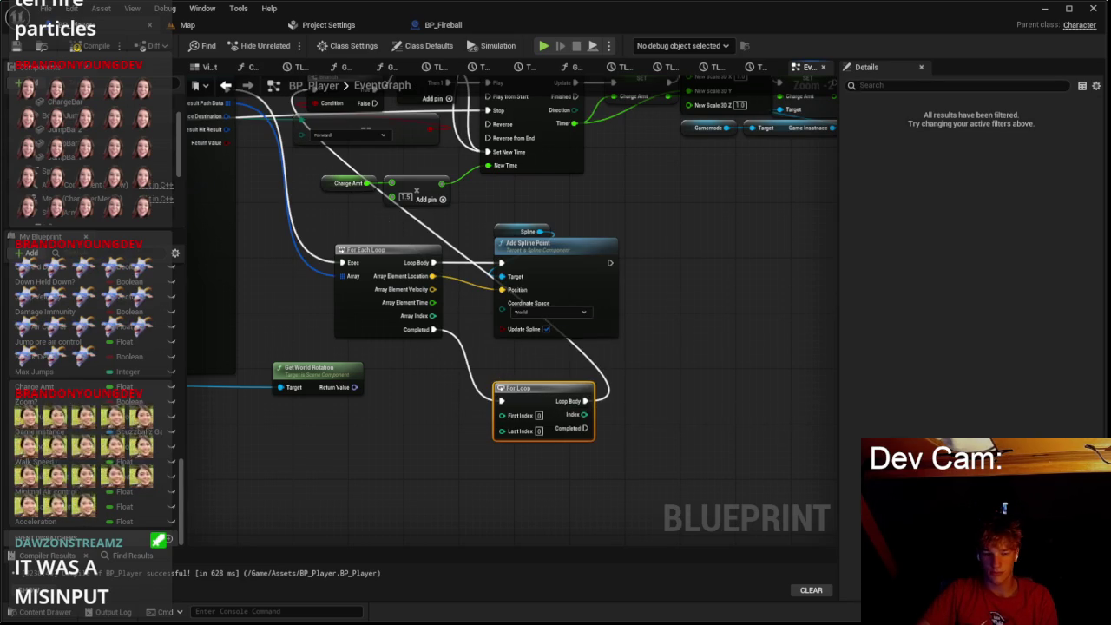
{"action": "right_click", "coordinate": [583, 401]}
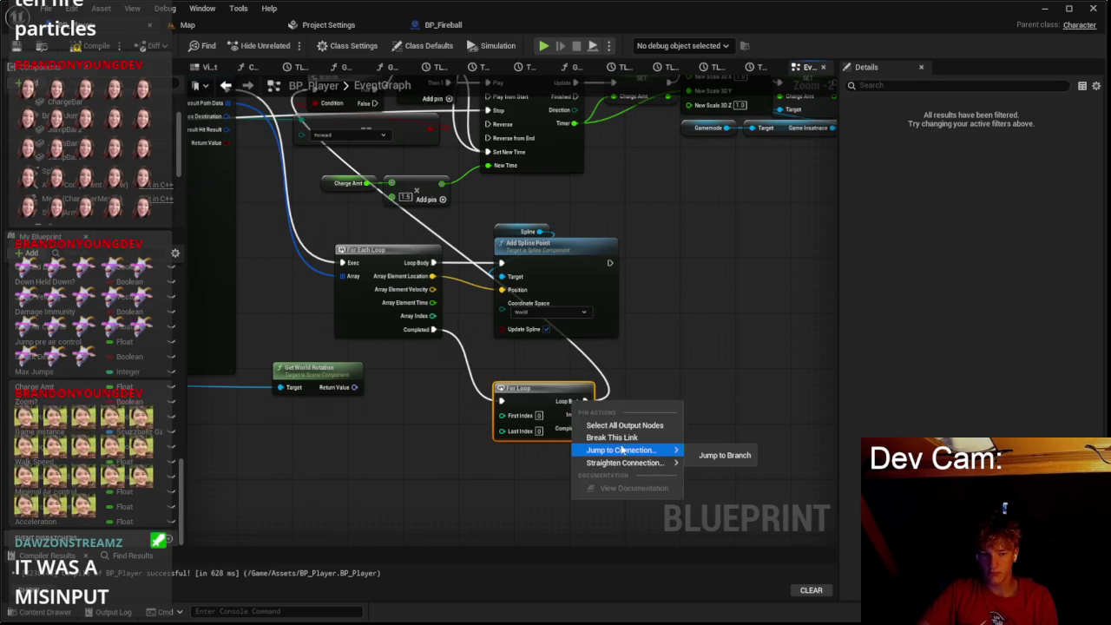
{"action": "left_click", "coordinate": [614, 439]}
{"action": "mouse_move", "coordinate": [613, 439]}
{"action": "left_mouse_down"}
{"action": "mouse_move", "coordinate": [764, 389]}
{"action": "mouse_move", "coordinate": [932, 426]}
{"action": "left_mouse_up"}
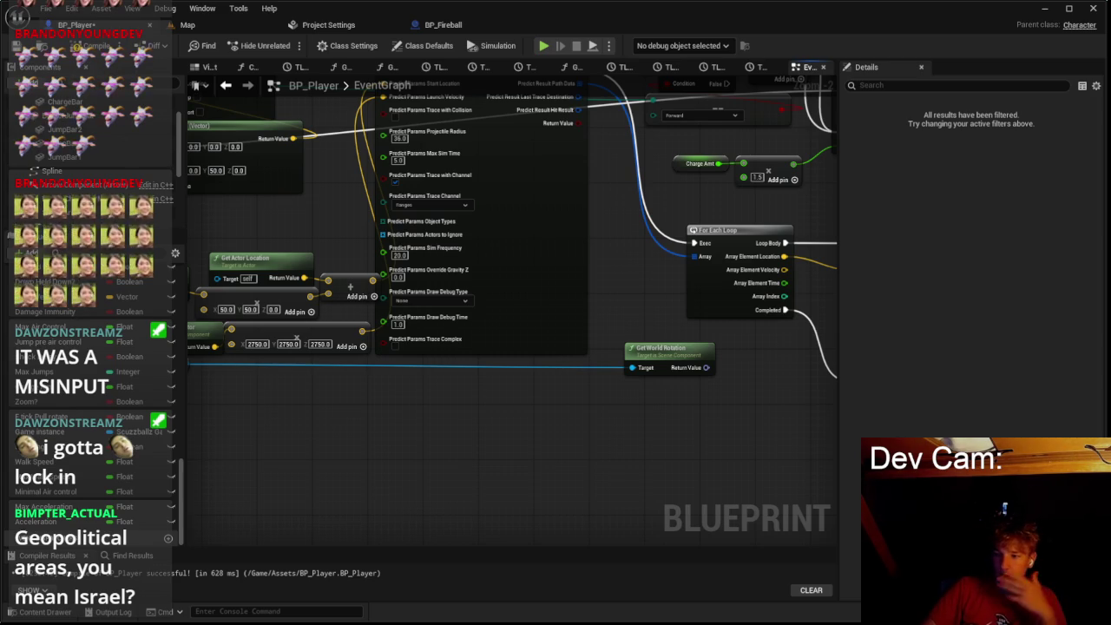
{"action": "left_click_drag", "start_coordinate": [598, 462], "coordinate": [461, 486]}
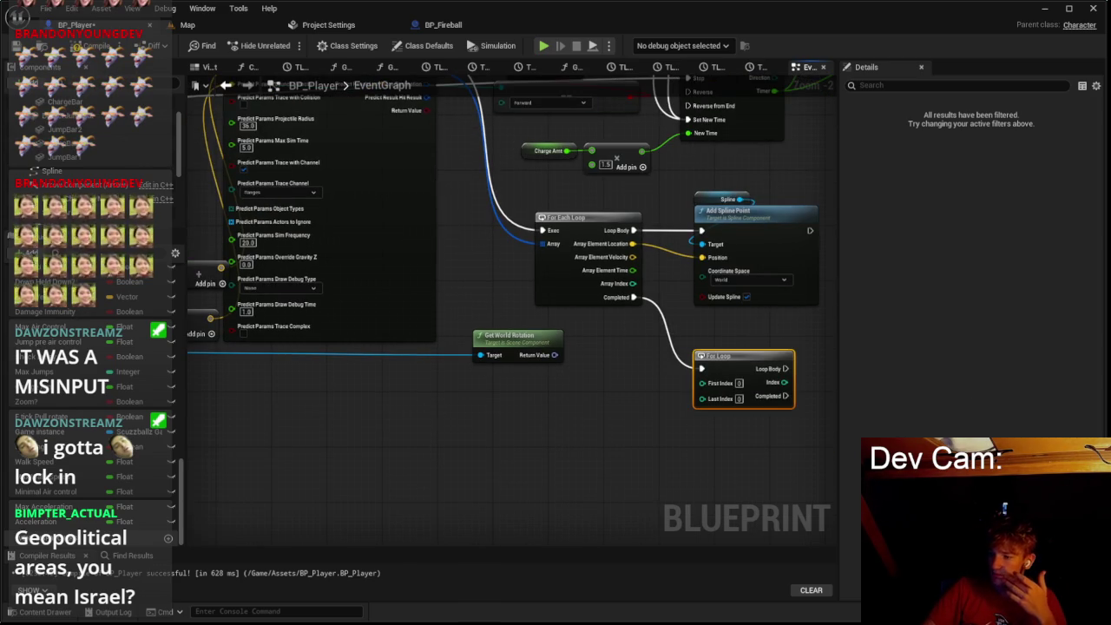
Step: Set the For Loop's First Index to 5 and wire its Completed to the Branch
{"action": "mouse_move", "coordinate": [710, 375]}
{"action": "left_mouse_down"}
{"action": "mouse_move", "coordinate": [619, 454]}
{"action": "mouse_move", "coordinate": [664, 466]}
{"action": "mouse_move", "coordinate": [451, 362]}
{"action": "left_mouse_up"}
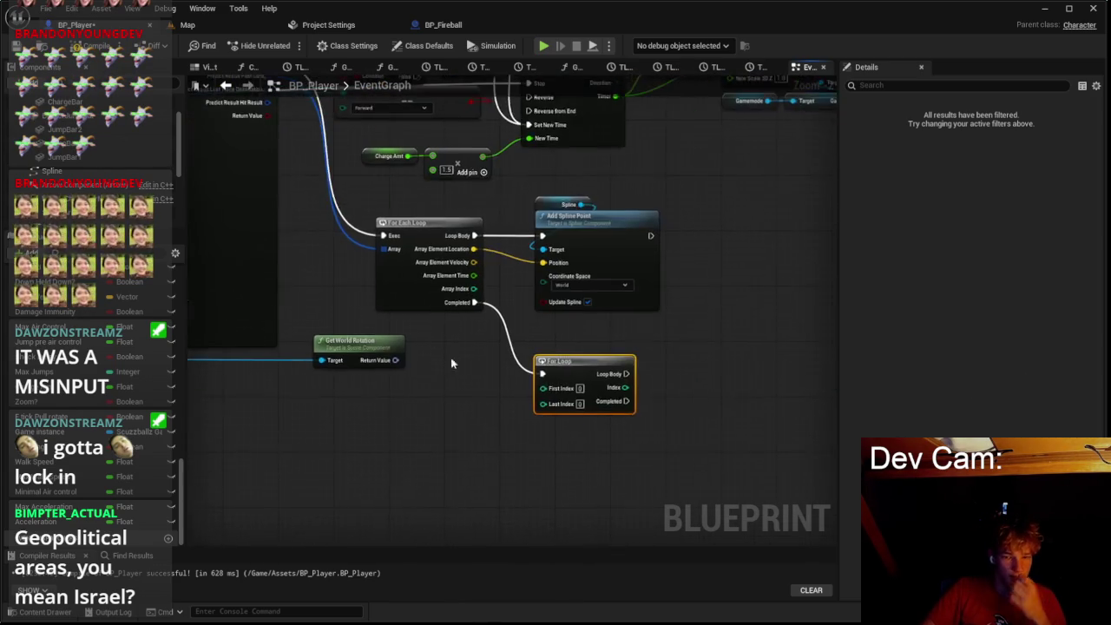
{"action": "scroll", "coordinate": [569, 391], "scroll_direction": "up", "scroll_amount": 1}
{"action": "left_click", "coordinate": [584, 391]}
{"action": "type", "text": "5"}
{"action": "left_click_drag", "start_coordinate": [581, 394], "coordinate": [459, 362]}
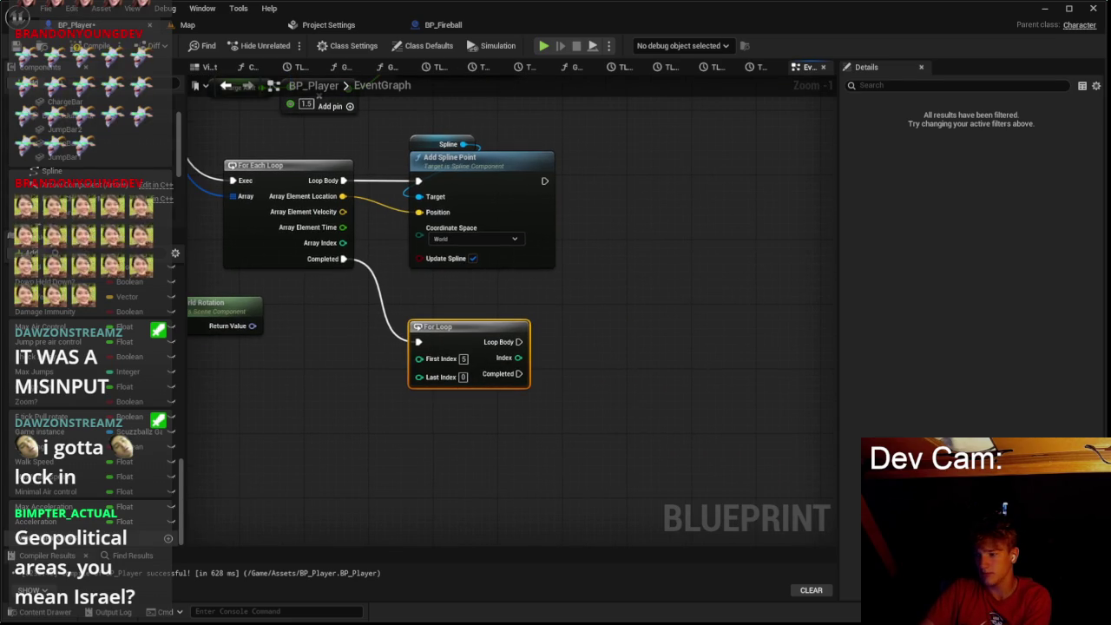
{"action": "scroll", "coordinate": [595, 434], "scroll_direction": "down", "scroll_amount": 1}
{"action": "mouse_move", "coordinate": [596, 433]}
{"action": "left_mouse_down"}
{"action": "mouse_move", "coordinate": [596, 494]}
{"action": "mouse_move", "coordinate": [345, 146]}
{"action": "mouse_move", "coordinate": [330, 151]}
{"action": "left_mouse_up"}
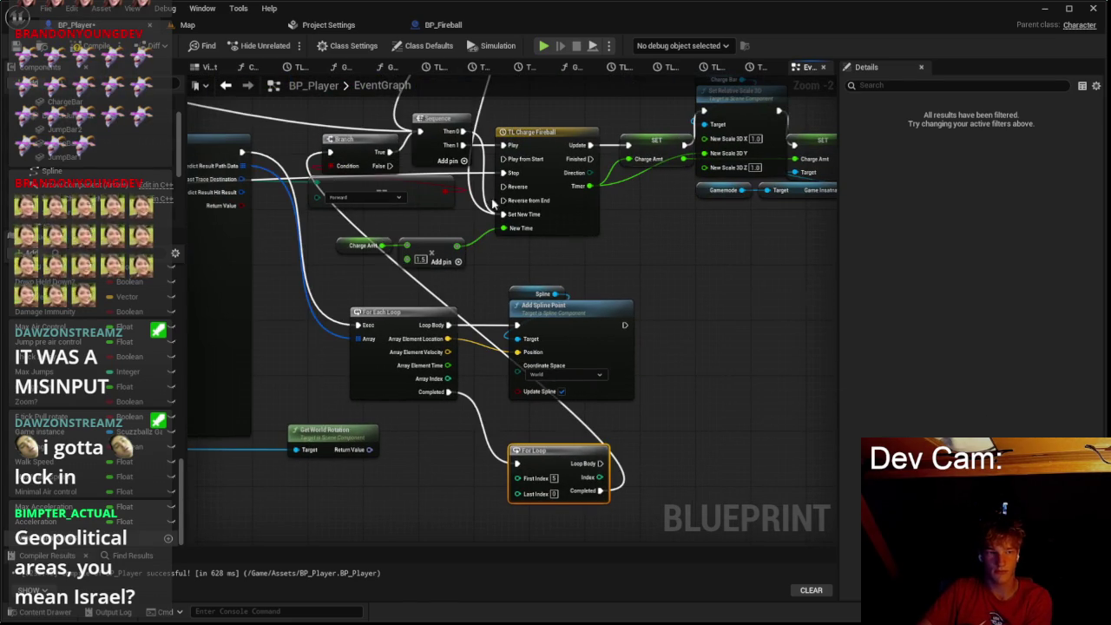
{"action": "left_click_drag", "start_coordinate": [779, 391], "coordinate": [722, 340]}
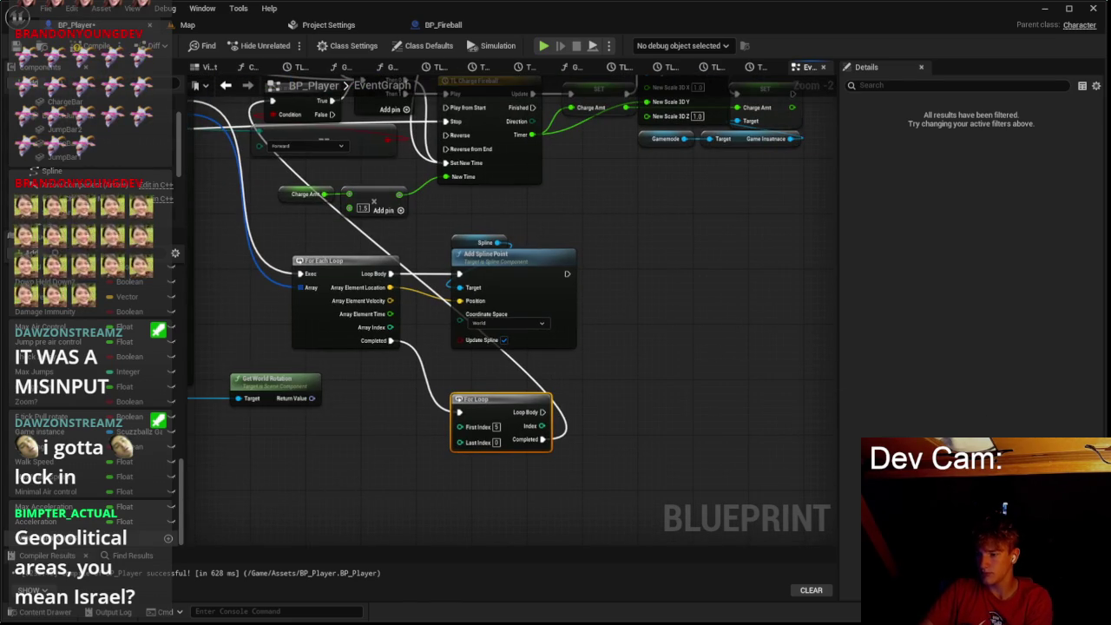
{"action": "left_click_drag", "start_coordinate": [673, 392], "coordinate": [652, 326]}
Step: Feed Get Number Of Spline Points from the Spline reference into the For Loop's Last Index
{"action": "mouse_move", "coordinate": [52, 170]}
{"action": "left_mouse_down"}
{"action": "mouse_move", "coordinate": [555, 419]}
{"action": "mouse_move", "coordinate": [570, 380]}
{"action": "left_mouse_up"}
{"action": "type", "text": "num"}
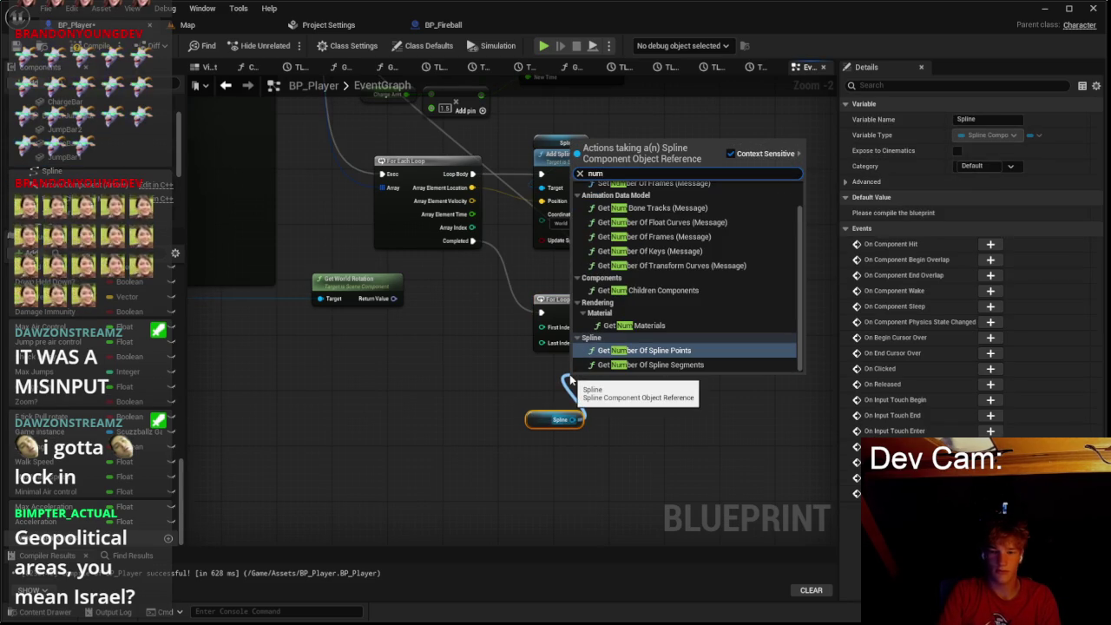
{"action": "key", "text": "Return"}
{"action": "scroll", "coordinate": [497, 330], "scroll_direction": "up", "scroll_amount": 2}
{"action": "left_click_drag", "start_coordinate": [651, 388], "coordinate": [605, 368]}
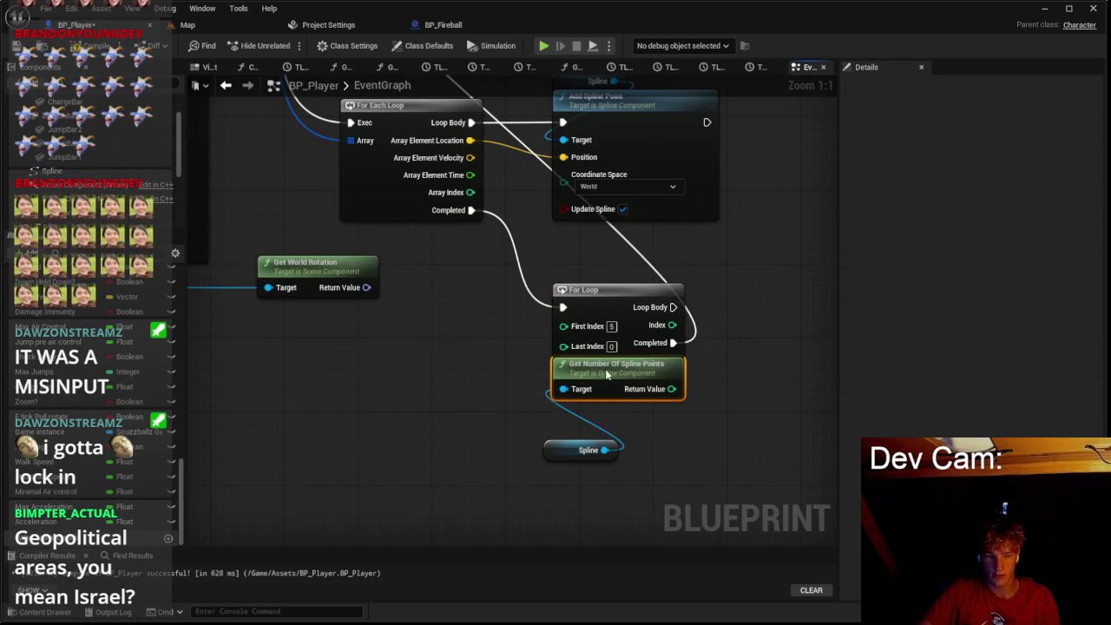
{"action": "left_click_drag", "start_coordinate": [670, 389], "coordinate": [563, 345]}
{"action": "mouse_move", "coordinate": [570, 450]}
{"action": "left_mouse_down"}
{"action": "mouse_move", "coordinate": [574, 409]}
{"action": "mouse_move", "coordinate": [485, 433]}
{"action": "left_mouse_up"}
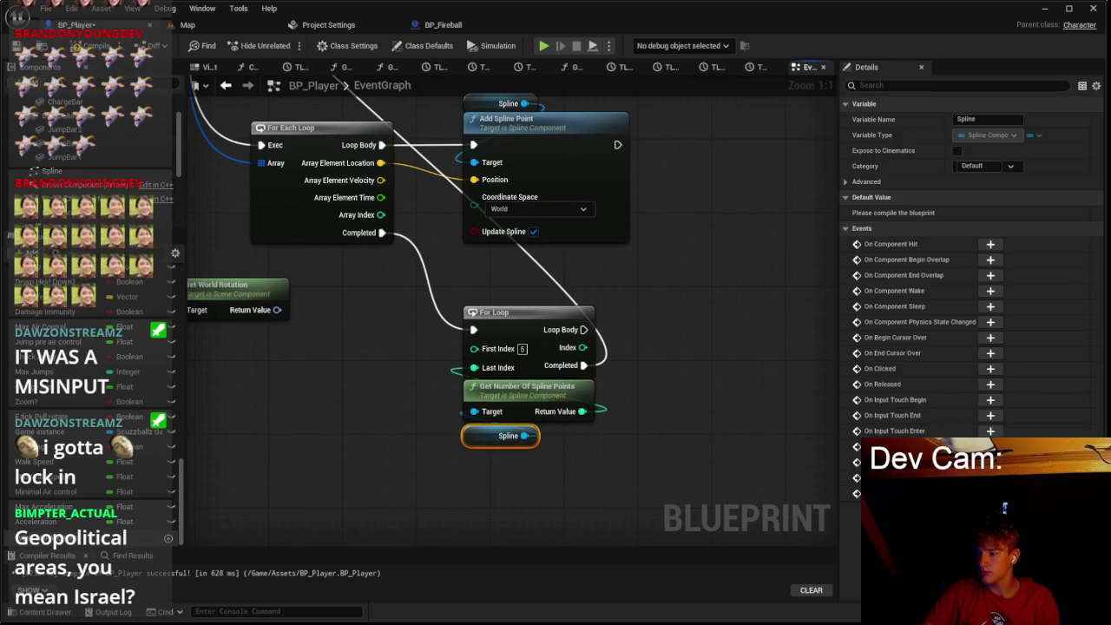
{"action": "mouse_move", "coordinate": [584, 330]}
{"action": "left_mouse_down"}
{"action": "mouse_move", "coordinate": [476, 343]}
{"action": "mouse_move", "coordinate": [533, 348]}
{"action": "left_mouse_up"}
{"action": "type", "text": "add spl"}
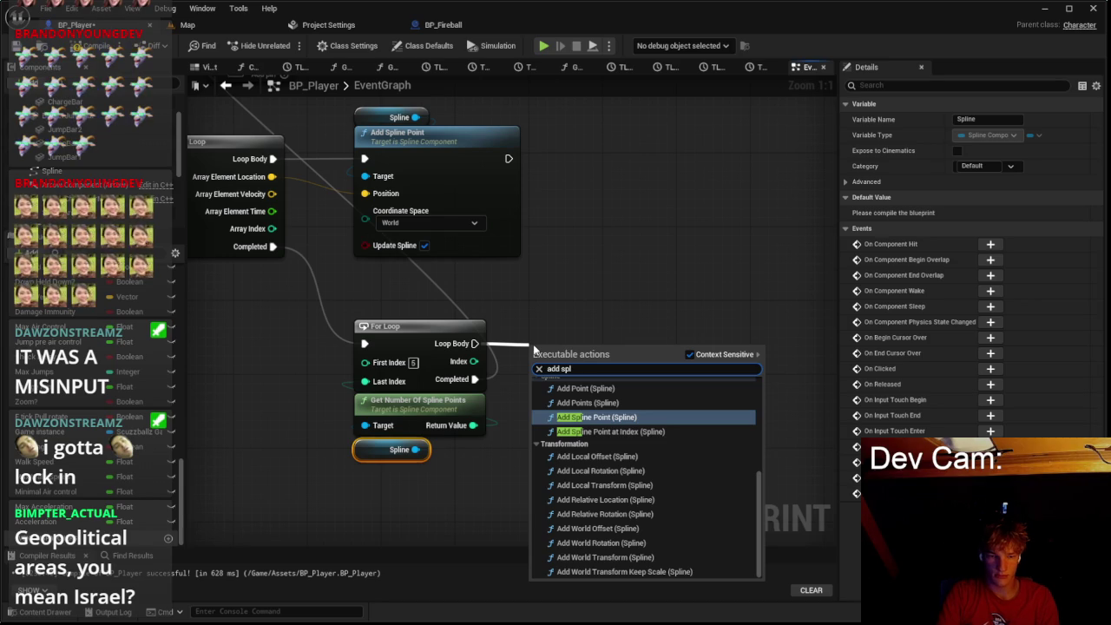
{"action": "type", "text": "ine mesh"}
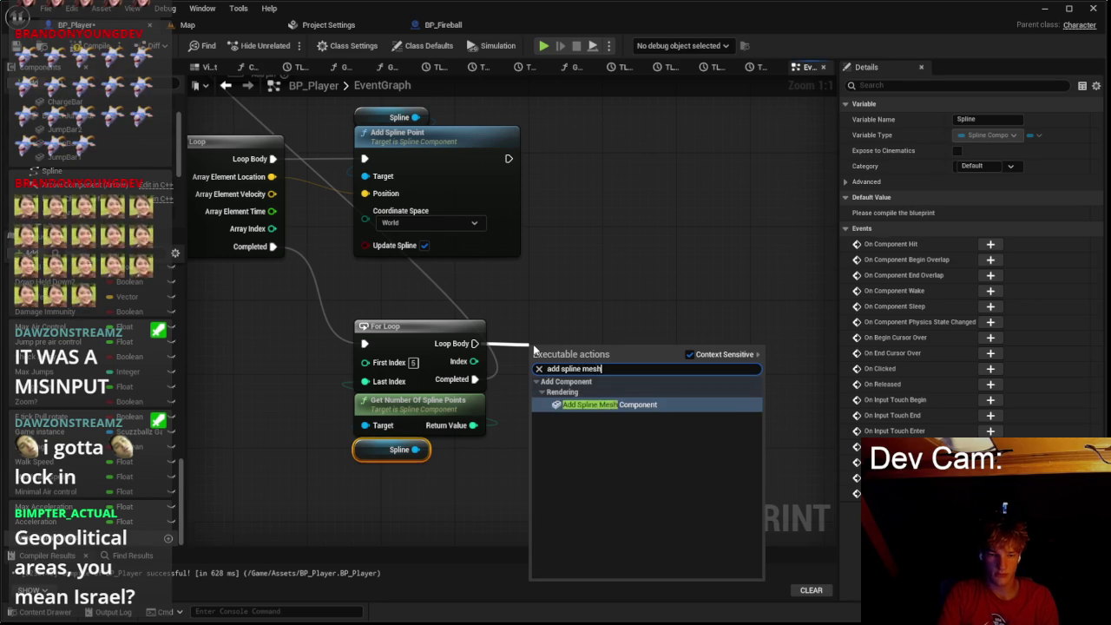
Step: Add an Add Spline Mesh Component node on the For Loop's Loop Body and shift it up-right
{"action": "key", "text": "Return"}
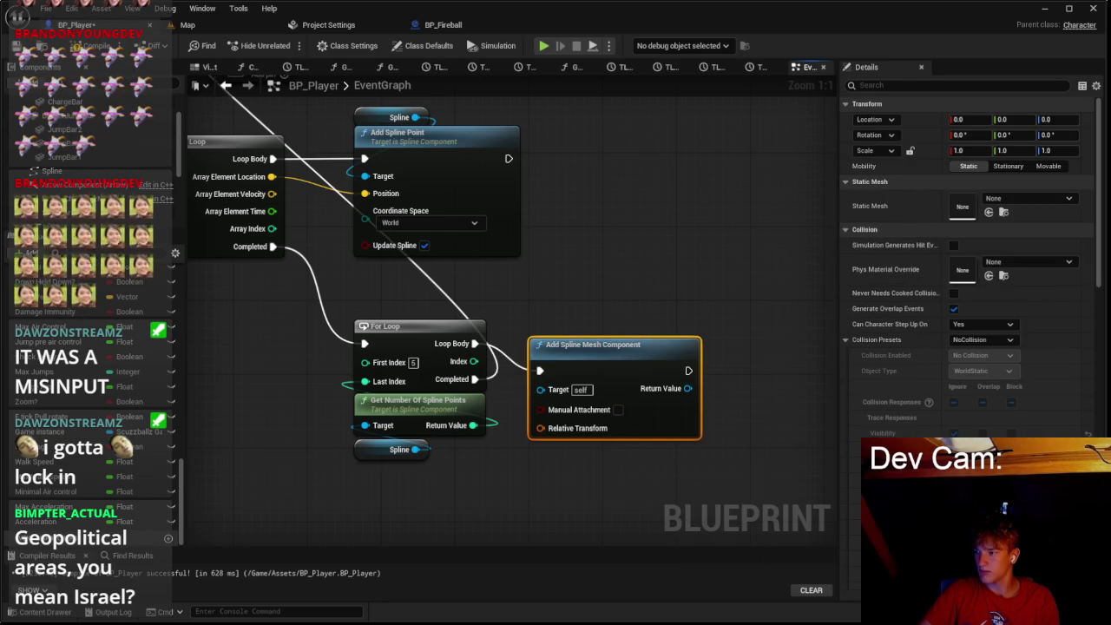
{"action": "left_click_drag", "start_coordinate": [577, 389], "coordinate": [624, 361]}
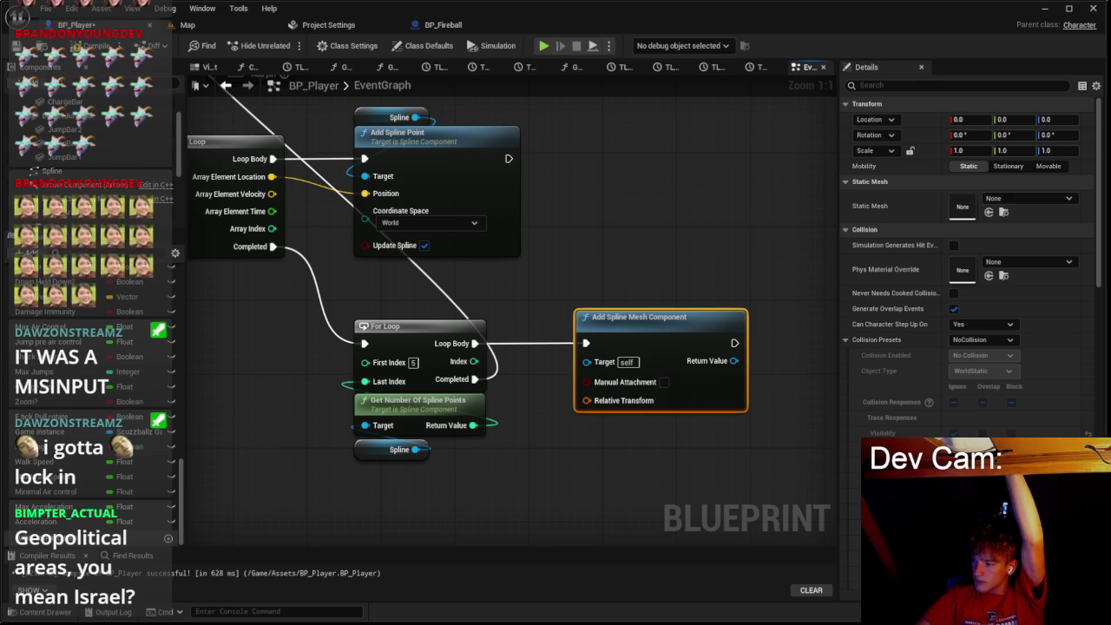
{"action": "left_click", "coordinate": [87, 183]}
{"action": "scroll", "coordinate": [87, 183], "scroll_direction": "down", "scroll_amount": 2}
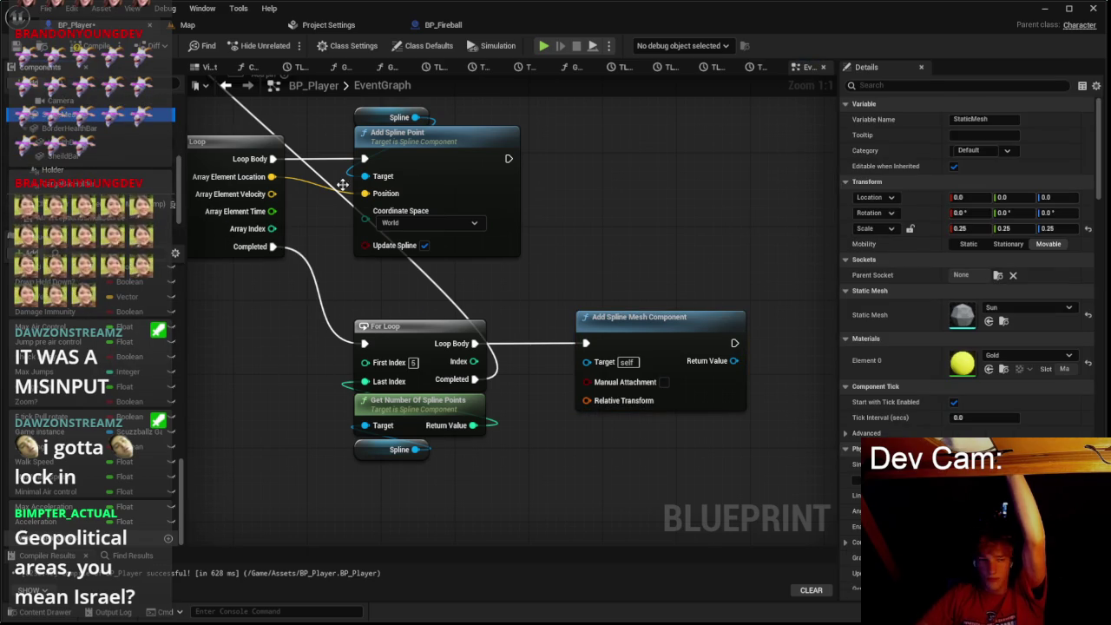
{"action": "left_click", "coordinate": [87, 204]}
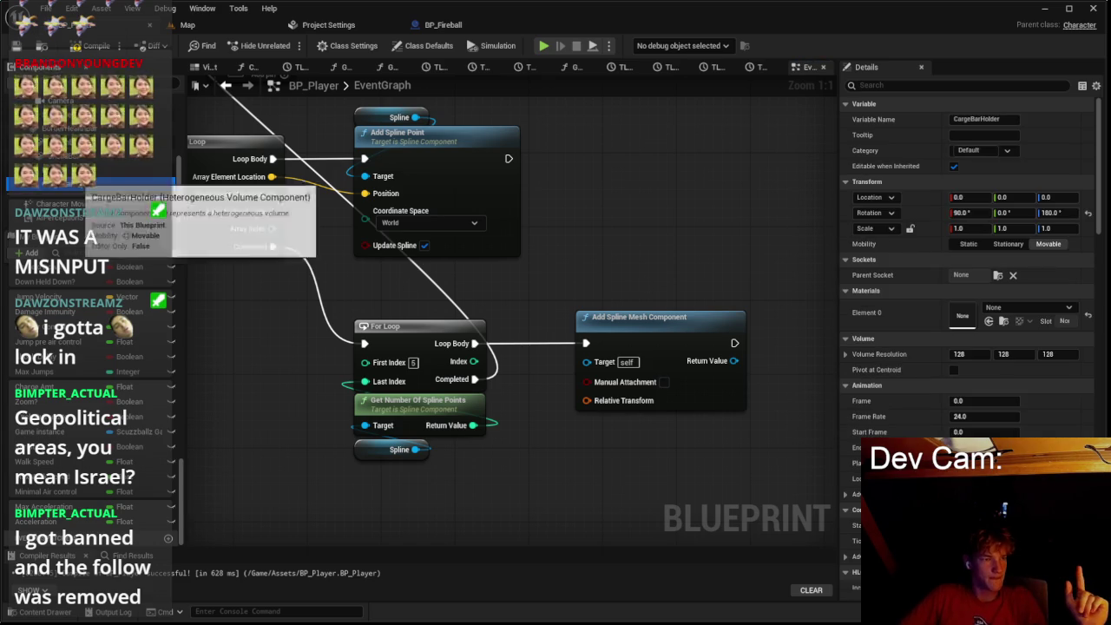
{"action": "left_click", "coordinate": [91, 151]}
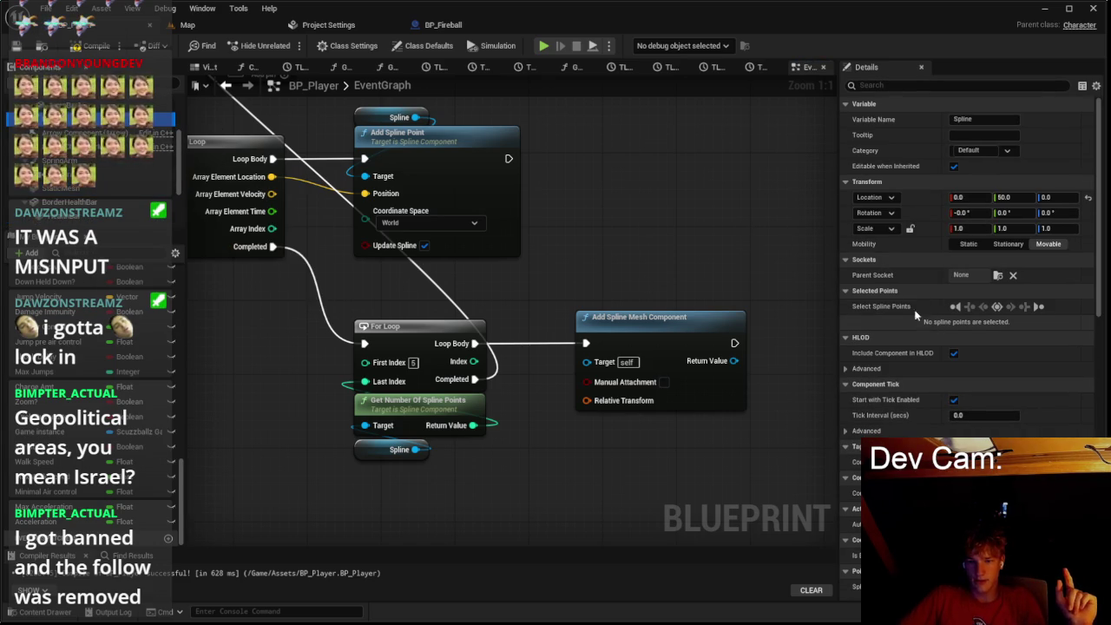
{"action": "scroll", "coordinate": [927, 335], "scroll_direction": "down", "scroll_amount": 2}
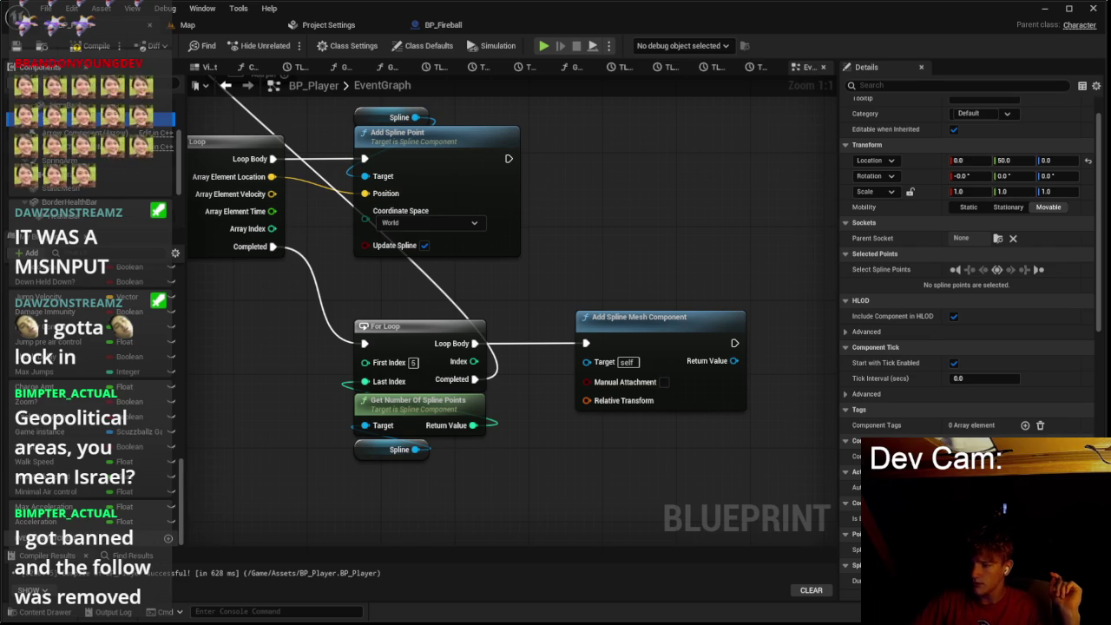
Step: Nudge the Add Spline Mesh Component node slightly down so its Details show
{"action": "left_click_drag", "start_coordinate": [679, 344], "coordinate": [679, 372]}
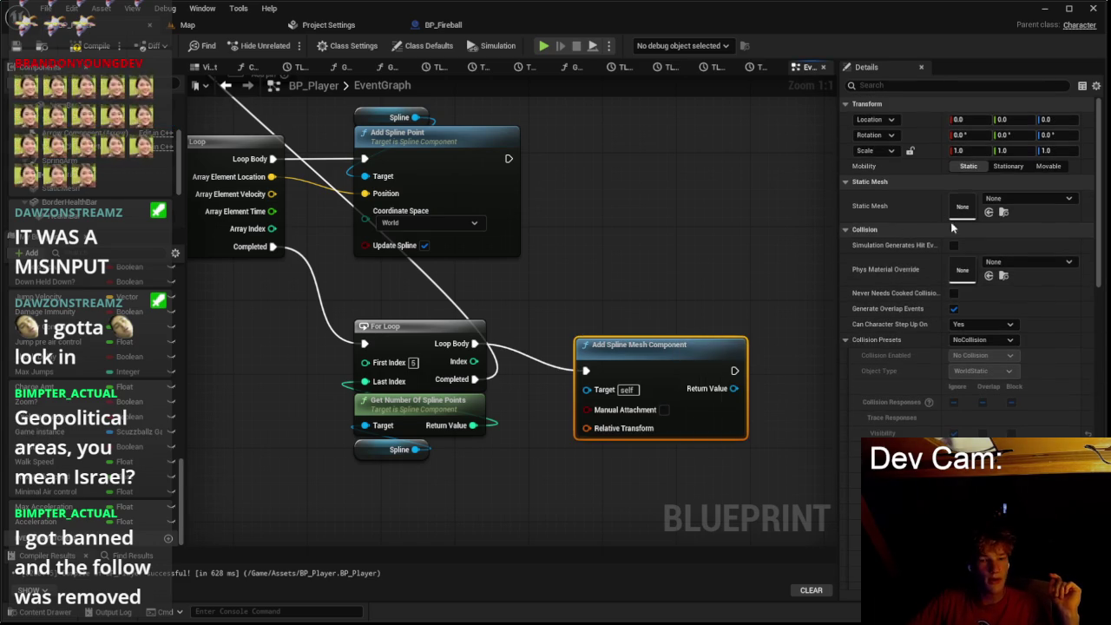
Step: Browse the list of available static meshes in the Static Mesh picker
{"action": "left_click", "coordinate": [996, 199]}
{"action": "scroll", "coordinate": [997, 380], "scroll_direction": "down", "scroll_amount": 3}
{"action": "scroll", "coordinate": [996, 402], "scroll_direction": "down", "scroll_amount": 6}
{"action": "scroll", "coordinate": [980, 419], "scroll_direction": "down", "scroll_amount": 8}
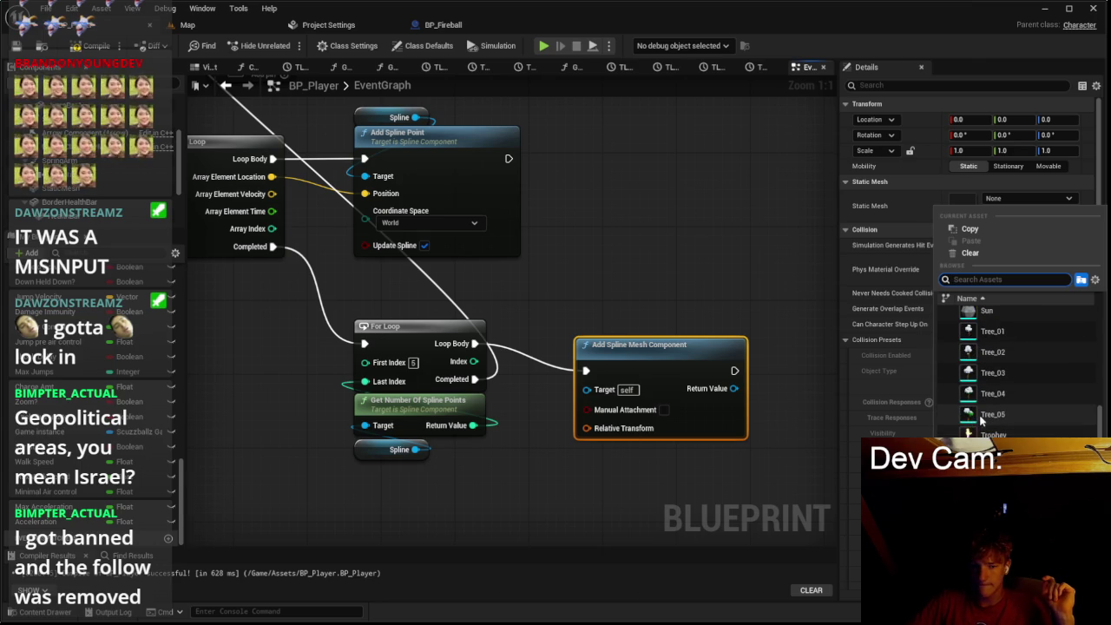
{"action": "scroll", "coordinate": [977, 428], "scroll_direction": "up", "scroll_amount": 5}
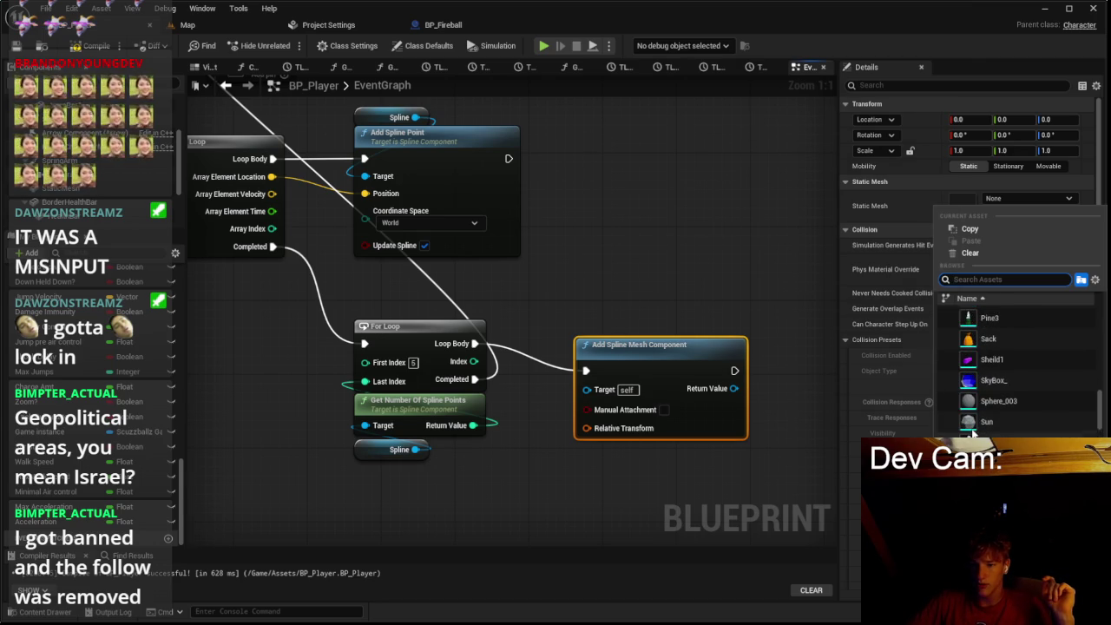
{"action": "scroll", "coordinate": [973, 428], "scroll_direction": "up", "scroll_amount": 6}
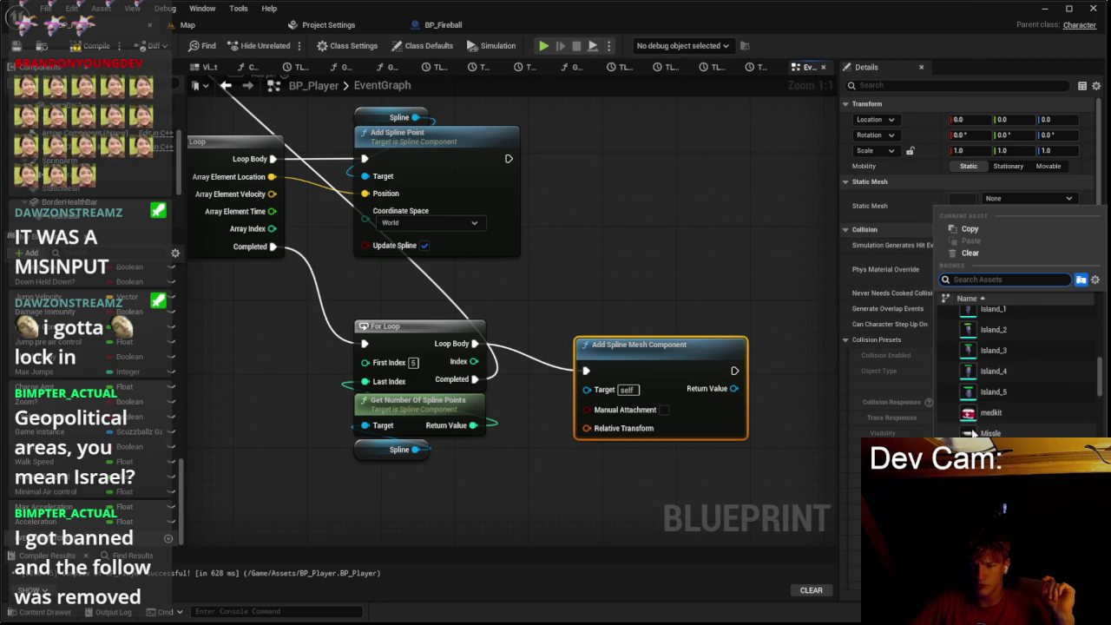
{"action": "scroll", "coordinate": [973, 429], "scroll_direction": "up", "scroll_amount": 6}
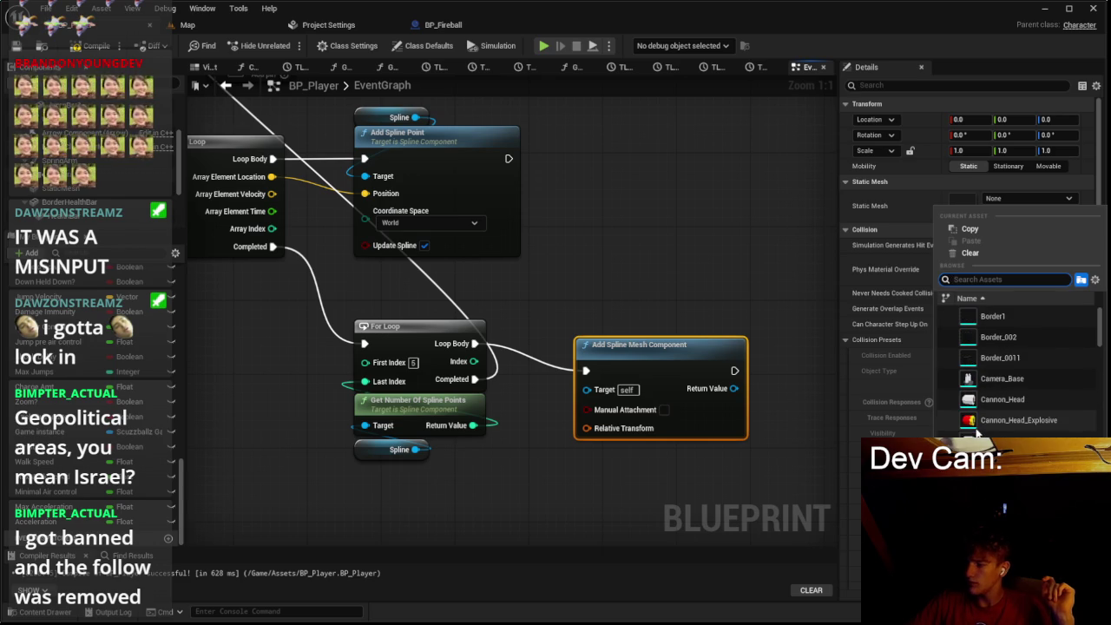
{"action": "scroll", "coordinate": [976, 430], "scroll_direction": "down", "scroll_amount": 2}
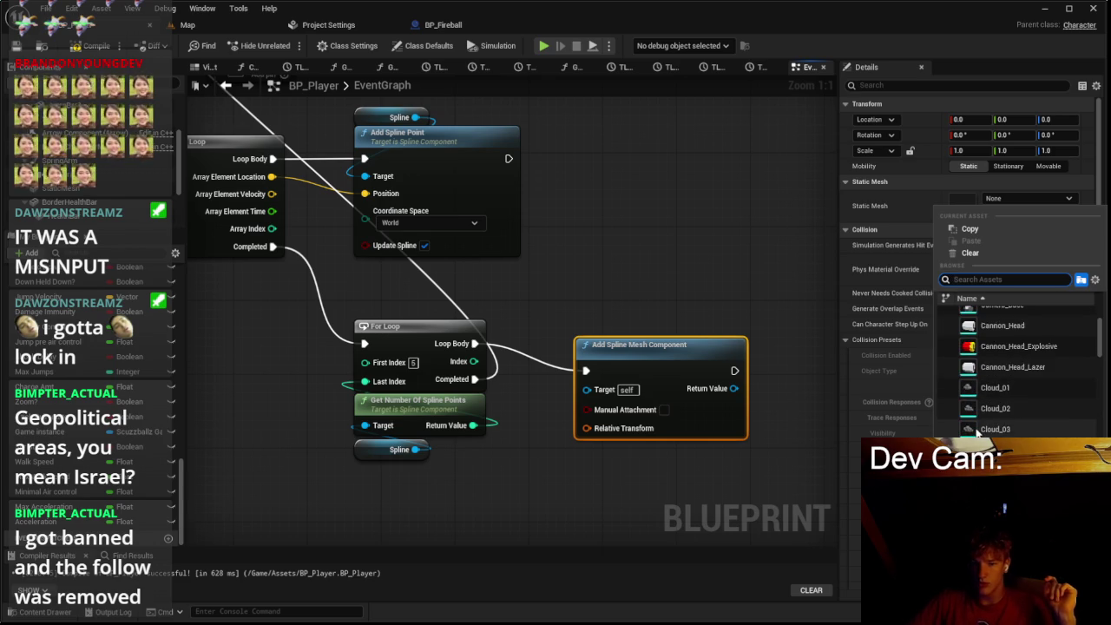
{"action": "scroll", "coordinate": [976, 430], "scroll_direction": "down", "scroll_amount": 3}
{"action": "scroll", "coordinate": [976, 430], "scroll_direction": "up", "scroll_amount": 5}
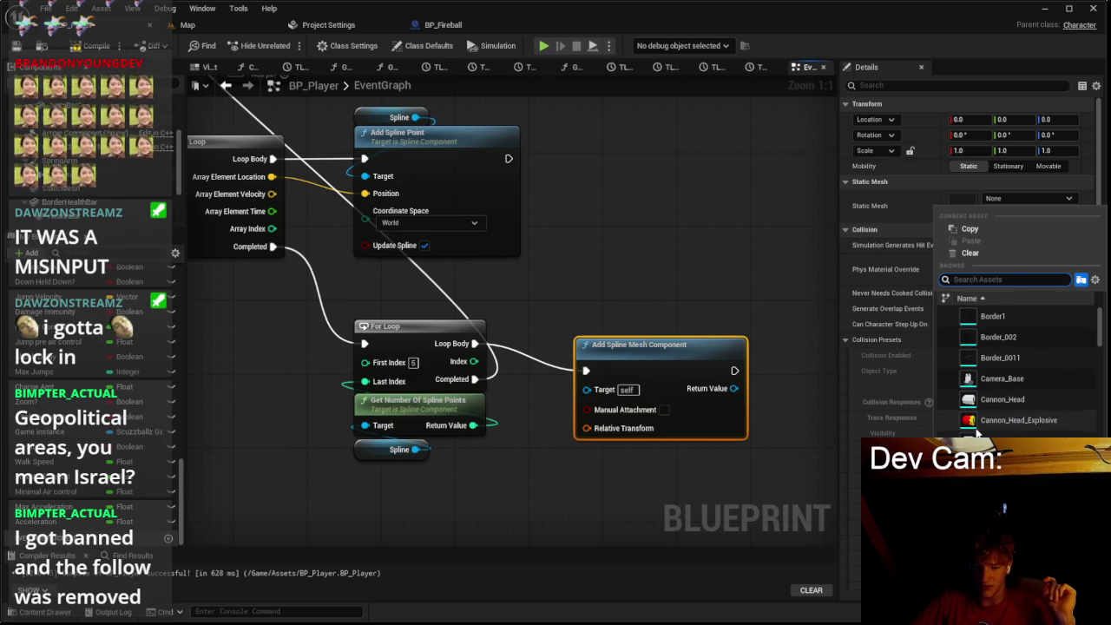
Step: Show the Content > Meshes folder in the Content Drawer, then bring up the Windows Start menu
{"action": "left_click", "coordinate": [39, 611]}
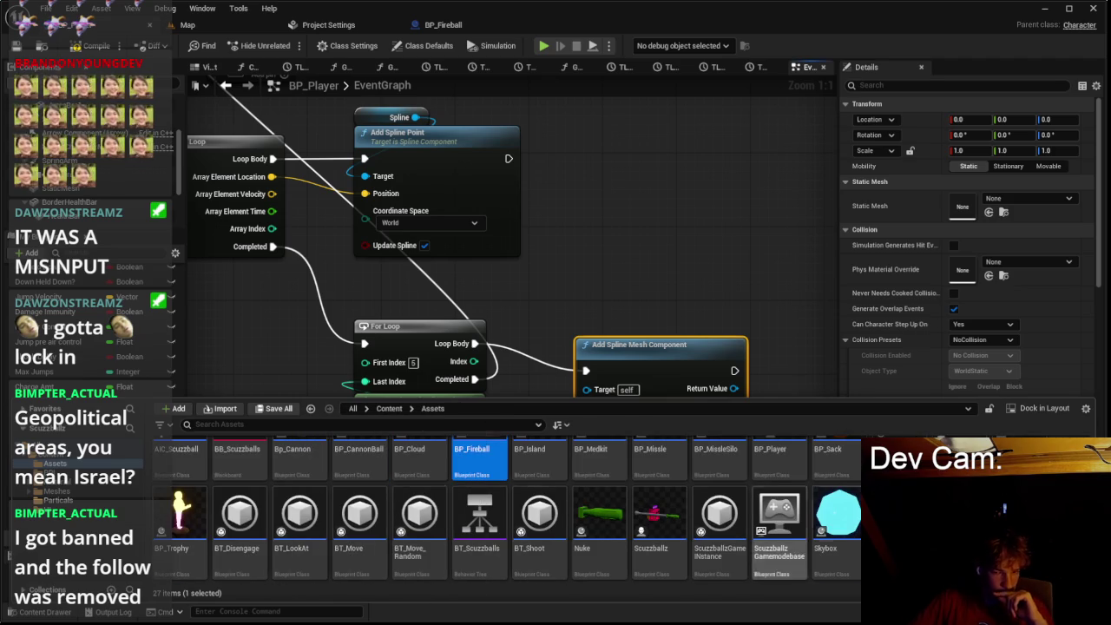
{"action": "right_click", "coordinate": [847, 518]}
{"action": "left_click", "coordinate": [845, 539]}
{"action": "left_click", "coordinate": [56, 481]}
{"action": "left_click", "coordinate": [56, 491]}
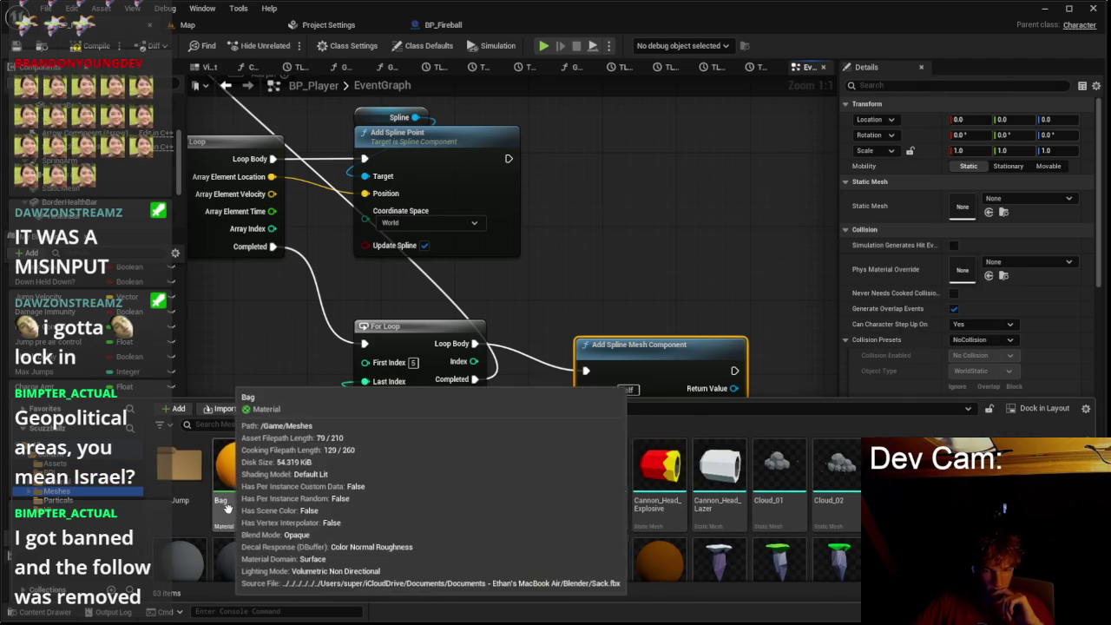
{"action": "scroll", "coordinate": [225, 508], "scroll_direction": "down", "scroll_amount": 5}
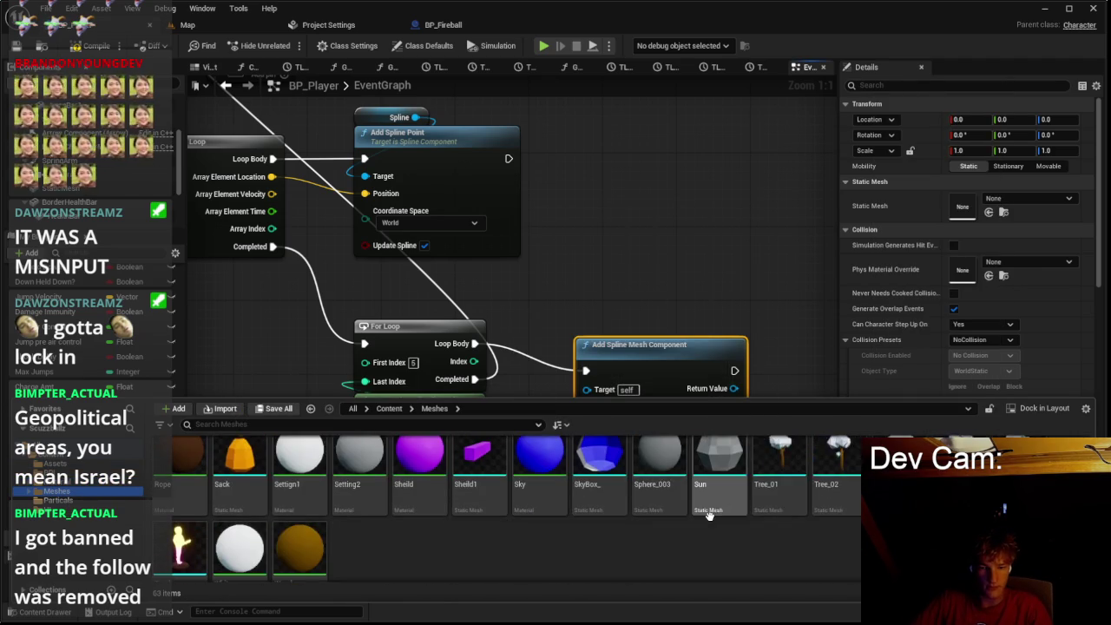
{"action": "key", "text": "super"}
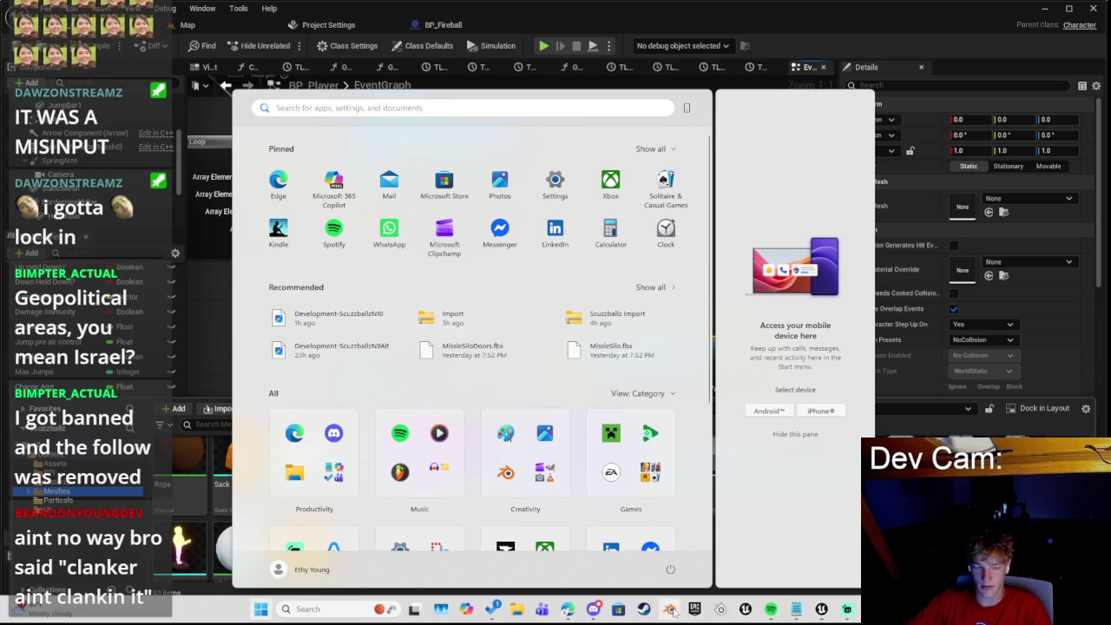
Step: Launch Blender, dismiss the splash screen and delete the default cube
{"action": "left_click", "coordinate": [671, 608]}
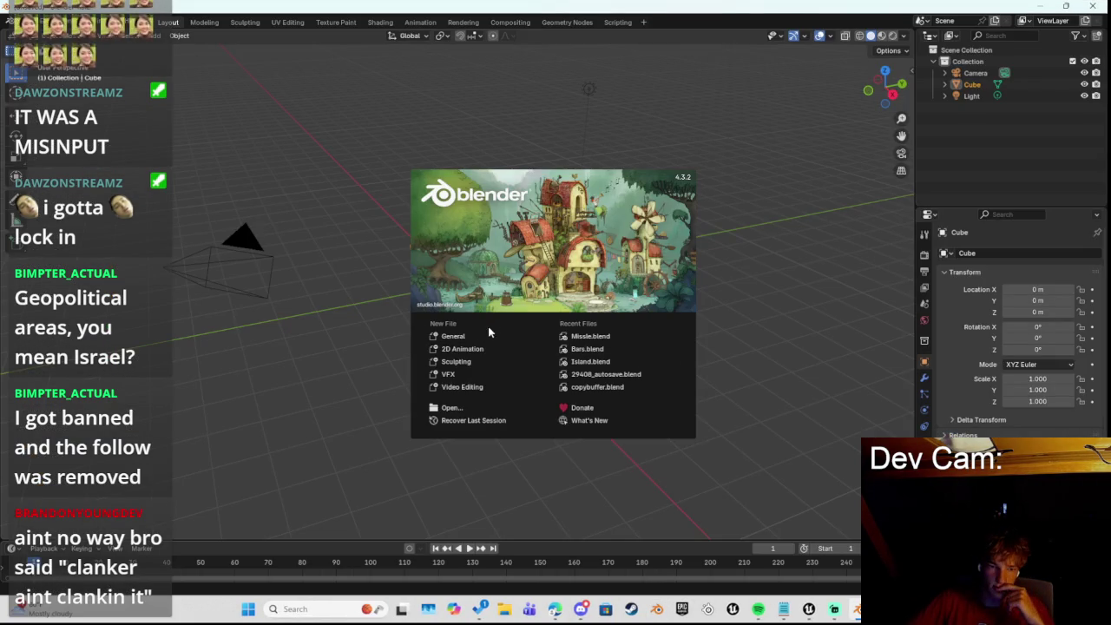
{"action": "left_click", "coordinate": [511, 336]}
{"action": "left_click", "coordinate": [452, 291]}
{"action": "key", "text": "Delete"}
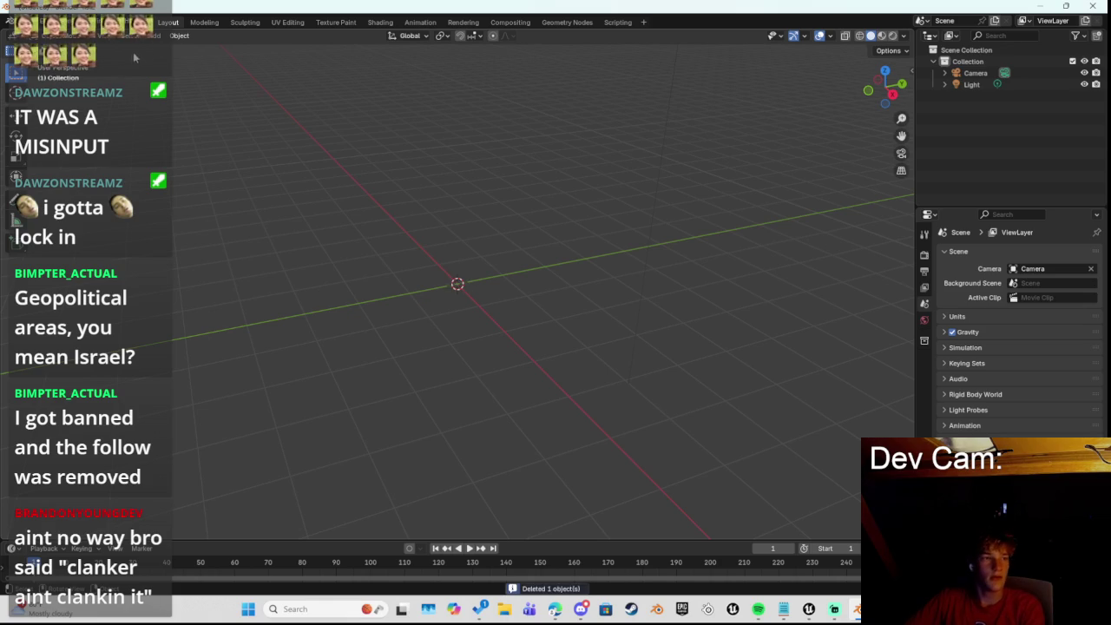
Step: Add a mesh cylinder and delete it, twice over, as trial runs
{"action": "left_click", "coordinate": [156, 36]}
{"action": "mouse_move", "coordinate": [173, 48]}
{"action": "left_click", "coordinate": [273, 106]}
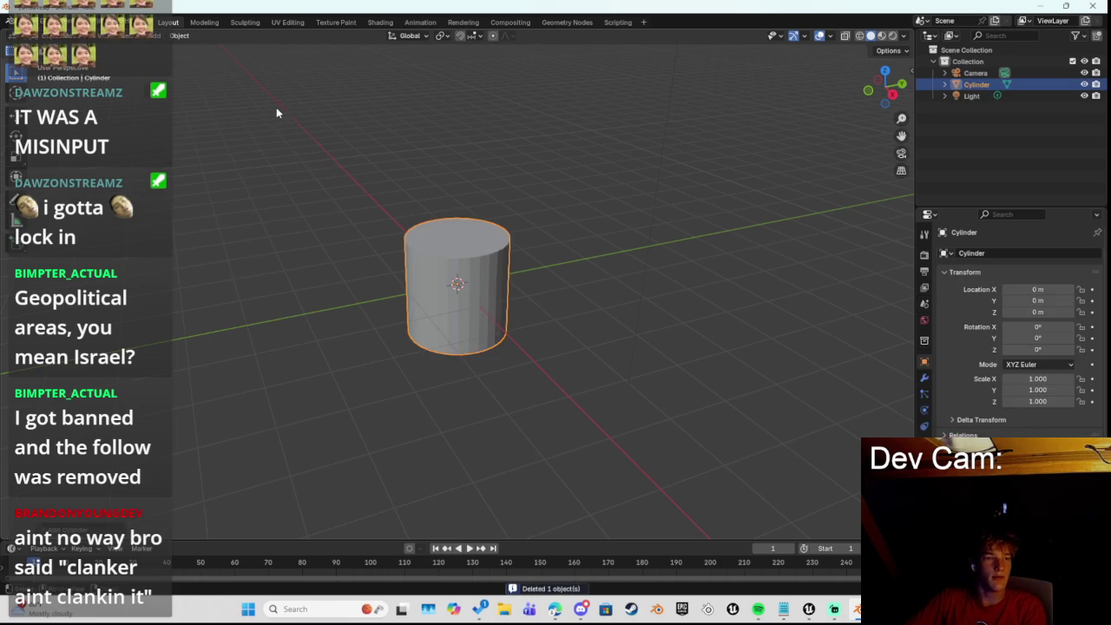
{"action": "left_click", "coordinate": [457, 286]}
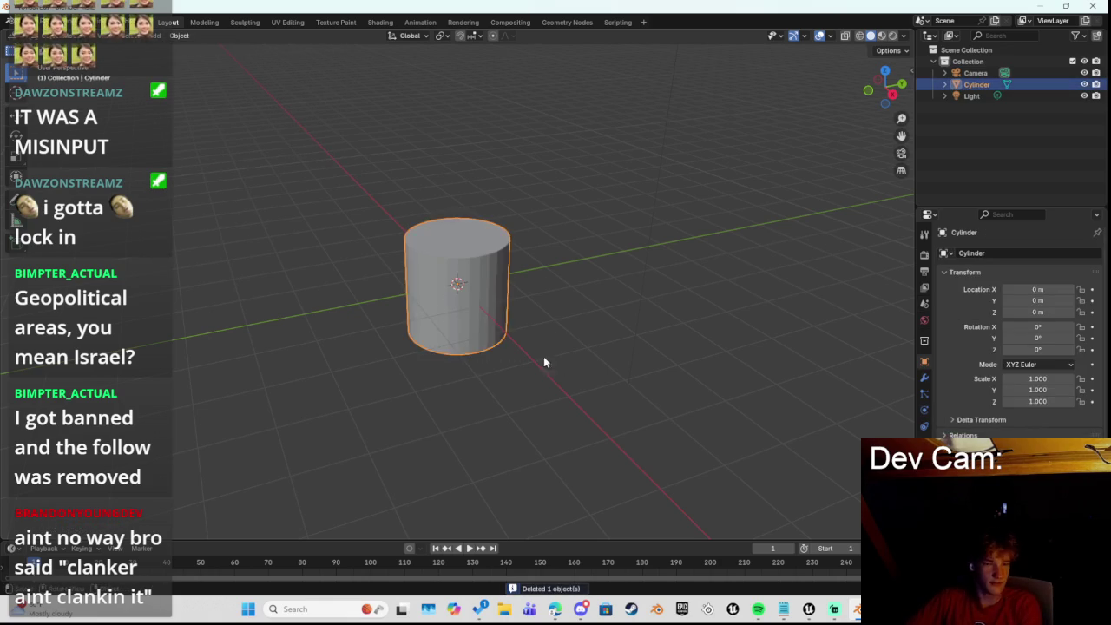
{"action": "key", "text": "Delete"}
{"action": "left_click", "coordinate": [149, 36]}
{"action": "mouse_move", "coordinate": [192, 52]}
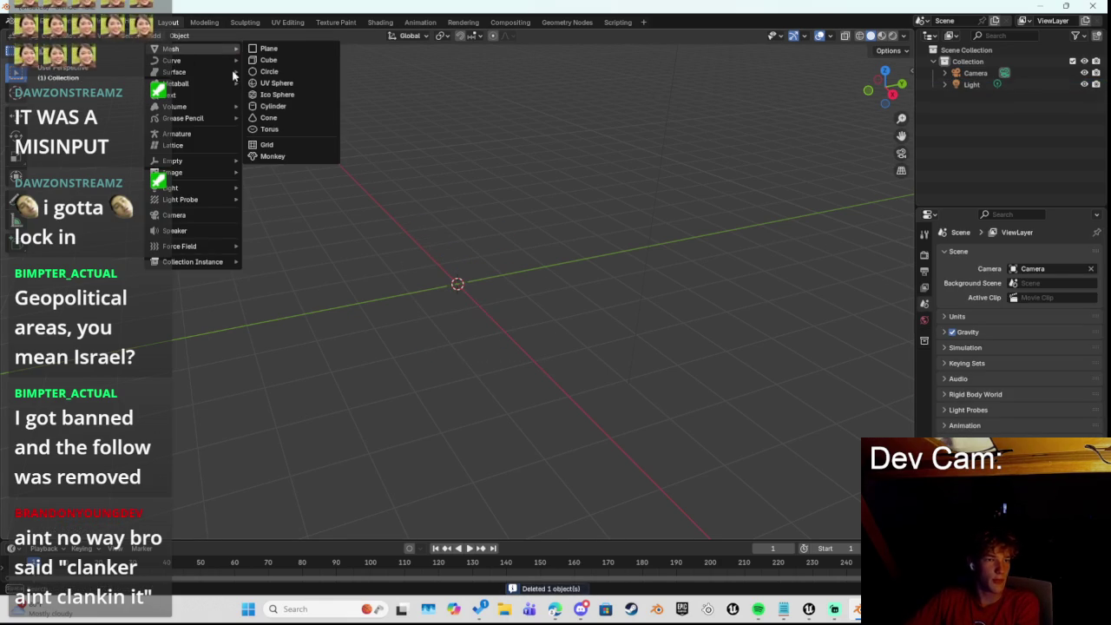
{"action": "left_click", "coordinate": [281, 108]}
{"action": "left_click_drag", "start_coordinate": [376, 247], "coordinate": [531, 330]}
{"action": "left_click", "coordinate": [148, 39]}
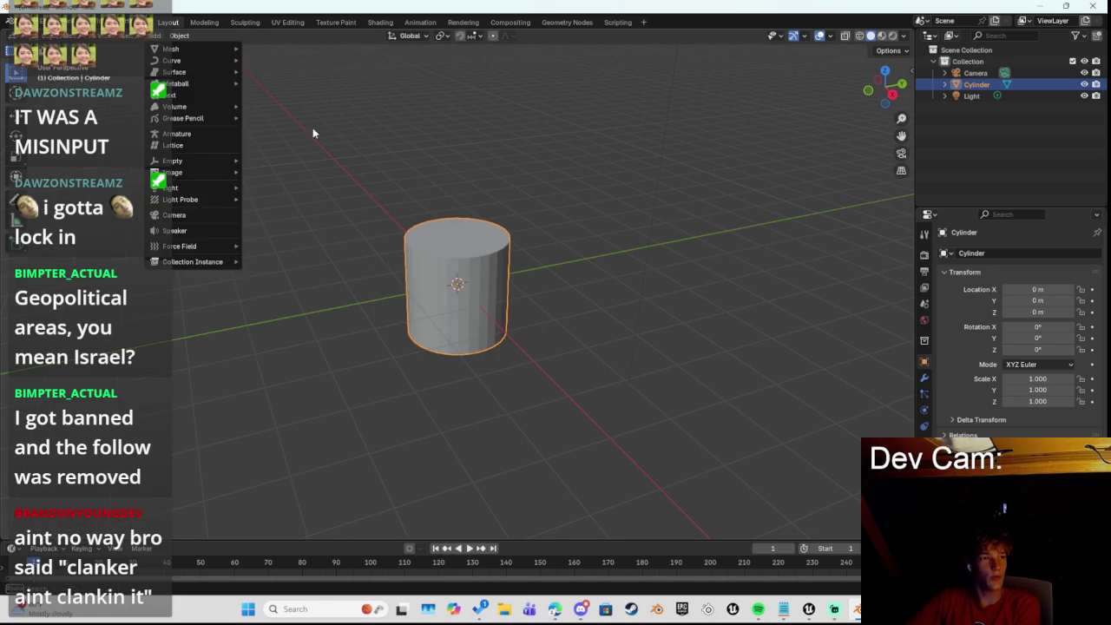
{"action": "key", "text": "Delete"}
Step: Add a fresh cylinder at the origin with Vertices set to 8
{"action": "left_click", "coordinate": [138, 38]}
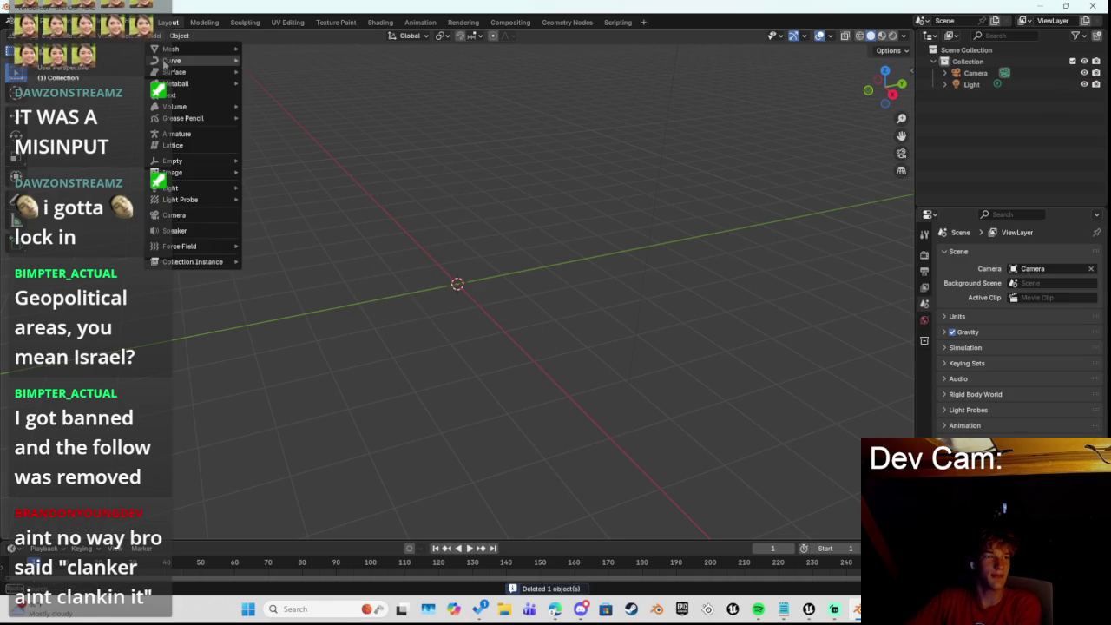
{"action": "mouse_move", "coordinate": [193, 52]}
{"action": "left_click", "coordinate": [280, 108]}
{"action": "left_click", "coordinate": [87, 529]}
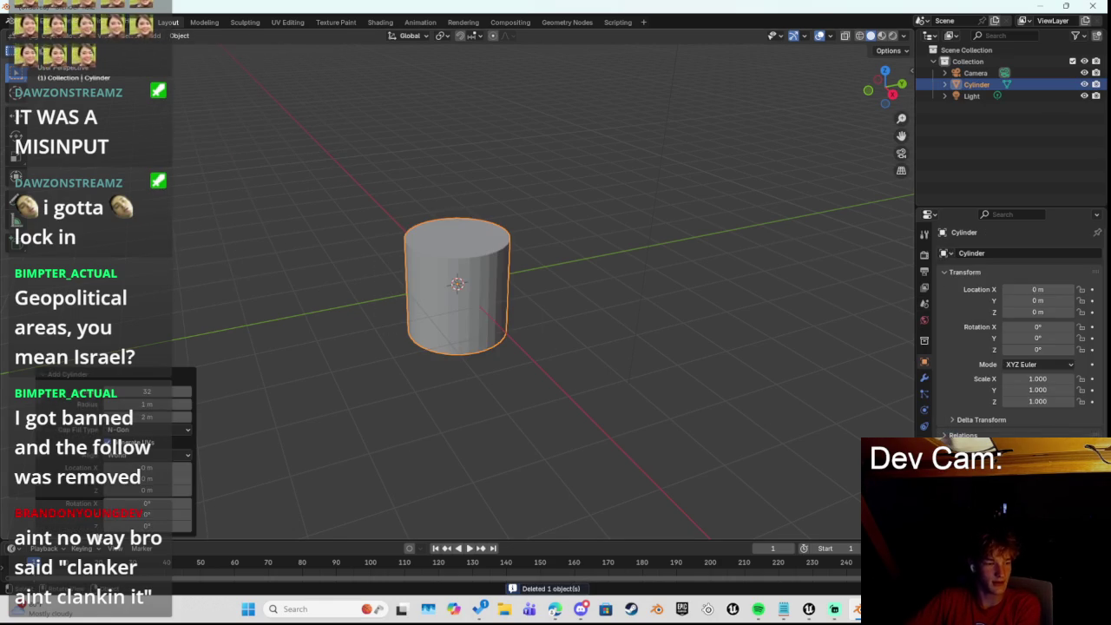
{"action": "type", "text": "8"}
{"action": "key", "text": "Return"}
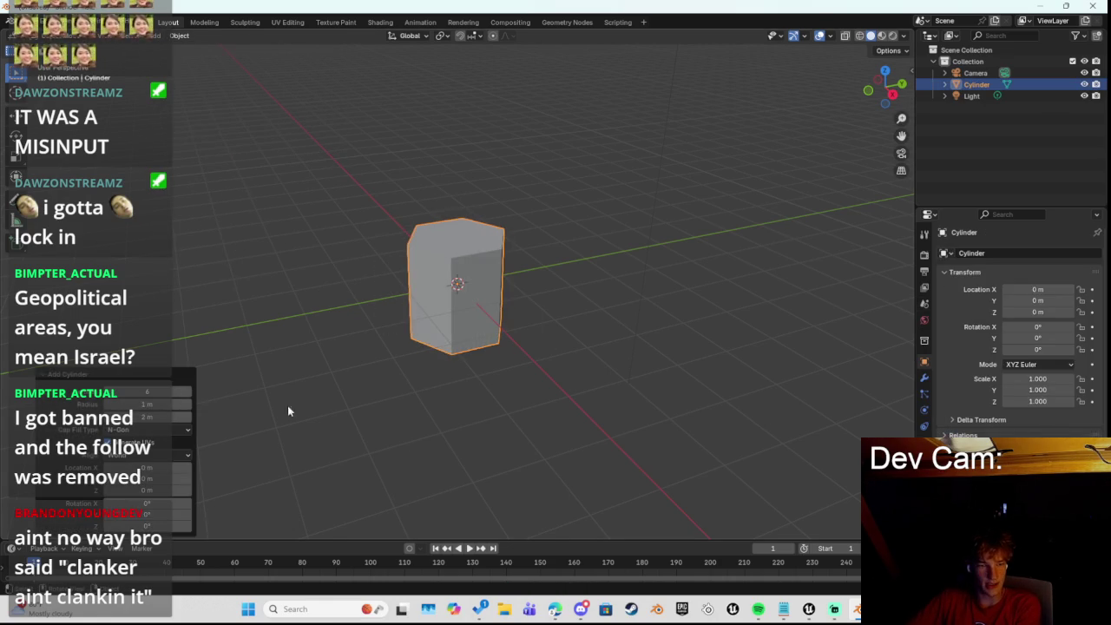
{"action": "left_click", "coordinate": [26, 21]}
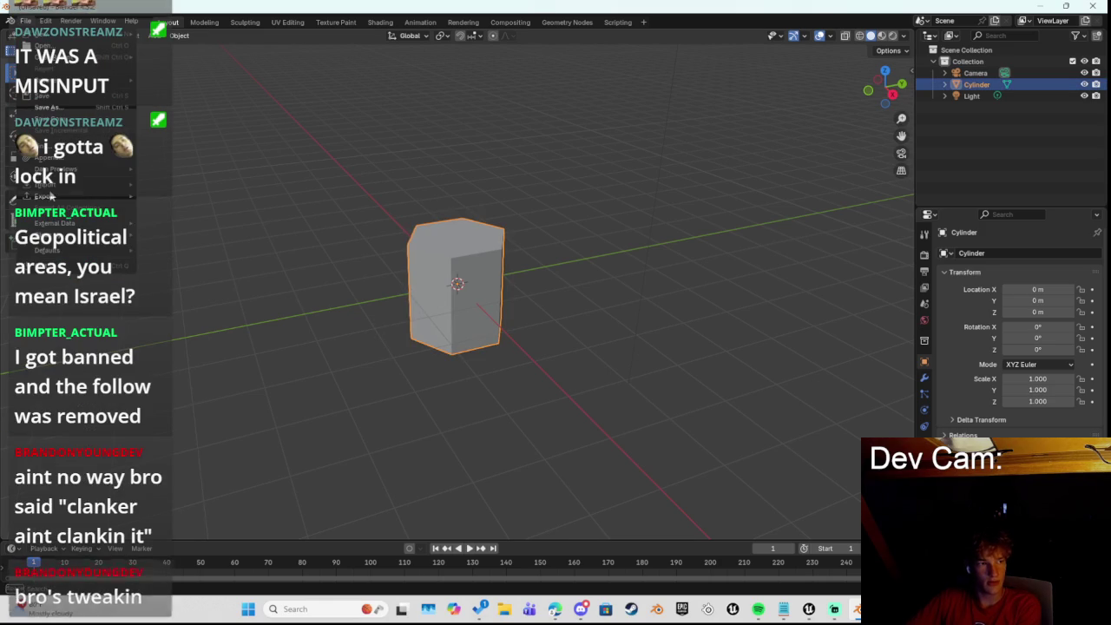
Step: Start an FBX export and name the file Hexagon.fbx
{"action": "mouse_move", "coordinate": [104, 192]}
{"action": "left_click", "coordinate": [182, 295]}
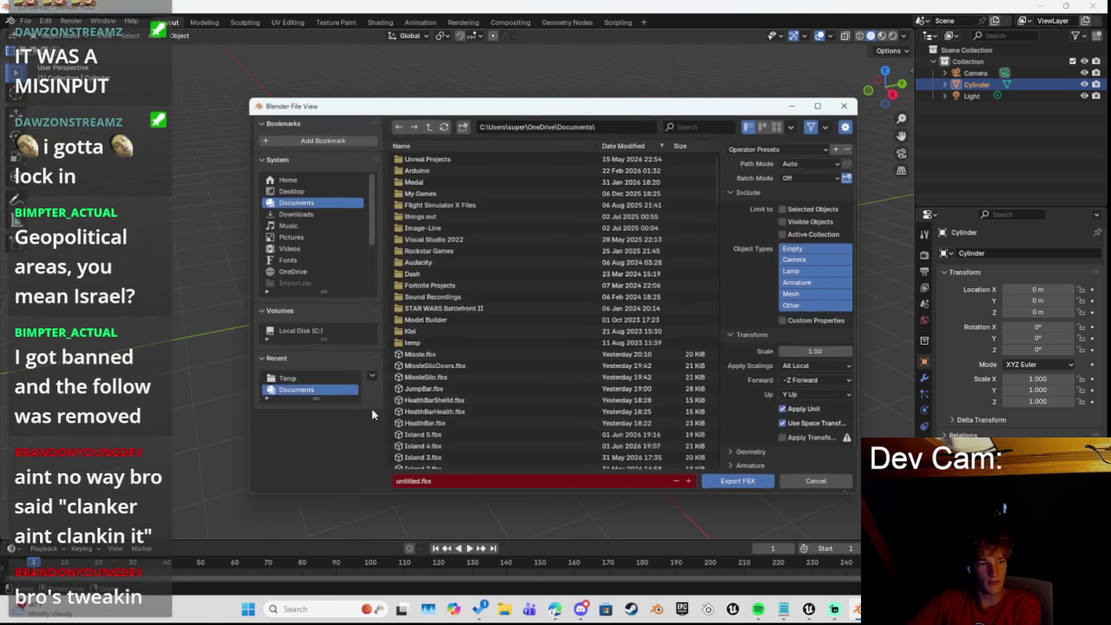
{"action": "double_click", "coordinate": [407, 482]}
{"action": "type", "text": "Hexagon"}
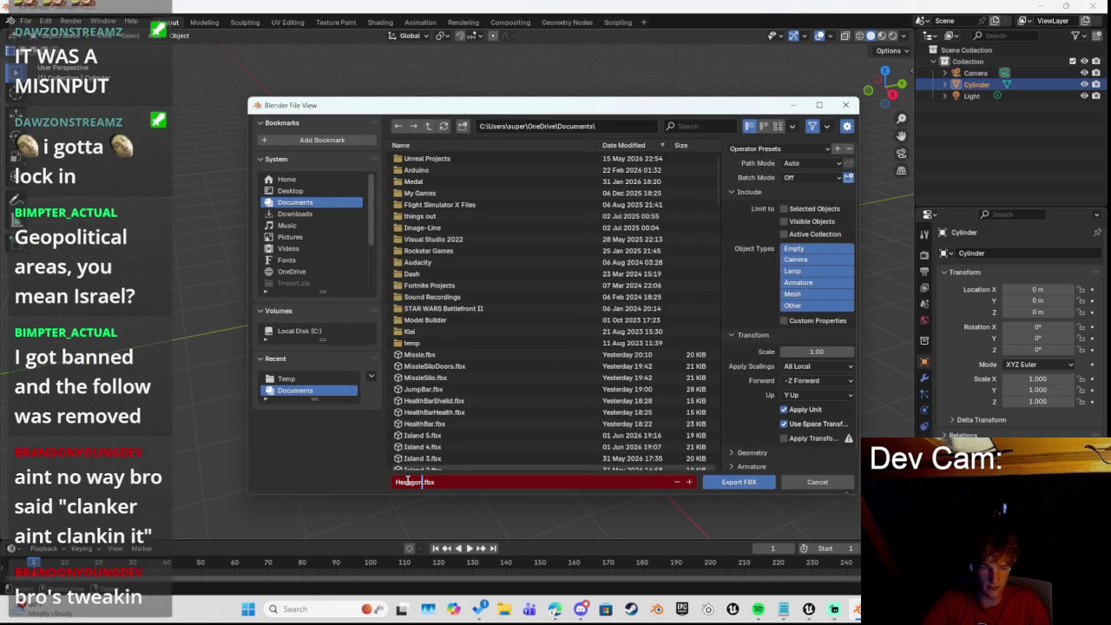
{"action": "left_click", "coordinate": [769, 149]}
{"action": "left_click", "coordinate": [771, 150]}
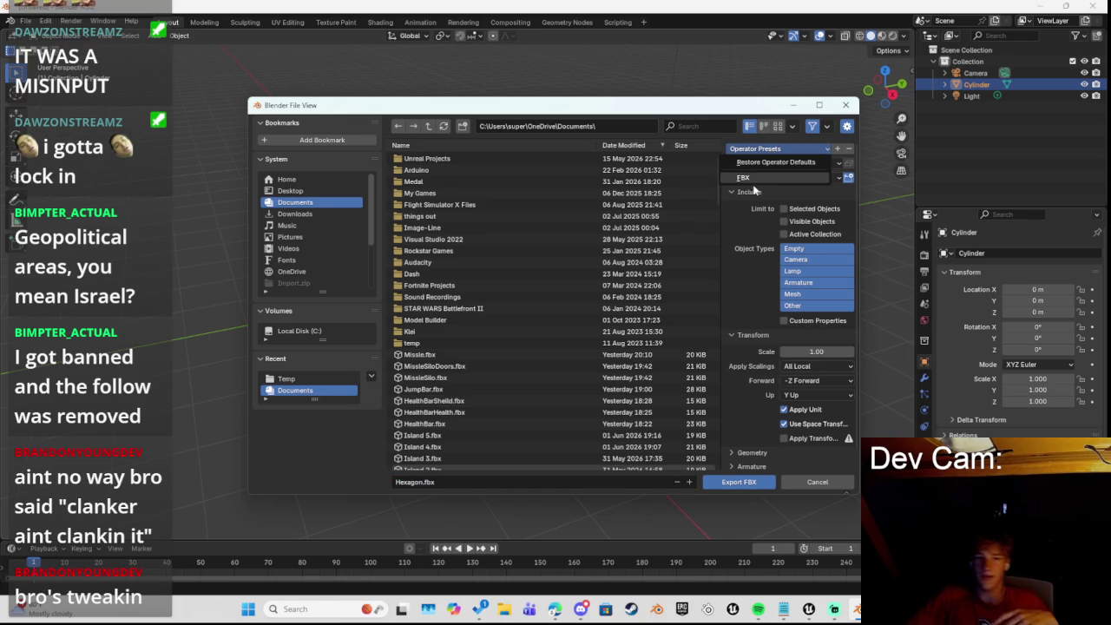
Step: Load the FBX operator preset, export Hexagon.fbx, and quit Blender without saving
{"action": "left_click", "coordinate": [753, 178]}
{"action": "left_click", "coordinate": [755, 149]}
{"action": "left_click", "coordinate": [780, 178]}
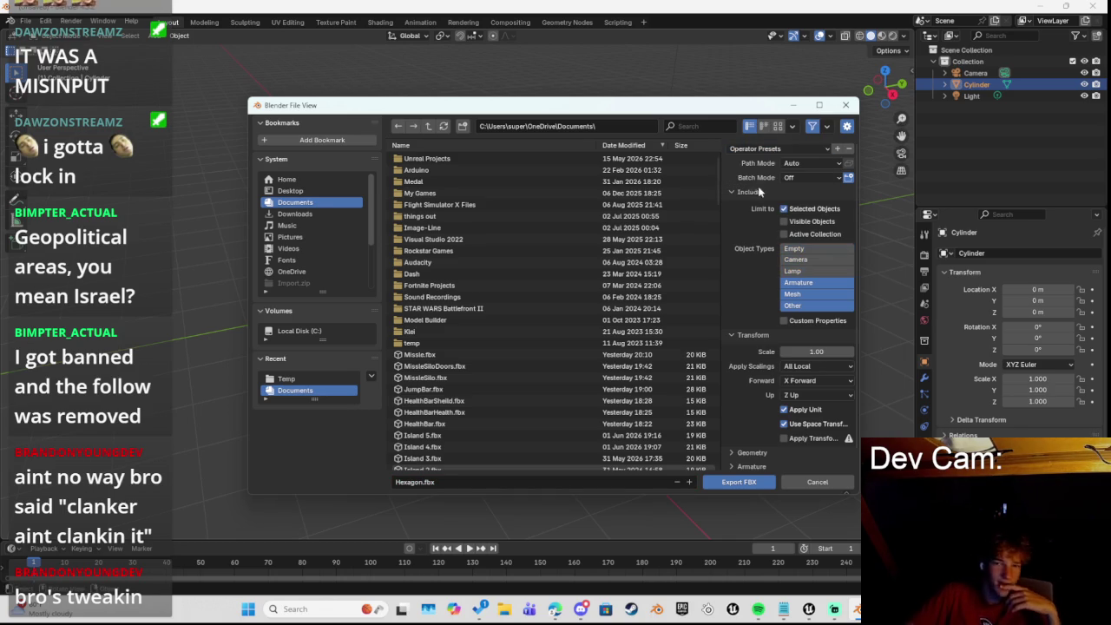
{"action": "left_click", "coordinate": [730, 484]}
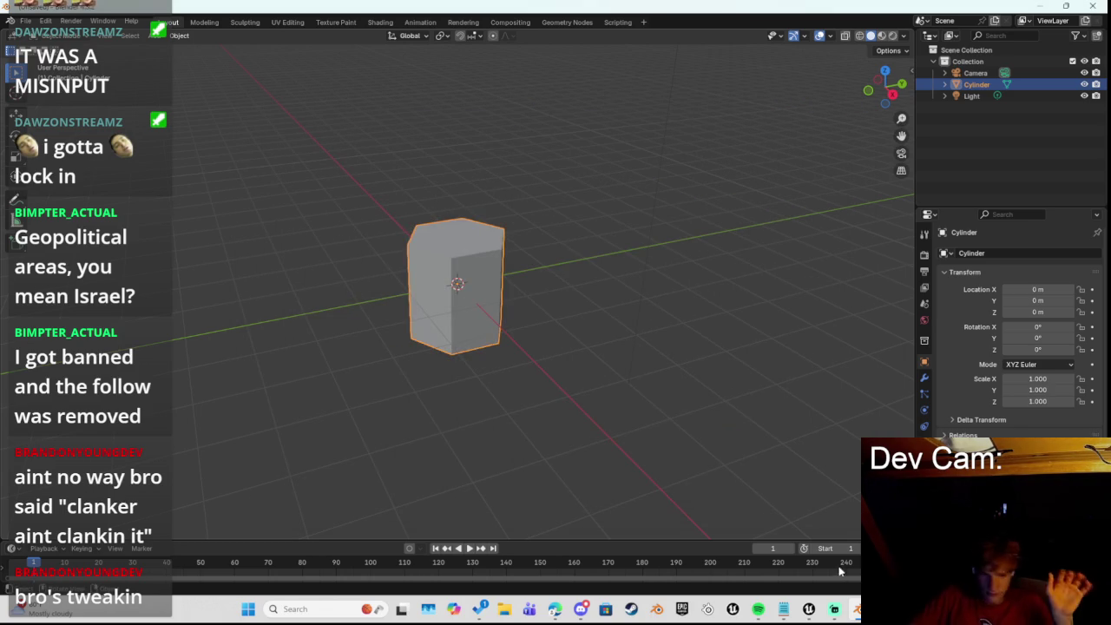
{"action": "left_click", "coordinate": [1092, 6]}
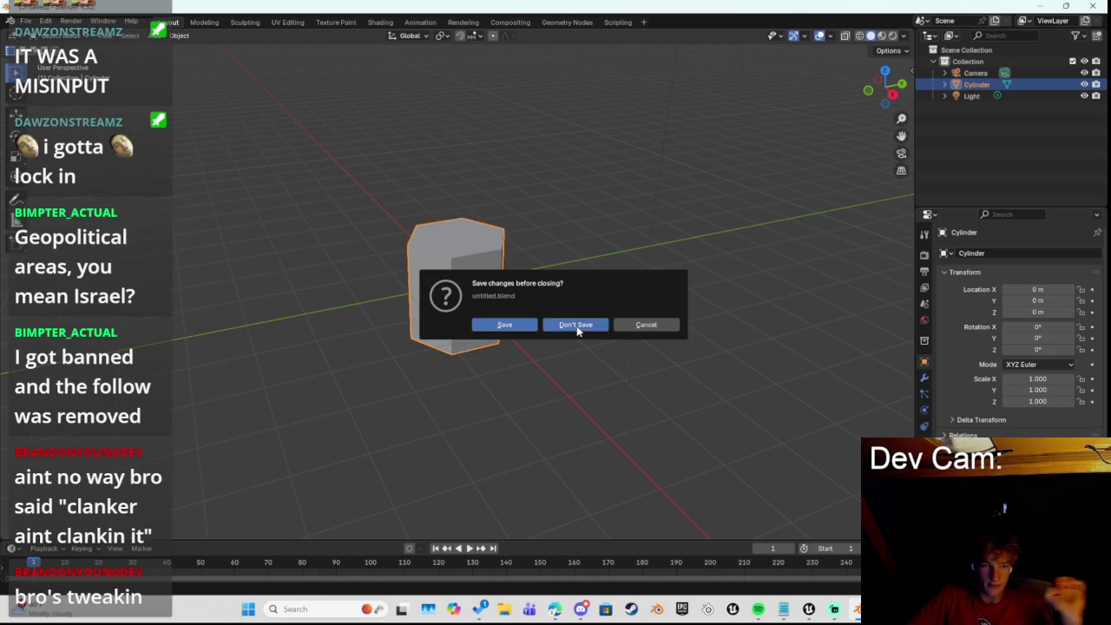
{"action": "left_click", "coordinate": [576, 325]}
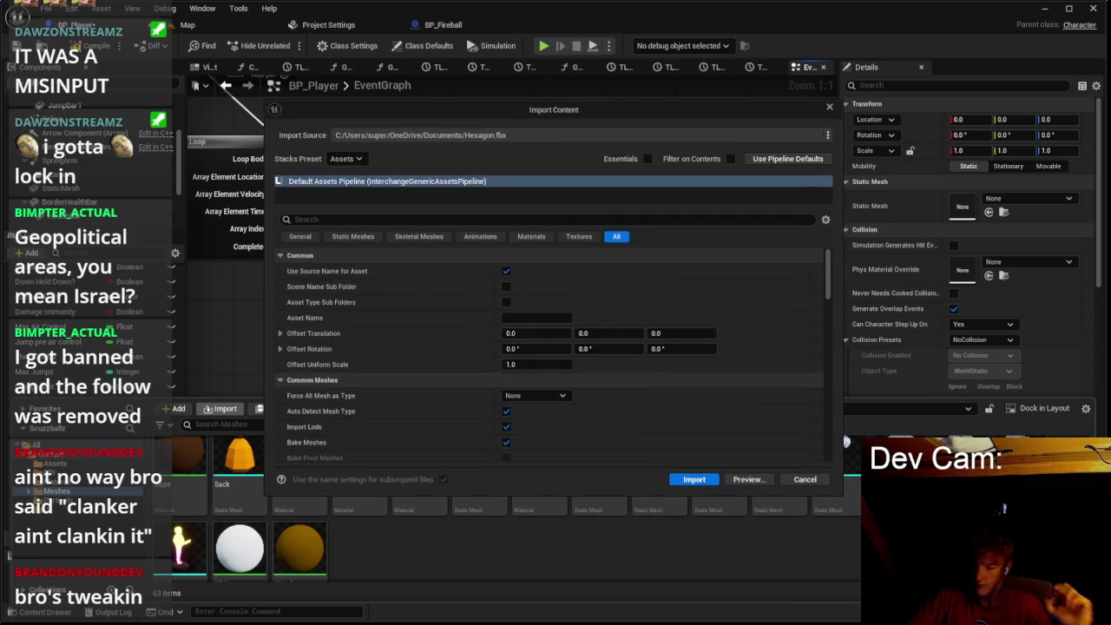
Step: Import Hexagon.fbx into the Meshes folder and open the Hexagon mesh
{"action": "left_click", "coordinate": [694, 479]}
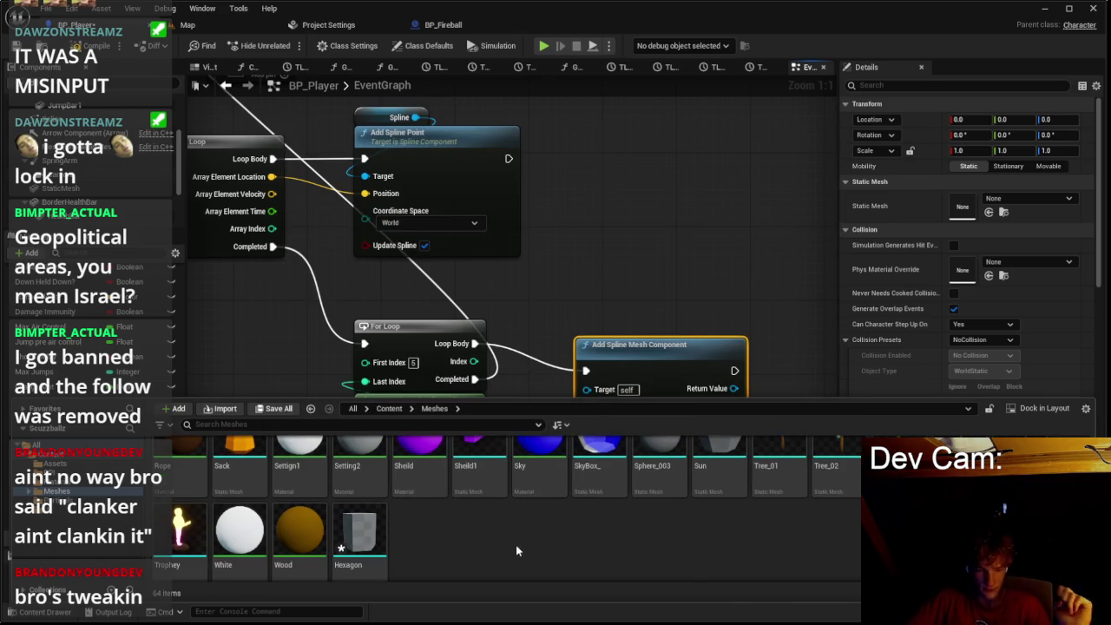
{"action": "right_click", "coordinate": [468, 540]}
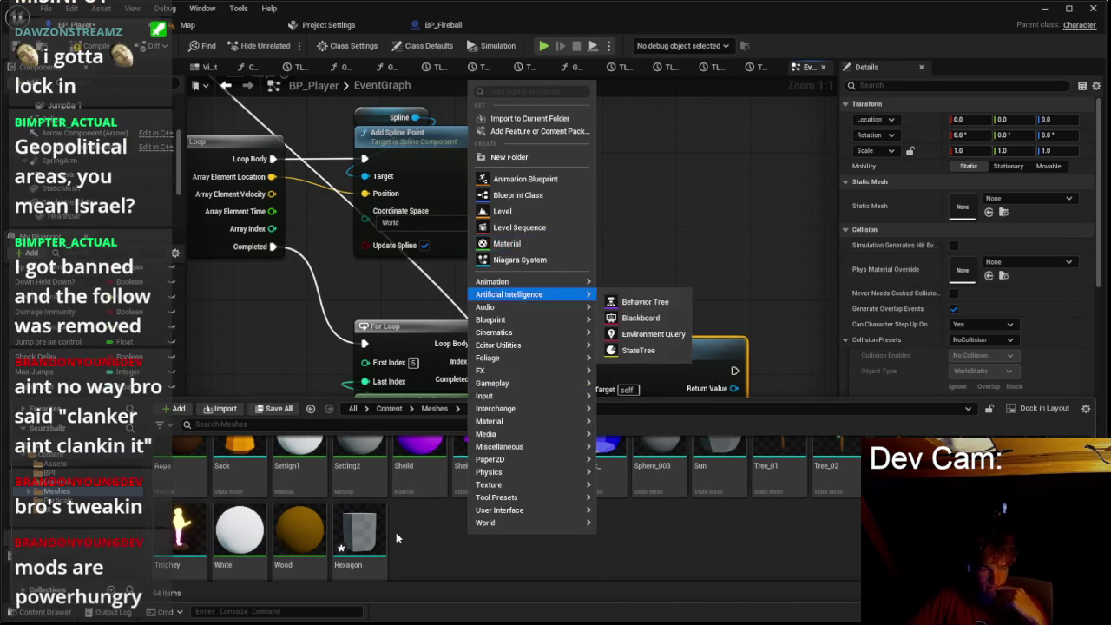
{"action": "key", "text": "Escape"}
{"action": "scroll", "coordinate": [462, 521], "scroll_direction": "up", "scroll_amount": 3}
{"action": "scroll", "coordinate": [462, 520], "scroll_direction": "up", "scroll_amount": 5}
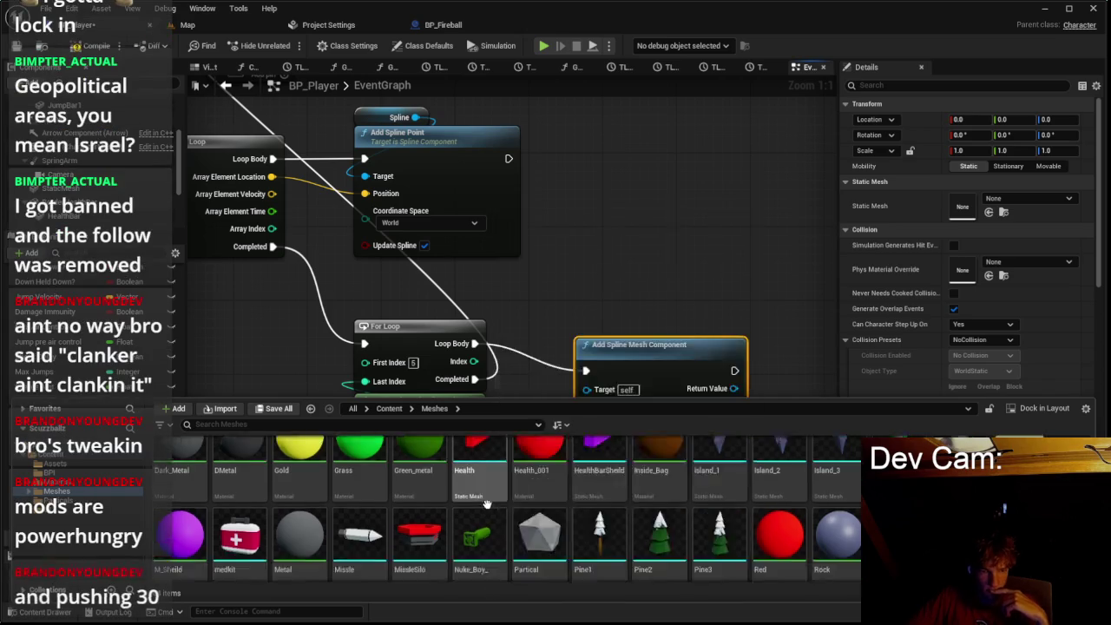
{"action": "scroll", "coordinate": [606, 512], "scroll_direction": "down", "scroll_amount": 10}
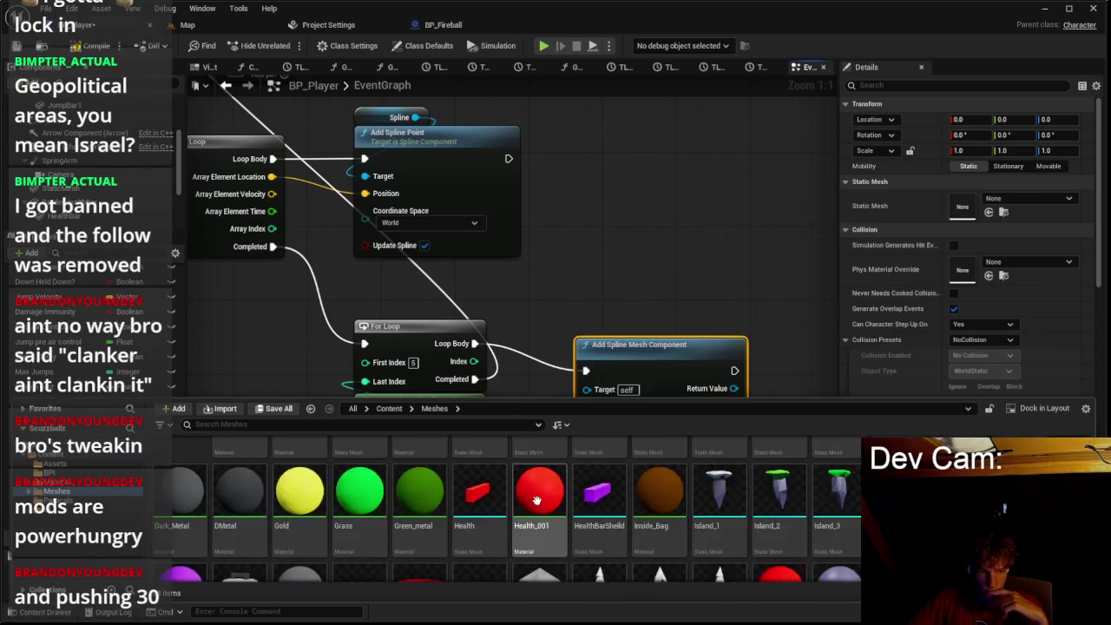
{"action": "left_click", "coordinate": [371, 533]}
{"action": "double_click", "coordinate": [371, 533]}
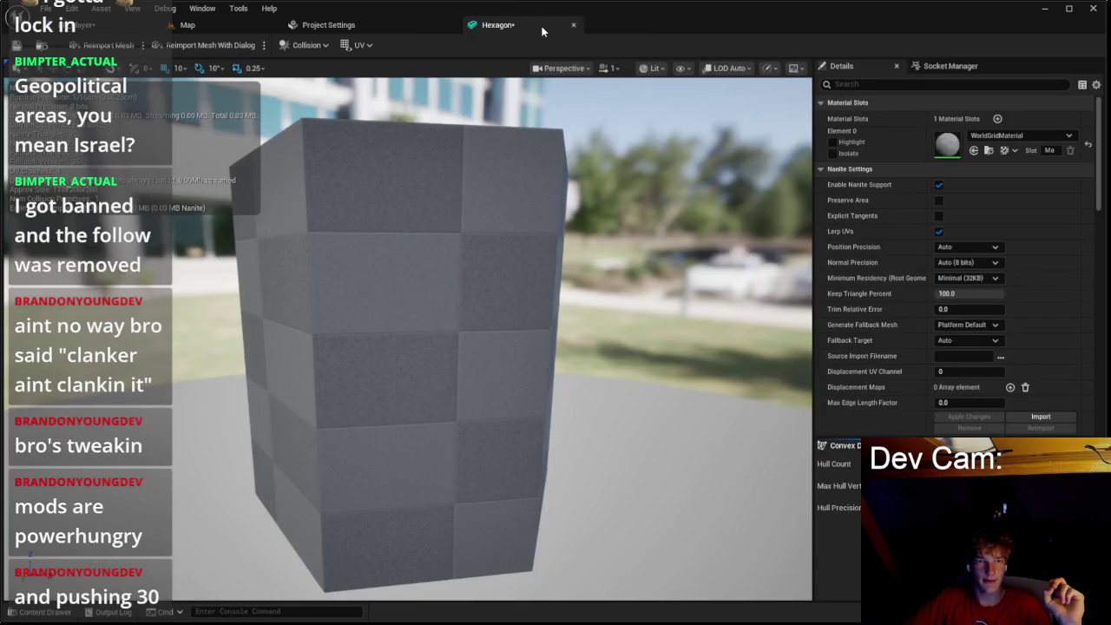
Step: Set the Hexagon mesh's Element 0 material to White
{"action": "left_click", "coordinate": [1007, 135]}
{"action": "scroll", "coordinate": [1024, 340], "scroll_direction": "down", "scroll_amount": 3}
{"action": "scroll", "coordinate": [1022, 336], "scroll_direction": "down", "scroll_amount": 6}
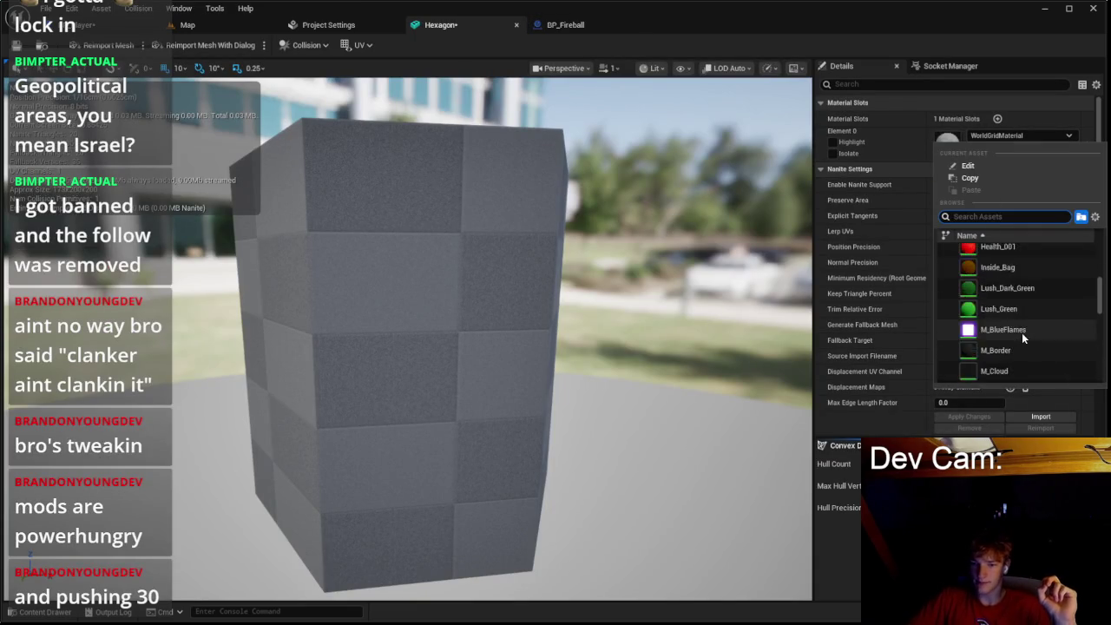
{"action": "type", "text": "white"}
{"action": "left_click", "coordinate": [1006, 253]}
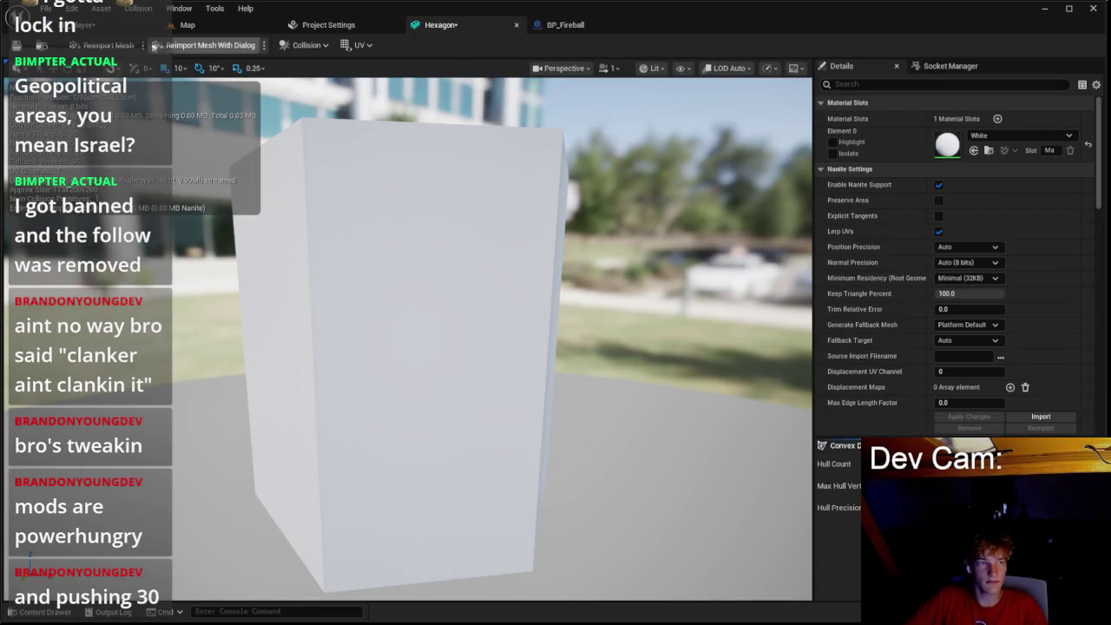
{"action": "left_click", "coordinate": [553, 27]}
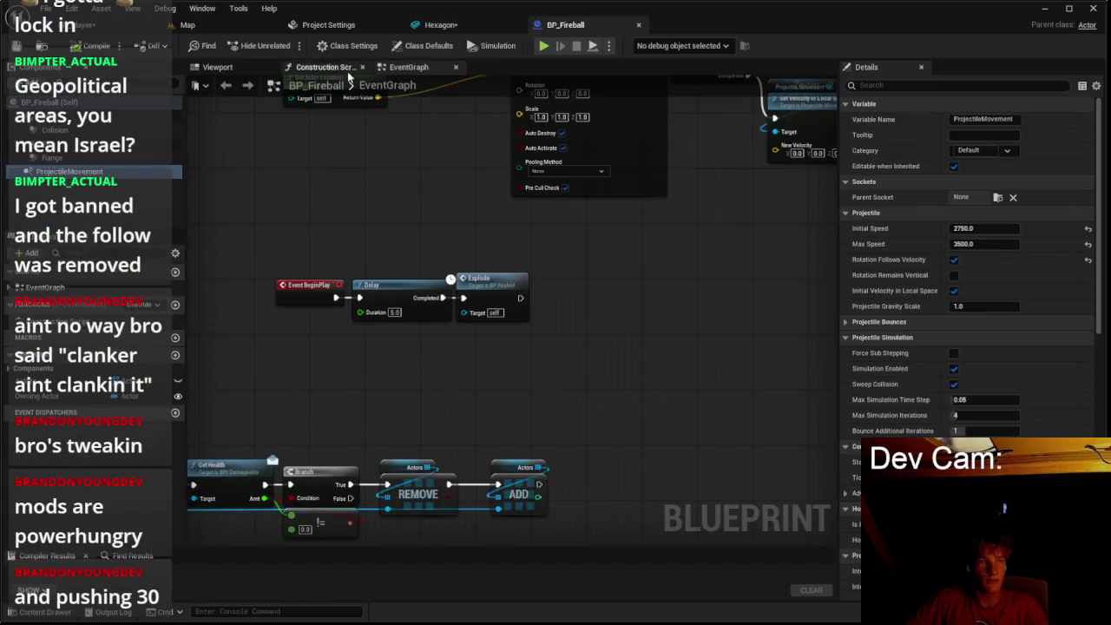
Step: In BP_Player's EventGraph, set Add Spline Mesh Component's Static Mesh to Hexagon and tidy the nodes
{"action": "left_click", "coordinate": [82, 25]}
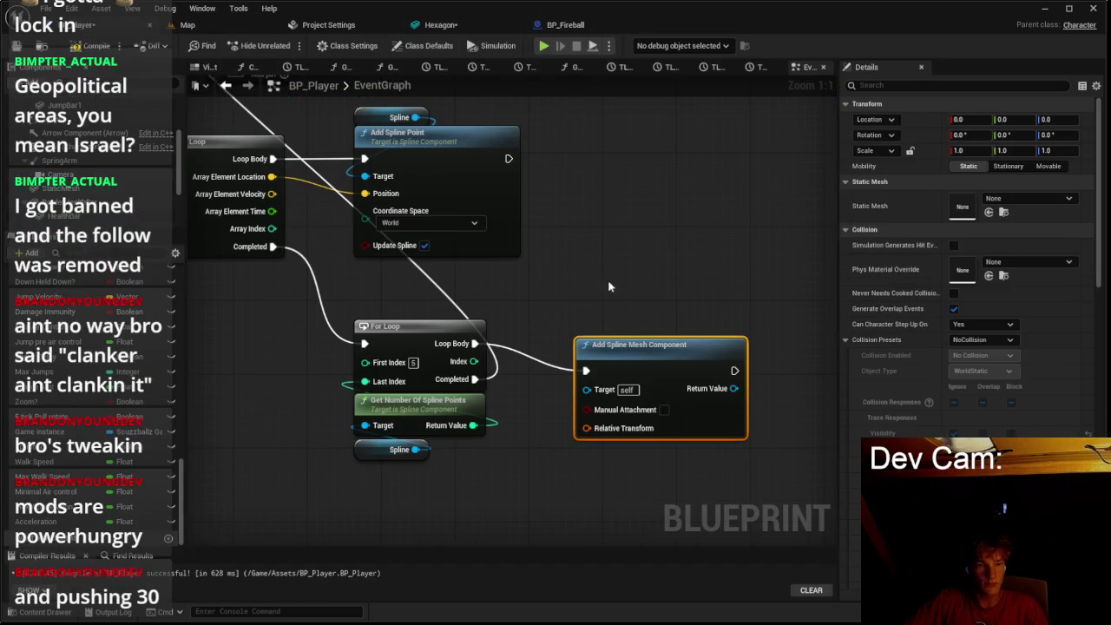
{"action": "left_click", "coordinate": [1049, 267]}
{"action": "left_click", "coordinate": [1028, 198]}
{"action": "type", "text": "hex"}
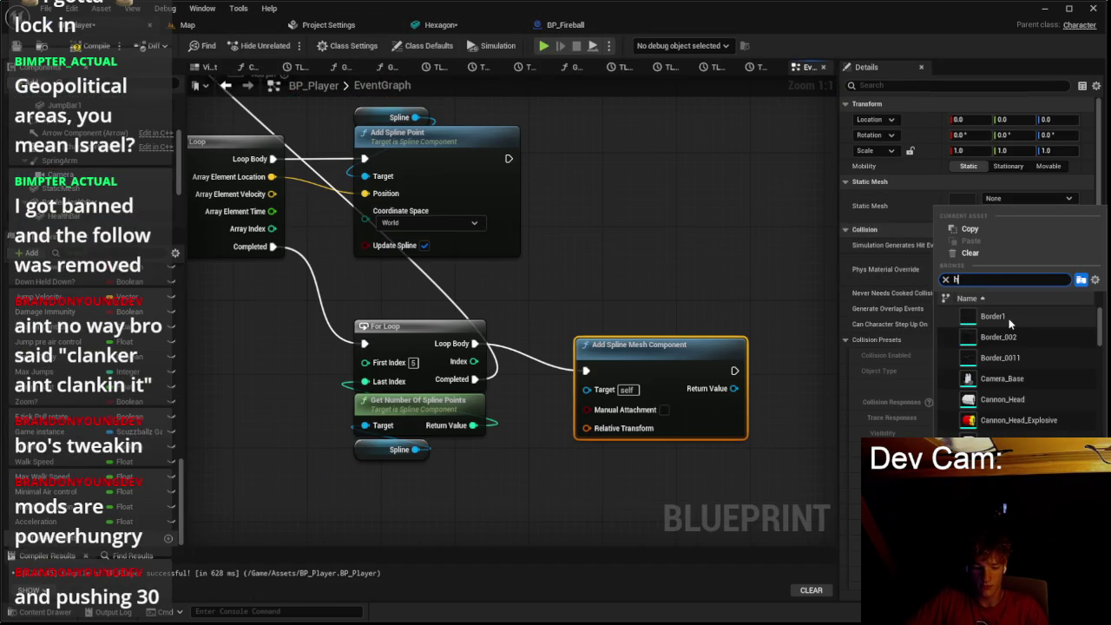
{"action": "left_click", "coordinate": [1006, 317]}
{"action": "left_click_drag", "start_coordinate": [699, 357], "coordinate": [645, 330]}
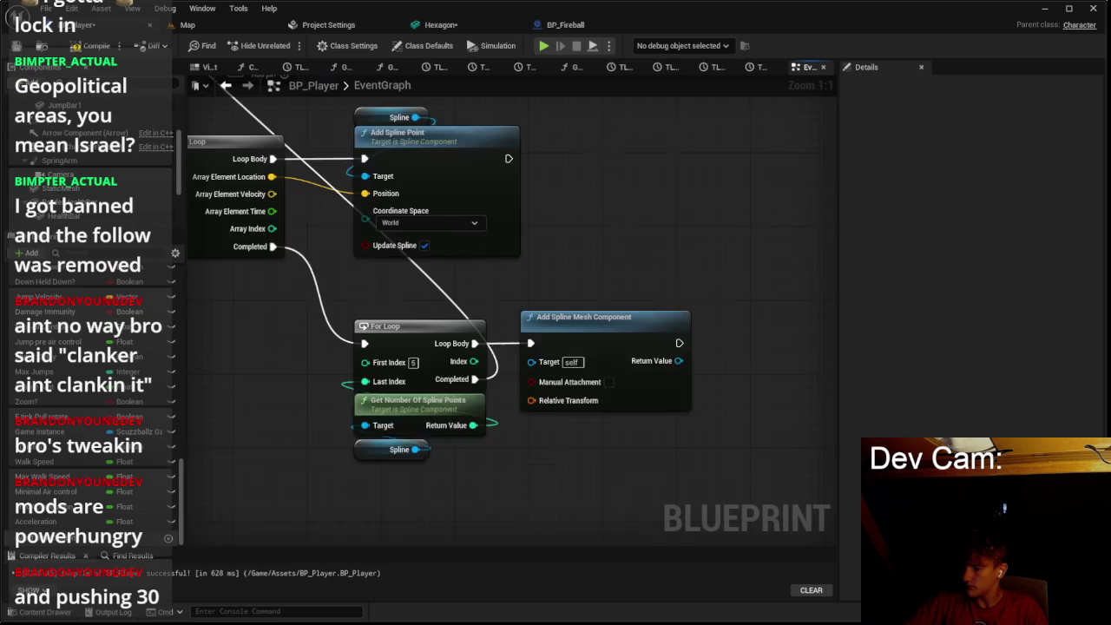
{"action": "left_click_drag", "start_coordinate": [445, 217], "coordinate": [265, 162]}
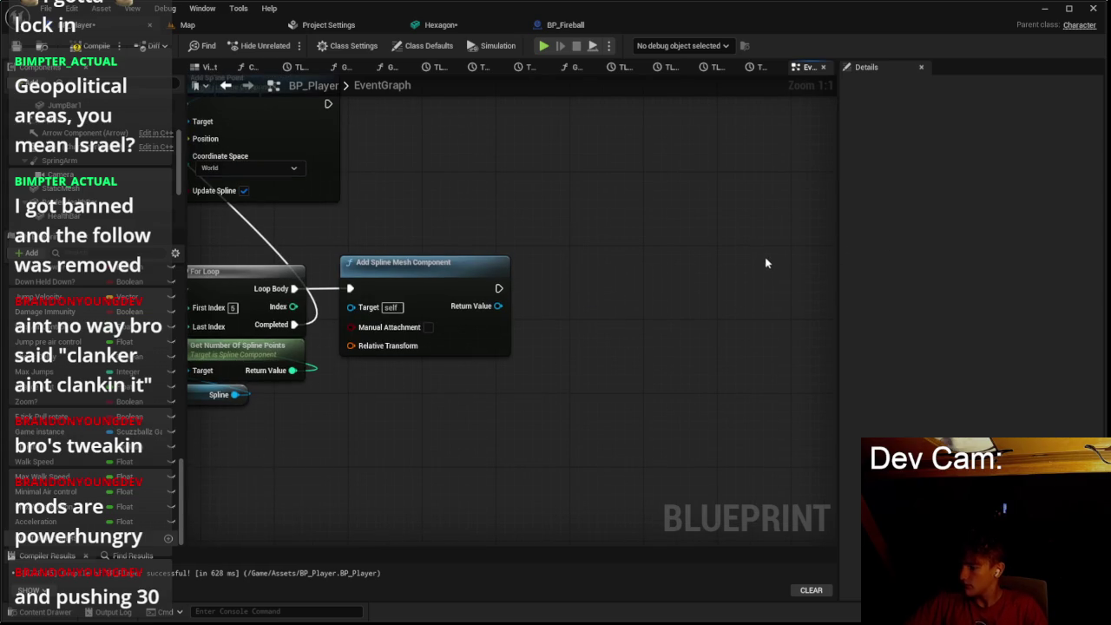
Step: Promote the Return Value to a new array variable named Spline mes
{"action": "right_click", "coordinate": [488, 308]}
{"action": "left_click", "coordinate": [566, 344]}
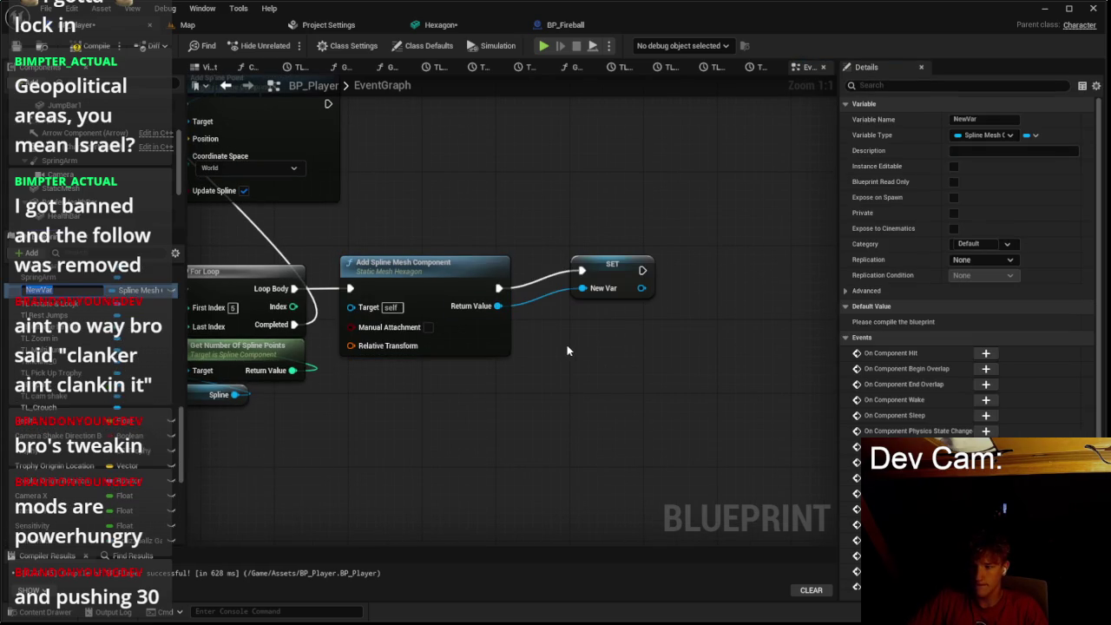
{"action": "type", "text": "Spline mes"}
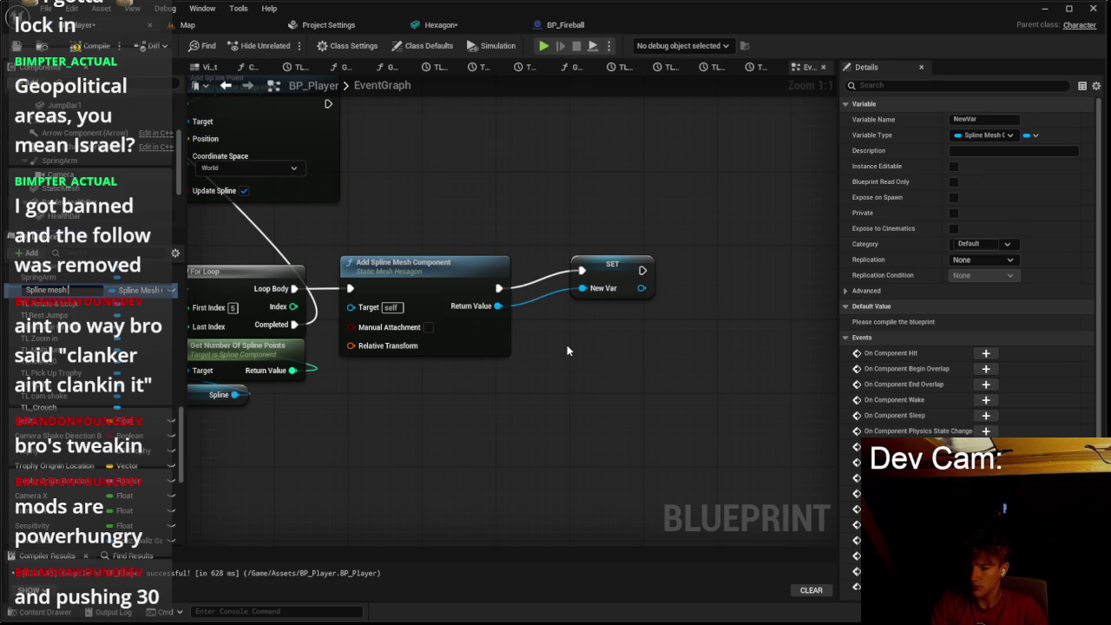
{"action": "key", "text": "Return"}
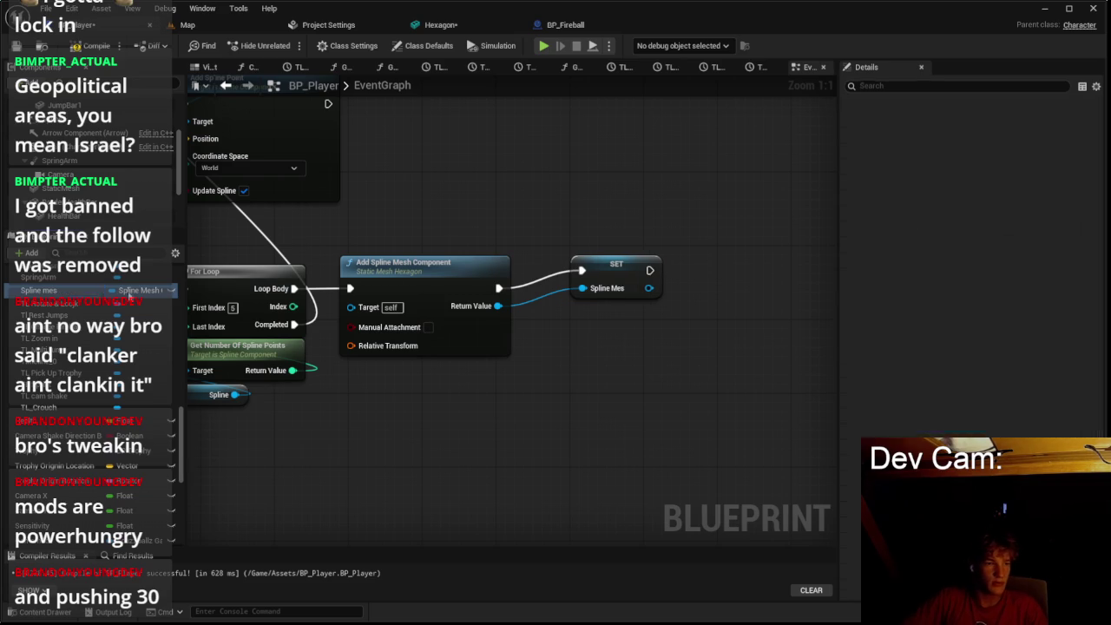
{"action": "left_click", "coordinate": [1030, 135]}
{"action": "left_click", "coordinate": [1027, 178]}
{"action": "left_click", "coordinate": [613, 327]}
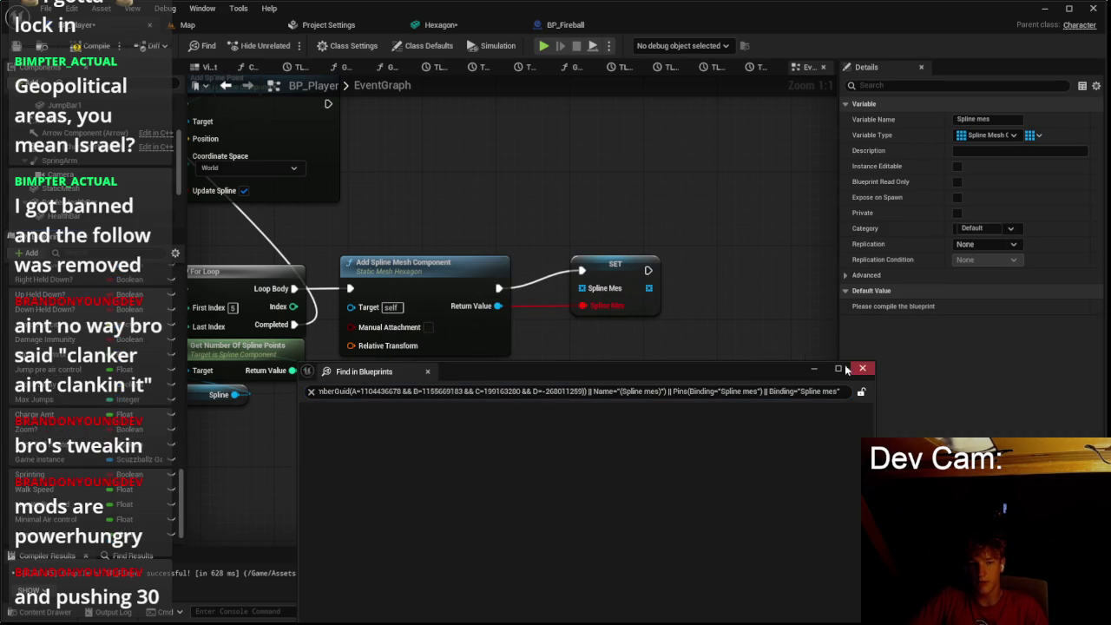
{"action": "left_click", "coordinate": [861, 369]}
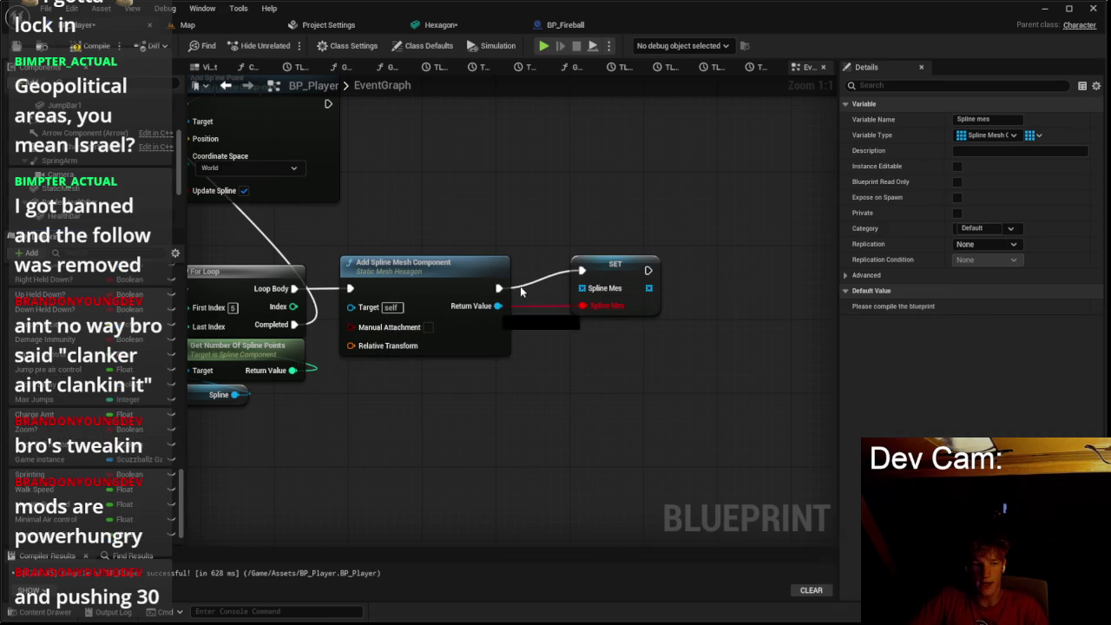
Step: Replace the SET node with an array Add node fed by a Spline mes getter
{"action": "left_click_drag", "start_coordinate": [499, 306], "coordinate": [566, 230]}
{"action": "type", "text": "add"}
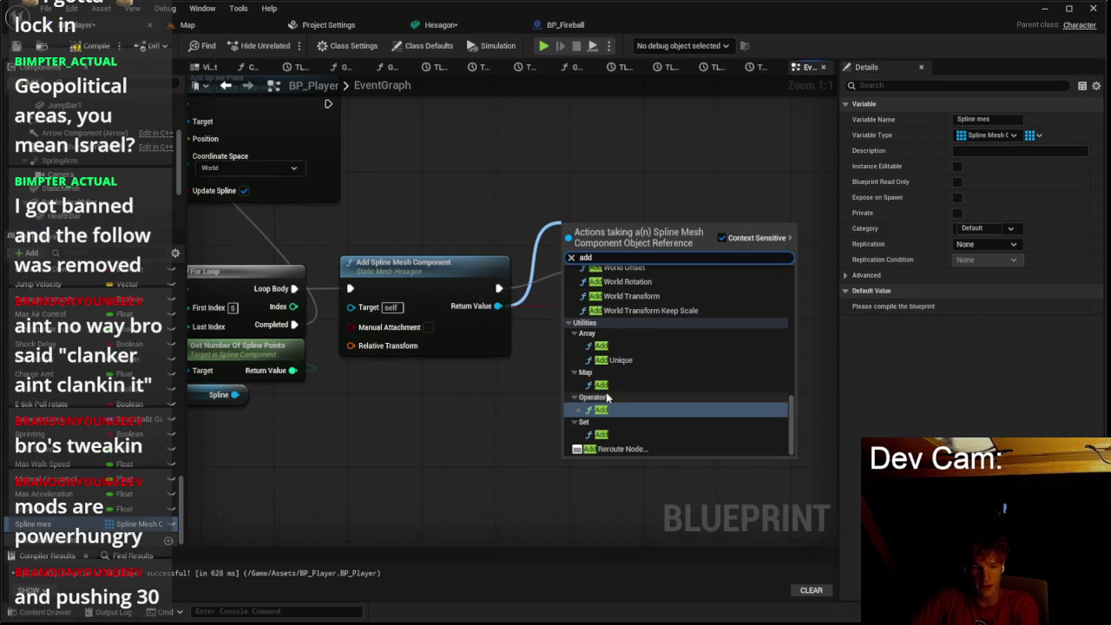
{"action": "key", "text": "Escape"}
{"action": "left_click", "coordinate": [605, 270]}
{"action": "key", "text": "Delete"}
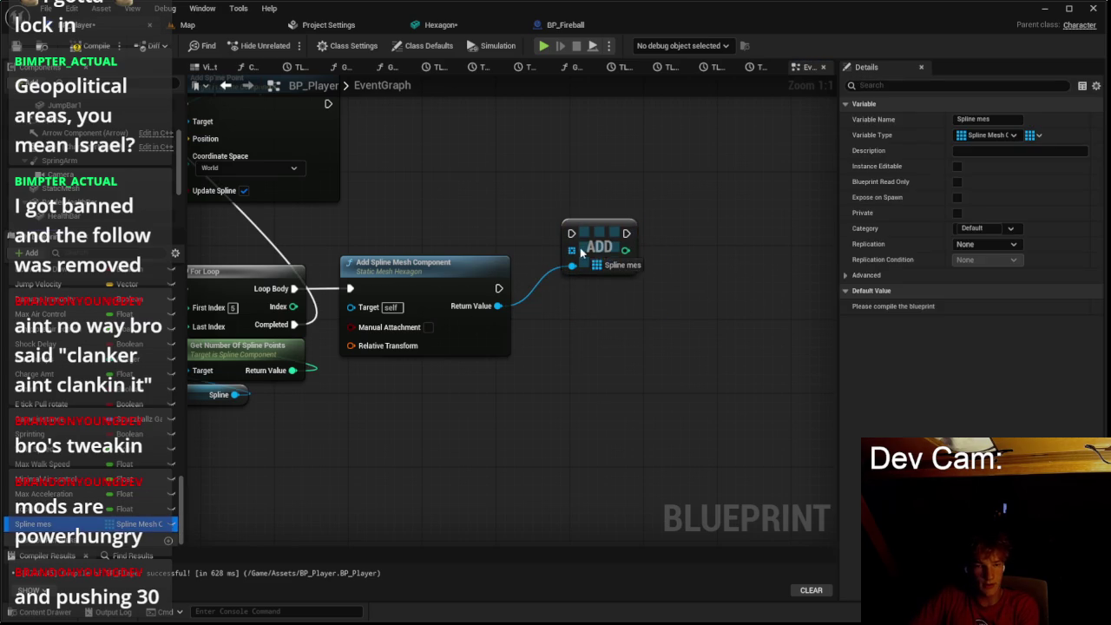
{"action": "left_click_drag", "start_coordinate": [69, 511], "coordinate": [570, 251]}
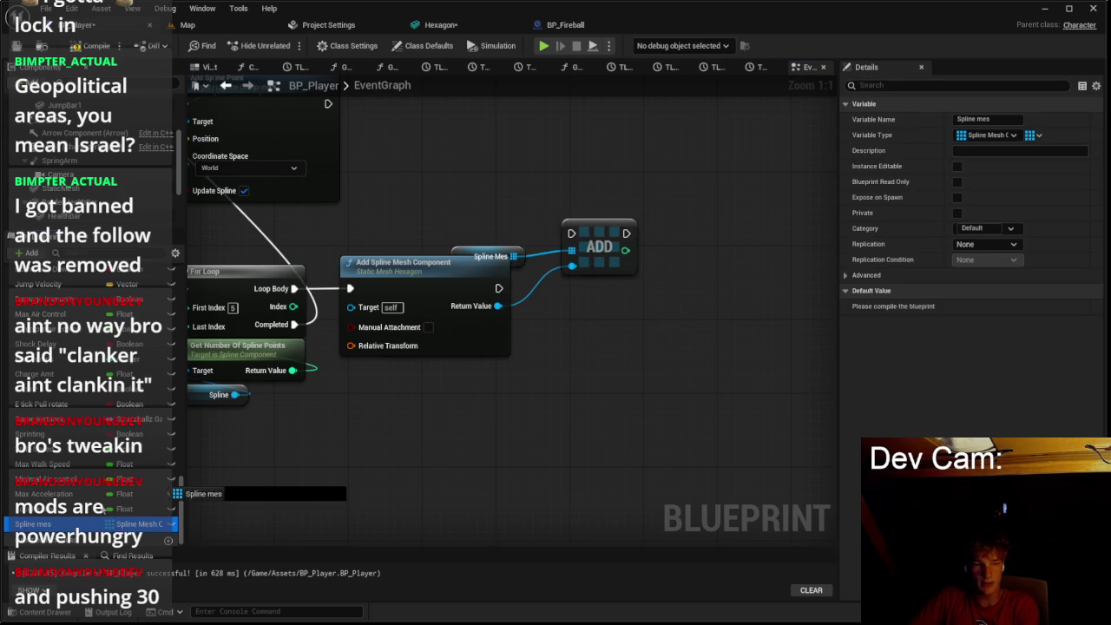
{"action": "mouse_move", "coordinate": [497, 287]}
{"action": "left_mouse_down"}
{"action": "mouse_move", "coordinate": [571, 233]}
{"action": "mouse_move", "coordinate": [592, 267]}
{"action": "mouse_move", "coordinate": [579, 271]}
{"action": "left_mouse_up"}
{"action": "mouse_move", "coordinate": [490, 256]}
{"action": "left_mouse_down"}
{"action": "mouse_move", "coordinate": [577, 257]}
{"action": "mouse_move", "coordinate": [557, 265]}
{"action": "left_mouse_up"}
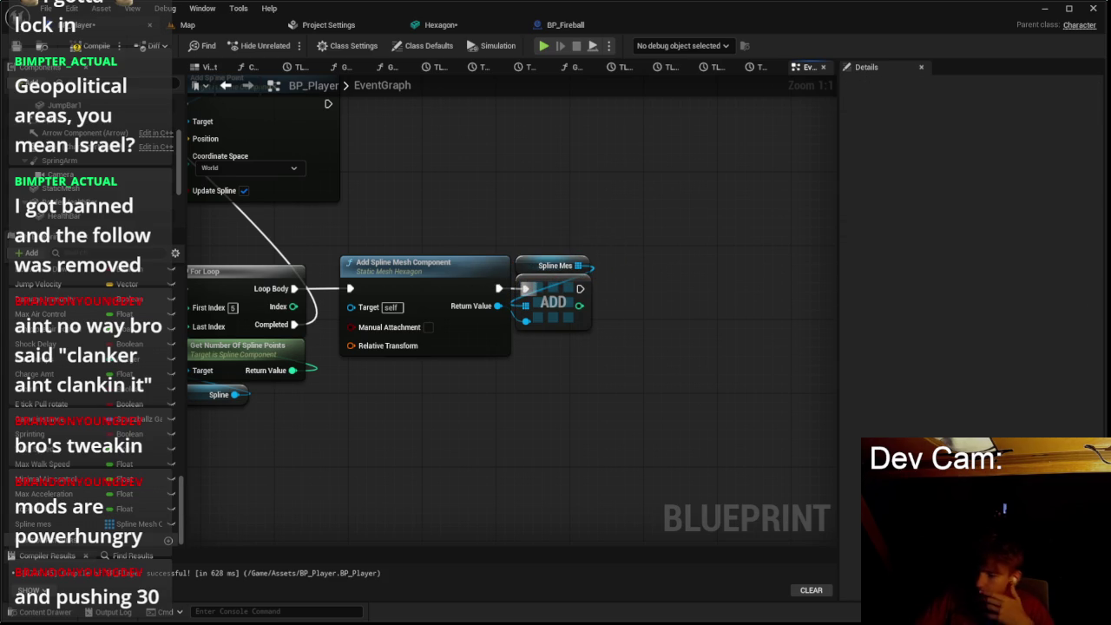
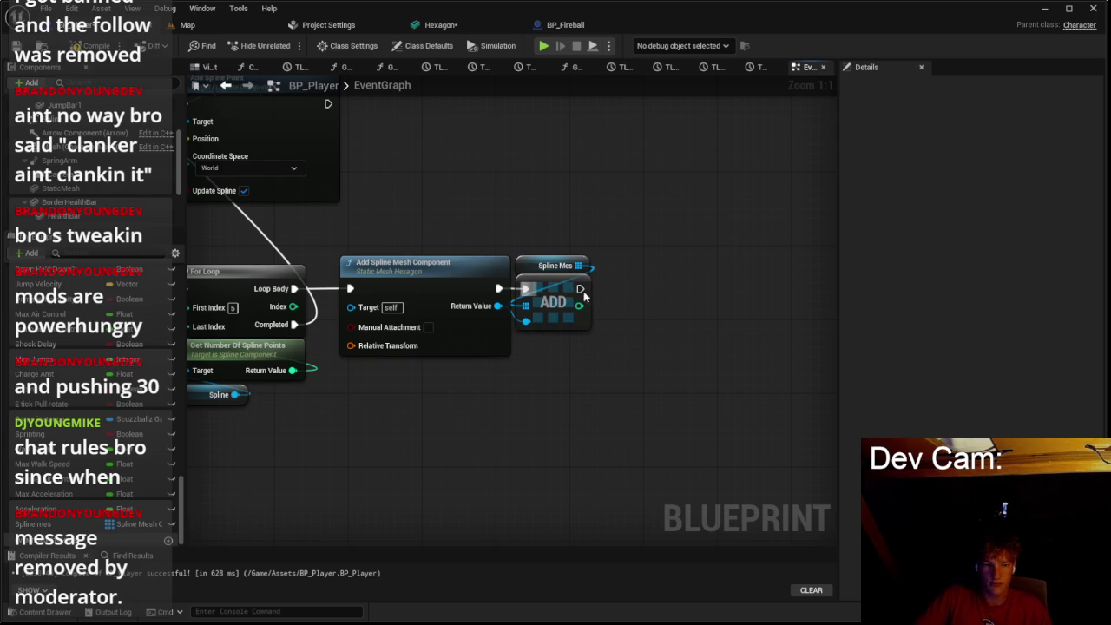
Step: Add a Set Start and End node after the ADD node and position it
{"action": "left_click_drag", "start_coordinate": [578, 291], "coordinate": [621, 299]}
{"action": "type", "text": "set start"}
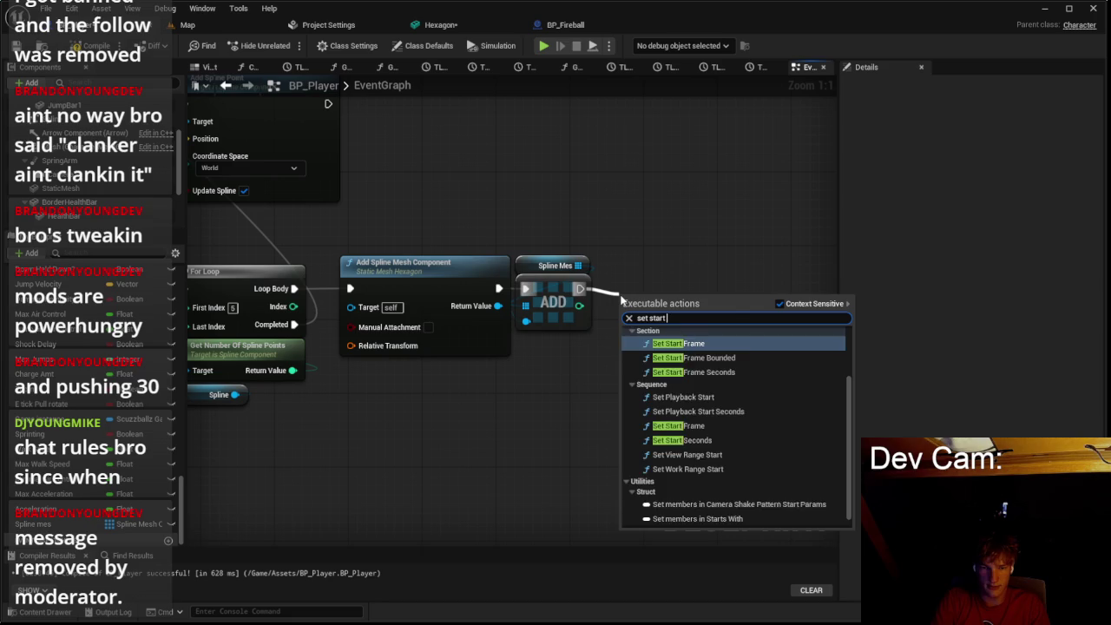
{"action": "type", "text": " and"}
{"action": "key", "text": "BackSpace"}
{"action": "key", "text": "BackSpace"}
{"action": "key", "text": "BackSpace"}
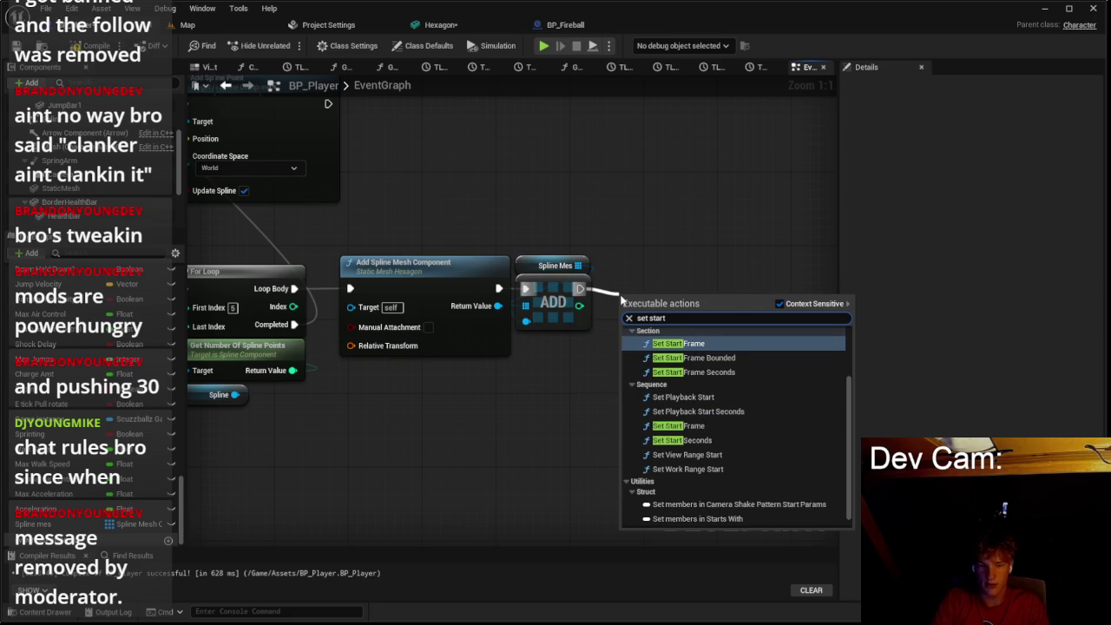
{"action": "left_click", "coordinate": [779, 304]}
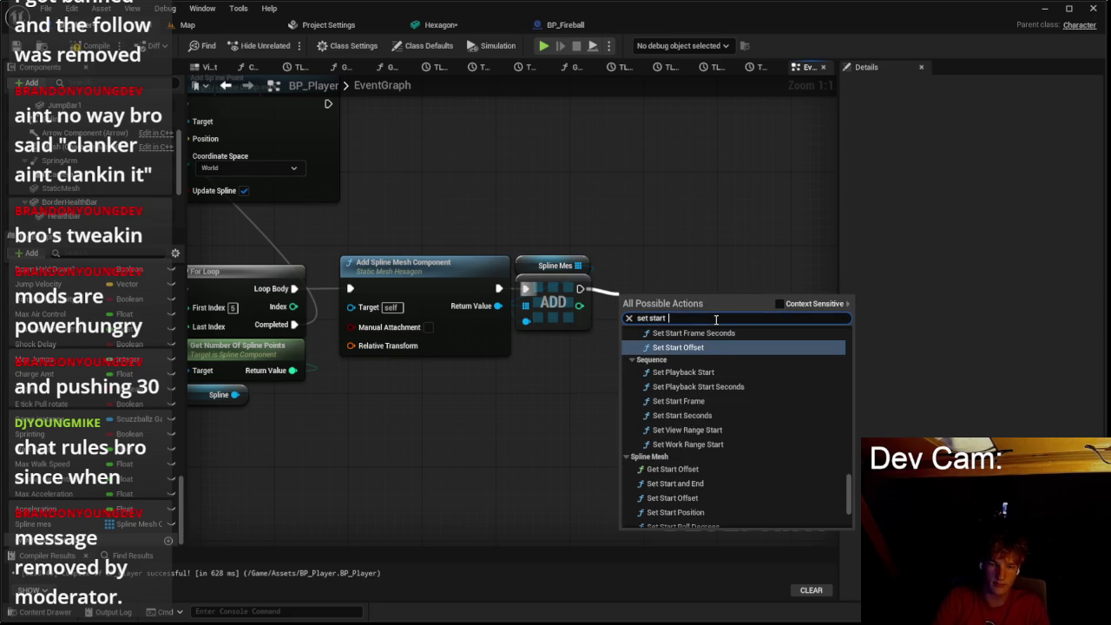
{"action": "type", "text": "and"}
{"action": "key", "text": "Return"}
{"action": "left_click_drag", "start_coordinate": [721, 303], "coordinate": [710, 270]}
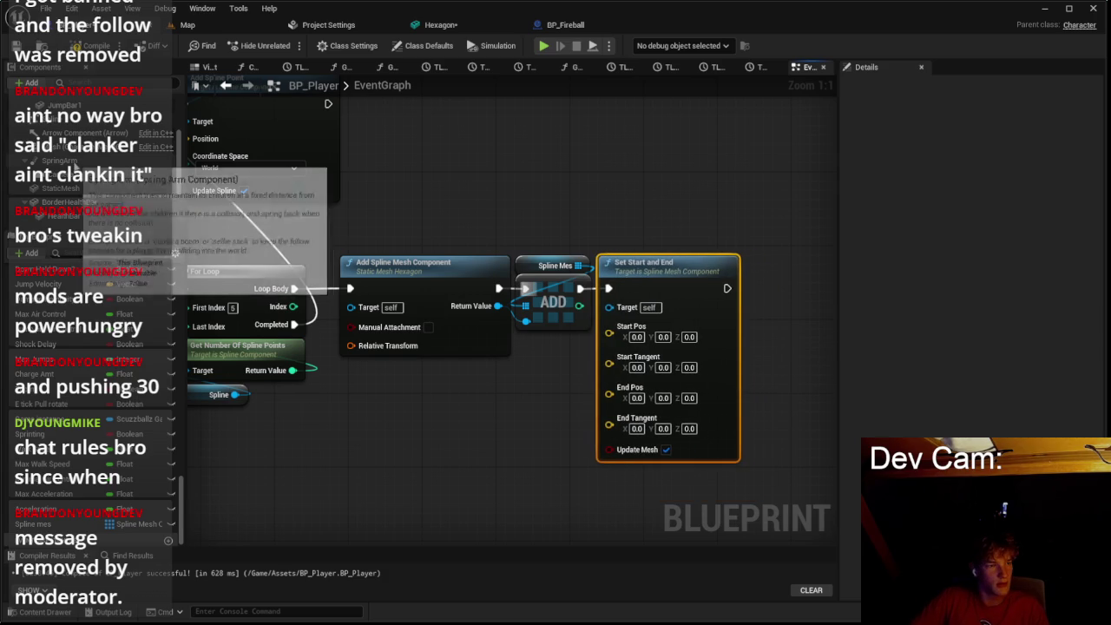
{"action": "left_click", "coordinate": [52, 161]}
Step: Make the added spline mesh component the Target of Set Start and End
{"action": "left_click", "coordinate": [97, 124]}
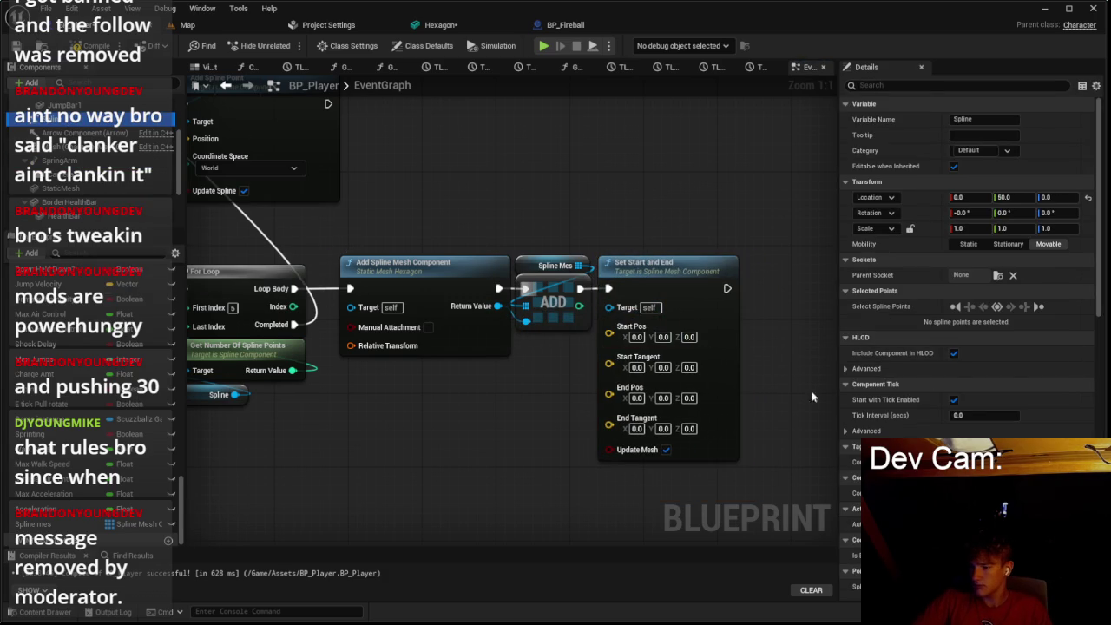
{"action": "mouse_move", "coordinate": [498, 305]}
{"action": "left_mouse_down"}
{"action": "mouse_move", "coordinate": [602, 320]}
{"action": "mouse_move", "coordinate": [614, 308]}
{"action": "left_mouse_up"}
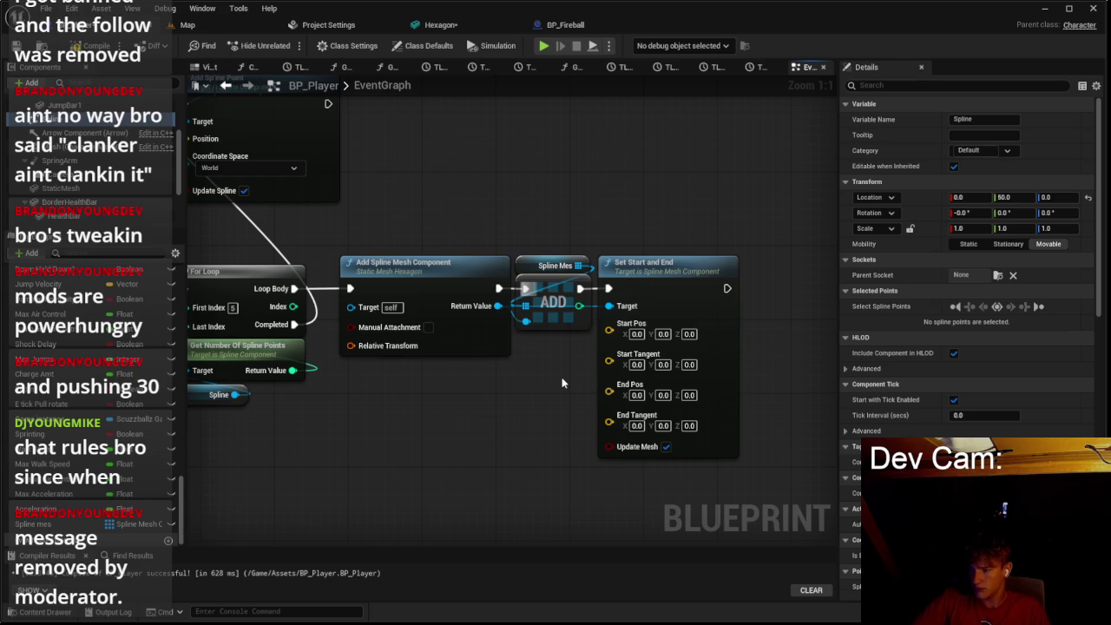
{"action": "left_click_drag", "start_coordinate": [561, 377], "coordinate": [652, 250]}
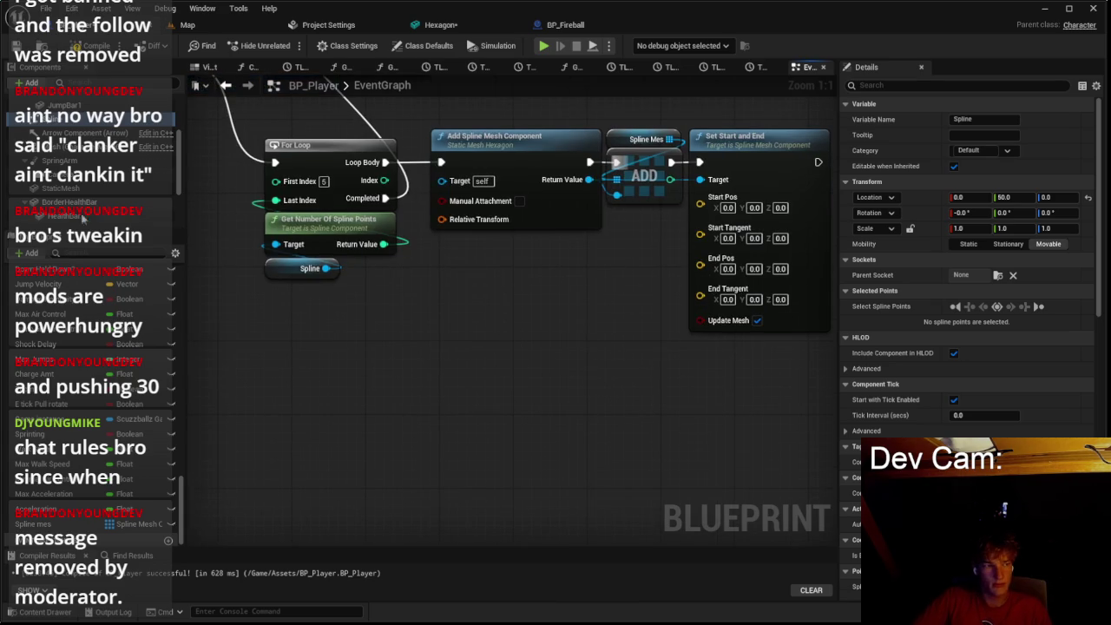
Step: Add a Spline getter and a Get Location and Tangent at Spline Point node fed by the point index
{"action": "left_click_drag", "start_coordinate": [86, 119], "coordinate": [195, 347]}
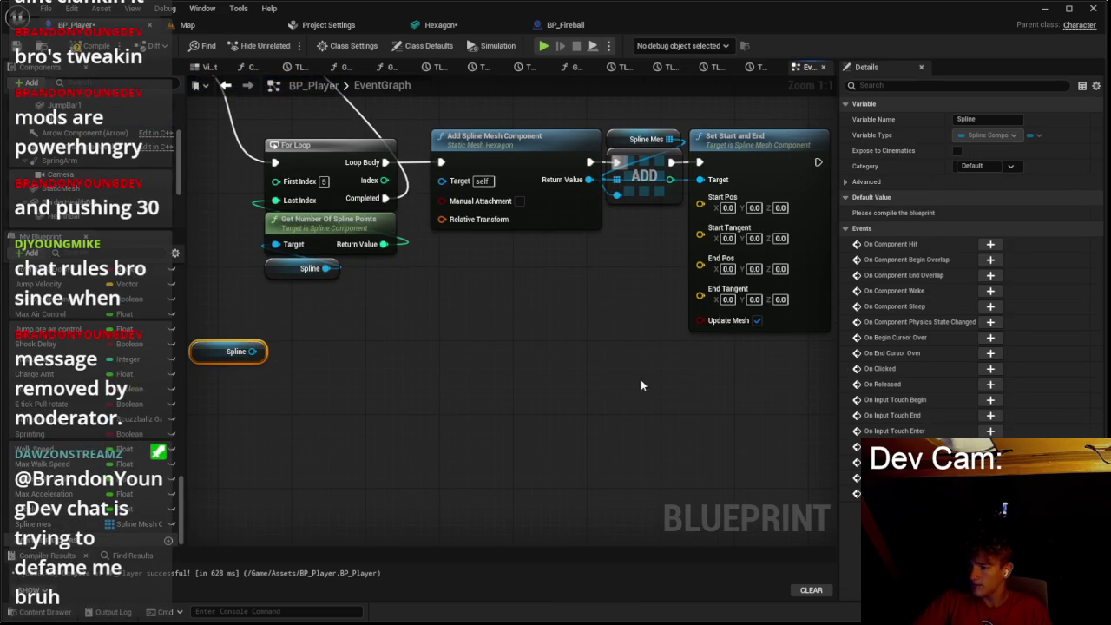
{"action": "left_click_drag", "start_coordinate": [732, 375], "coordinate": [656, 371]}
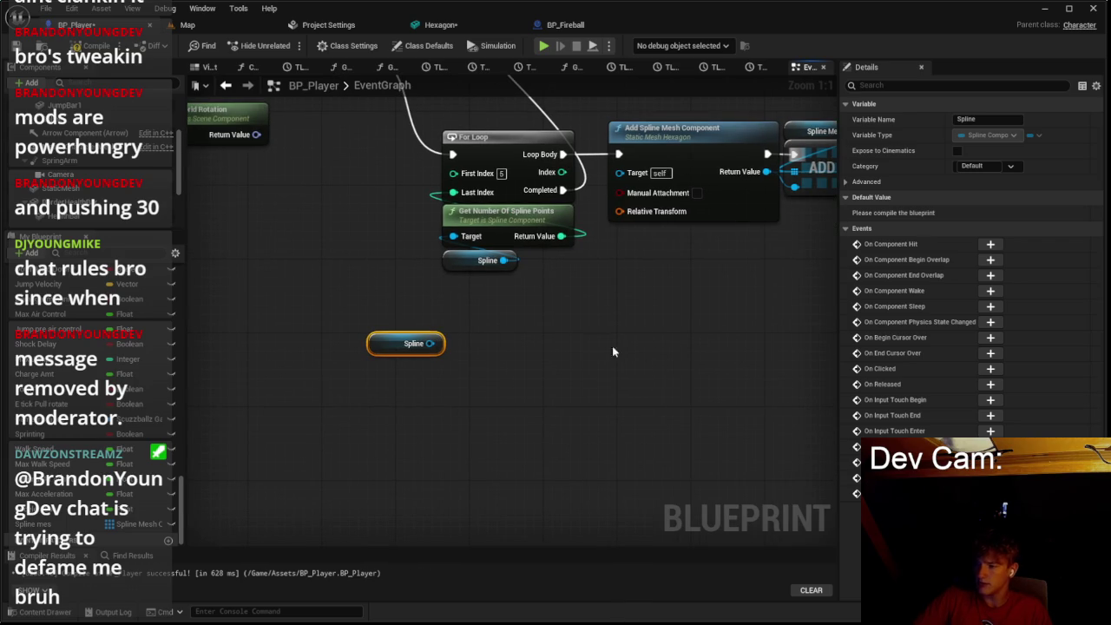
{"action": "left_click_drag", "start_coordinate": [449, 341], "coordinate": [544, 317]}
{"action": "type", "text": "get location a"}
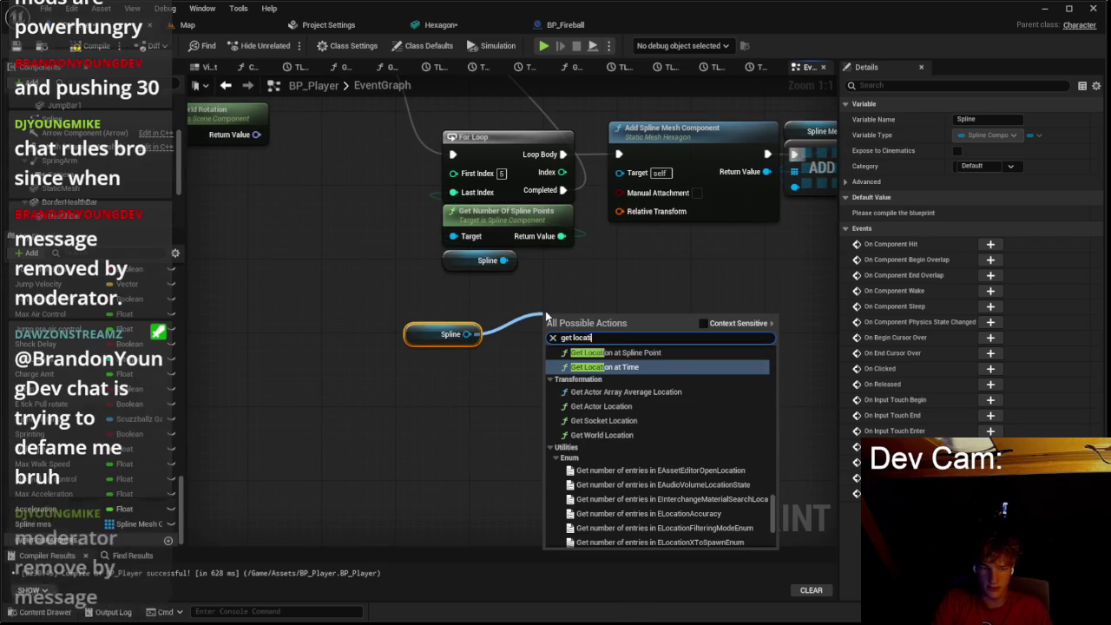
{"action": "type", "text": "nd"}
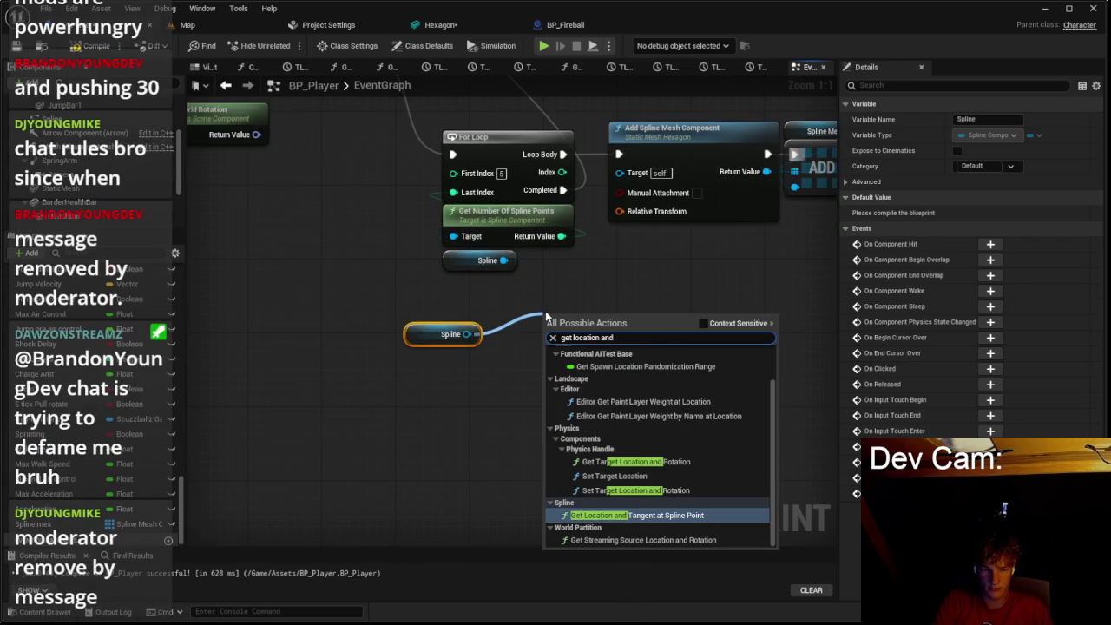
{"action": "key", "text": "Return"}
{"action": "left_click_drag", "start_coordinate": [547, 243], "coordinate": [562, 356]}
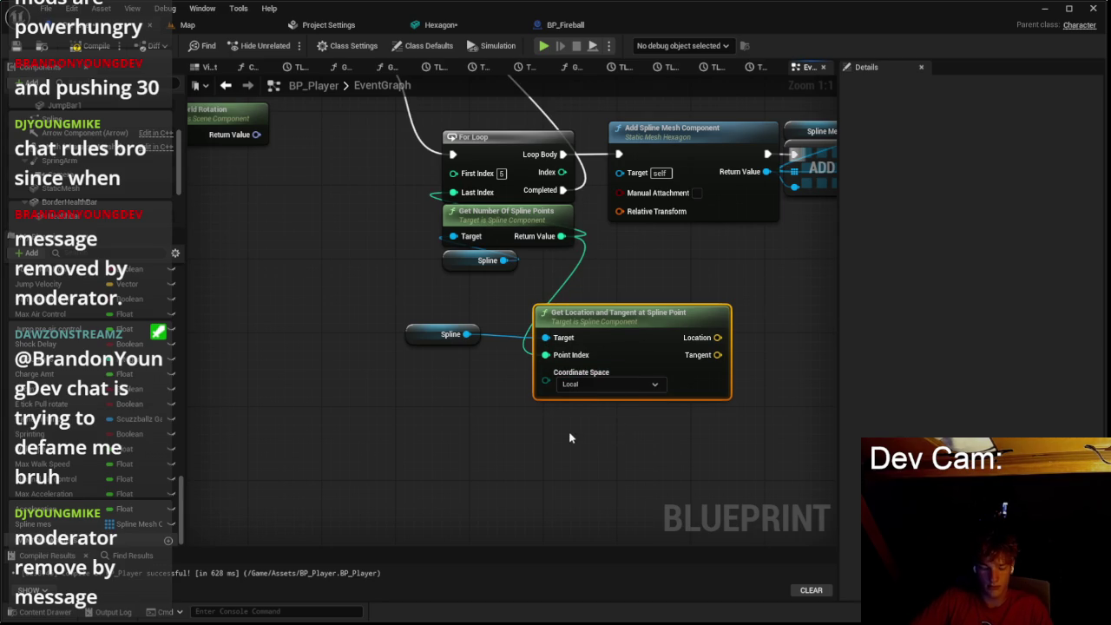
Step: Duplicate the spline point lookup and add an integer Add node for index plus 1
{"action": "key", "text": "ctrl+c"}
{"action": "key", "text": "ctrl+v"}
{"action": "left_click_drag", "start_coordinate": [581, 435], "coordinate": [469, 378]}
{"action": "type", "text": "add"}
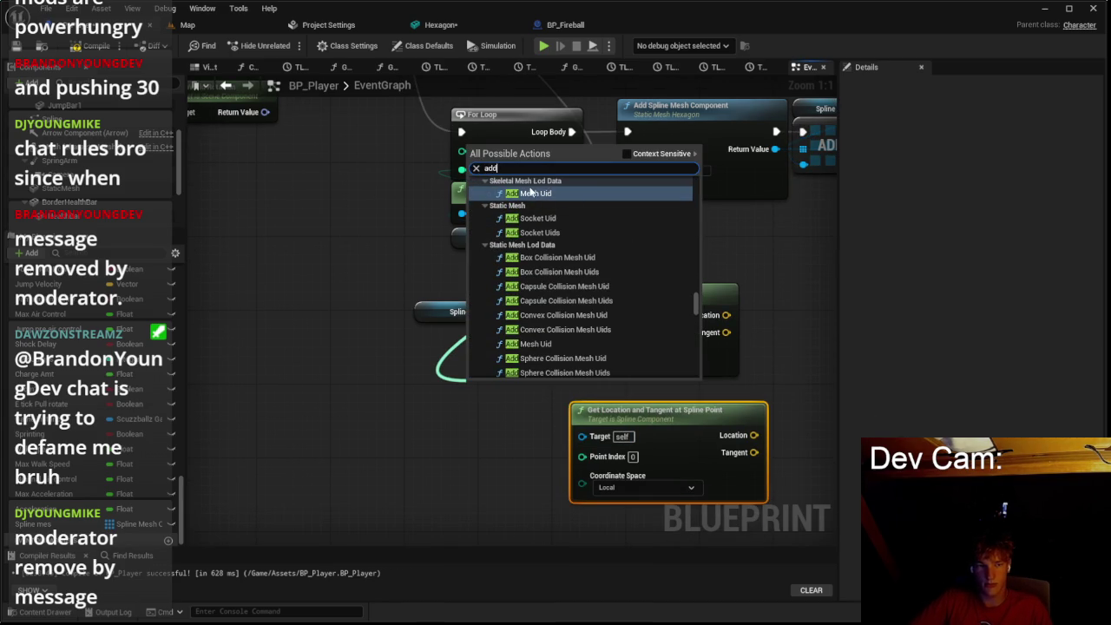
{"action": "left_click", "coordinate": [626, 153]}
{"action": "left_click", "coordinate": [513, 310]}
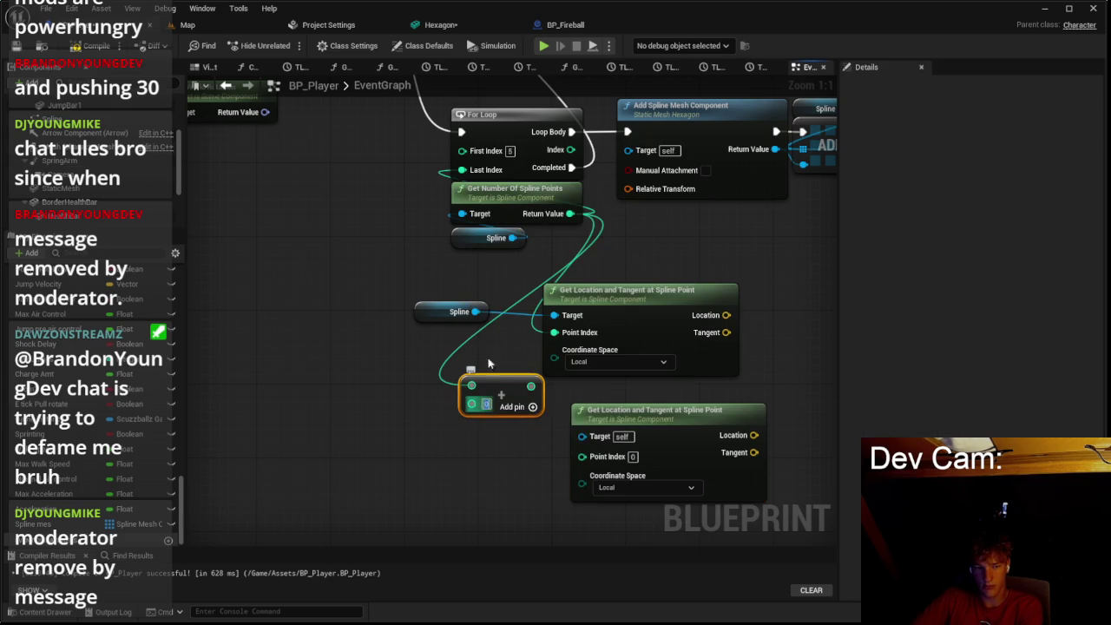
{"action": "type", "text": "1"}
{"action": "mouse_move", "coordinate": [531, 385]}
{"action": "left_mouse_down"}
{"action": "mouse_move", "coordinate": [608, 451]}
{"action": "mouse_move", "coordinate": [652, 473]}
{"action": "mouse_move", "coordinate": [657, 457]}
{"action": "left_mouse_up"}
{"action": "key", "text": "Escape"}
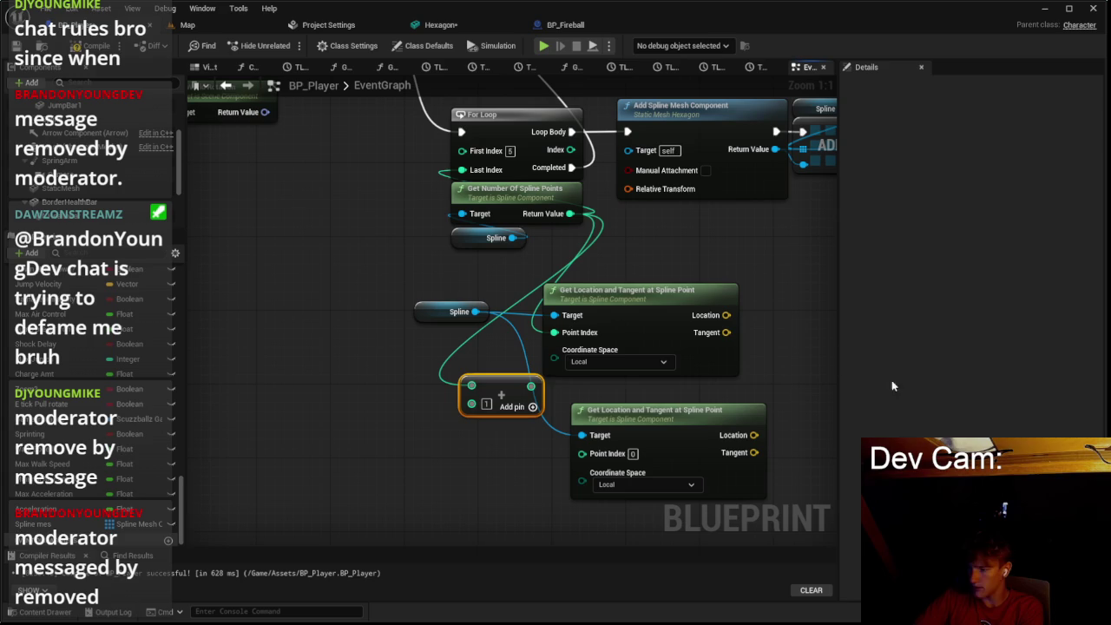
Step: Set both spline point lookups' Coordinate Space to World
{"action": "left_click", "coordinate": [616, 361]}
{"action": "left_click", "coordinate": [607, 389]}
{"action": "left_click", "coordinate": [619, 484]}
{"action": "left_click", "coordinate": [606, 512]}
Step: Feed the incremented index to the lower lookup and wire both lookups into Set Start and End's start and end pins
{"action": "mouse_move", "coordinate": [535, 401]}
{"action": "left_mouse_down"}
{"action": "mouse_move", "coordinate": [563, 465]}
{"action": "mouse_move", "coordinate": [581, 452]}
{"action": "left_mouse_up"}
{"action": "mouse_move", "coordinate": [515, 380]}
{"action": "left_mouse_down"}
{"action": "mouse_move", "coordinate": [663, 269]}
{"action": "mouse_move", "coordinate": [677, 233]}
{"action": "mouse_move", "coordinate": [655, 296]}
{"action": "mouse_move", "coordinate": [677, 249]}
{"action": "mouse_move", "coordinate": [532, 504]}
{"action": "left_mouse_up"}
{"action": "mouse_move", "coordinate": [676, 291]}
{"action": "left_mouse_down"}
{"action": "mouse_move", "coordinate": [681, 325]}
{"action": "mouse_move", "coordinate": [543, 518]}
{"action": "left_mouse_up"}
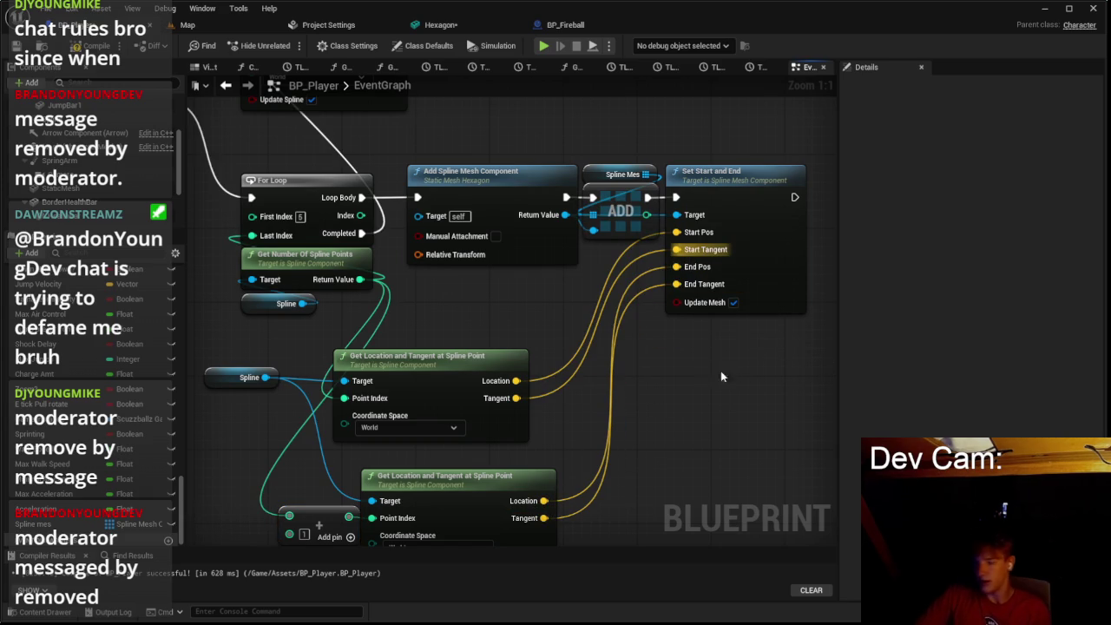
Step: Stack the two lookup nodes closer together with the Add node beside the lower one
{"action": "scroll", "coordinate": [698, 360], "scroll_direction": "down", "scroll_amount": 2}
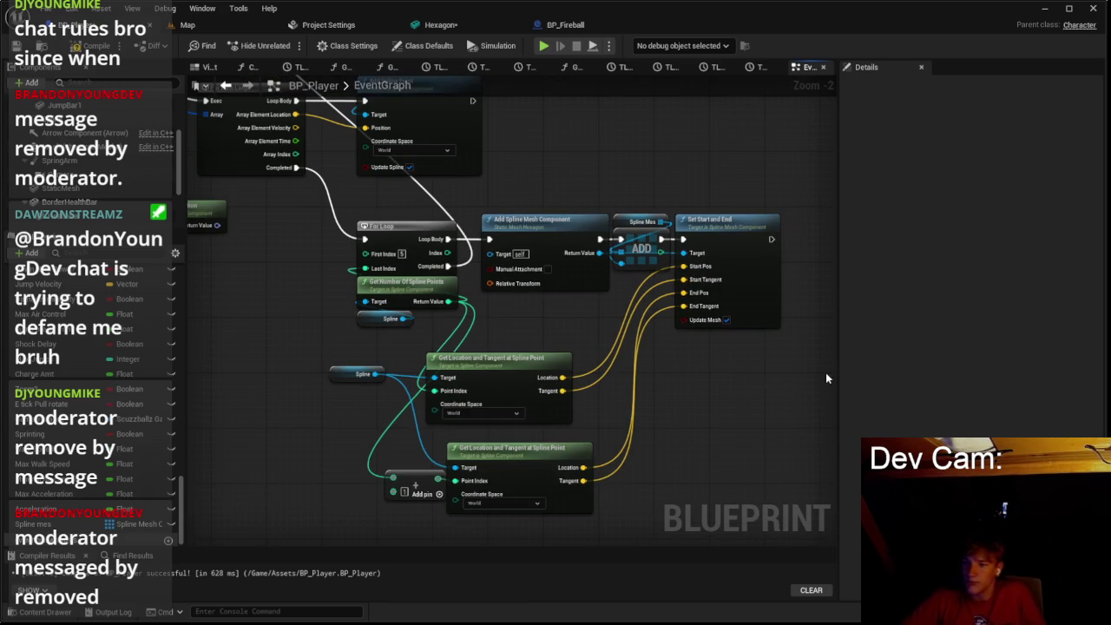
{"action": "mouse_move", "coordinate": [512, 354]}
{"action": "left_mouse_down"}
{"action": "mouse_move", "coordinate": [586, 340]}
{"action": "mouse_move", "coordinate": [567, 299]}
{"action": "left_mouse_up"}
{"action": "left_click_drag", "start_coordinate": [514, 466], "coordinate": [548, 393]}
{"action": "left_click", "coordinate": [417, 487]}
{"action": "left_click_drag", "start_coordinate": [418, 488], "coordinate": [425, 425]}
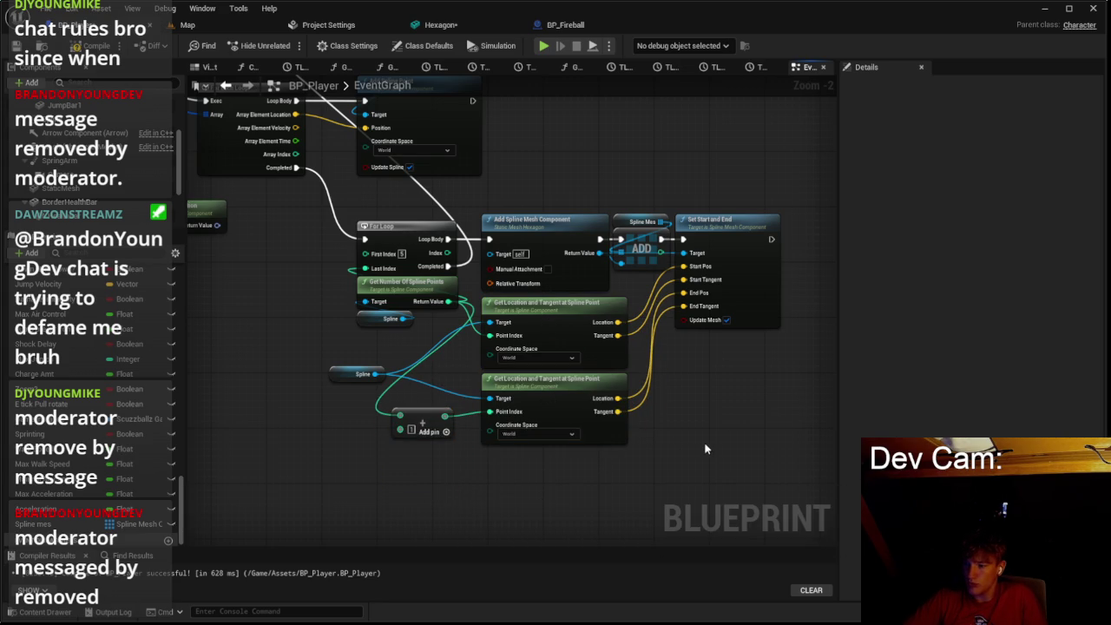
{"action": "scroll", "coordinate": [713, 450], "scroll_direction": "up", "scroll_amount": 1}
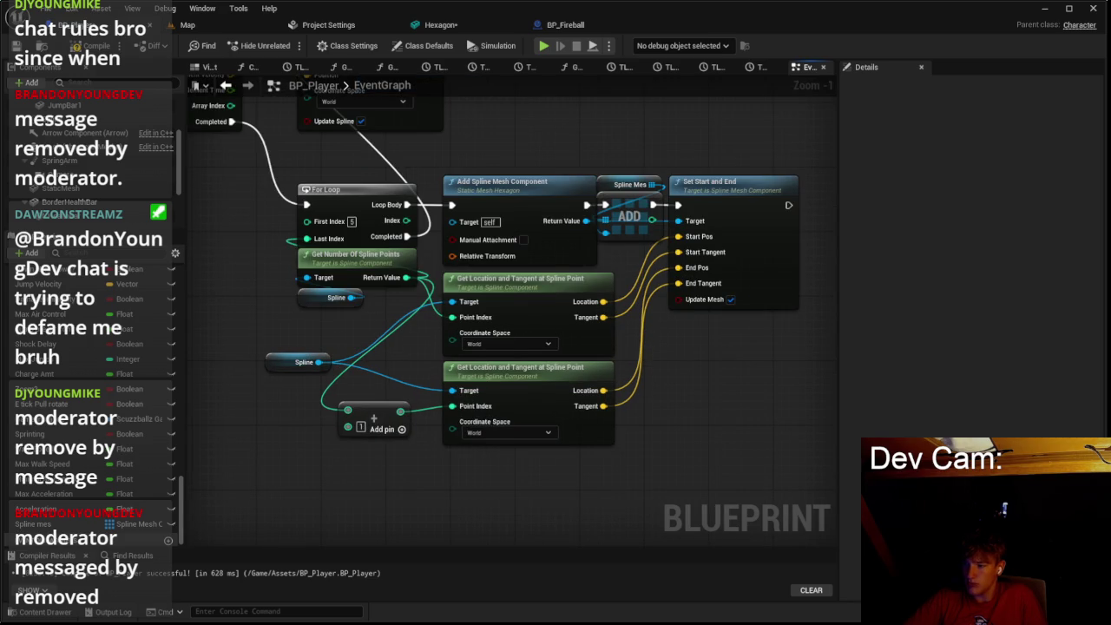
{"action": "scroll", "coordinate": [723, 364], "scroll_direction": "up", "scroll_amount": 1}
{"action": "left_click_drag", "start_coordinate": [585, 309], "coordinate": [640, 355]}
Step: Add a Lerp (Vector) with Alpha 0.5 between the tangents and feed it into End Tangent
{"action": "type", "text": "lerp"}
{"action": "key", "text": "Return"}
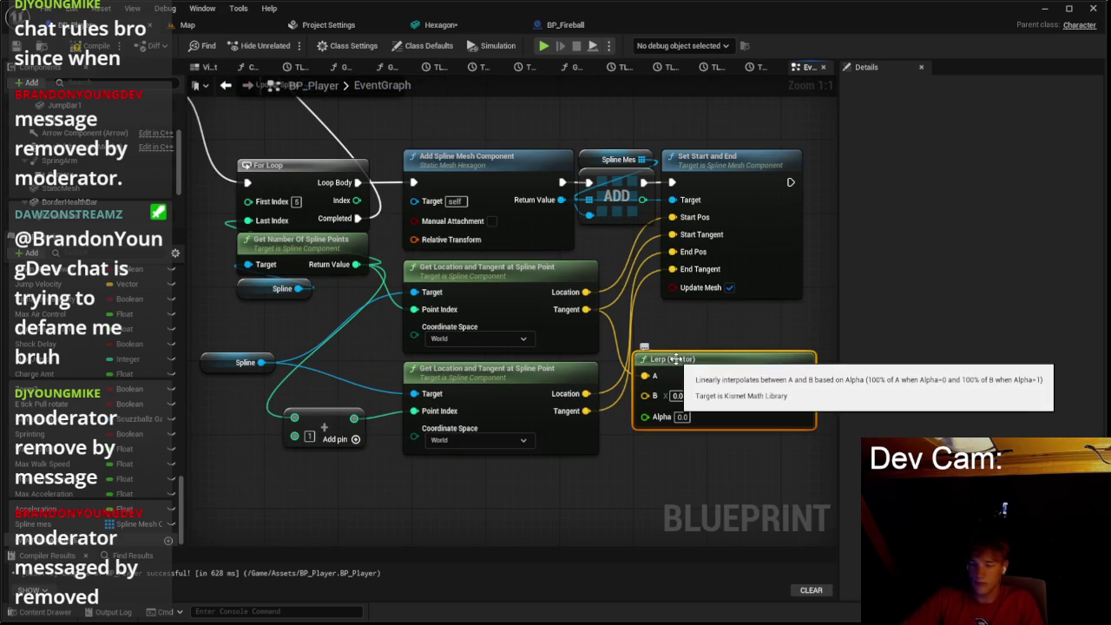
{"action": "left_click", "coordinate": [682, 417]}
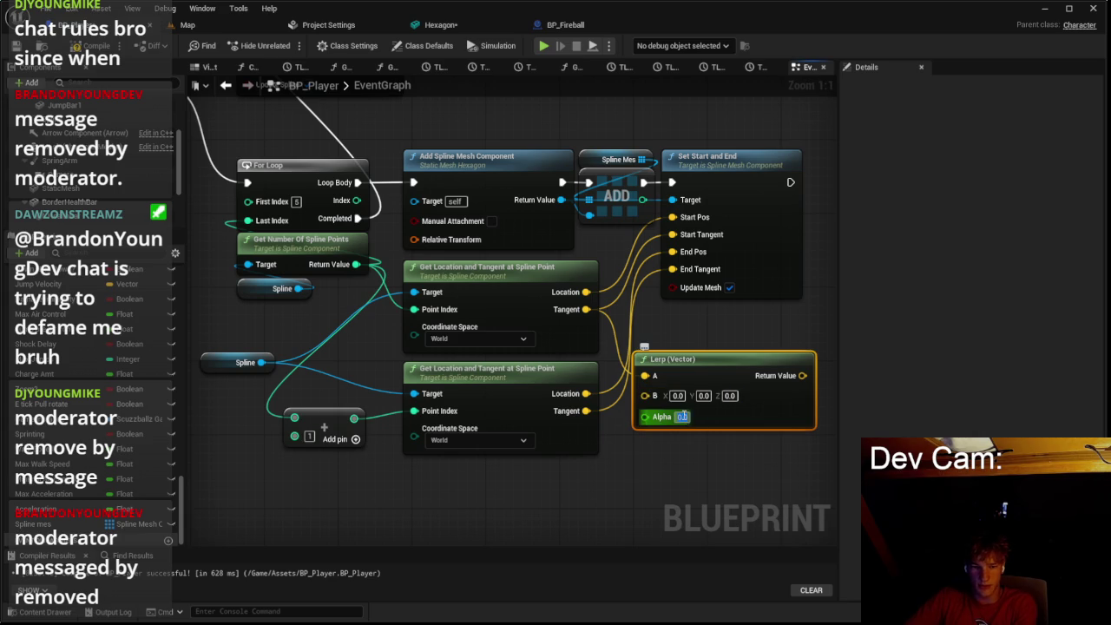
{"action": "type", "text": "0.5"}
{"action": "key", "text": "Return"}
{"action": "left_click_drag", "start_coordinate": [586, 410], "coordinate": [643, 395]}
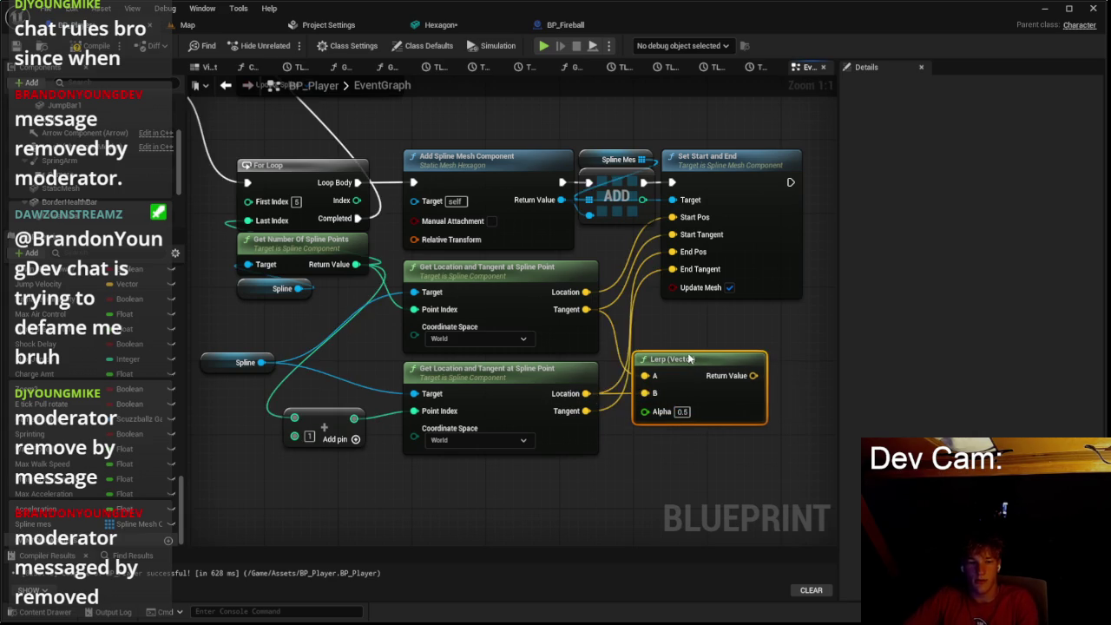
{"action": "left_click_drag", "start_coordinate": [686, 359], "coordinate": [667, 340]}
{"action": "mouse_move", "coordinate": [735, 356]}
{"action": "left_mouse_down"}
{"action": "mouse_move", "coordinate": [695, 271]}
{"action": "mouse_move", "coordinate": [672, 269]}
{"action": "left_mouse_up"}
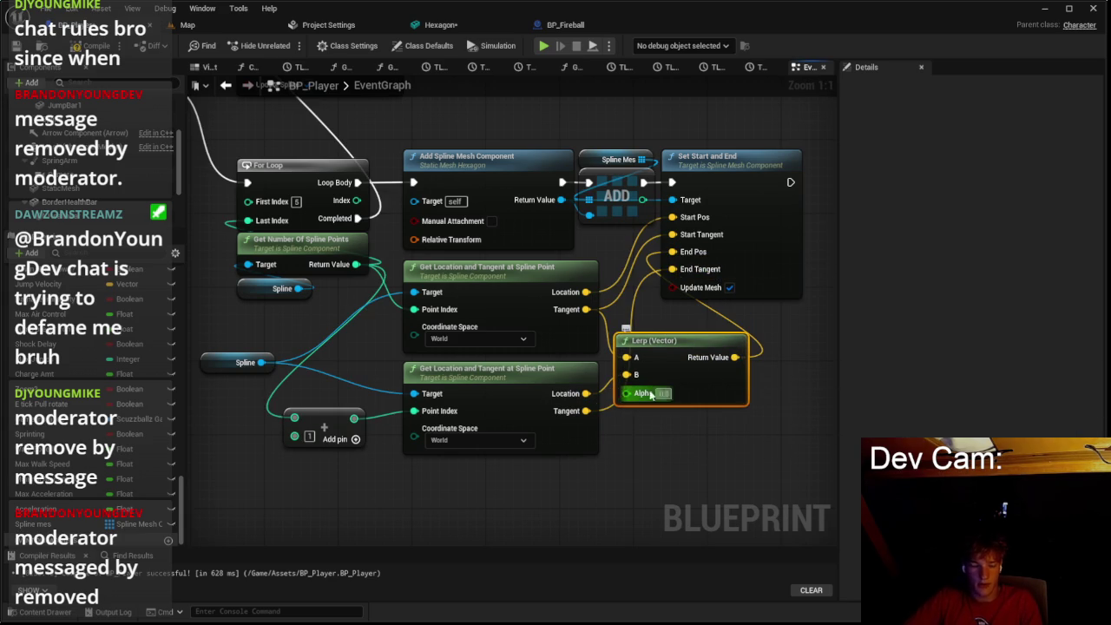
Step: Add a second Lerp (Vector) from the lower tangent and arrange both Lerp nodes
{"action": "left_click_drag", "start_coordinate": [590, 413], "coordinate": [620, 421]}
{"action": "type", "text": "lerp"}
{"action": "key", "text": "Return"}
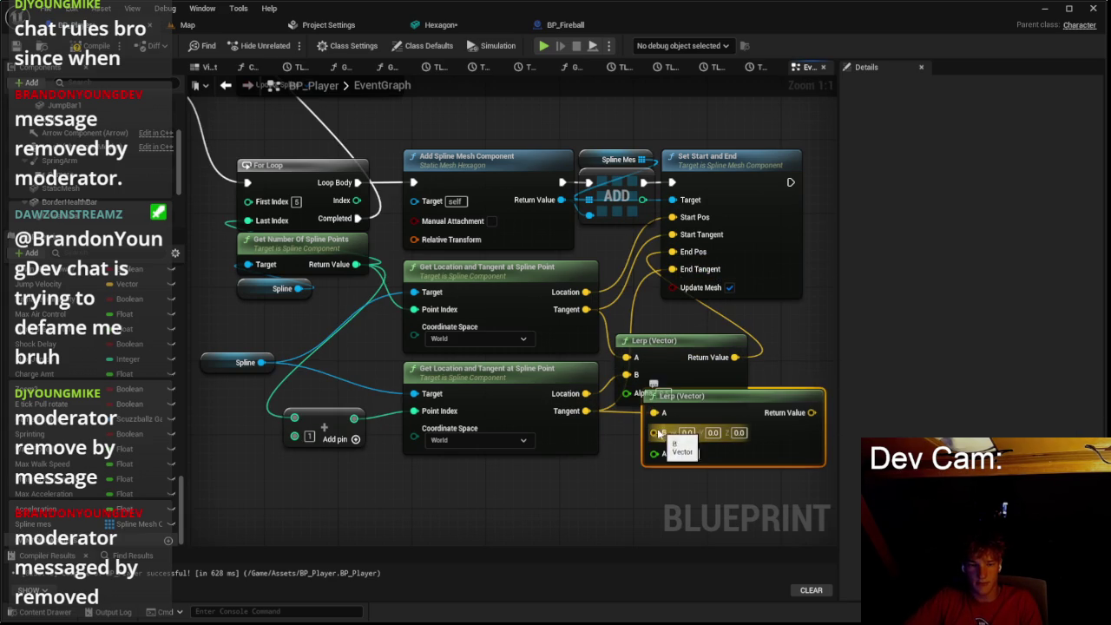
{"action": "mouse_move", "coordinate": [586, 410]}
{"action": "left_mouse_down"}
{"action": "mouse_move", "coordinate": [642, 439]}
{"action": "mouse_move", "coordinate": [655, 430]}
{"action": "left_mouse_up"}
{"action": "mouse_move", "coordinate": [718, 413]}
{"action": "left_mouse_down"}
{"action": "mouse_move", "coordinate": [701, 429]}
{"action": "mouse_move", "coordinate": [685, 261]}
{"action": "mouse_move", "coordinate": [714, 441]}
{"action": "mouse_move", "coordinate": [674, 251]}
{"action": "left_mouse_up"}
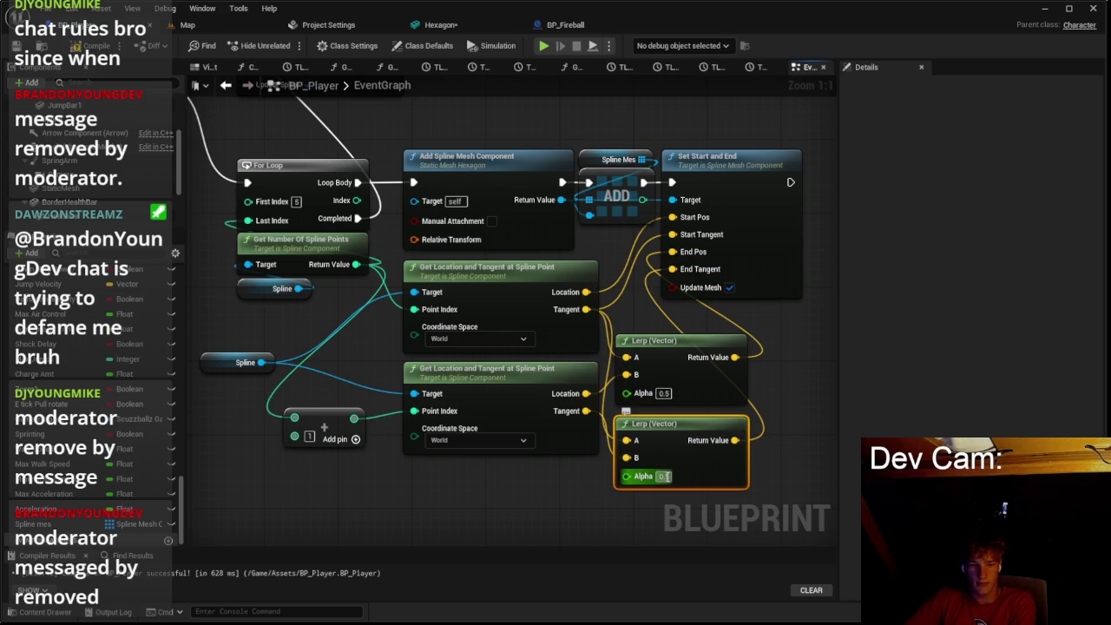
{"action": "mouse_move", "coordinate": [676, 347]}
{"action": "left_mouse_down"}
{"action": "mouse_move", "coordinate": [681, 486]}
{"action": "mouse_move", "coordinate": [692, 444]}
{"action": "mouse_move", "coordinate": [677, 365]}
{"action": "left_mouse_up"}
{"action": "scroll", "coordinate": [615, 320], "scroll_direction": "down", "scroll_amount": 4}
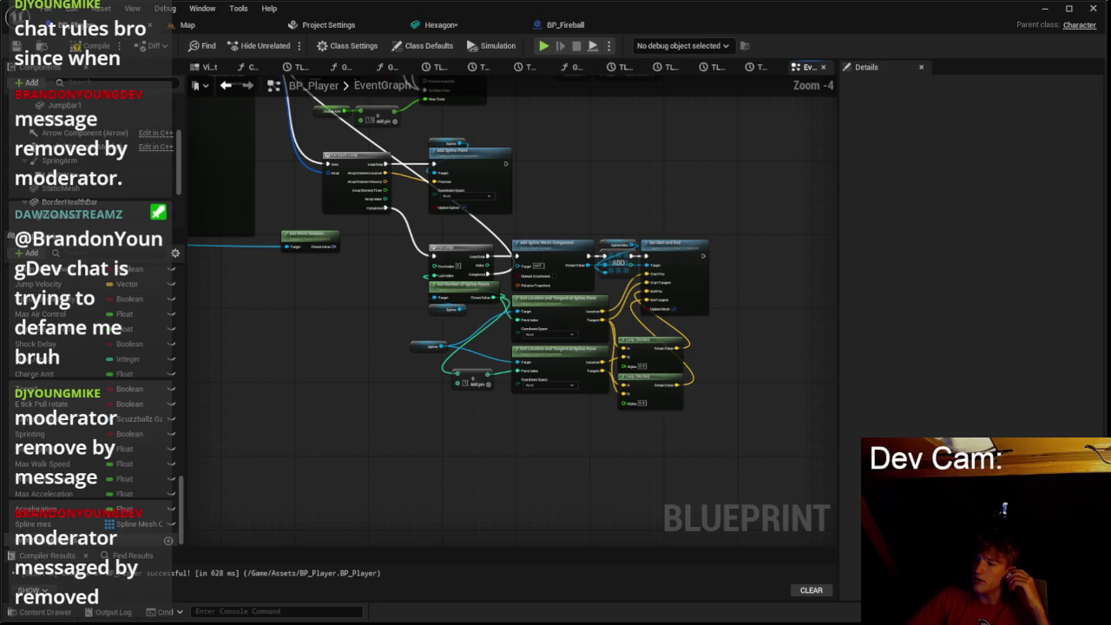
{"action": "mouse_move", "coordinate": [763, 399]}
{"action": "left_mouse_down"}
{"action": "mouse_move", "coordinate": [834, 384]}
{"action": "mouse_move", "coordinate": [542, 425]}
{"action": "left_mouse_up"}
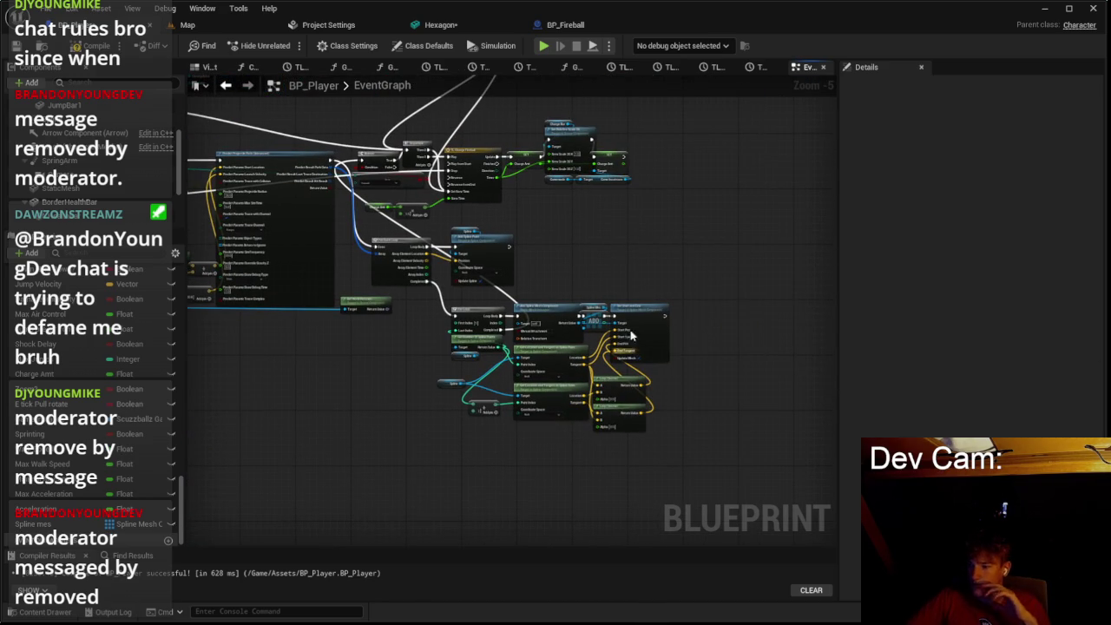
Step: Play-test the level from the map view, stop, and read the CollisionCylinder warnings in the Message Log
{"action": "left_click", "coordinate": [213, 27]}
{"action": "key", "text": "alt+p"}
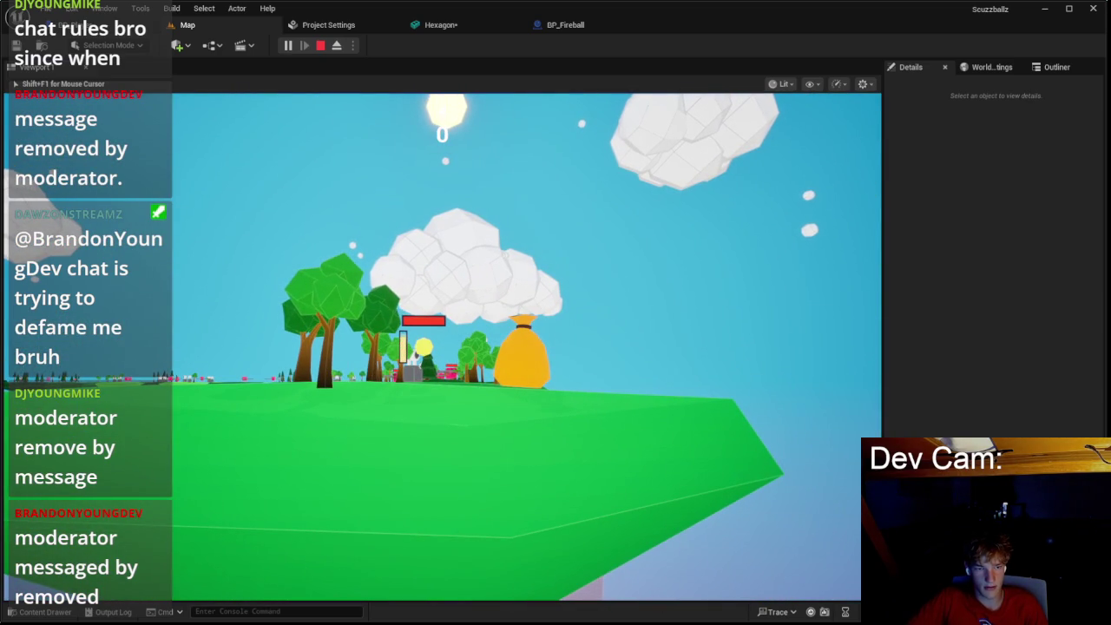
{"action": "key", "text": "Escape"}
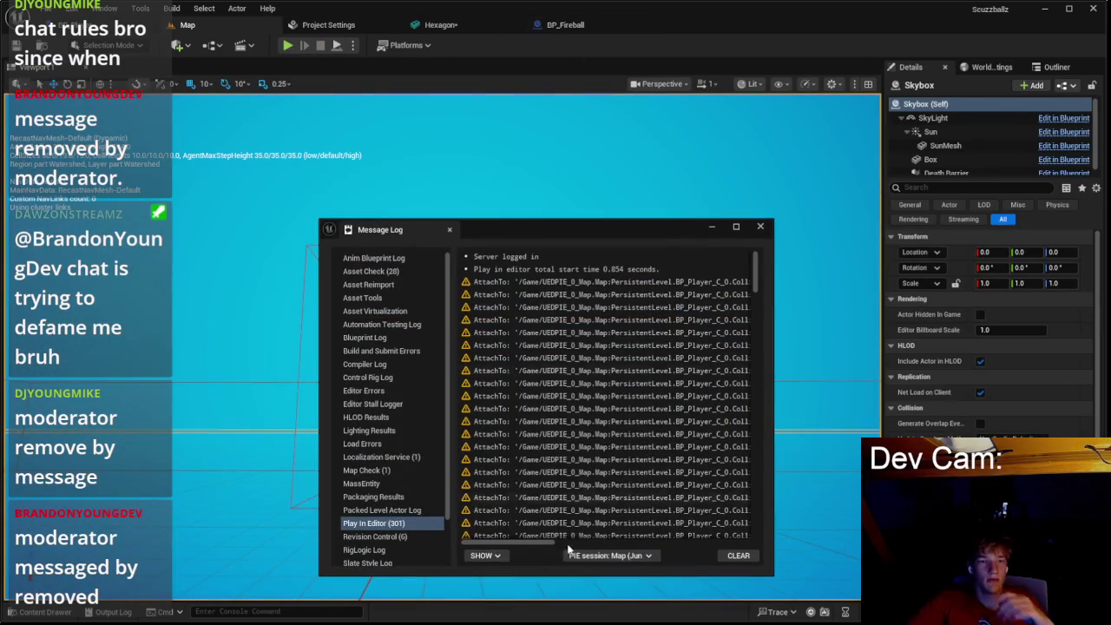
{"action": "mouse_move", "coordinate": [526, 546]}
{"action": "left_mouse_down"}
{"action": "mouse_move", "coordinate": [764, 524]}
{"action": "mouse_move", "coordinate": [541, 524]}
{"action": "mouse_move", "coordinate": [558, 526]}
{"action": "mouse_move", "coordinate": [547, 542]}
{"action": "mouse_move", "coordinate": [583, 544]}
{"action": "mouse_move", "coordinate": [595, 433]}
{"action": "left_mouse_up"}
Step: Close the Message Log and return to BP_Player's graph, checking the Add Spline Mesh Component node
{"action": "left_click", "coordinate": [760, 228]}
{"action": "left_click", "coordinate": [564, 25]}
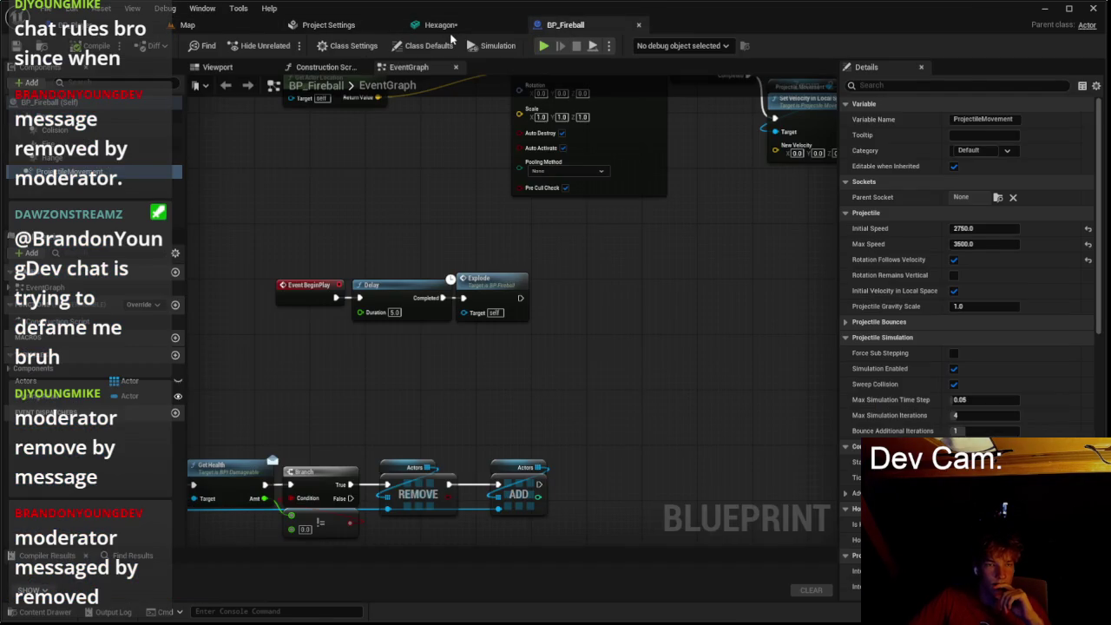
{"action": "left_click", "coordinate": [443, 25]}
{"action": "left_click", "coordinate": [95, 25]}
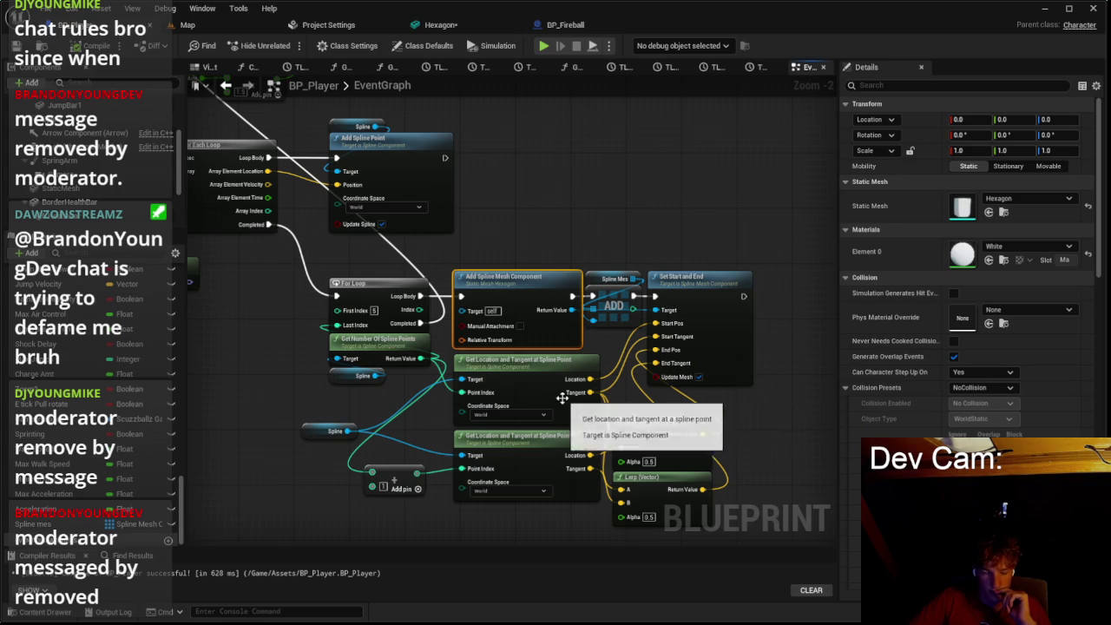
{"action": "scroll", "coordinate": [465, 319], "scroll_direction": "up", "scroll_amount": 1}
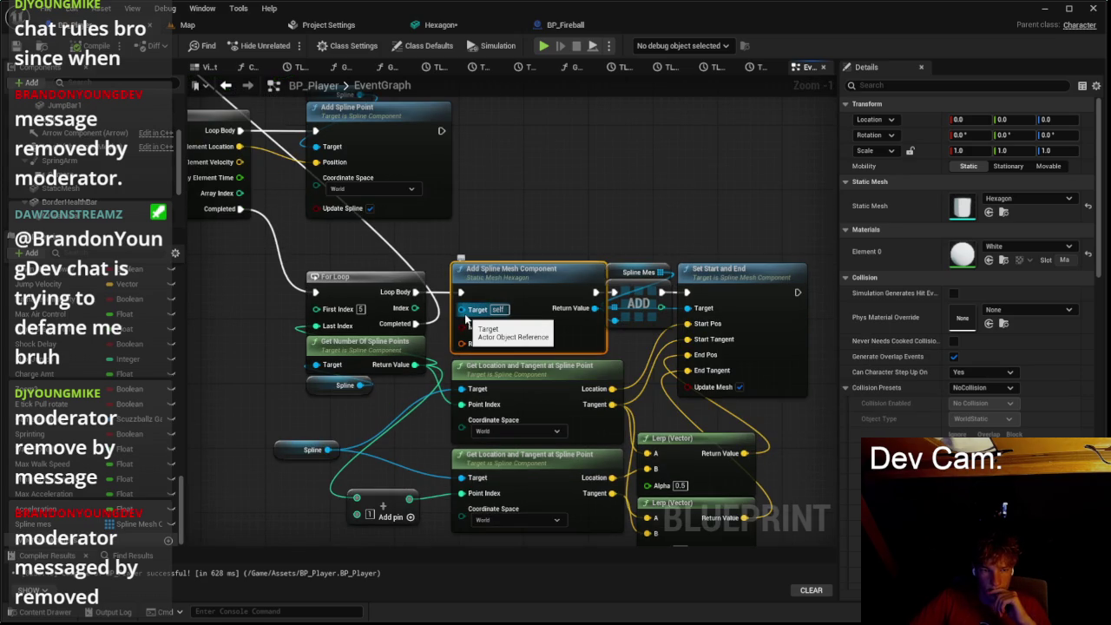
{"action": "left_click", "coordinate": [509, 246]}
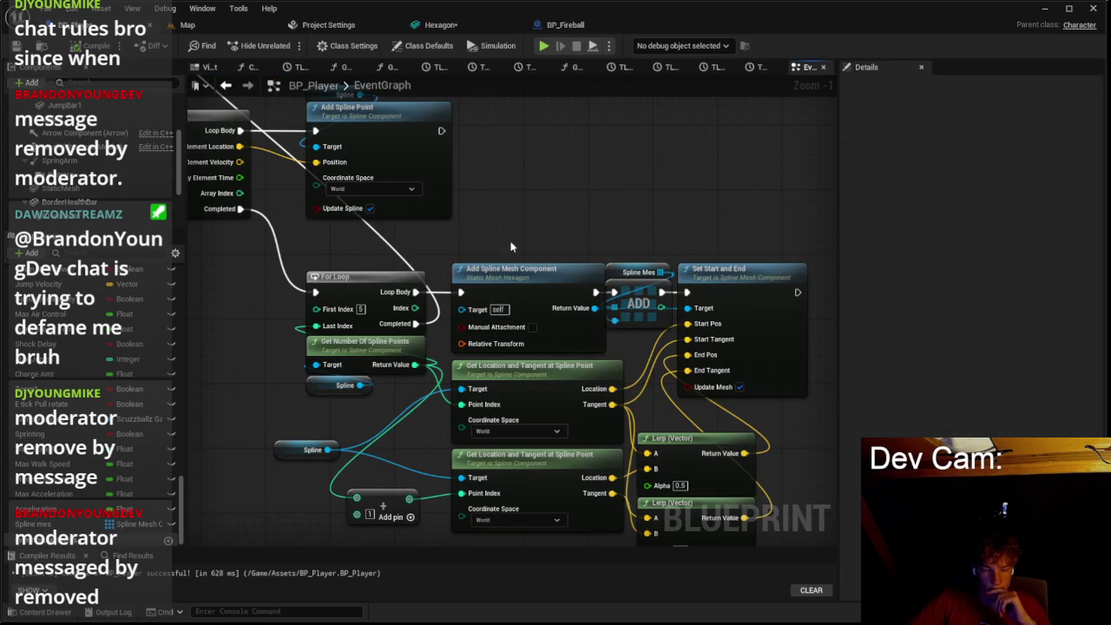
{"action": "left_click", "coordinate": [533, 275]}
{"action": "left_click", "coordinate": [640, 243]}
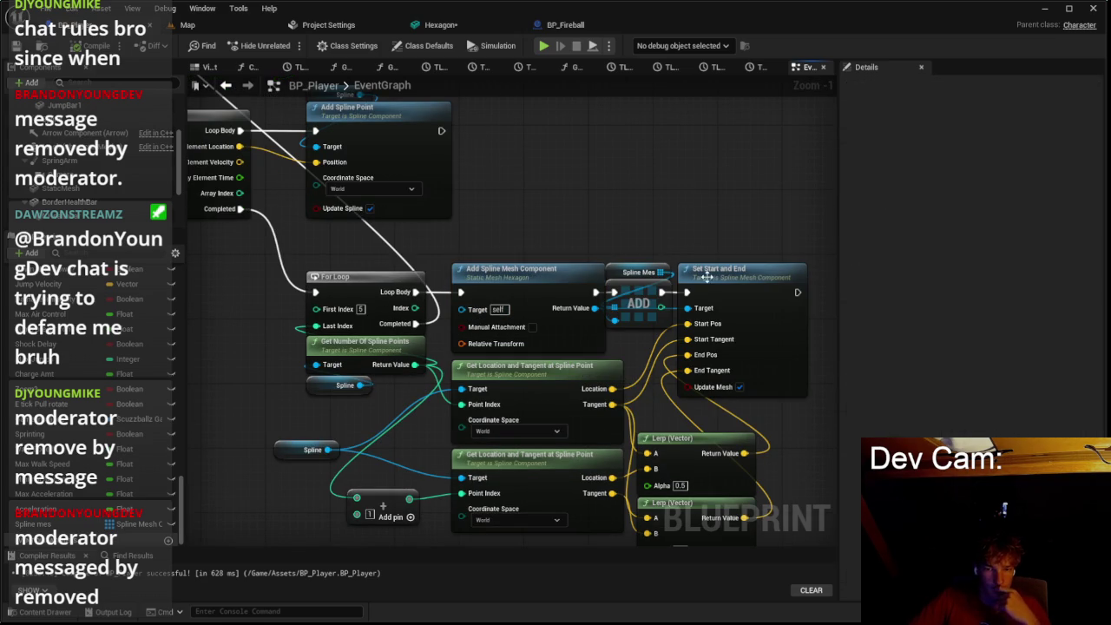
{"action": "left_click", "coordinate": [382, 145]}
Step: Bring the Predict Projectile Path node and its inputs into view and select it
{"action": "mouse_move", "coordinate": [558, 197]}
{"action": "left_mouse_down"}
{"action": "mouse_move", "coordinate": [702, 258]}
{"action": "mouse_move", "coordinate": [723, 434]}
{"action": "left_mouse_up"}
{"action": "scroll", "coordinate": [639, 222], "scroll_direction": "down", "scroll_amount": 1}
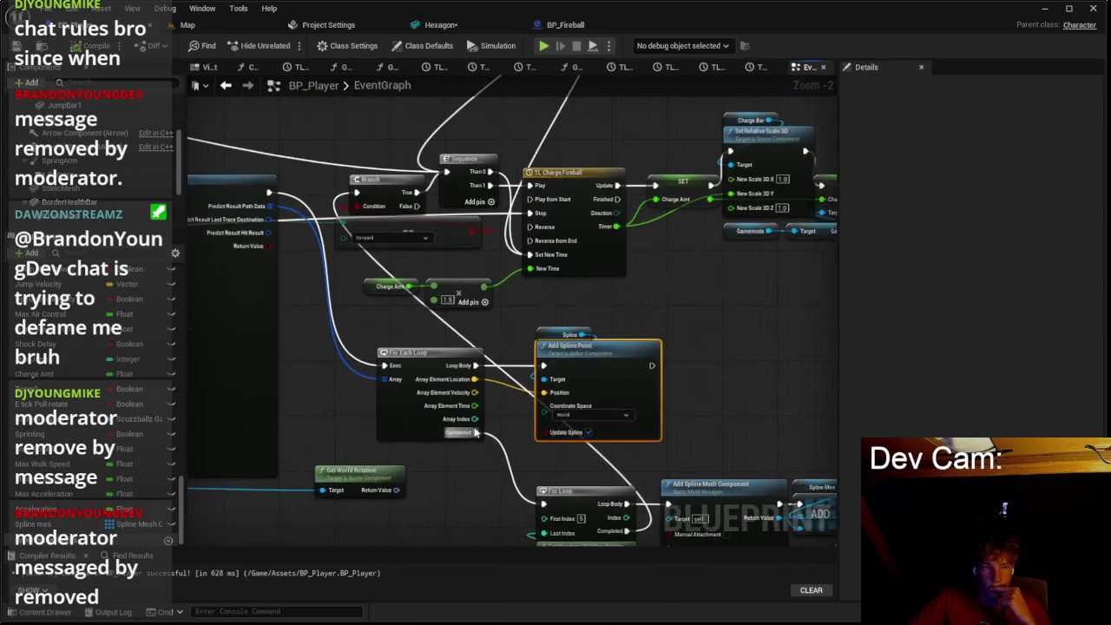
{"action": "scroll", "coordinate": [669, 371], "scroll_direction": "down", "scroll_amount": 2}
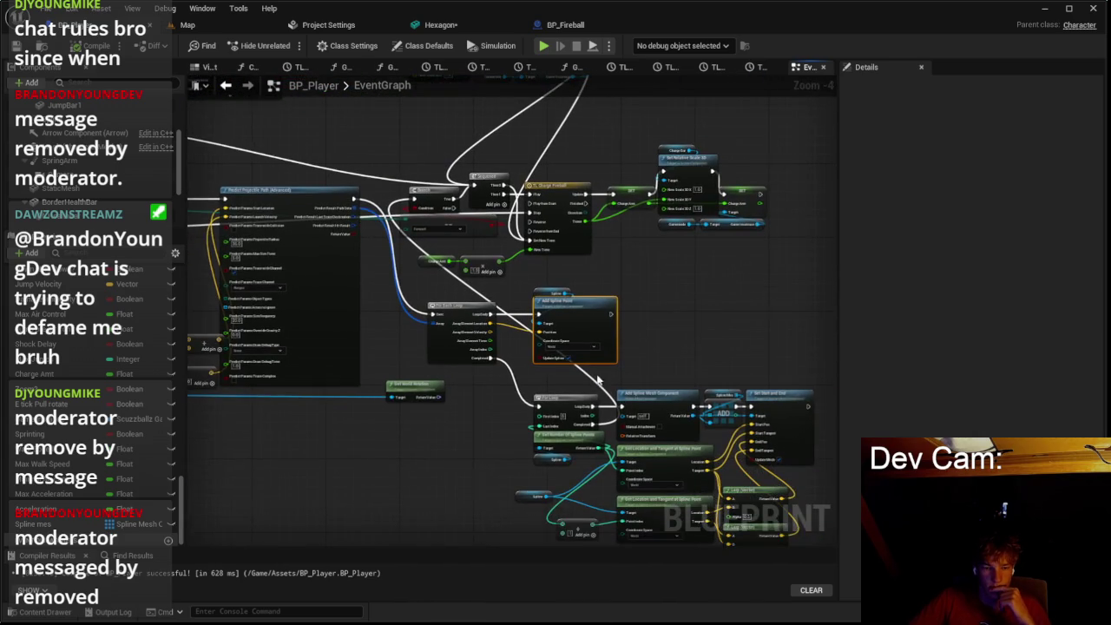
{"action": "scroll", "coordinate": [597, 378], "scroll_direction": "up", "scroll_amount": 1}
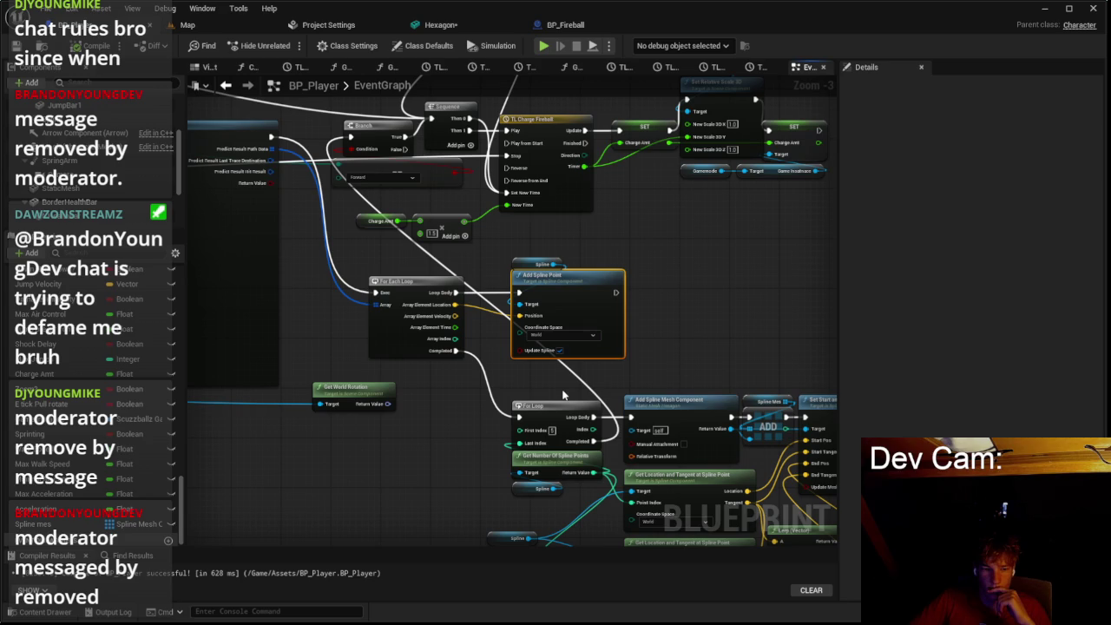
{"action": "left_click_drag", "start_coordinate": [506, 393], "coordinate": [658, 375]}
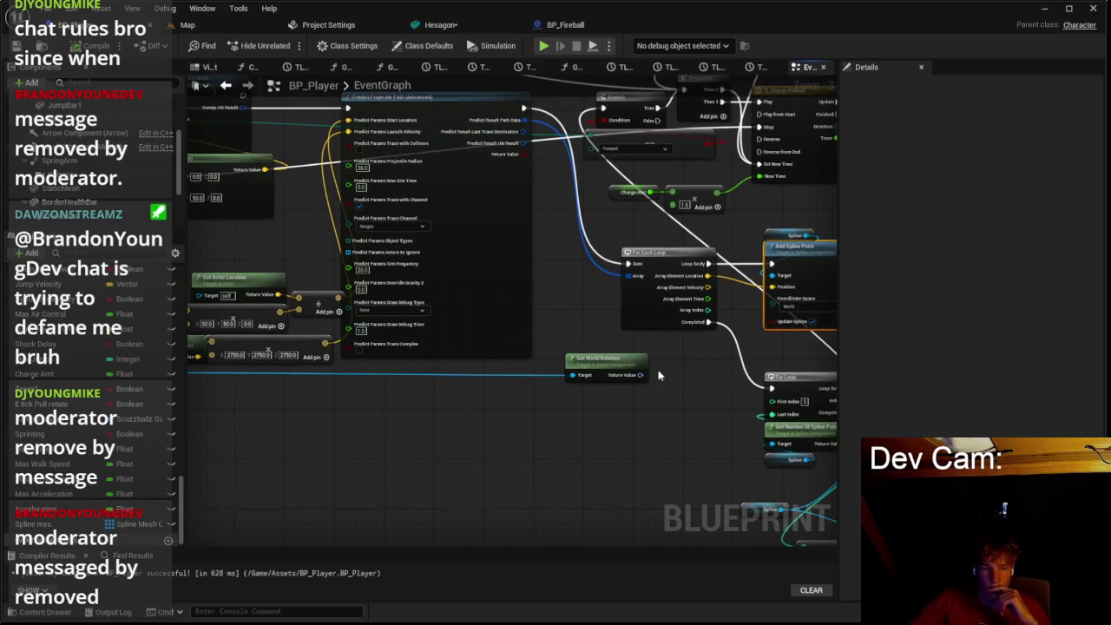
{"action": "left_click_drag", "start_coordinate": [453, 380], "coordinate": [591, 429]}
{"action": "scroll", "coordinate": [526, 306], "scroll_direction": "up", "scroll_amount": 3}
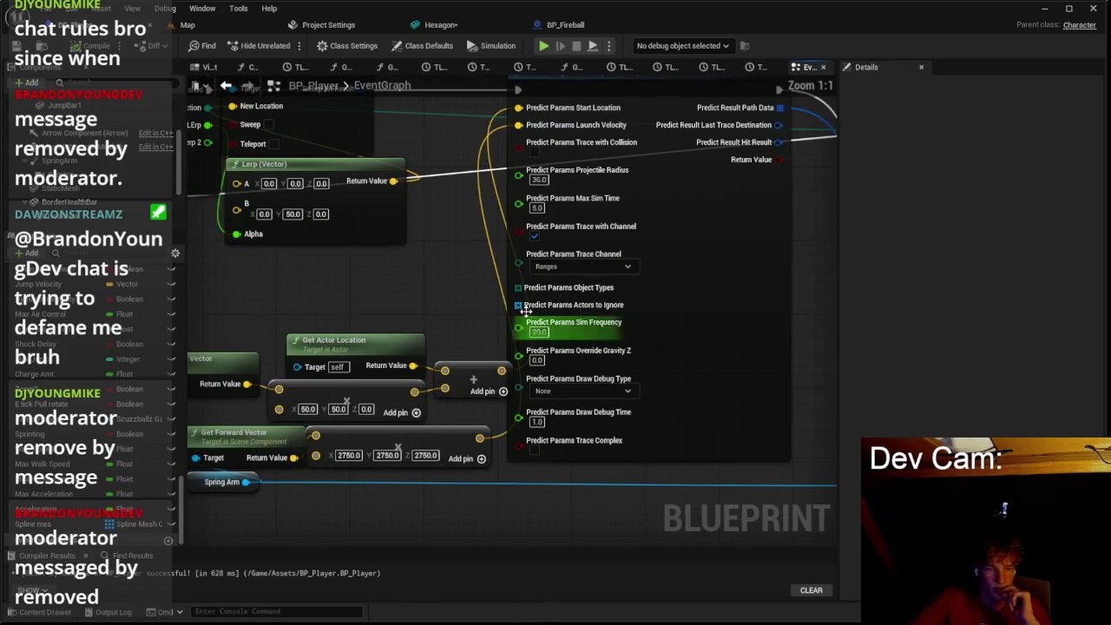
{"action": "left_click", "coordinate": [526, 305]}
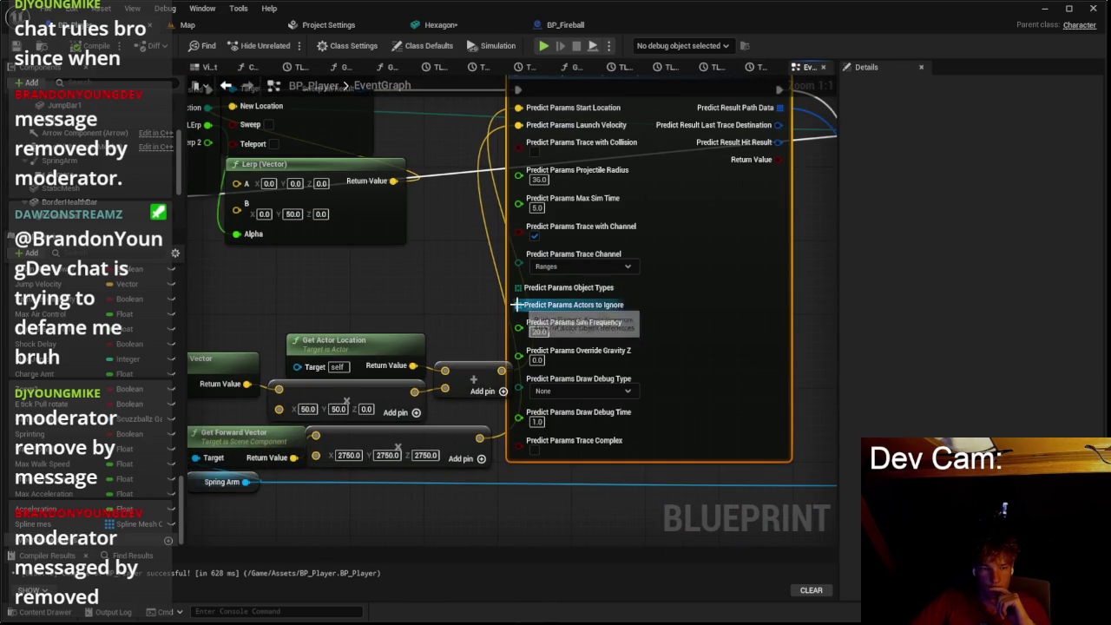
{"action": "right_click", "coordinate": [324, 292]}
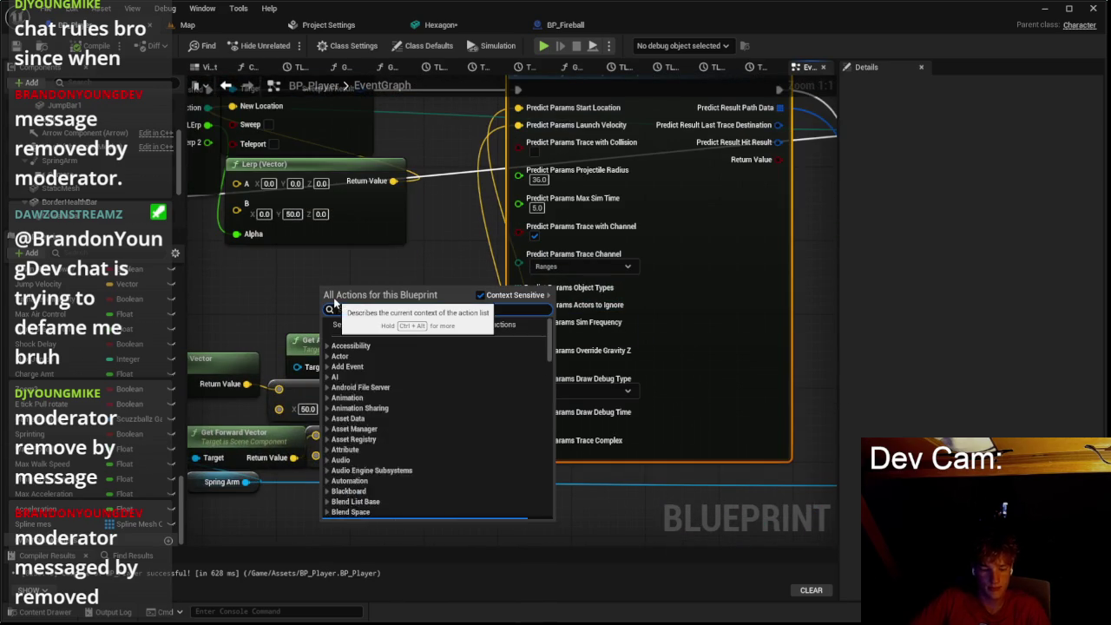
Step: Feed a Self reference through Make Array into Actors to Ignore, then save BP_Player and show the map
{"action": "key", "text": "Escape"}
{"action": "key", "text": "ctrl+v"}
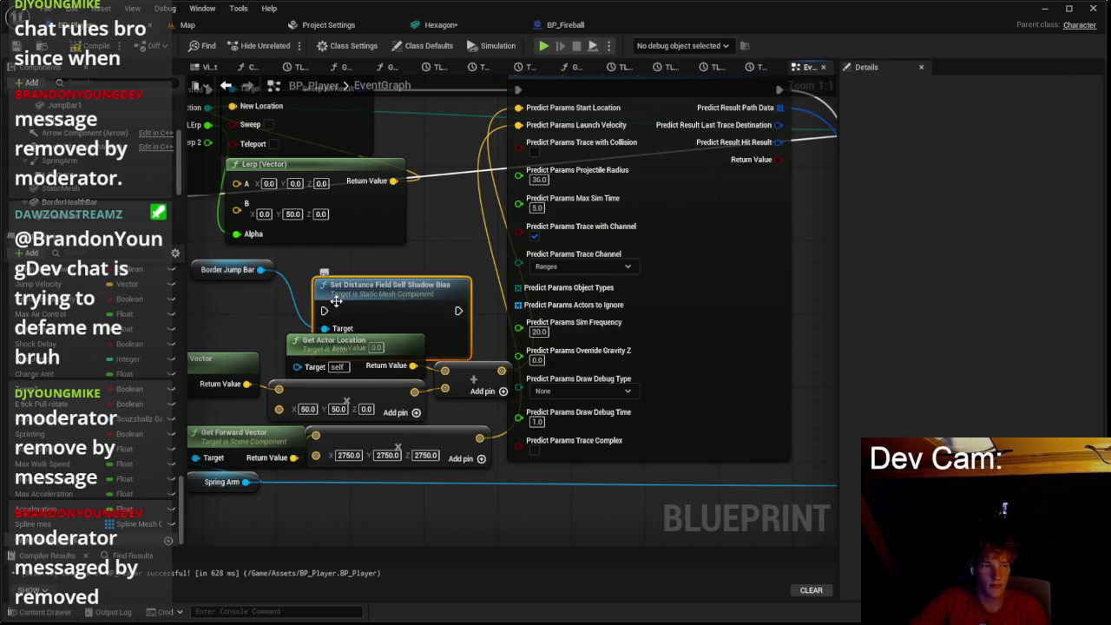
{"action": "key", "text": "Delete"}
{"action": "right_click", "coordinate": [302, 290]}
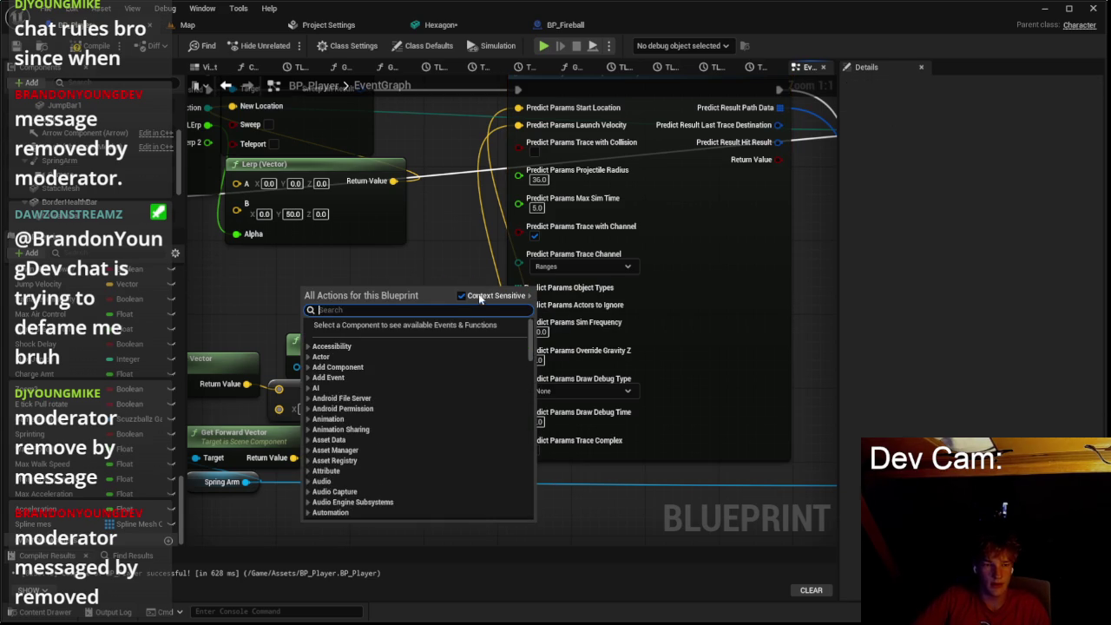
{"action": "type", "text": "self"}
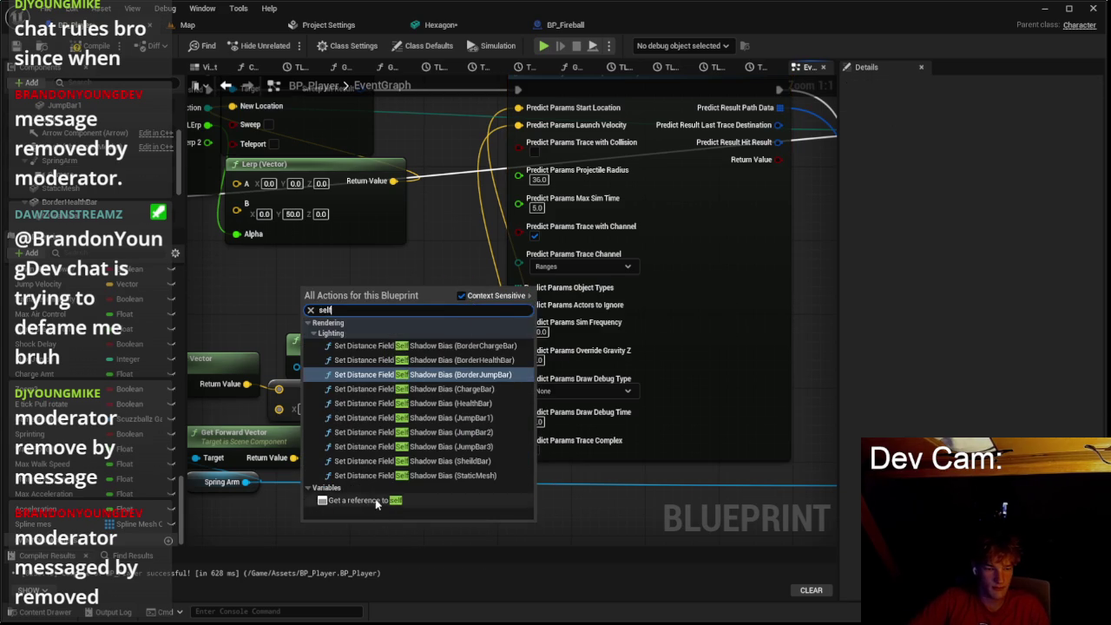
{"action": "left_click", "coordinate": [373, 502]}
{"action": "left_click_drag", "start_coordinate": [359, 288], "coordinate": [526, 314]}
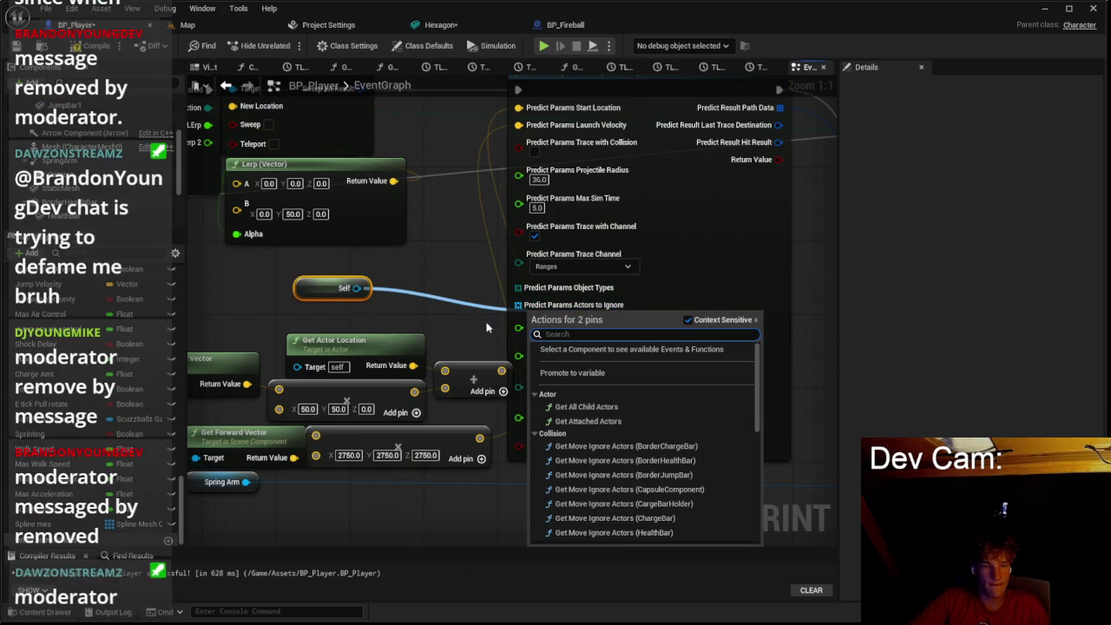
{"action": "type", "text": "make"}
{"action": "left_click", "coordinate": [559, 359]}
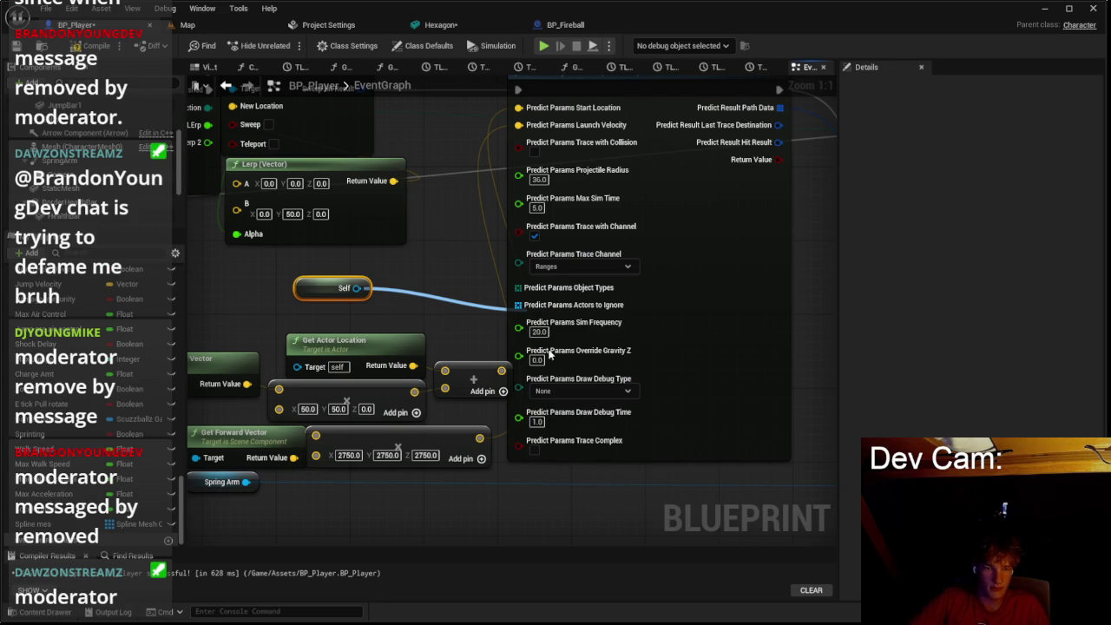
{"action": "left_click", "coordinate": [181, 27]}
{"action": "key", "text": "ctrl+s"}
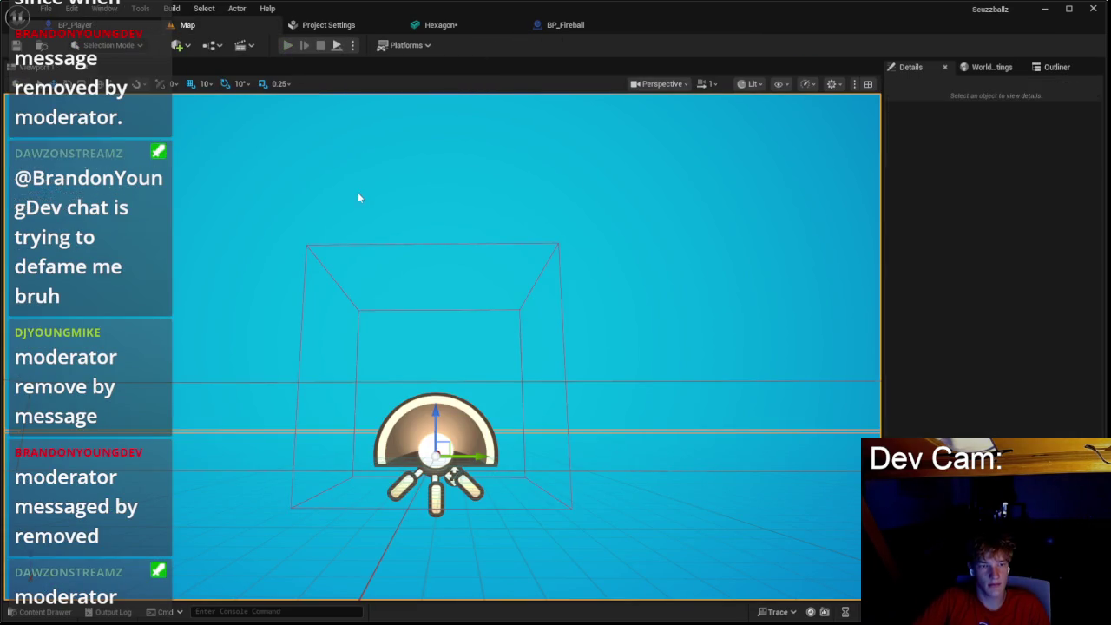
Step: Play-test the level, then read the AddSplineMeshComponent 'Aborting' warnings in the Message Log
{"action": "key", "text": "alt+p"}
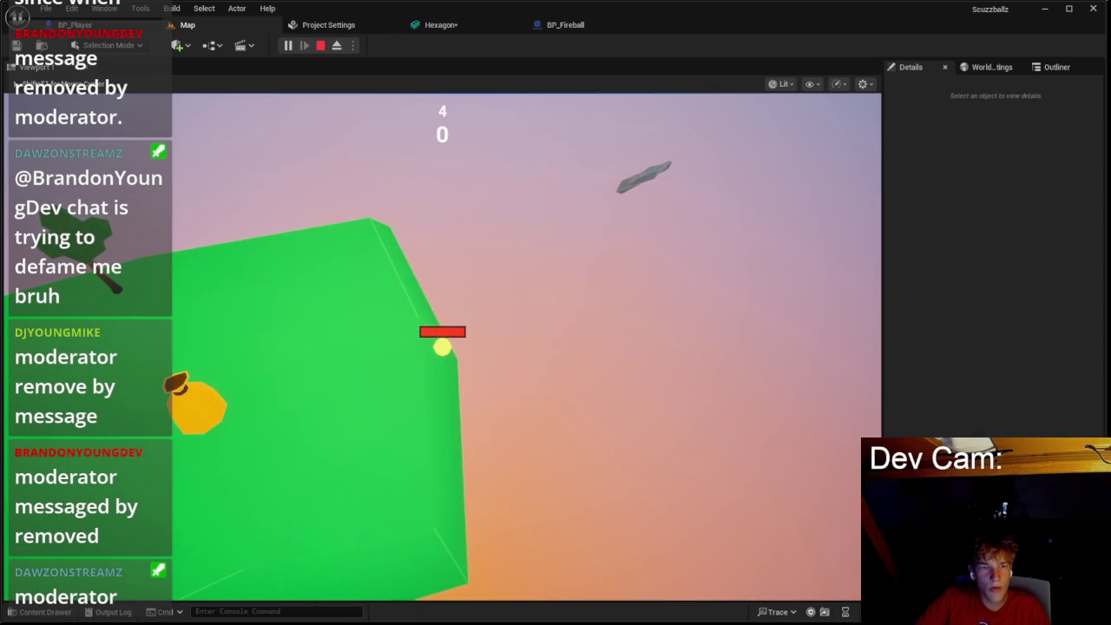
{"action": "key", "text": "Escape"}
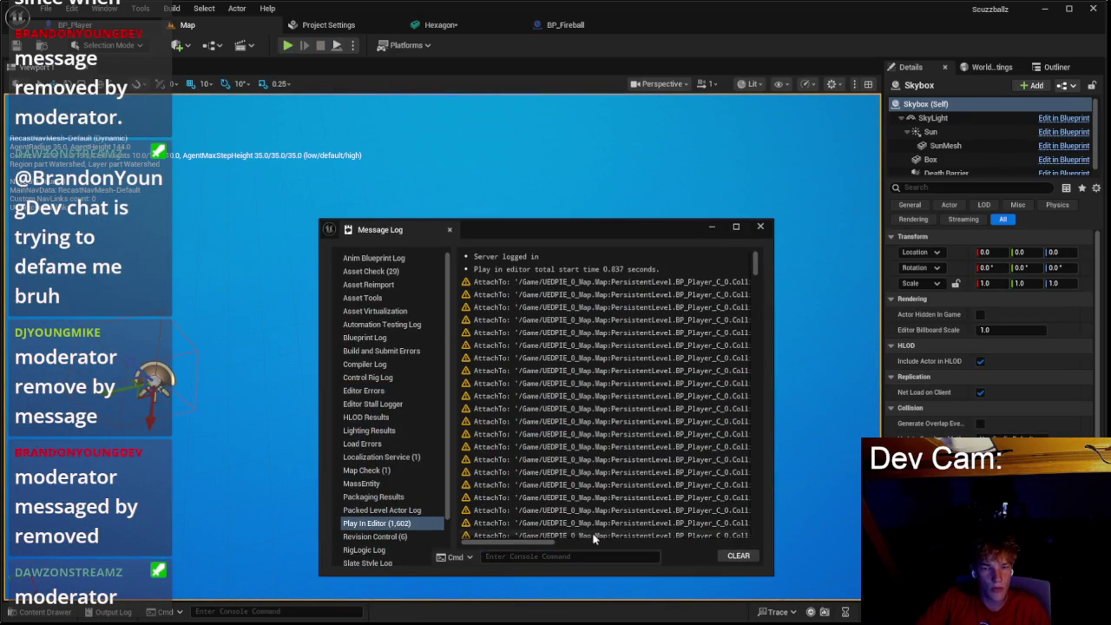
{"action": "left_click_drag", "start_coordinate": [527, 541], "coordinate": [753, 542]}
{"action": "left_click", "coordinate": [760, 228]}
{"action": "left_click", "coordinate": [565, 24]}
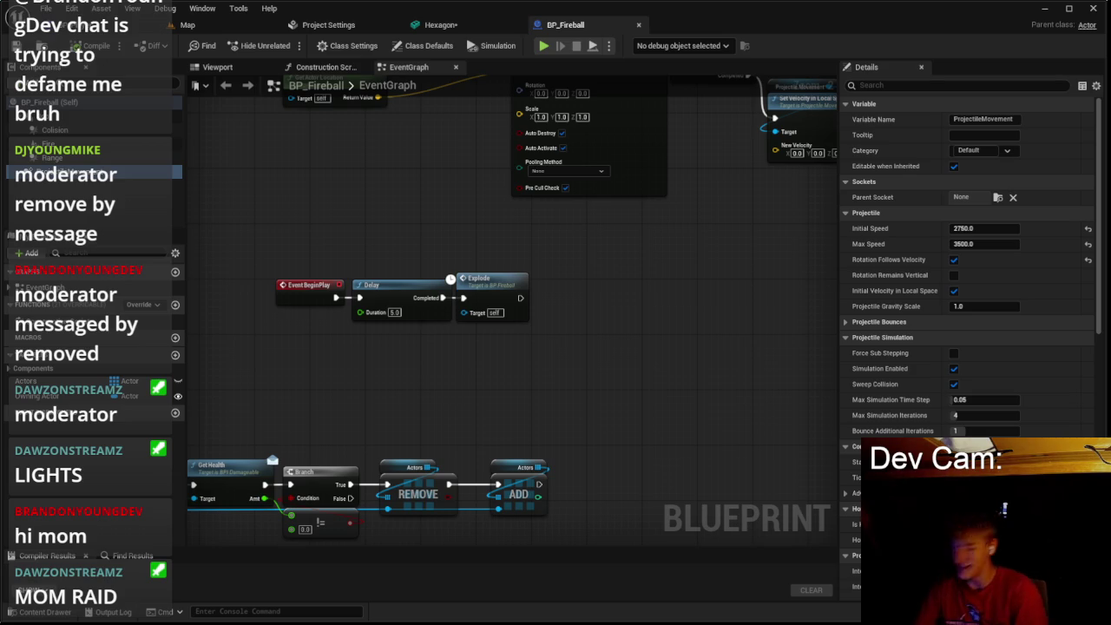
Step: Look over the BP_Fireball graph and Hexagon mesh, then return to BP_Player's event graph
{"action": "scroll", "coordinate": [691, 434], "scroll_direction": "down", "scroll_amount": 2}
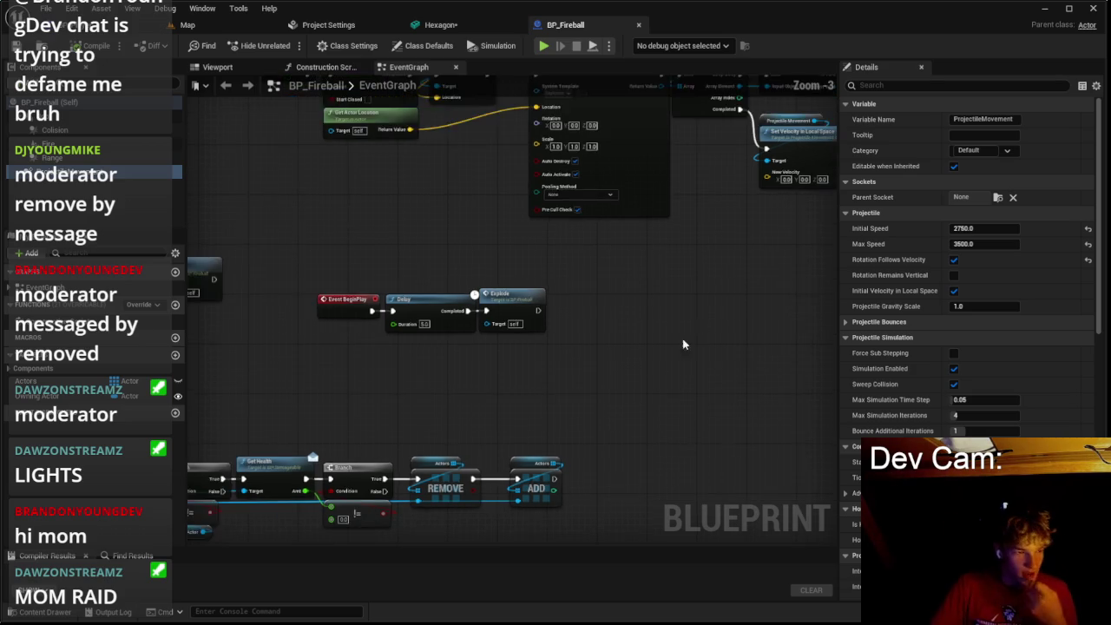
{"action": "left_click", "coordinate": [425, 33]}
{"action": "left_click", "coordinate": [552, 35]}
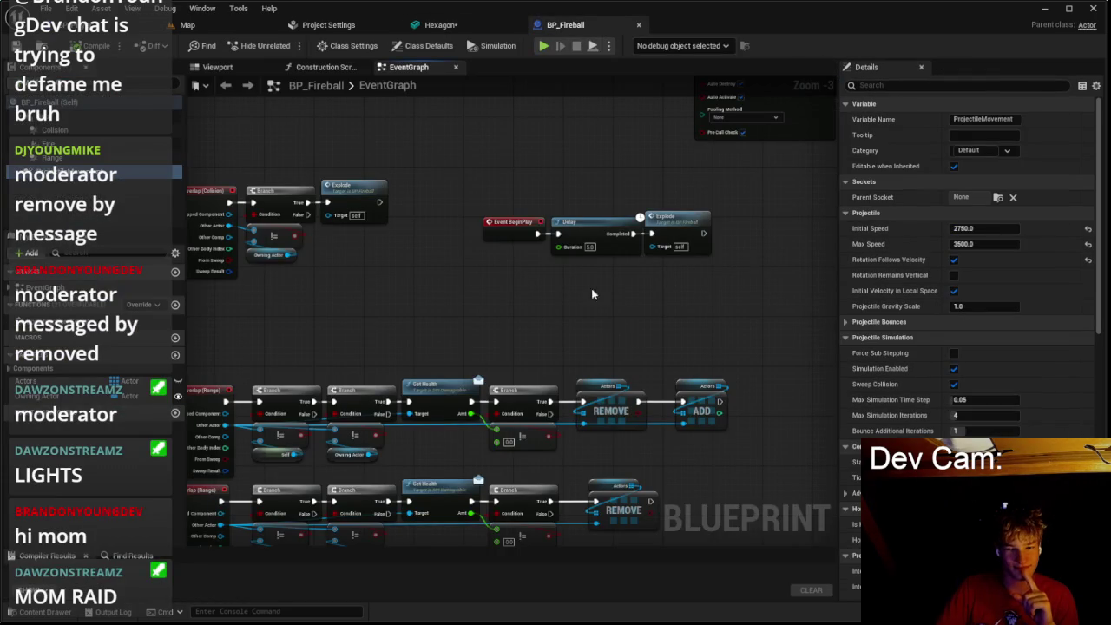
{"action": "scroll", "coordinate": [611, 328], "scroll_direction": "down", "scroll_amount": 2}
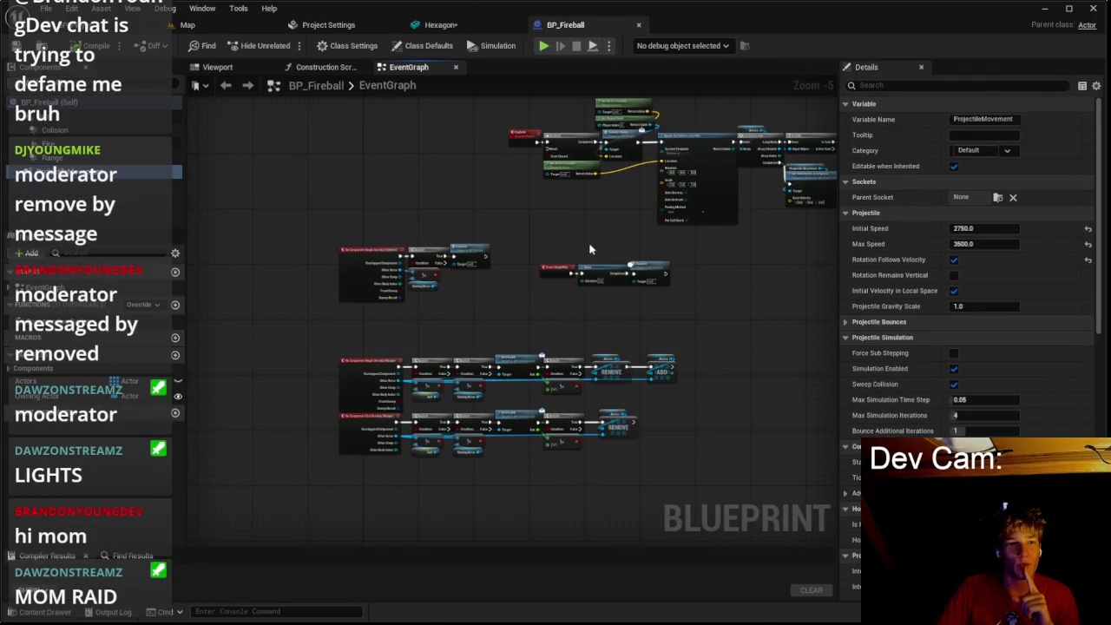
{"action": "left_click_drag", "start_coordinate": [588, 243], "coordinate": [506, 244]}
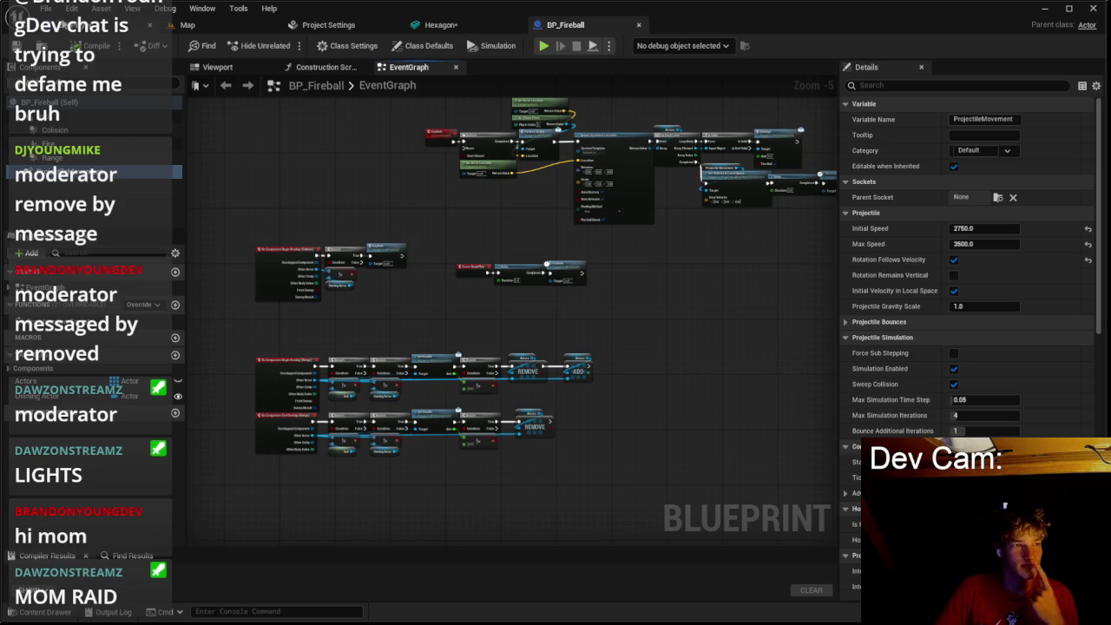
{"action": "left_click", "coordinate": [122, 24]}
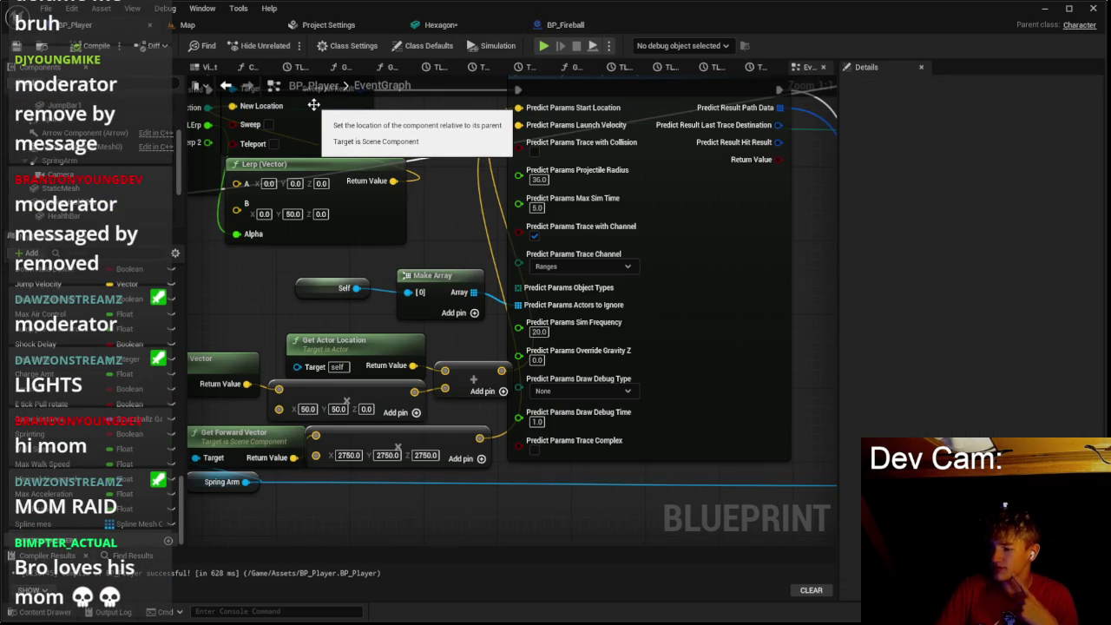
Step: Pan to the spline loop and view Add Spline Mesh Component's Hexagon mesh and White material
{"action": "scroll", "coordinate": [444, 225], "scroll_direction": "down", "scroll_amount": 2}
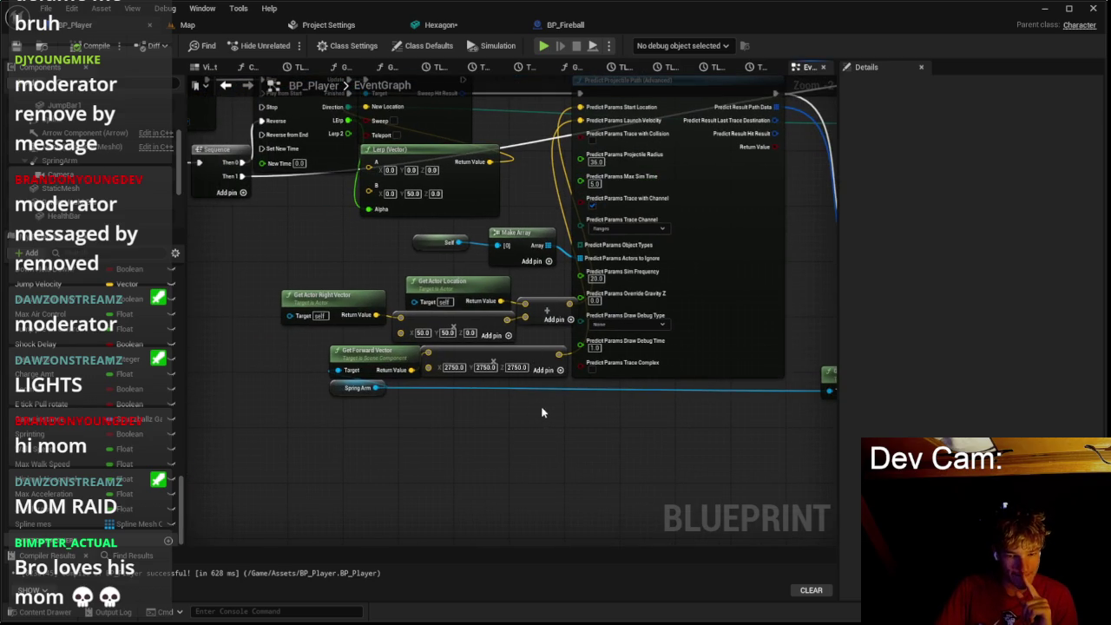
{"action": "scroll", "coordinate": [612, 385], "scroll_direction": "down", "scroll_amount": 2}
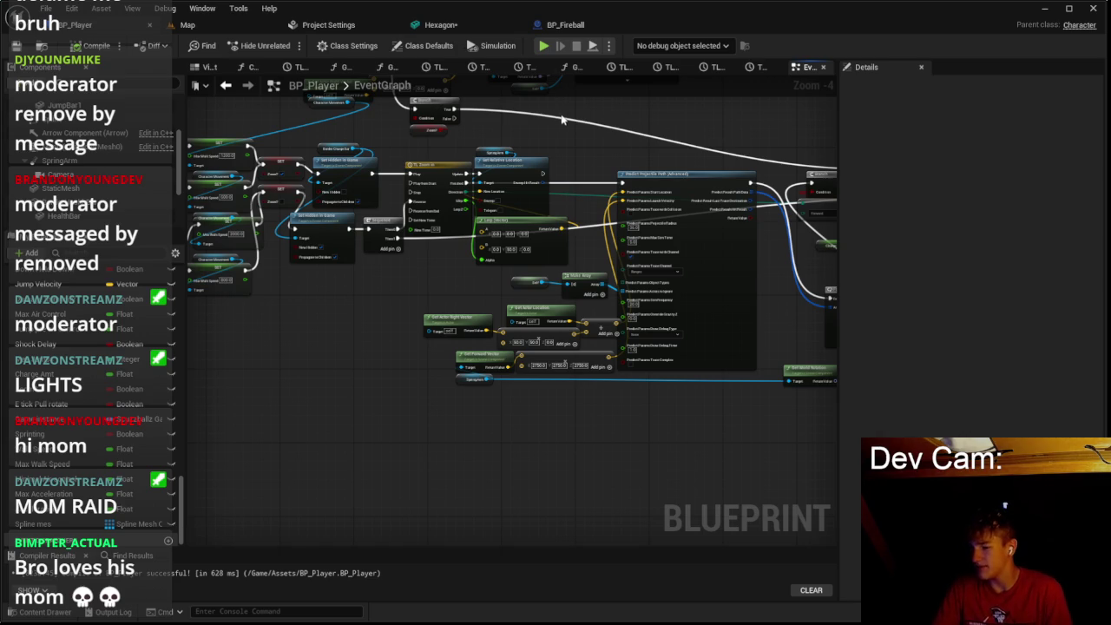
{"action": "left_click_drag", "start_coordinate": [566, 217], "coordinate": [443, 173]}
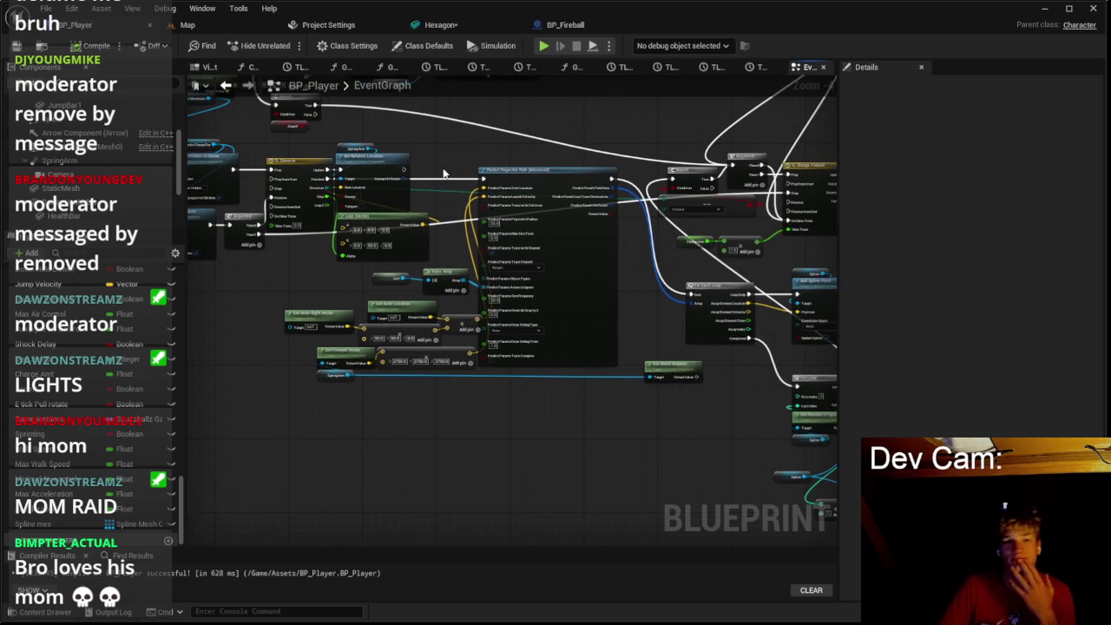
{"action": "scroll", "coordinate": [425, 242], "scroll_direction": "up", "scroll_amount": 2}
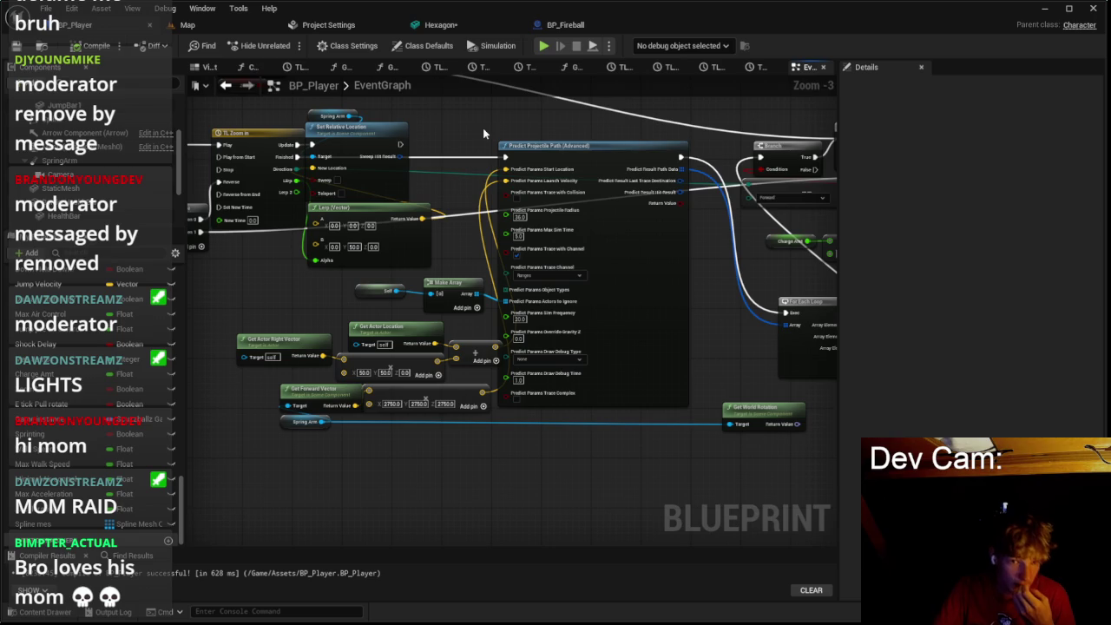
{"action": "mouse_move", "coordinate": [483, 133]}
{"action": "left_mouse_down"}
{"action": "mouse_move", "coordinate": [637, 166]}
{"action": "mouse_move", "coordinate": [513, 166]}
{"action": "mouse_move", "coordinate": [344, 105]}
{"action": "left_mouse_up"}
{"action": "scroll", "coordinate": [748, 354], "scroll_direction": "up", "scroll_amount": 1}
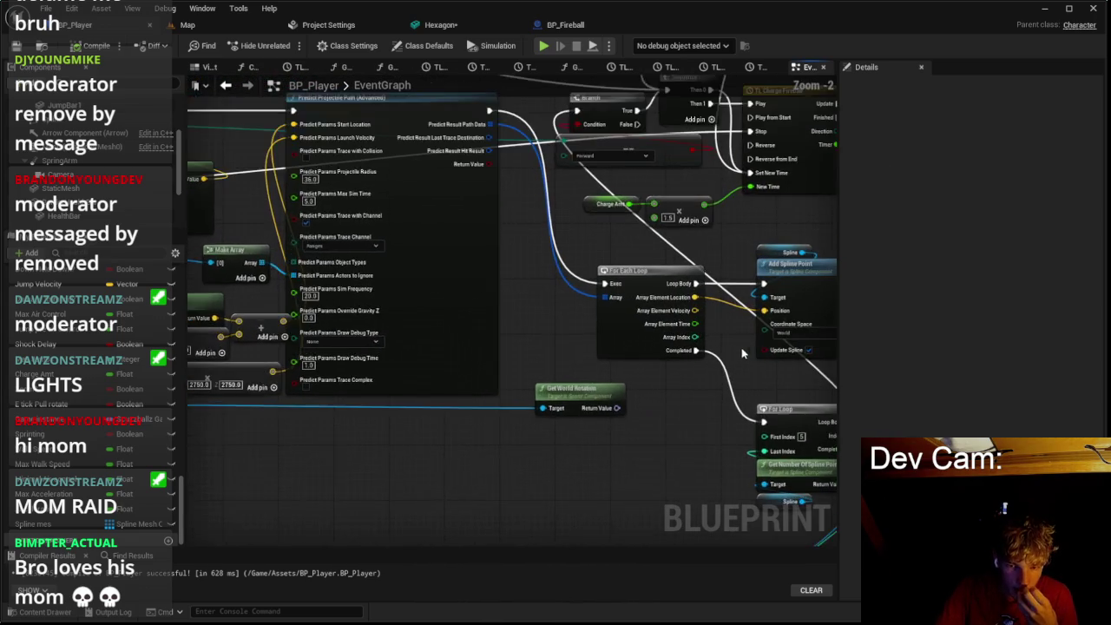
{"action": "scroll", "coordinate": [748, 354], "scroll_direction": "up", "scroll_amount": 1}
{"action": "left_click", "coordinate": [699, 269]}
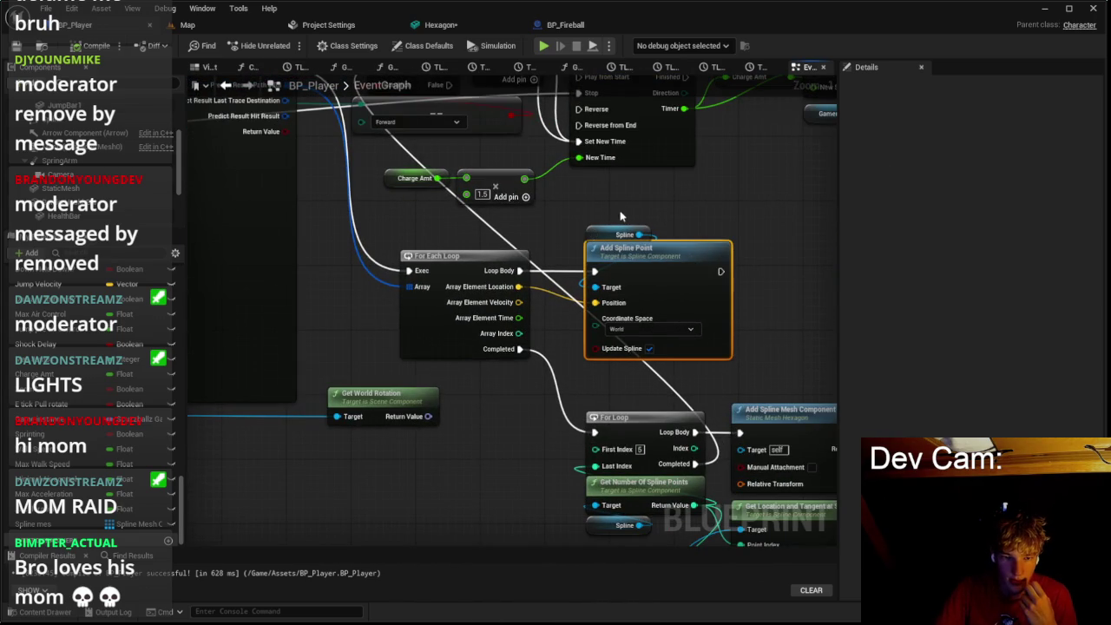
{"action": "left_click_drag", "start_coordinate": [761, 310], "coordinate": [610, 185]}
{"action": "left_click", "coordinate": [603, 325]}
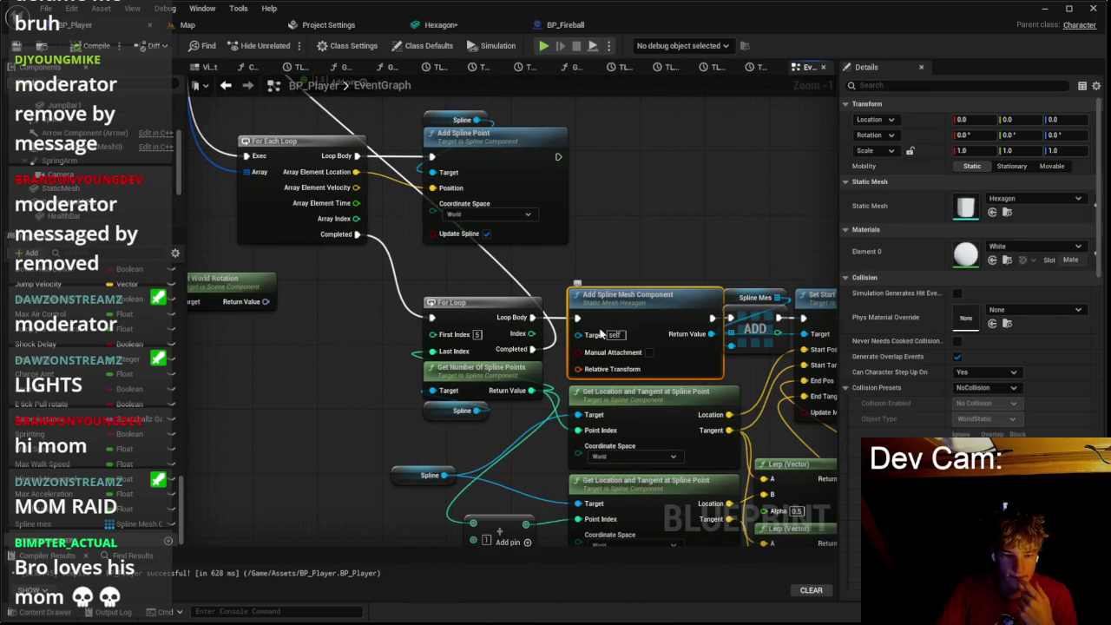
Step: Swap the spline mesh component's Static Mesh from Hexagon to Island_1, then return to the Map level
{"action": "scroll", "coordinate": [136, 364], "scroll_direction": "up", "scroll_amount": 3}
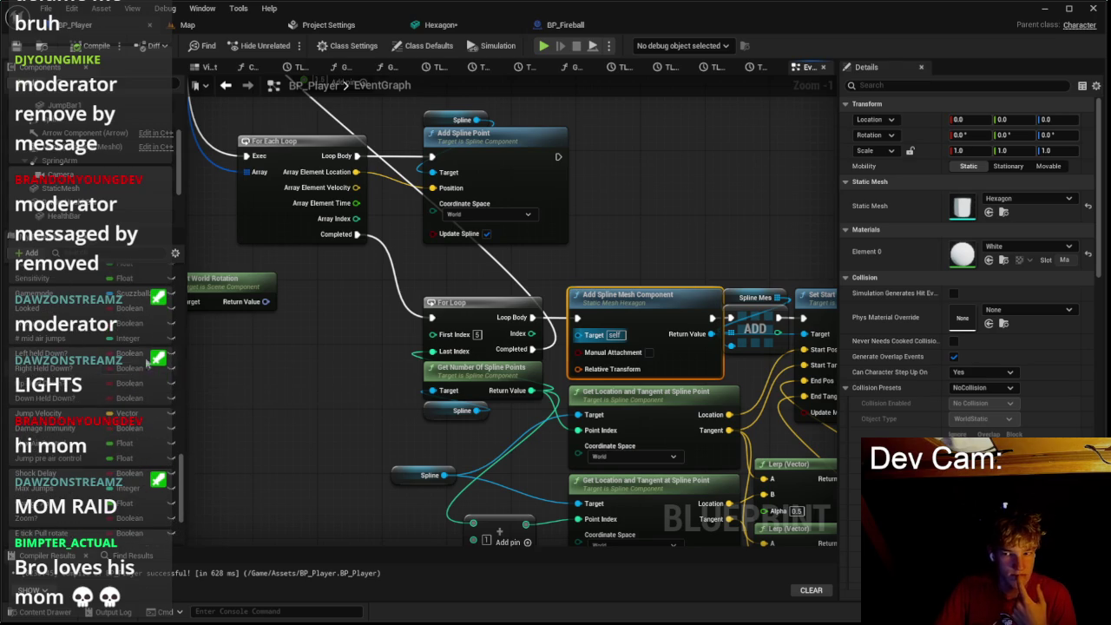
{"action": "scroll", "coordinate": [943, 327], "scroll_direction": "down", "scroll_amount": 2}
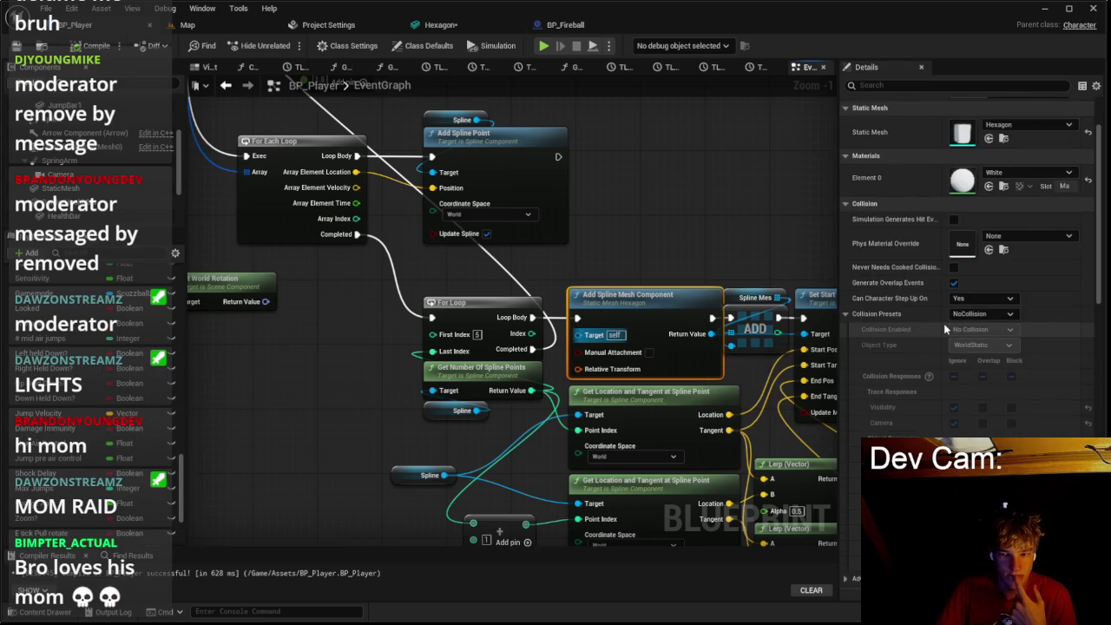
{"action": "scroll", "coordinate": [942, 322], "scroll_direction": "down", "scroll_amount": 1}
{"action": "scroll", "coordinate": [940, 314], "scroll_direction": "down", "scroll_amount": 2}
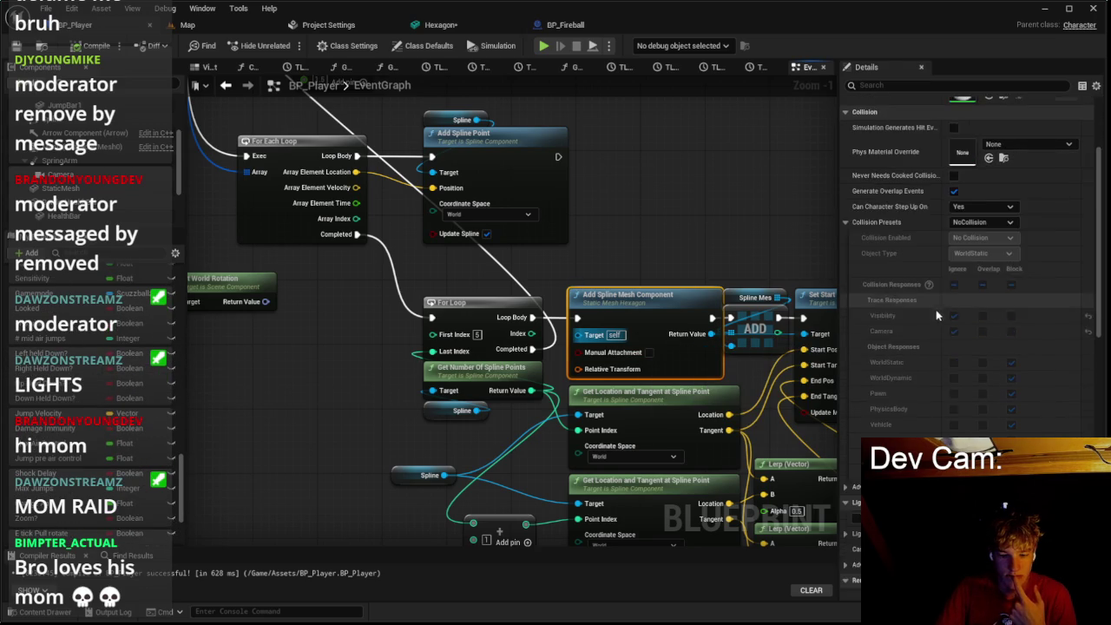
{"action": "scroll", "coordinate": [939, 314], "scroll_direction": "down", "scroll_amount": 2}
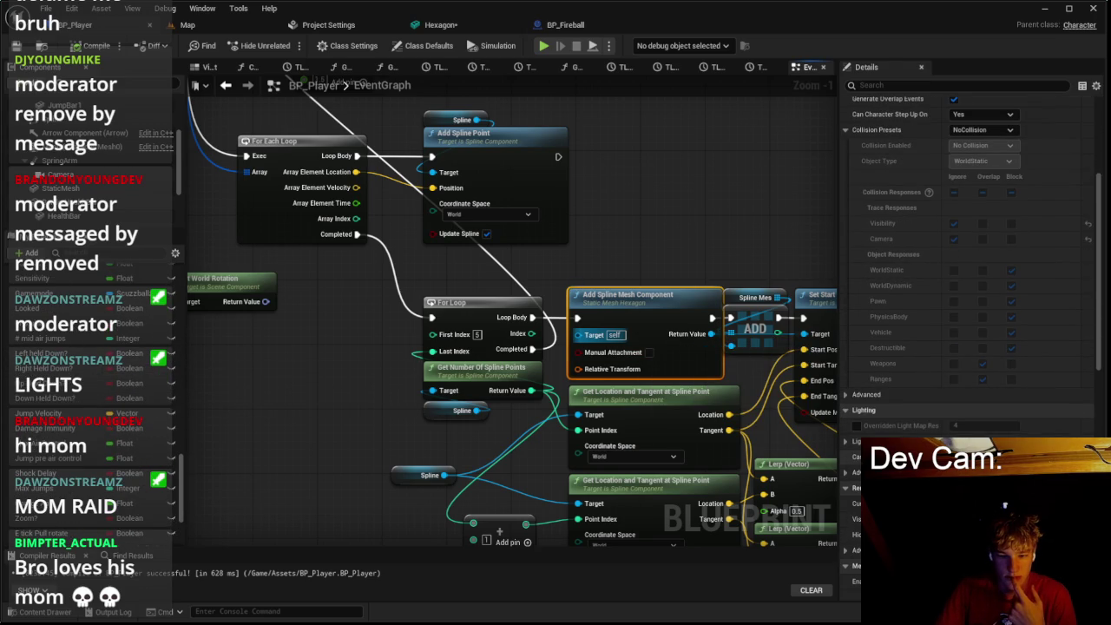
{"action": "scroll", "coordinate": [939, 314], "scroll_direction": "down", "scroll_amount": 2}
{"action": "scroll", "coordinate": [939, 314], "scroll_direction": "down", "scroll_amount": 4}
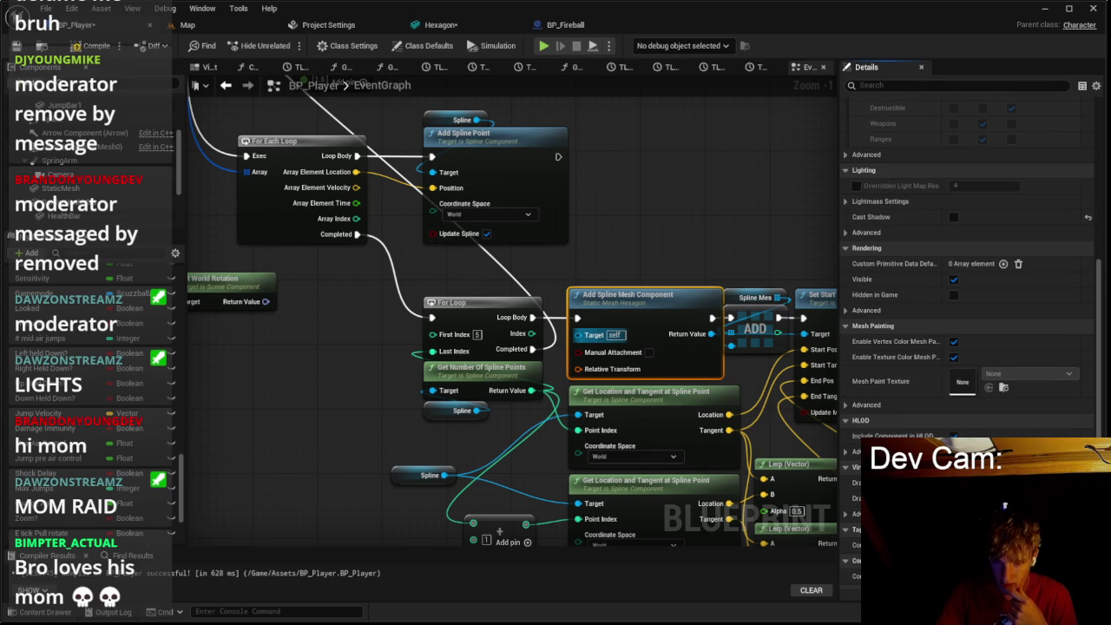
{"action": "scroll", "coordinate": [908, 370], "scroll_direction": "up", "scroll_amount": 1}
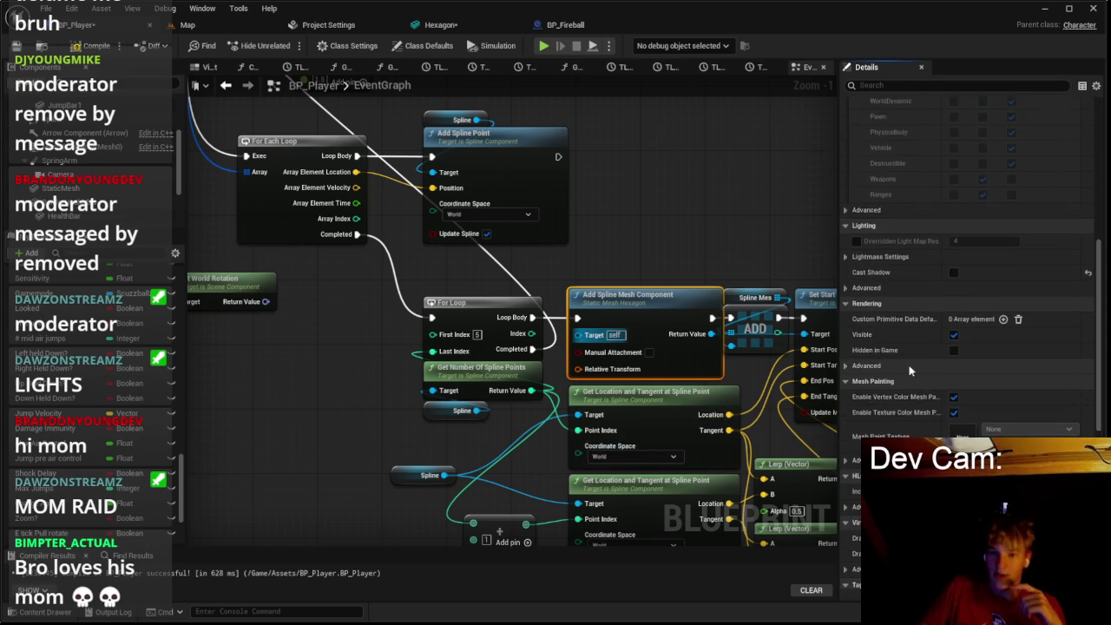
{"action": "scroll", "coordinate": [908, 370], "scroll_direction": "up", "scroll_amount": 6}
{"action": "left_click", "coordinate": [1009, 174]}
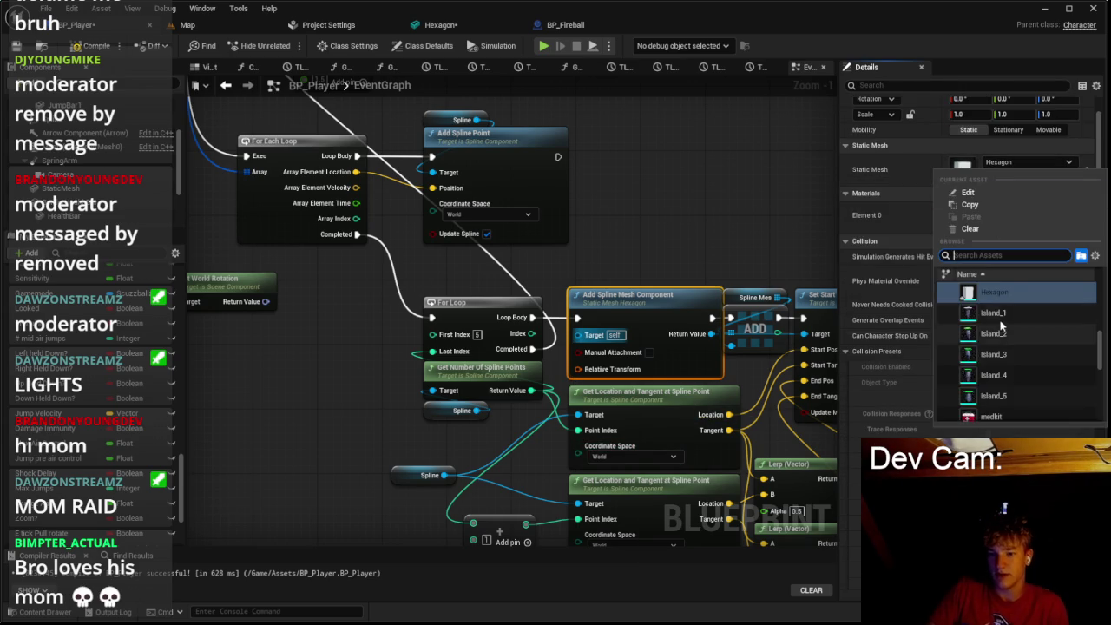
{"action": "left_click", "coordinate": [997, 331]}
{"action": "left_click", "coordinate": [191, 26]}
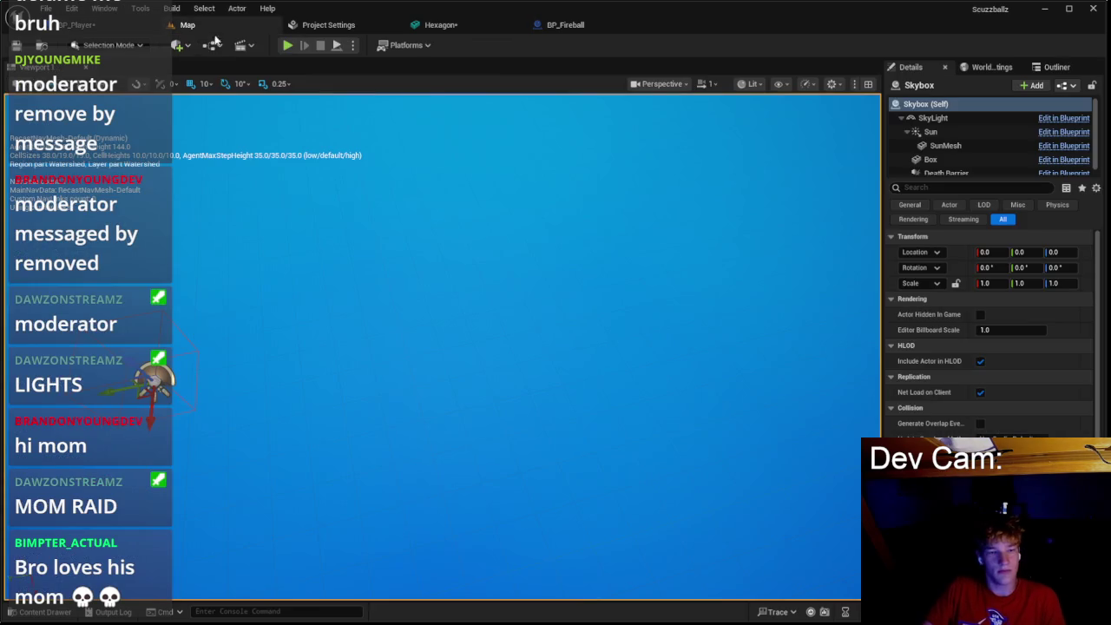
Step: Play-test the Map level with the Island_1 spline mesh, then bring up the BP_Fireball blueprint
{"action": "key", "text": "ctrl+Tab"}
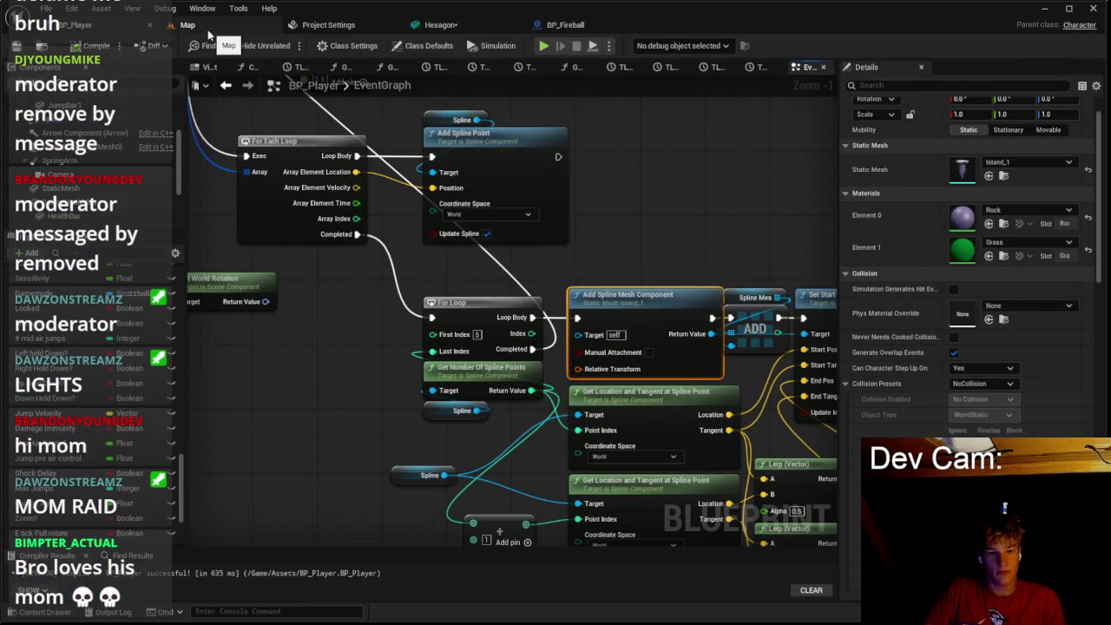
{"action": "left_click", "coordinate": [187, 25]}
{"action": "left_click", "coordinate": [287, 46]}
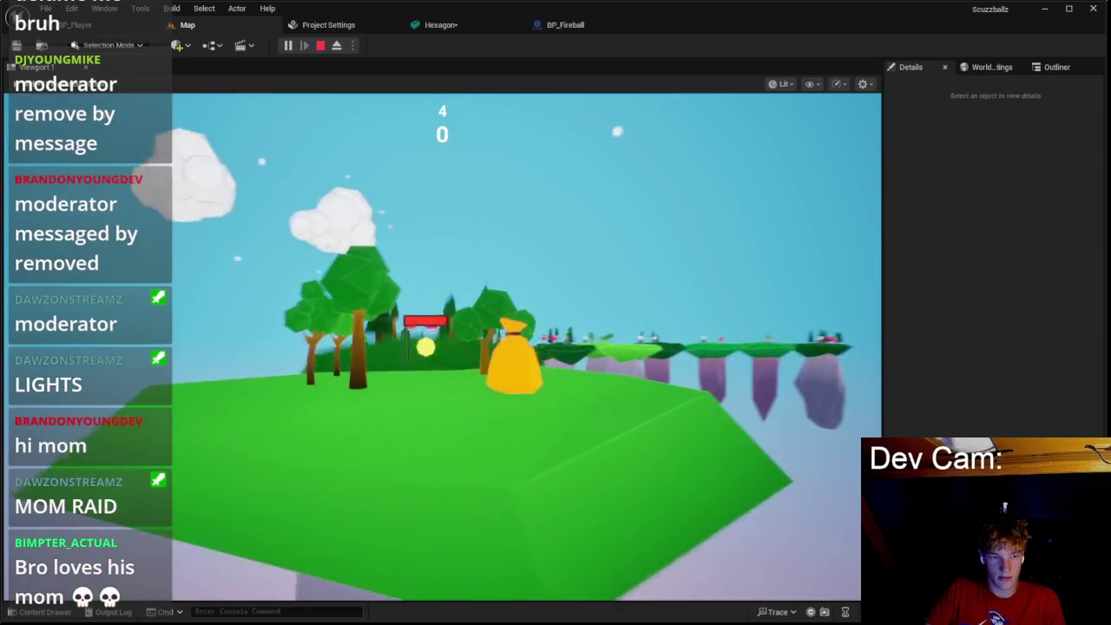
{"action": "key", "text": "Escape"}
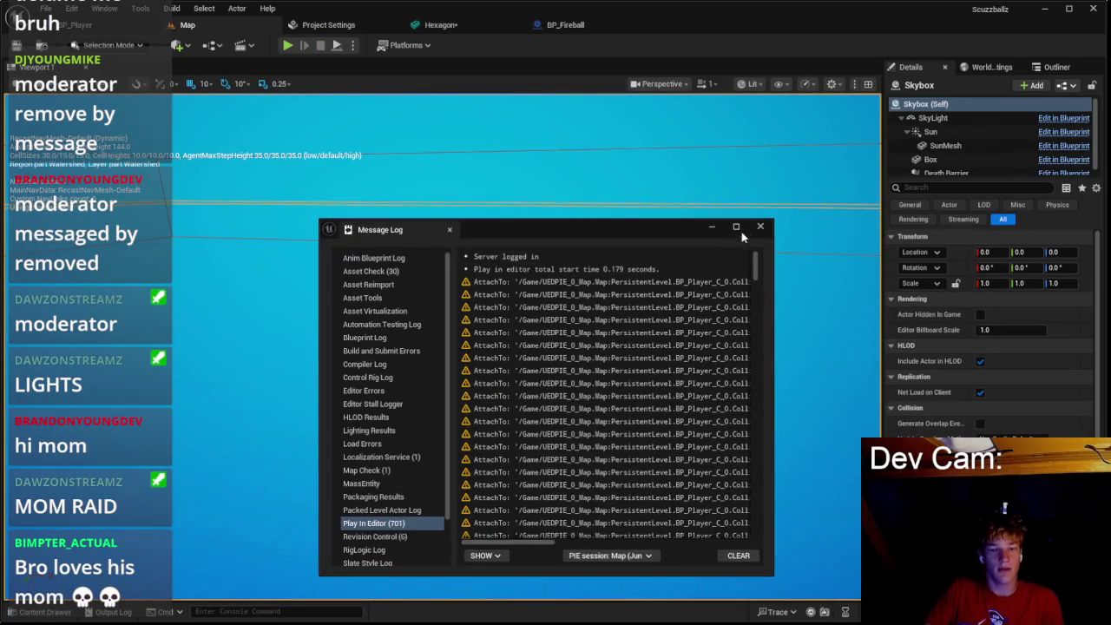
{"action": "left_click", "coordinate": [760, 226]}
{"action": "left_click", "coordinate": [568, 26]}
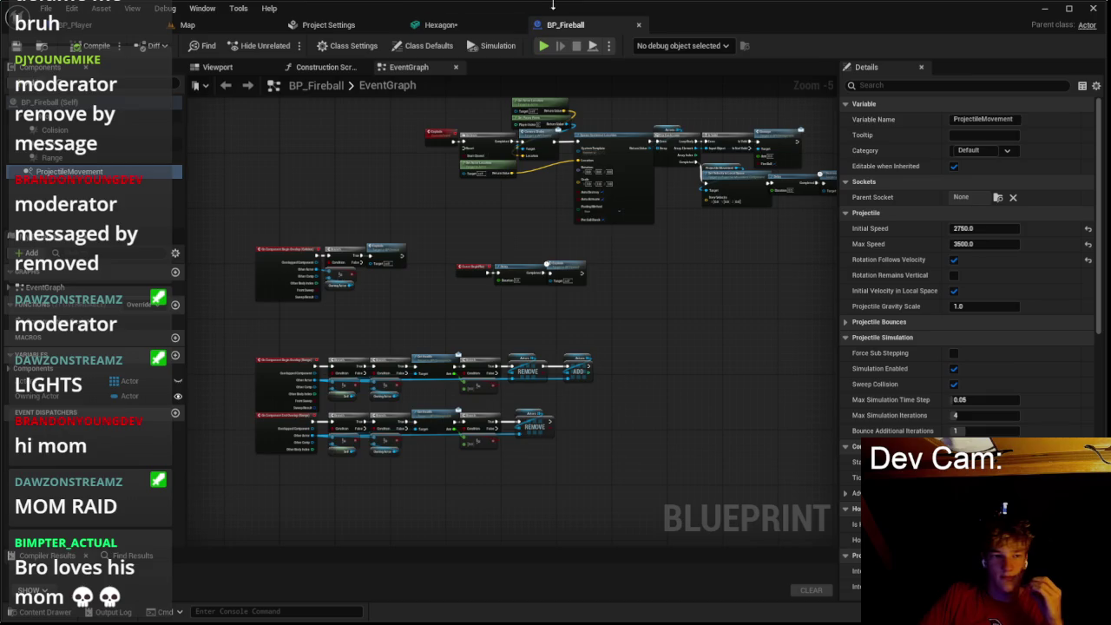
Step: In BP_Player's event graph, shift the Add Spline Point nodes left and inspect the Add Spline Mesh Component node
{"action": "left_click", "coordinate": [439, 24]}
{"action": "left_click", "coordinate": [479, 30]}
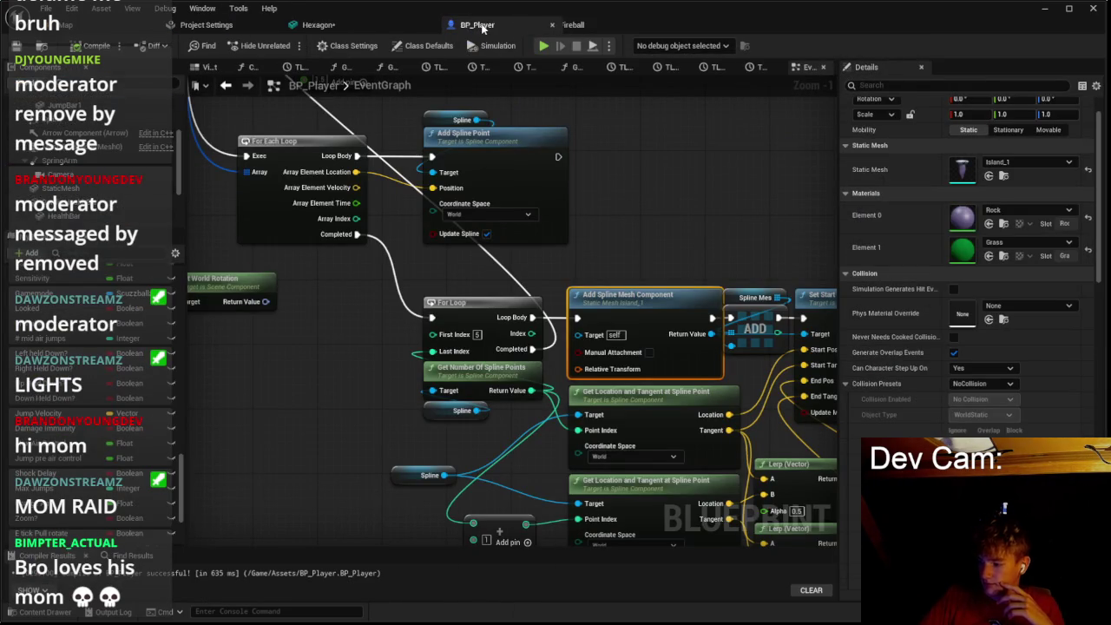
{"action": "scroll", "coordinate": [640, 200], "scroll_direction": "down", "scroll_amount": 1}
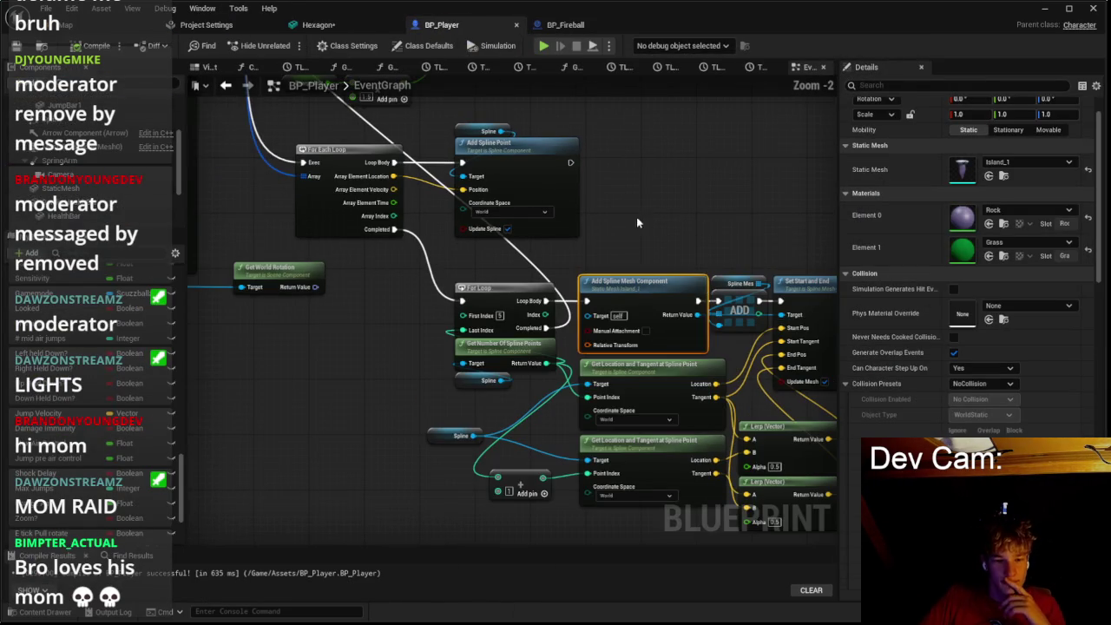
{"action": "left_click_drag", "start_coordinate": [617, 206], "coordinate": [677, 232]}
{"action": "left_click_drag", "start_coordinate": [550, 179], "coordinate": [511, 186]}
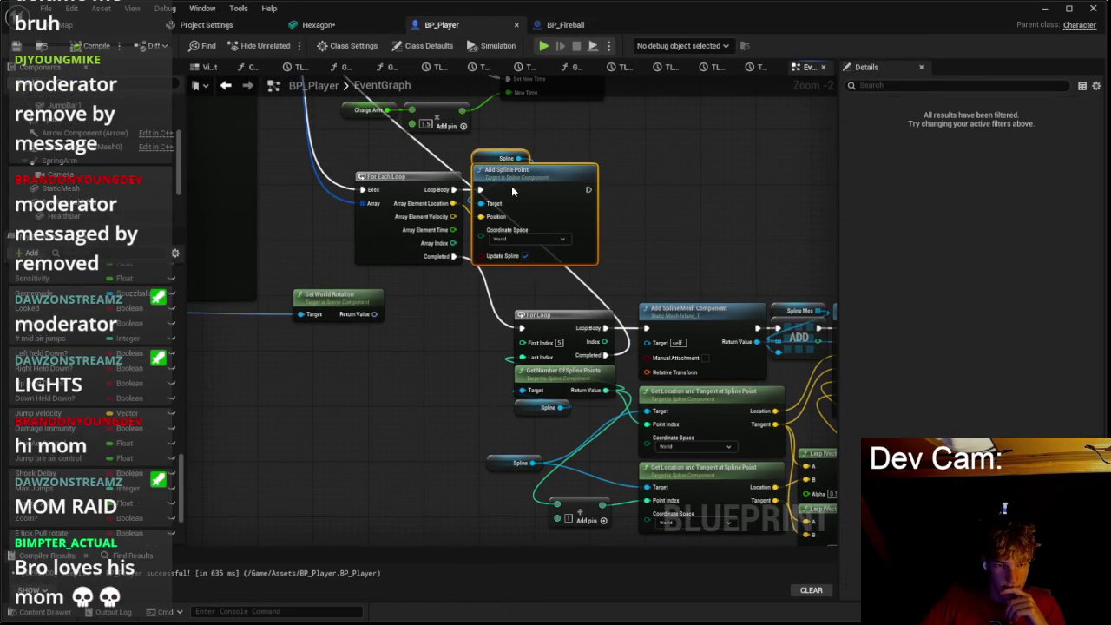
{"action": "left_click", "coordinate": [642, 232]}
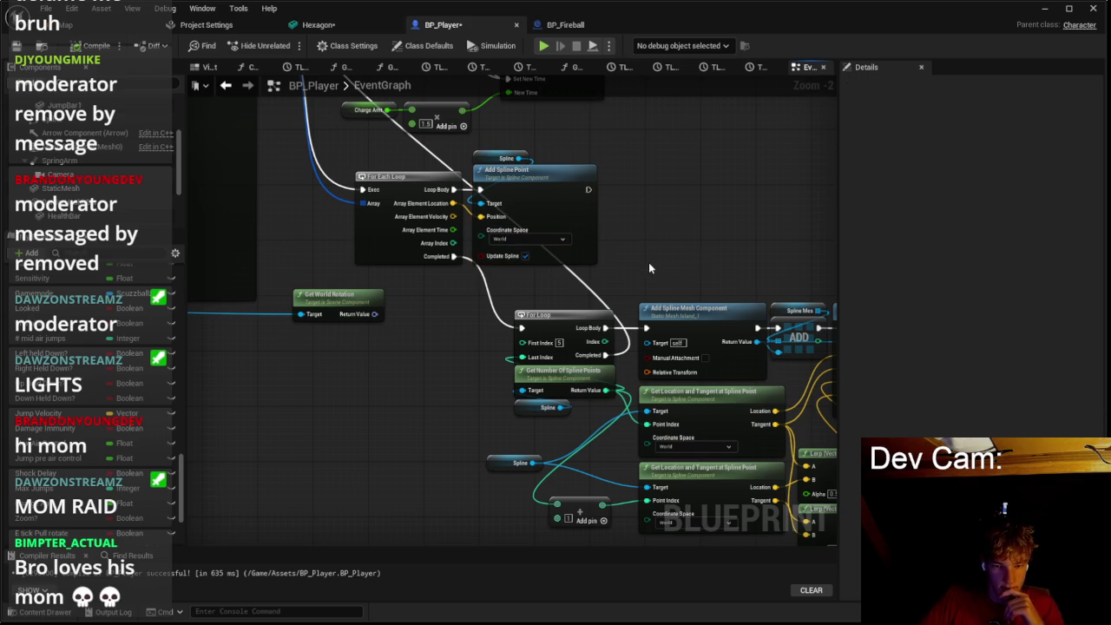
{"action": "left_click_drag", "start_coordinate": [659, 285], "coordinate": [670, 219]}
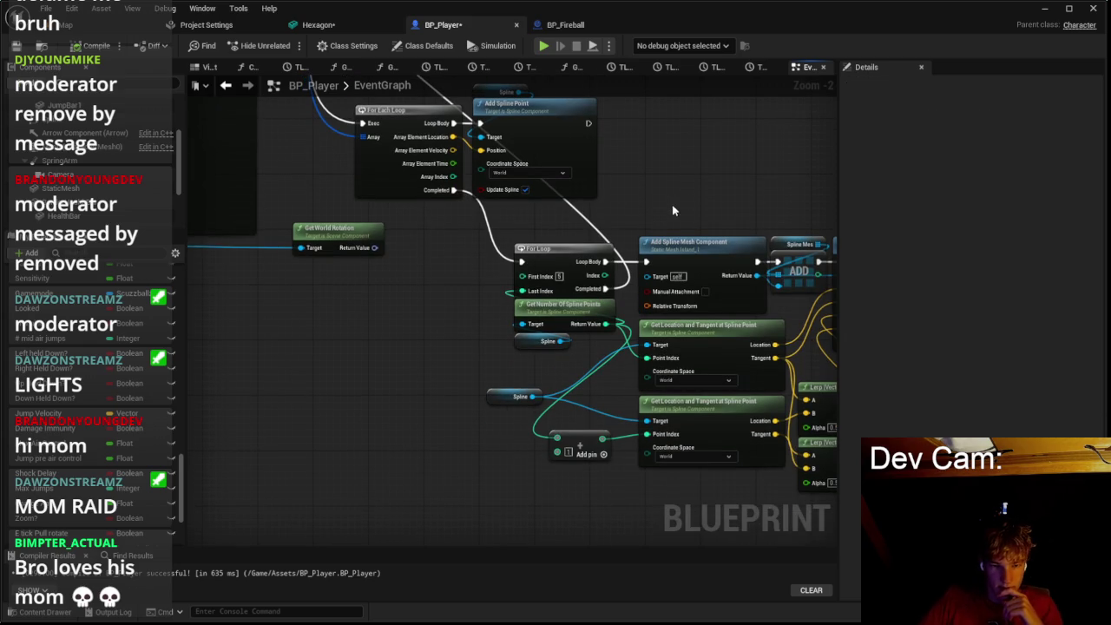
{"action": "left_click", "coordinate": [683, 251]}
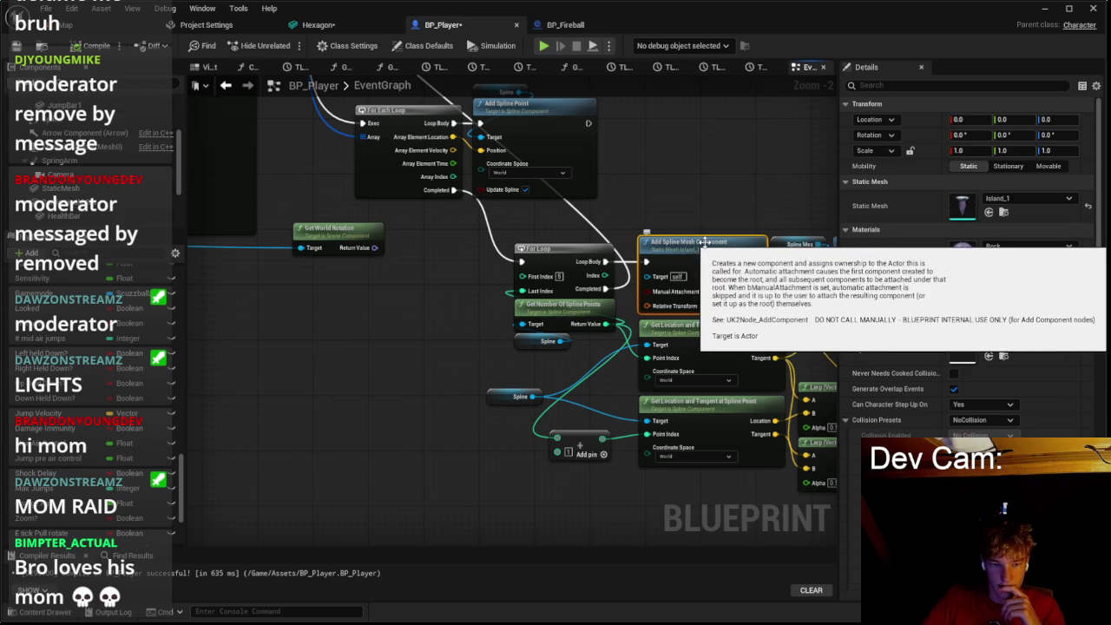
{"action": "left_click_drag", "start_coordinate": [581, 274], "coordinate": [399, 257]}
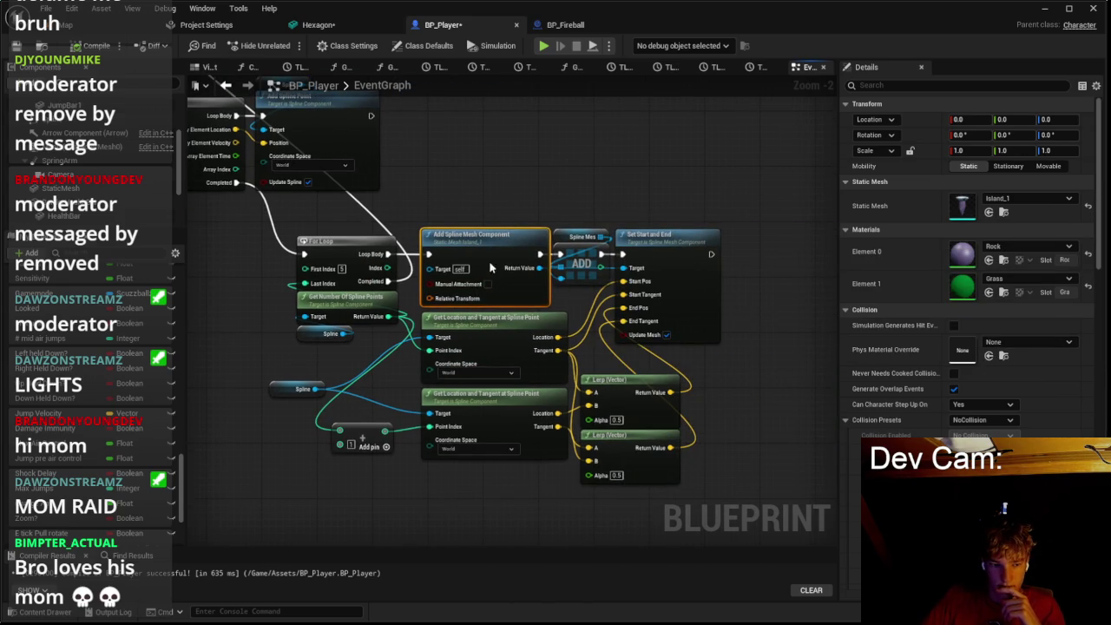
Step: Turn off Trace Complex on Predict Projectile Path and set Draw Debug Type to Persistent
{"action": "scroll", "coordinate": [502, 317], "scroll_direction": "up", "scroll_amount": 2}
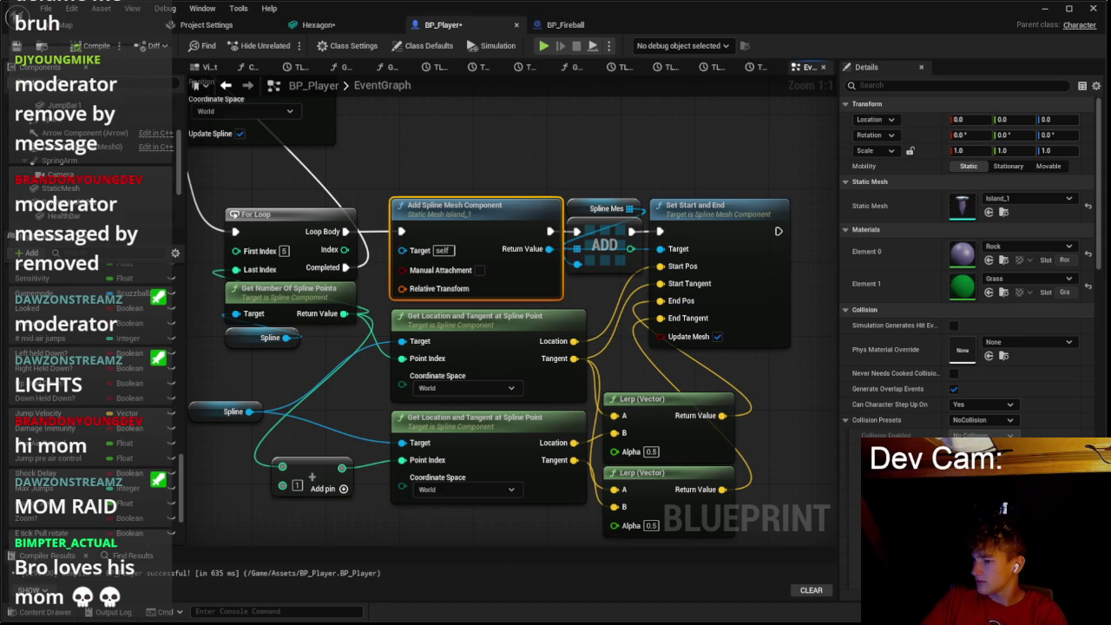
{"action": "scroll", "coordinate": [495, 158], "scroll_direction": "down", "scroll_amount": 4}
{"action": "left_click_drag", "start_coordinate": [491, 247], "coordinate": [564, 250]}
{"action": "scroll", "coordinate": [564, 250], "scroll_direction": "up", "scroll_amount": 4}
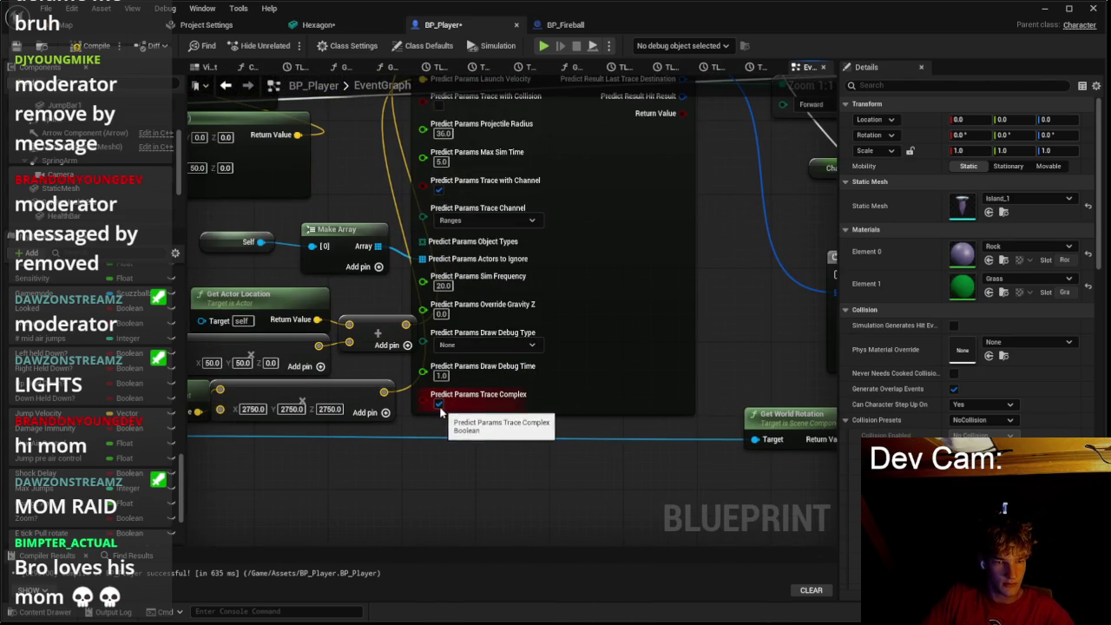
{"action": "left_click", "coordinate": [438, 404]}
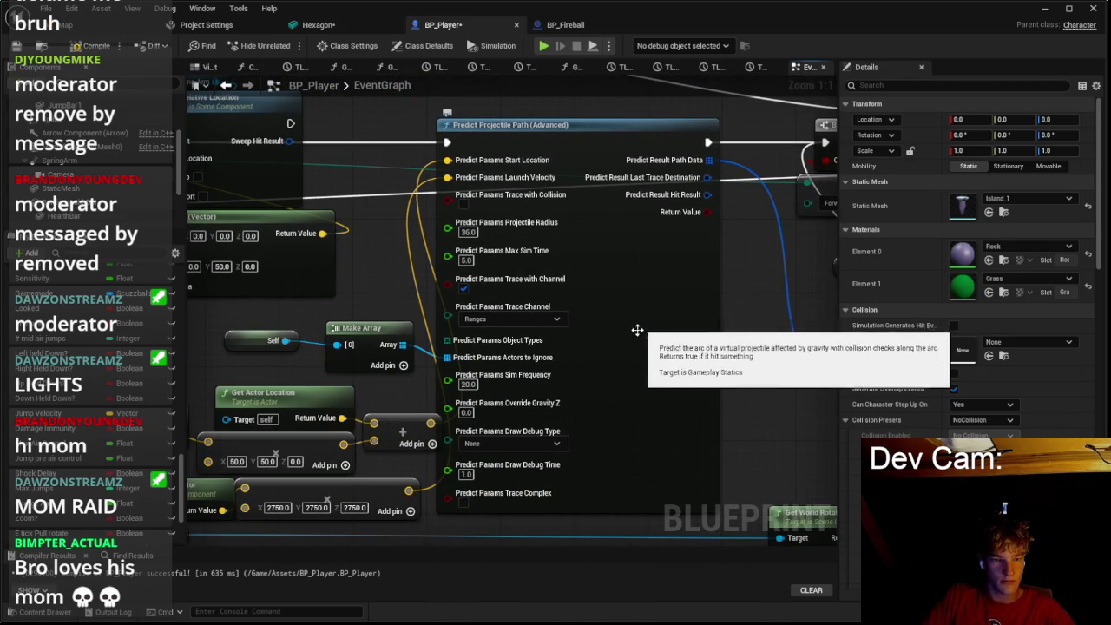
{"action": "left_click", "coordinate": [519, 443]}
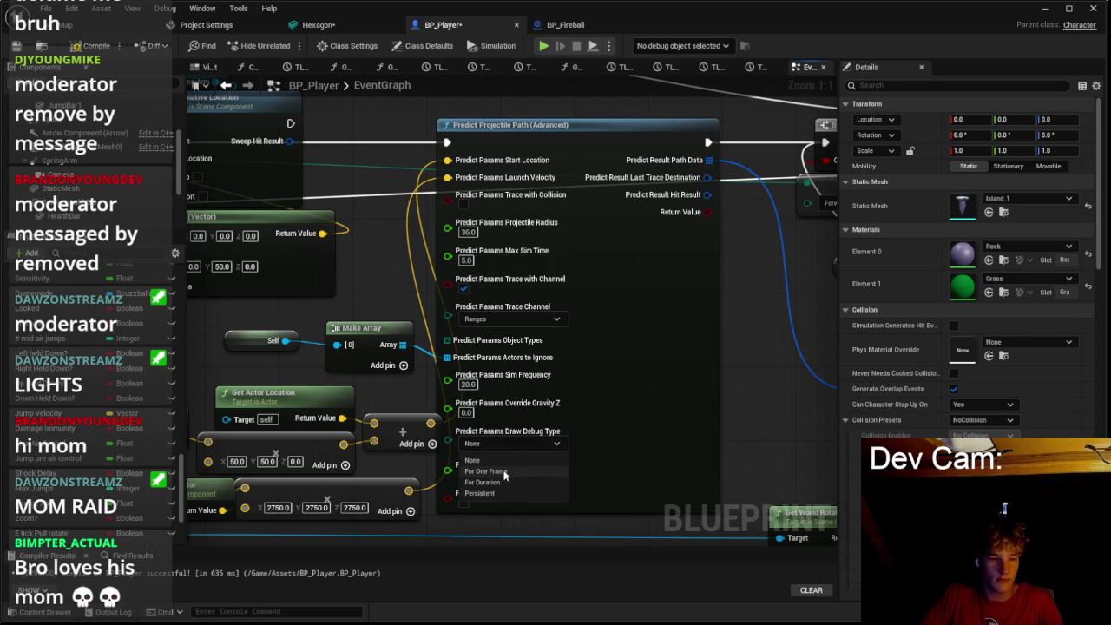
{"action": "left_click", "coordinate": [498, 494]}
{"action": "left_click", "coordinate": [98, 27]}
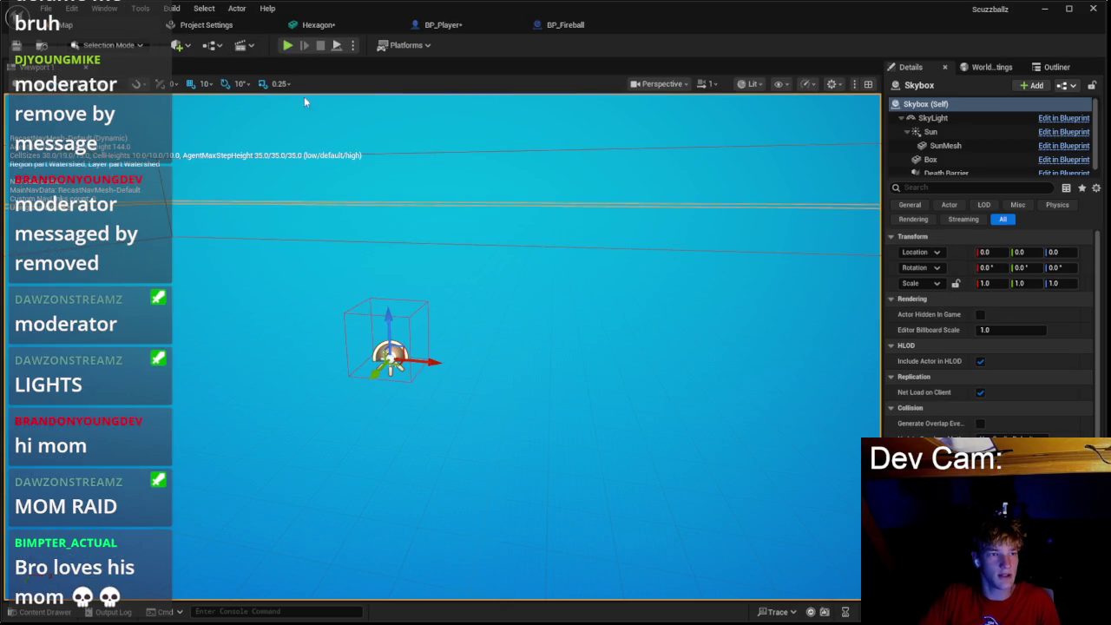
Step: Start a play test and move around the green island to watch the persistent debug arcs
{"action": "left_click", "coordinate": [287, 49]}
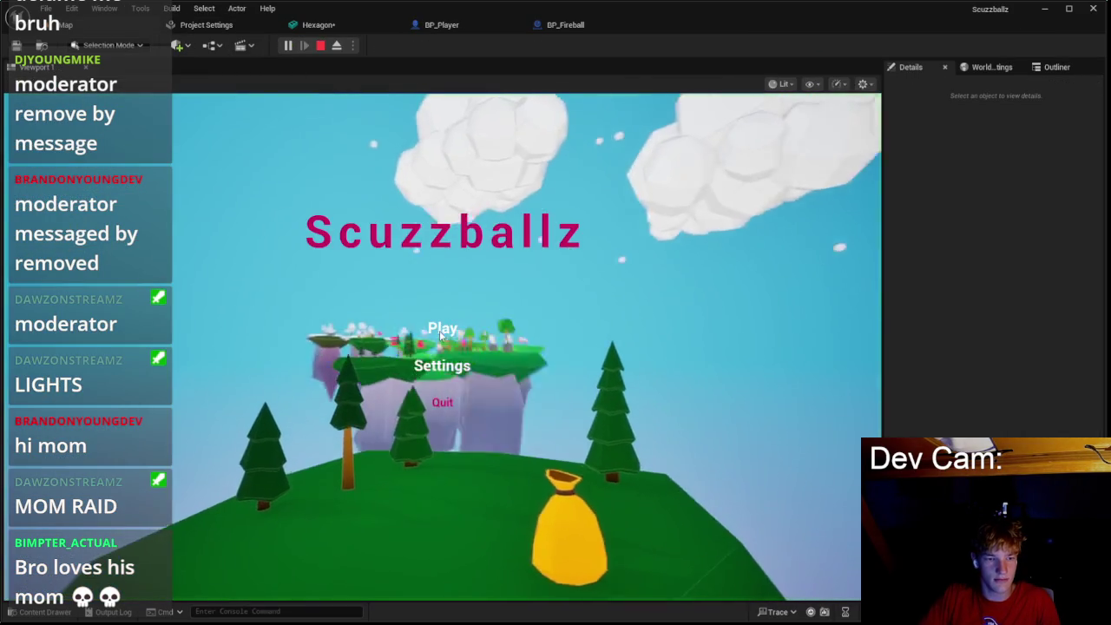
{"action": "key", "text": "w"}
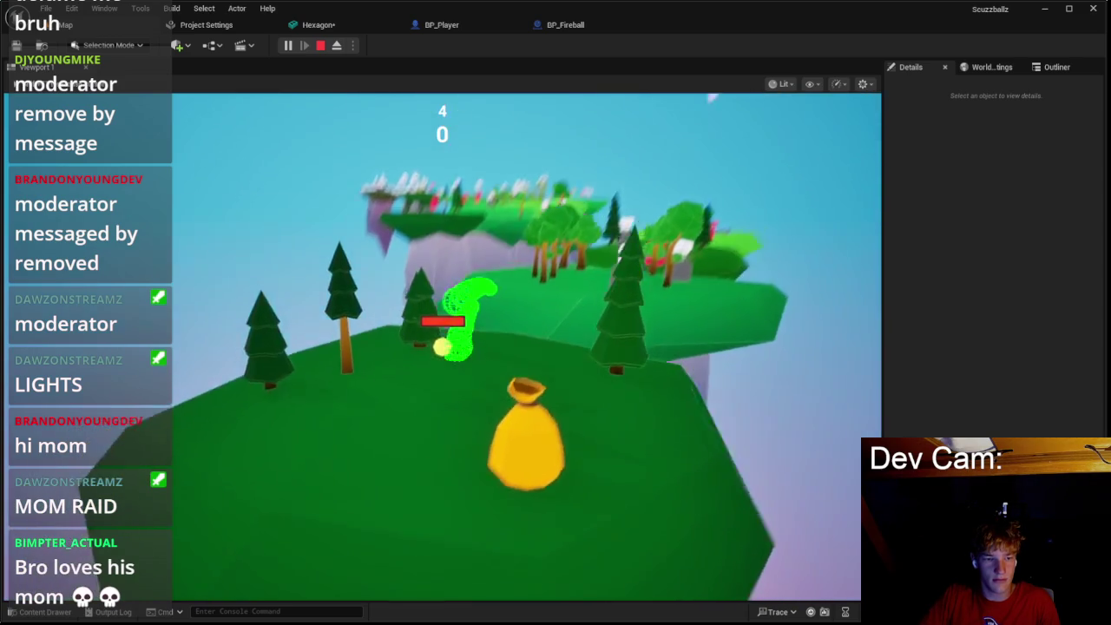
{"action": "key", "text": "w"}
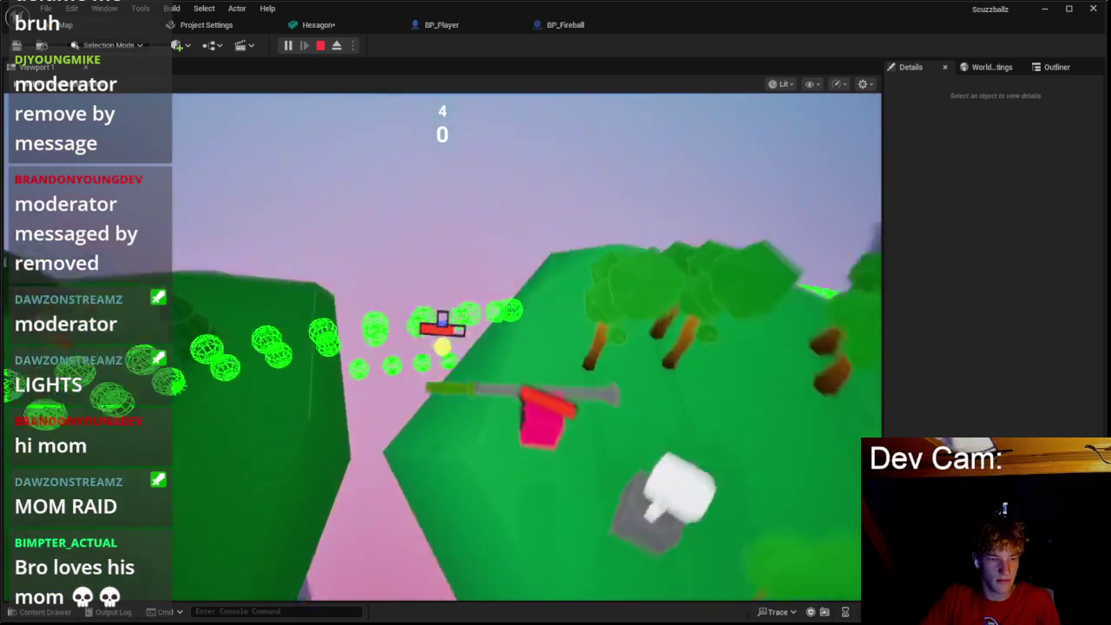
{"action": "key", "text": "w"}
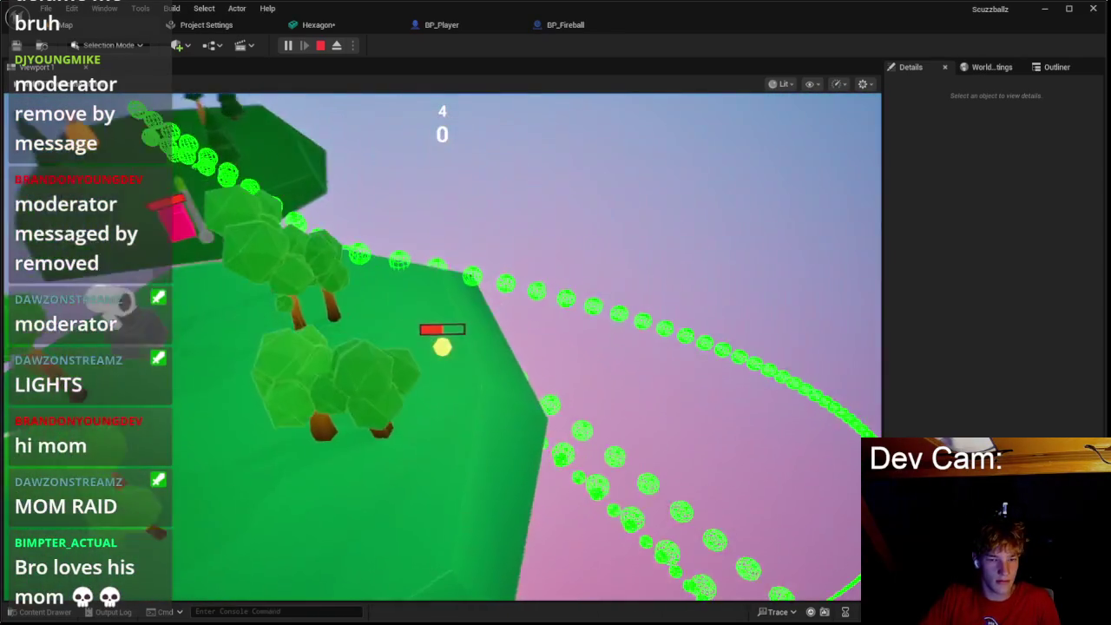
{"action": "key", "text": "w"}
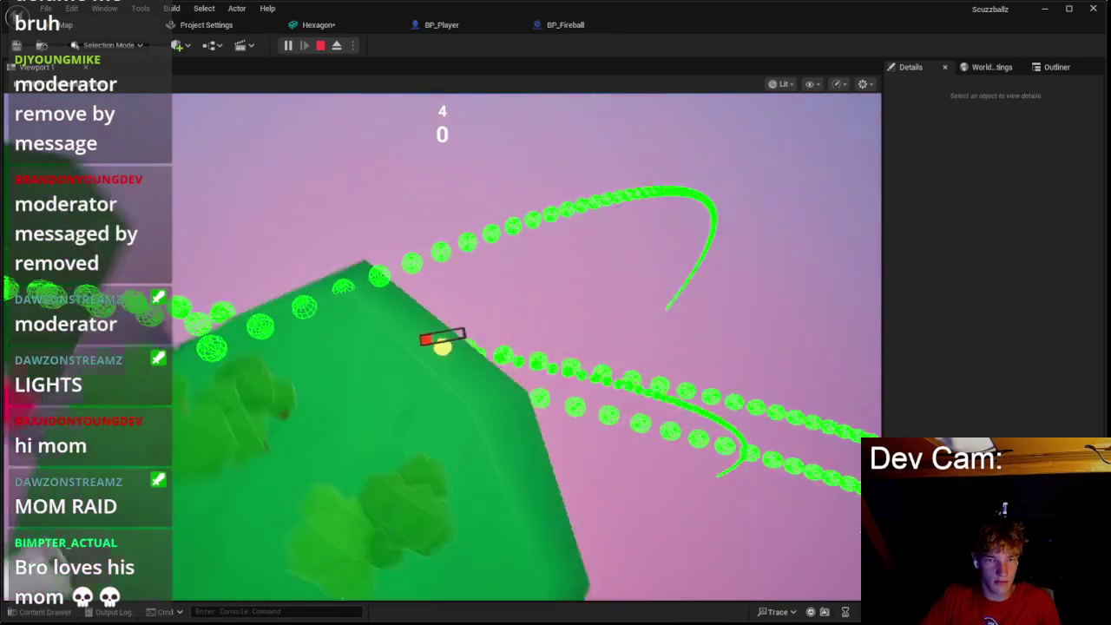
{"action": "key", "text": "w"}
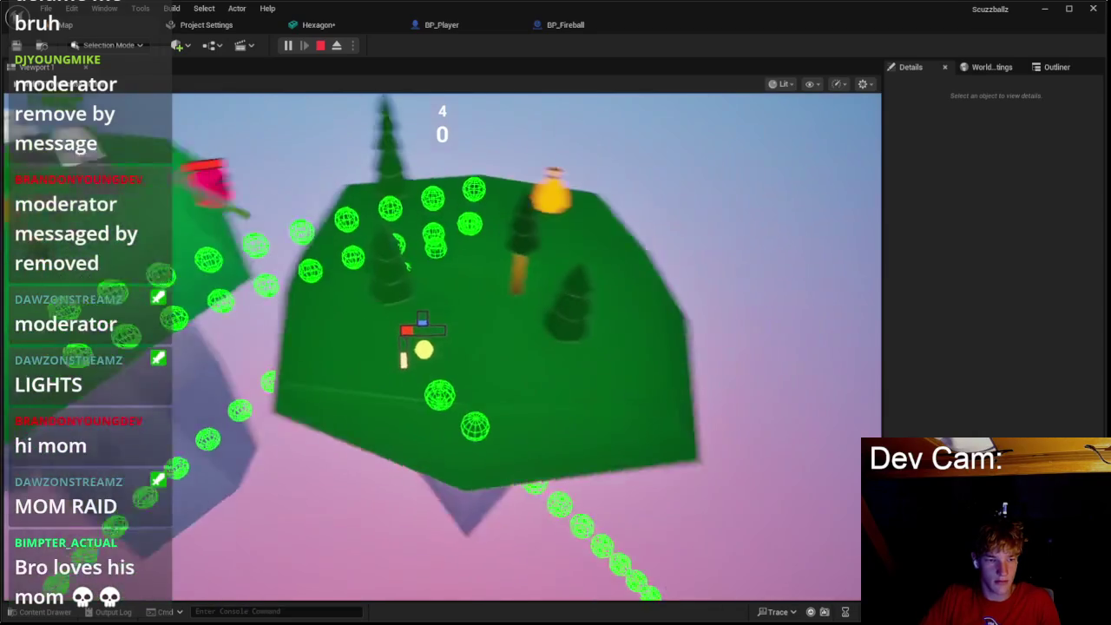
{"action": "key", "text": "w"}
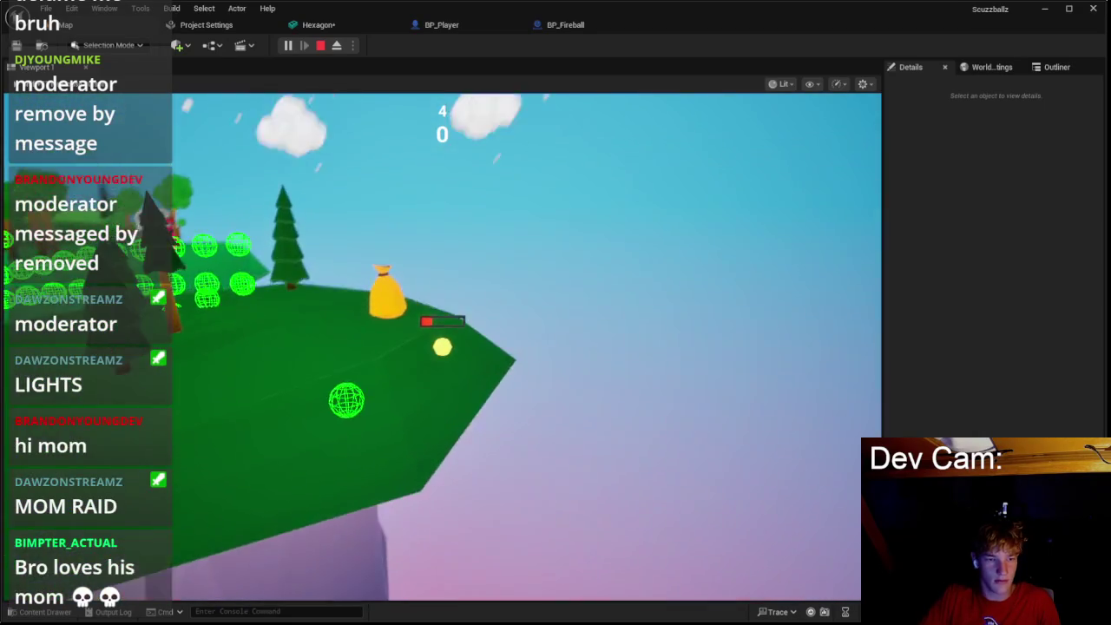
{"action": "key", "text": "w"}
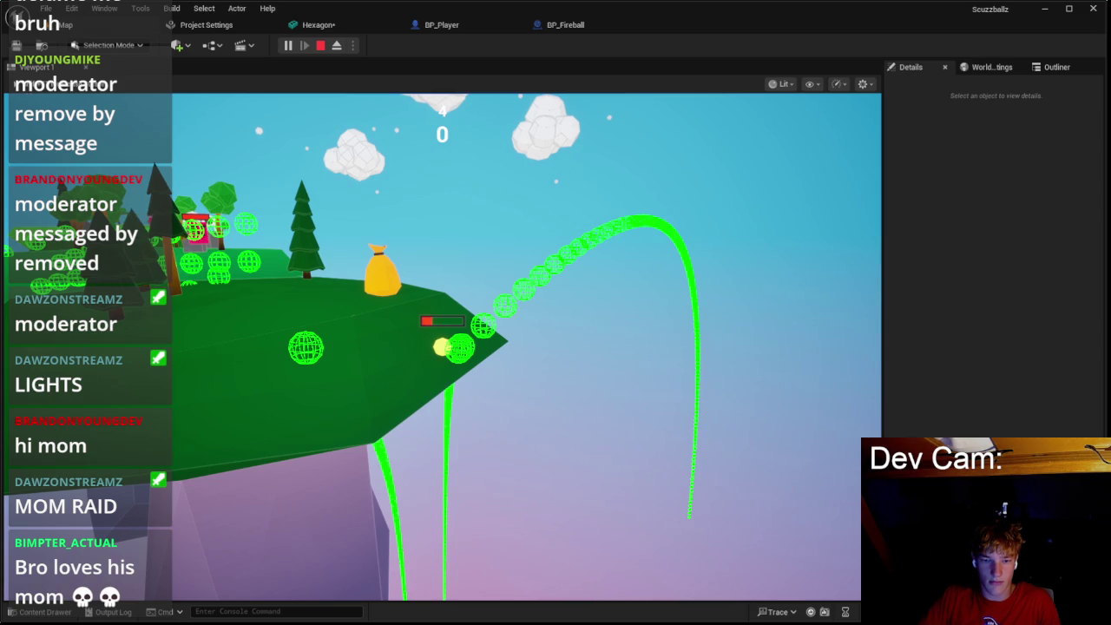
Step: Travel across the islands to the snowy island, then stop the play test
{"action": "key", "text": "w"}
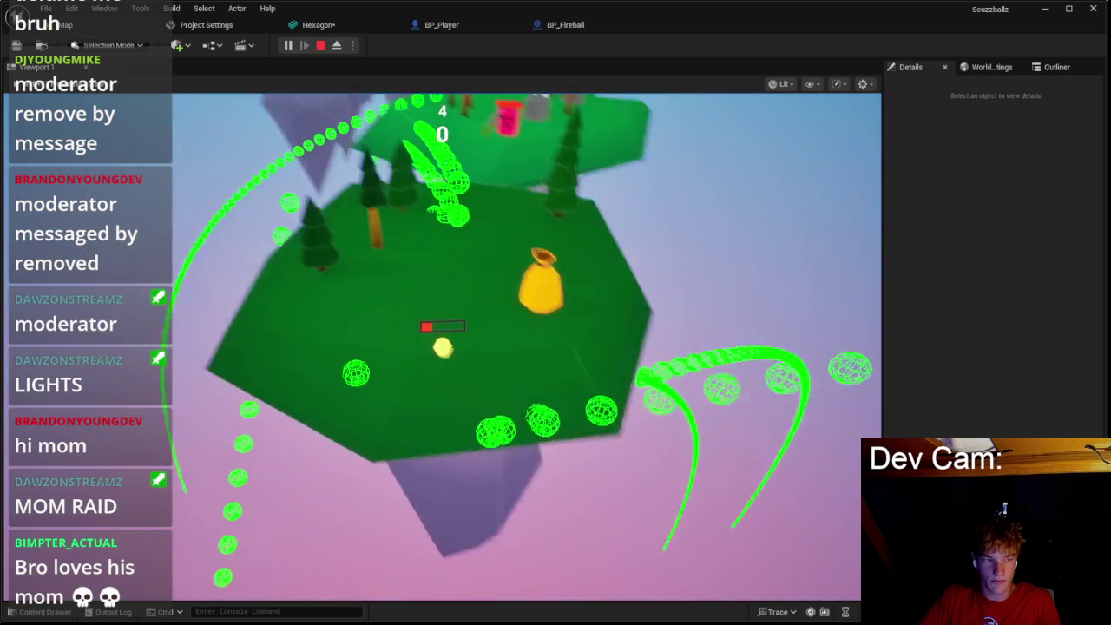
{"action": "key", "text": "w"}
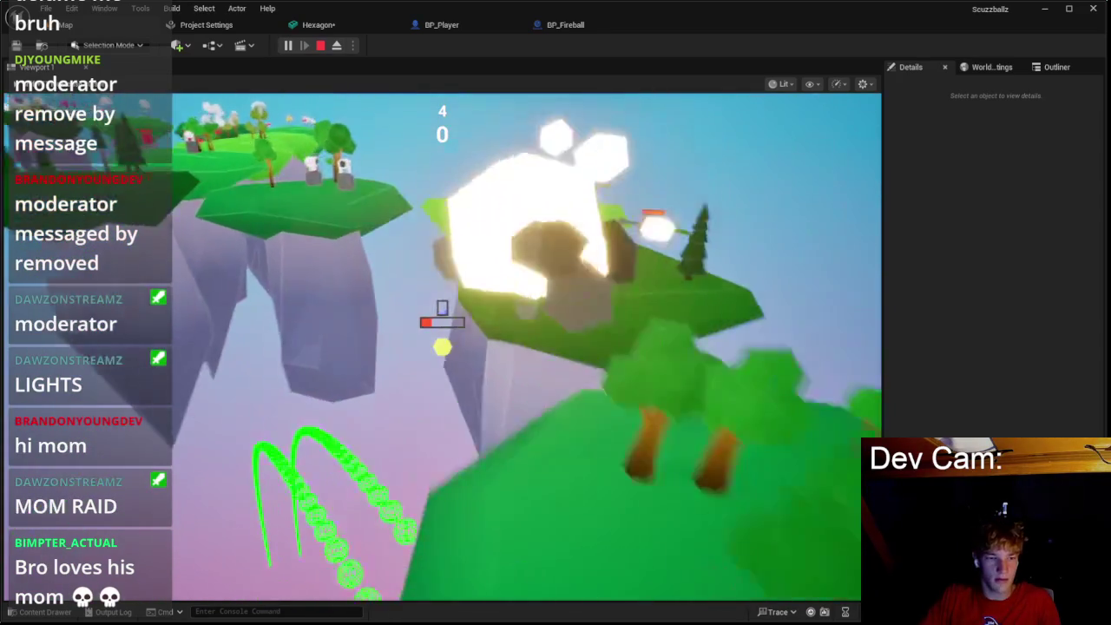
{"action": "key", "text": "w"}
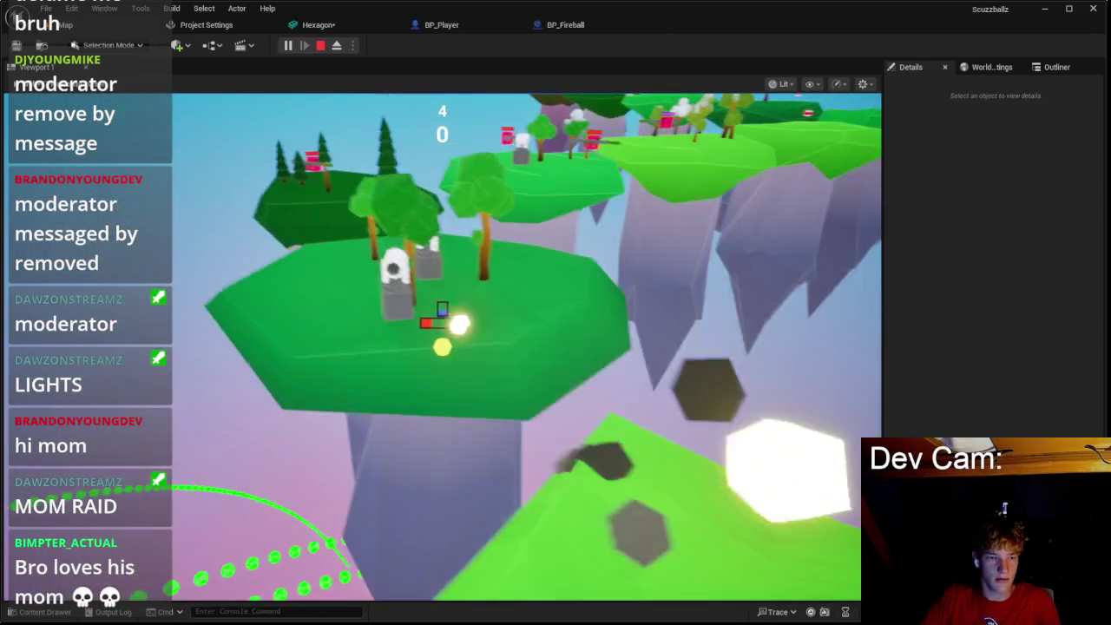
{"action": "key", "text": "w"}
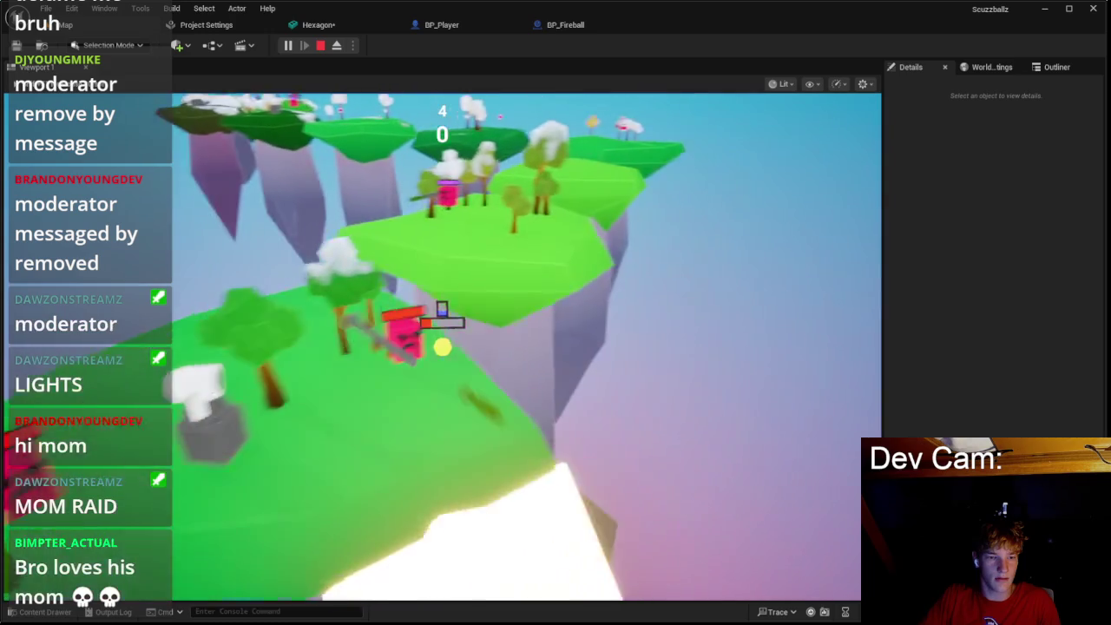
{"action": "key", "text": "w"}
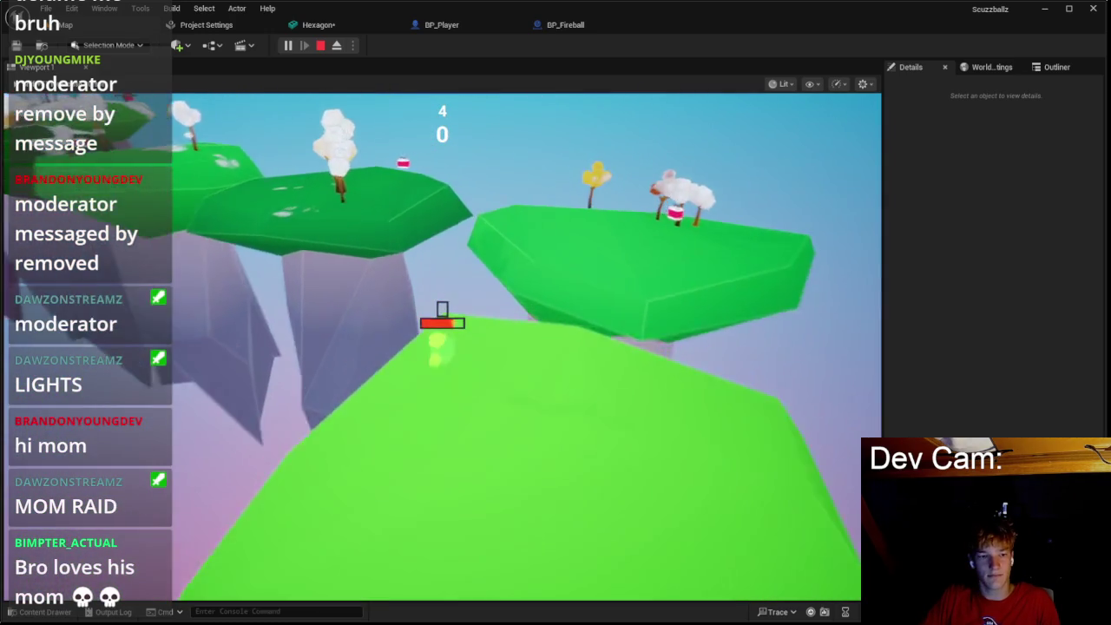
{"action": "key", "text": "w"}
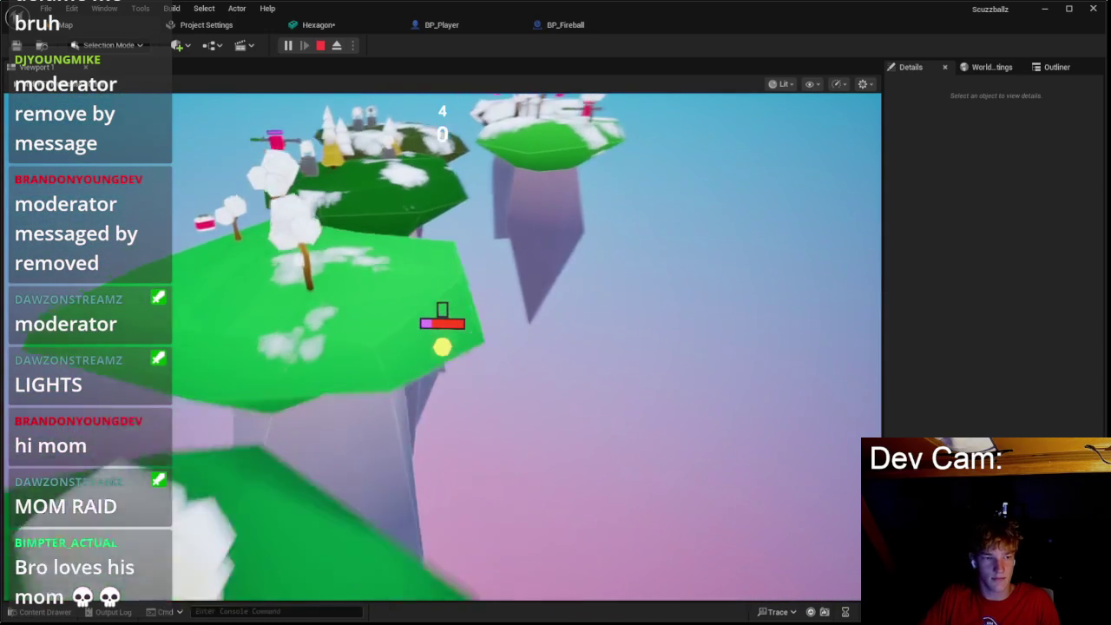
{"action": "key", "text": "w"}
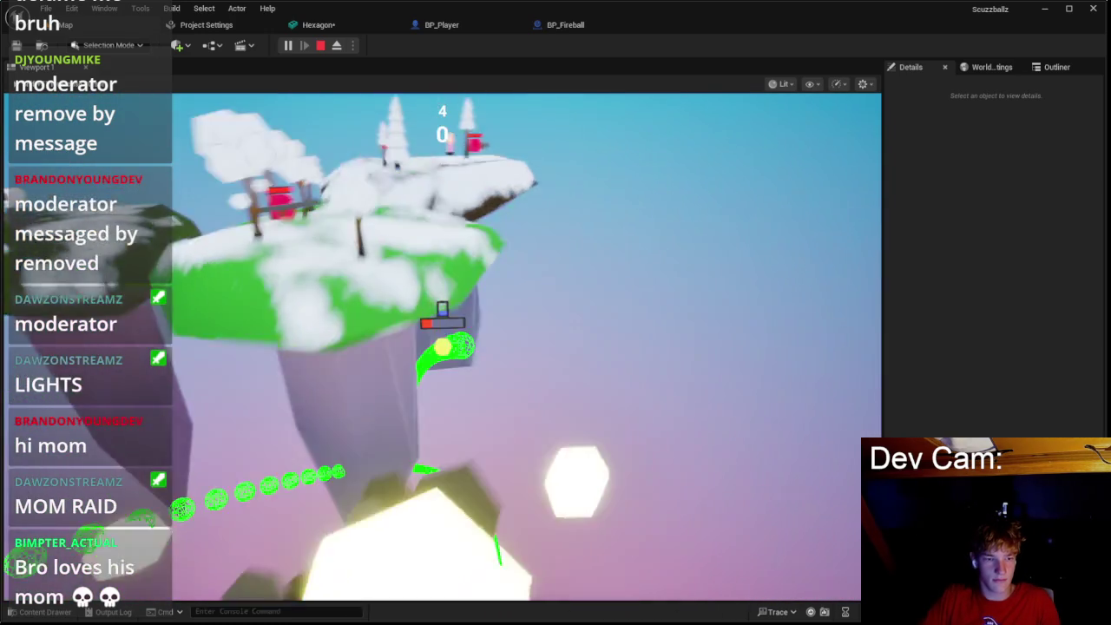
{"action": "key", "text": "w"}
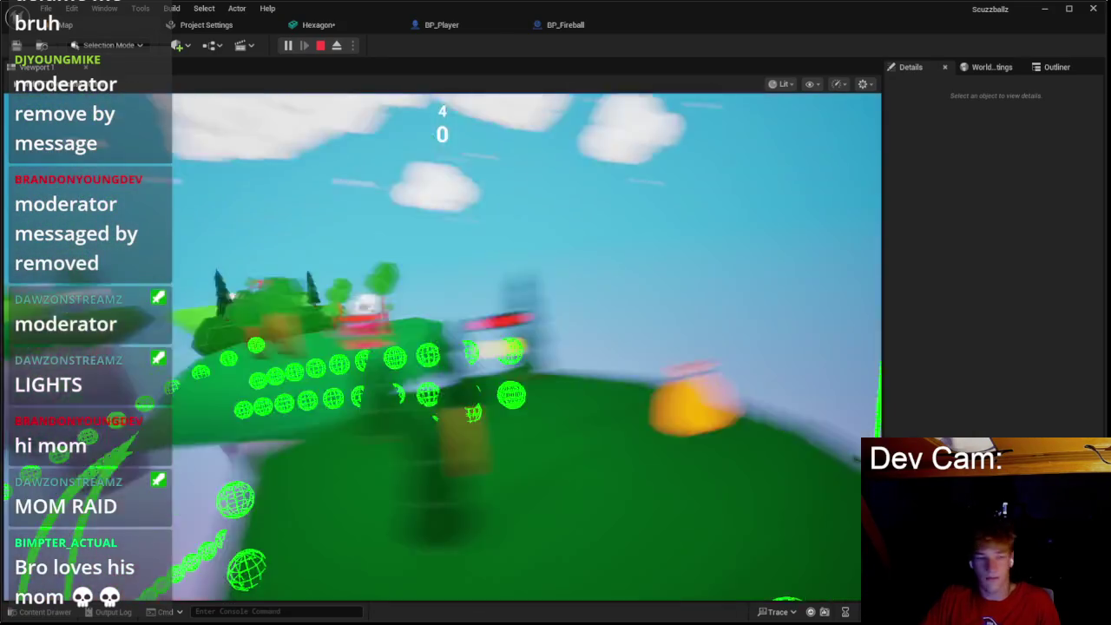
{"action": "key", "text": "Escape"}
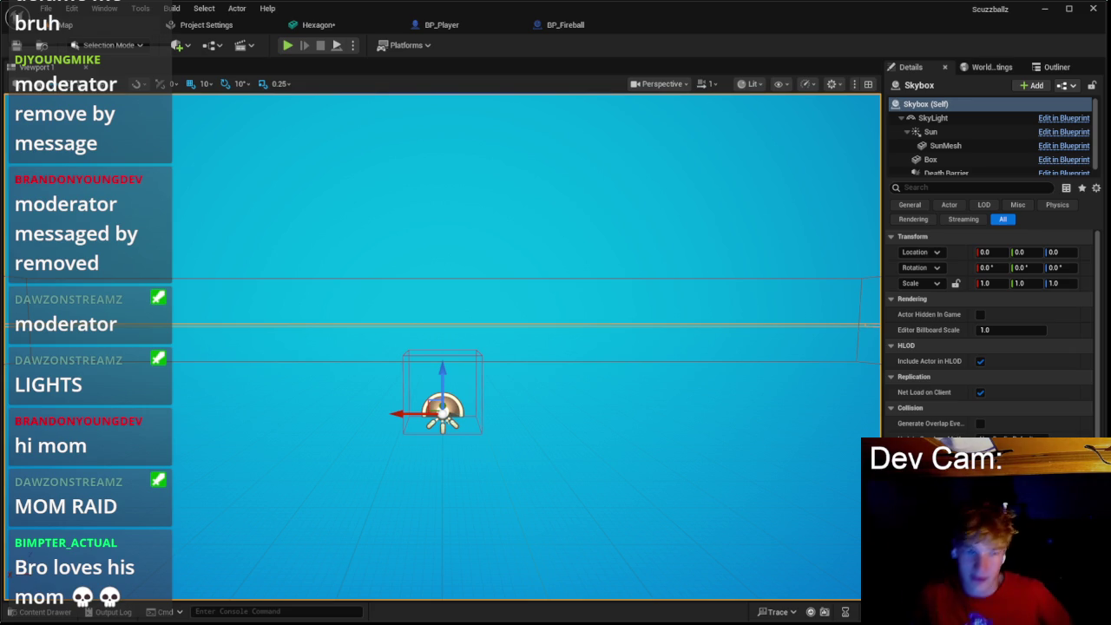
Step: Select and review the Predict Projectile Path nodes in the BP_Player event graph
{"action": "left_click", "coordinate": [485, 35]}
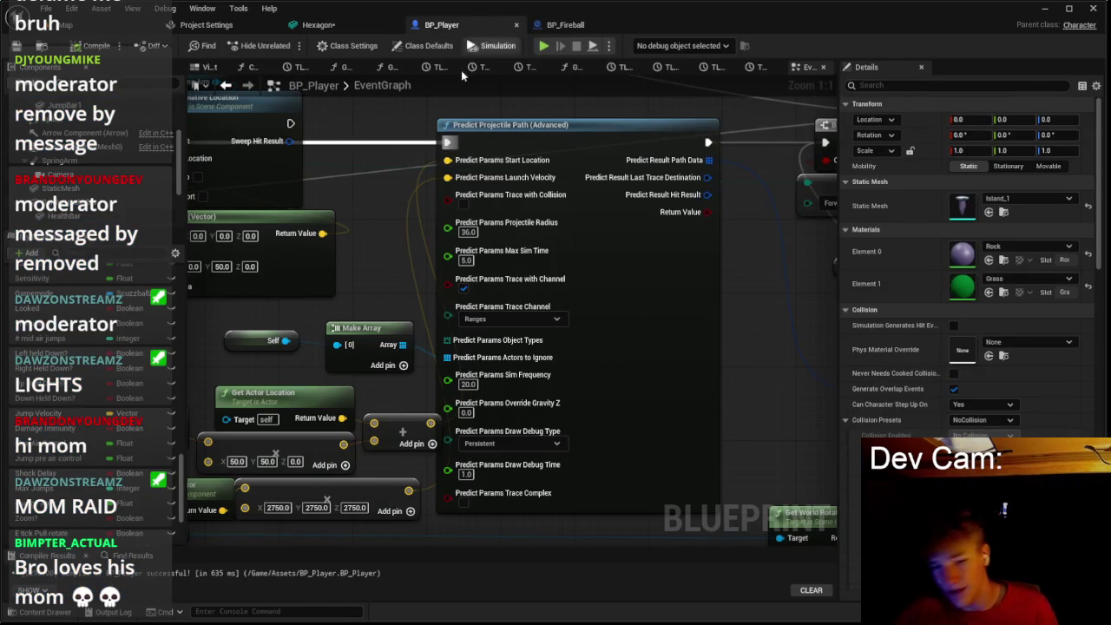
{"action": "scroll", "coordinate": [561, 211], "scroll_direction": "down", "scroll_amount": 1}
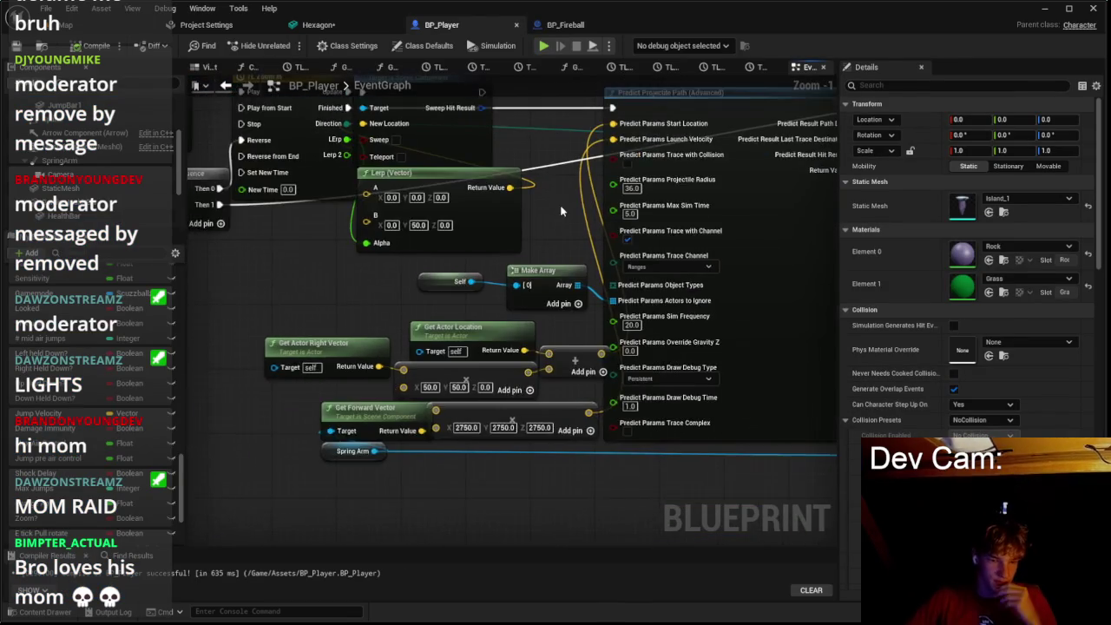
{"action": "scroll", "coordinate": [561, 211], "scroll_direction": "down", "scroll_amount": 1}
{"action": "left_click_drag", "start_coordinate": [352, 252], "coordinate": [671, 467]}
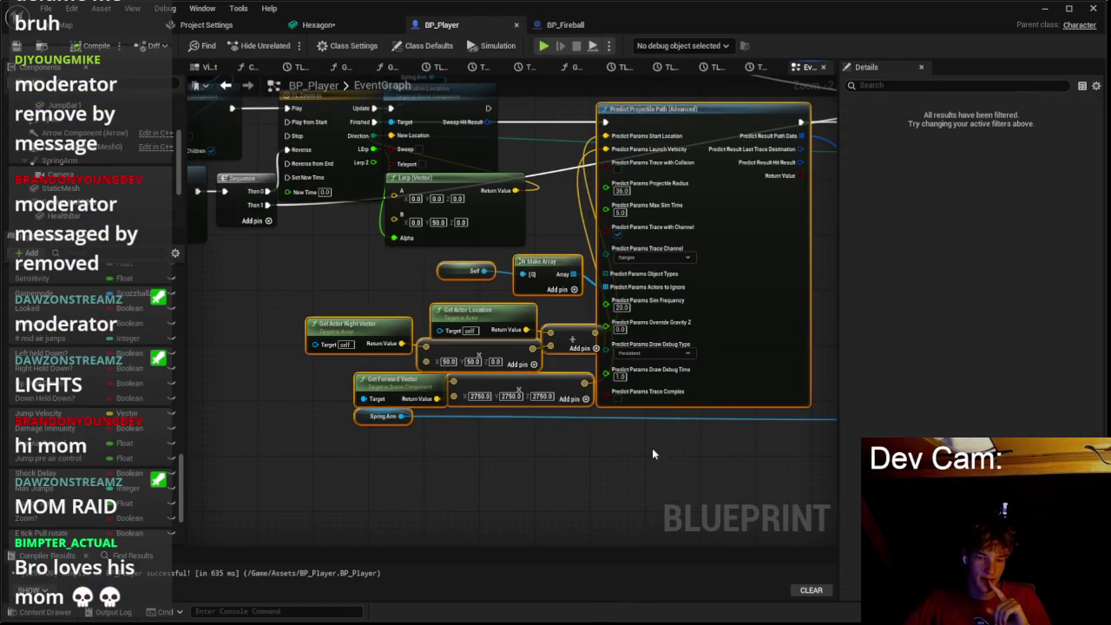
{"action": "left_click", "coordinate": [652, 448]}
{"action": "scroll", "coordinate": [618, 304], "scroll_direction": "up", "scroll_amount": 2}
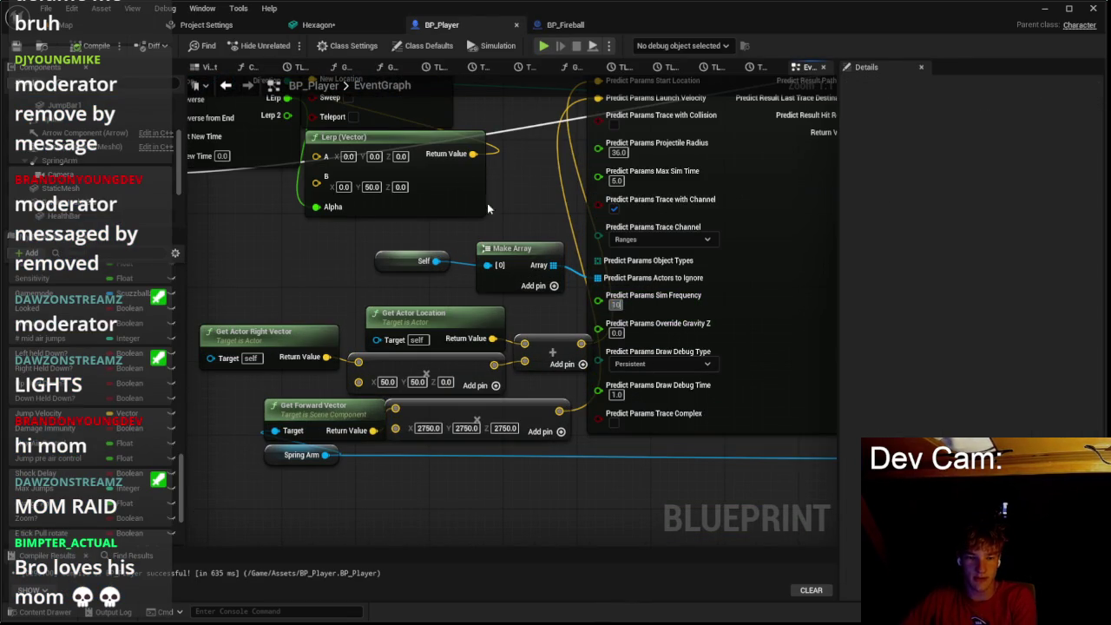
Step: Play-test the level with the updated prediction settings, then stop the session
{"action": "left_click", "coordinate": [63, 24]}
{"action": "left_click", "coordinate": [295, 48]}
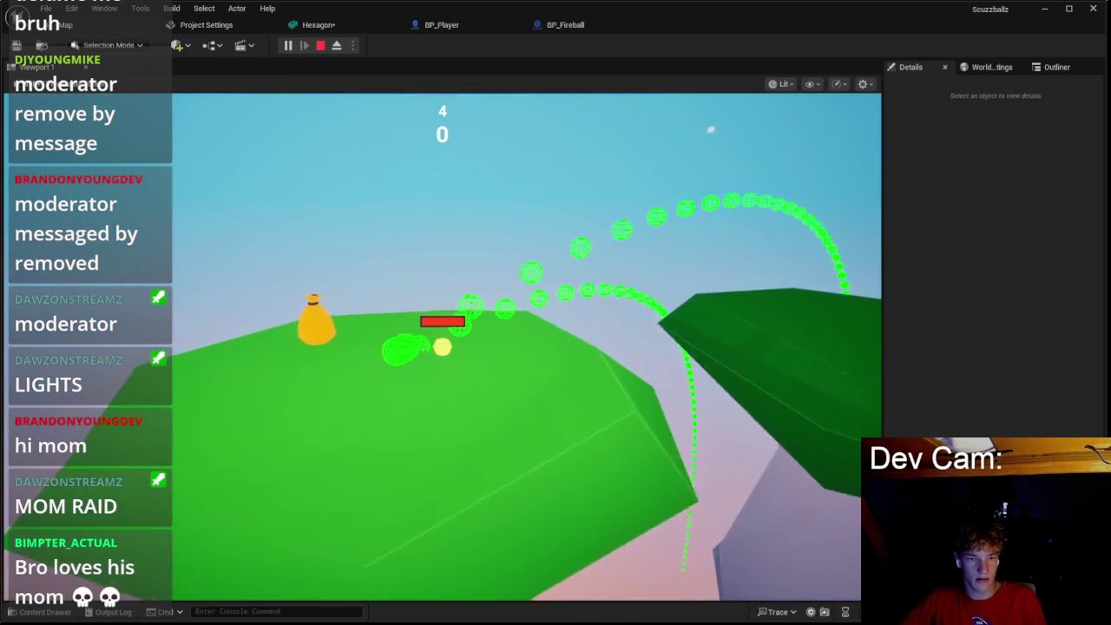
{"action": "key", "text": "Escape"}
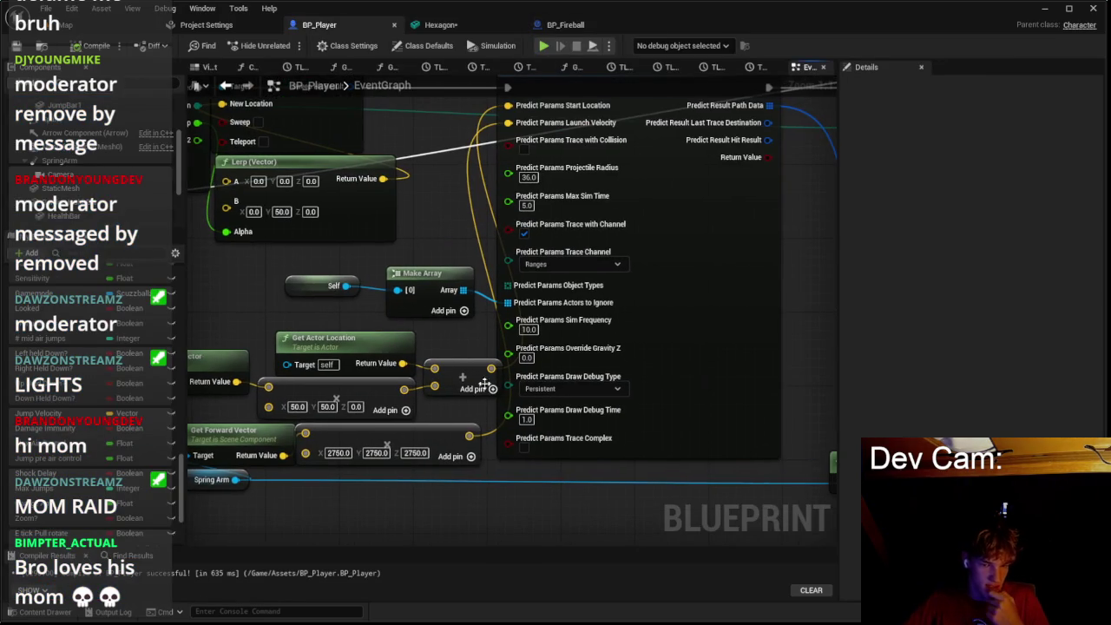
Step: Pan the BP_Player graph and move the Predict Projectile Path node down and left
{"action": "mouse_move", "coordinate": [550, 469]}
{"action": "left_mouse_down"}
{"action": "mouse_move", "coordinate": [468, 451]}
{"action": "mouse_move", "coordinate": [439, 421]}
{"action": "mouse_move", "coordinate": [410, 347]}
{"action": "mouse_move", "coordinate": [633, 345]}
{"action": "left_mouse_up"}
{"action": "scroll", "coordinate": [634, 346], "scroll_direction": "down", "scroll_amount": 3}
{"action": "scroll", "coordinate": [402, 330], "scroll_direction": "up", "scroll_amount": 1}
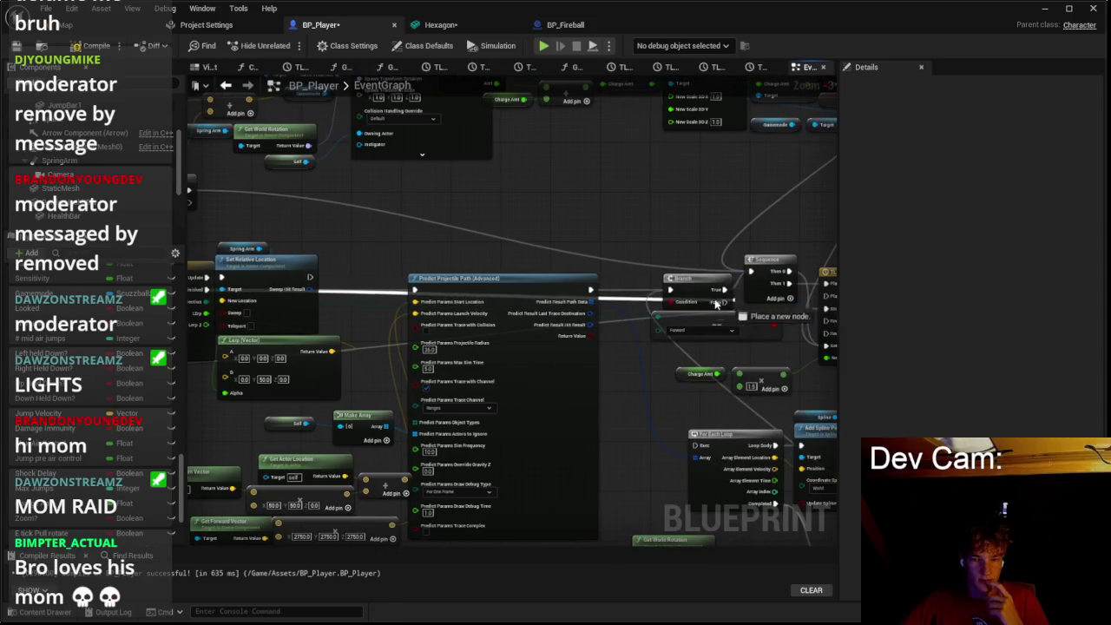
{"action": "right_click", "coordinate": [613, 279]}
{"action": "left_click", "coordinate": [613, 279]}
{"action": "mouse_move", "coordinate": [670, 290]}
{"action": "left_mouse_down"}
{"action": "mouse_move", "coordinate": [299, 282]}
{"action": "mouse_move", "coordinate": [207, 297]}
{"action": "left_mouse_up"}
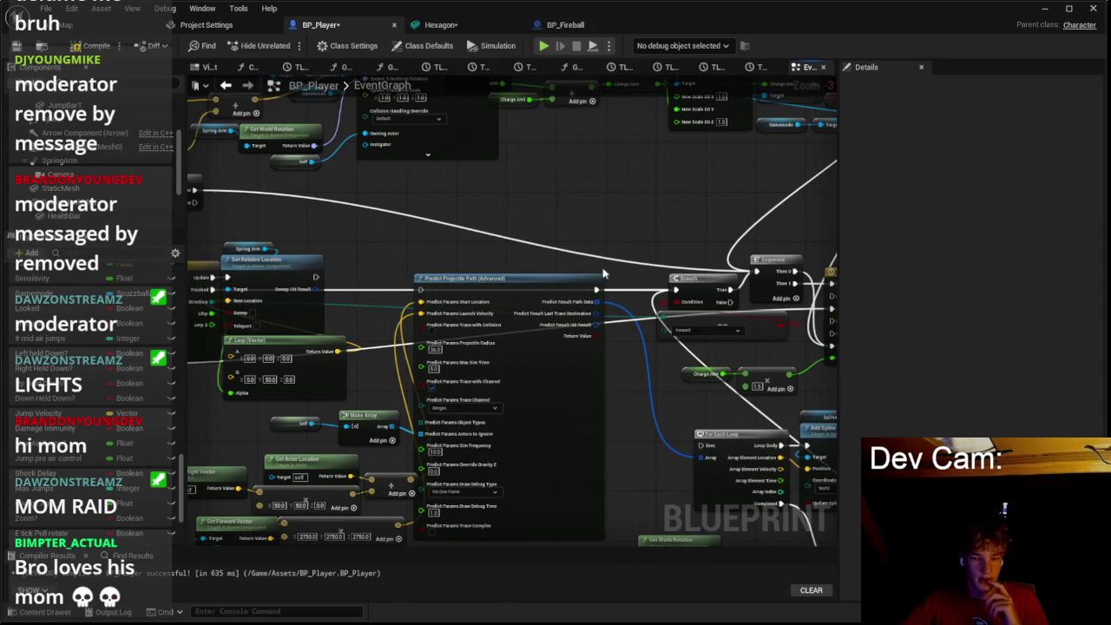
{"action": "left_click_drag", "start_coordinate": [565, 254], "coordinate": [398, 120]}
{"action": "left_click_drag", "start_coordinate": [429, 160], "coordinate": [457, 359]}
{"action": "right_click", "coordinate": [458, 359]}
{"action": "left_click", "coordinate": [426, 335]}
{"action": "scroll", "coordinate": [543, 231], "scroll_direction": "down", "scroll_amount": 2}
{"action": "scroll", "coordinate": [302, 244], "scroll_direction": "up", "scroll_amount": 2}
Step: Move the self and Make Array nodes lower and select the Predict Projectile Path node group
{"action": "left_click_drag", "start_coordinate": [291, 224], "coordinate": [446, 376]}
{"action": "left_click", "coordinate": [372, 402]}
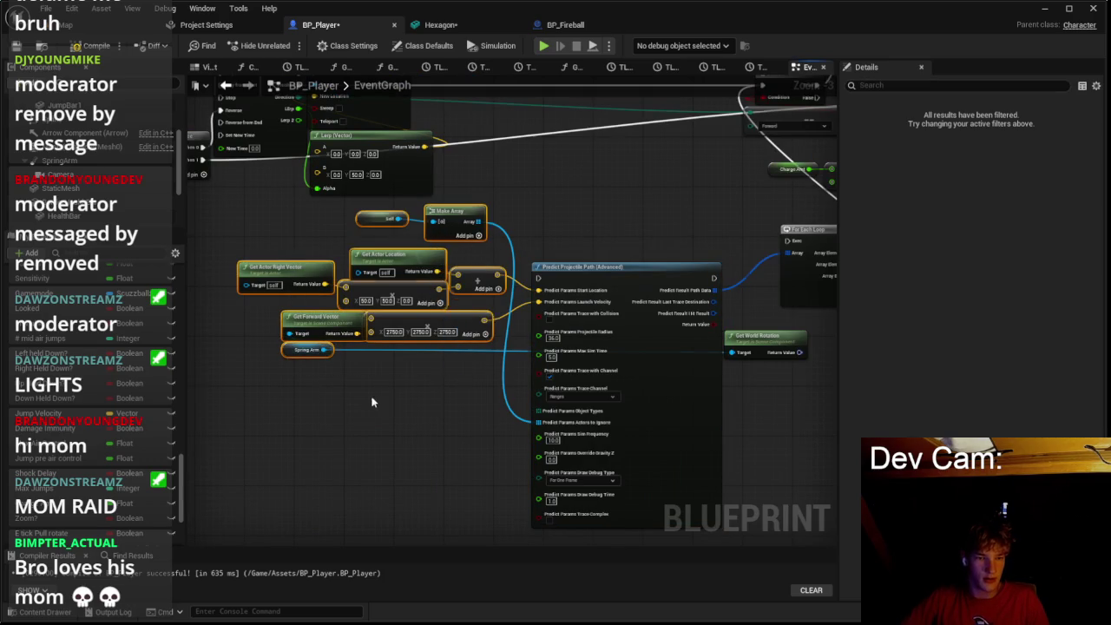
{"action": "left_click_drag", "start_coordinate": [499, 204], "coordinate": [346, 220]}
{"action": "left_click_drag", "start_coordinate": [456, 213], "coordinate": [472, 416]}
{"action": "left_click_drag", "start_coordinate": [277, 228], "coordinate": [610, 441]}
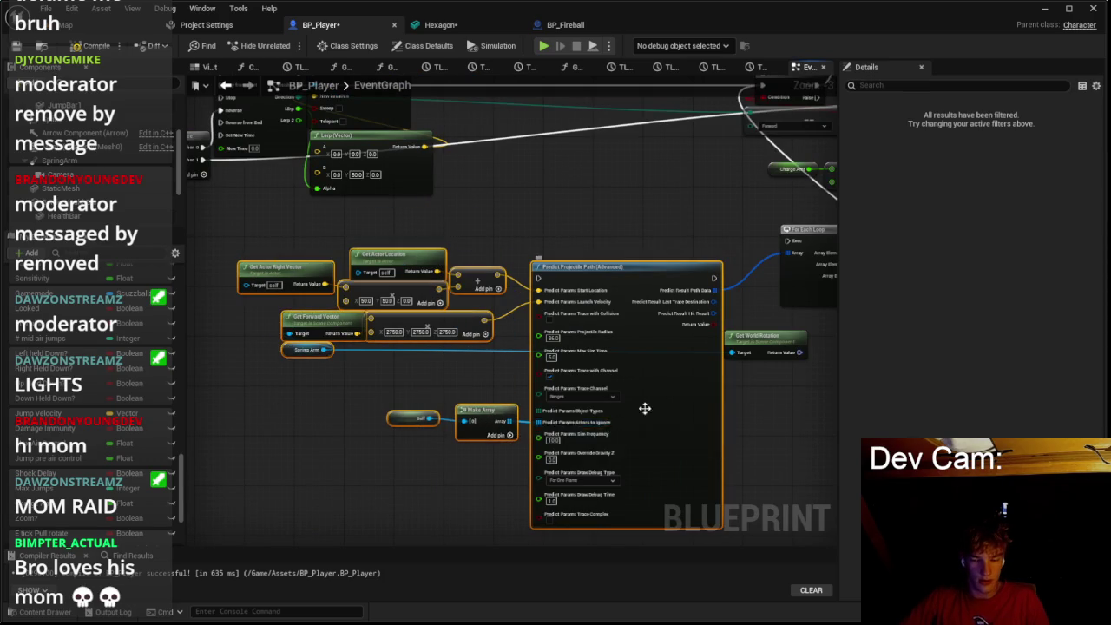
{"action": "scroll", "coordinate": [758, 395], "scroll_direction": "down", "scroll_amount": 3}
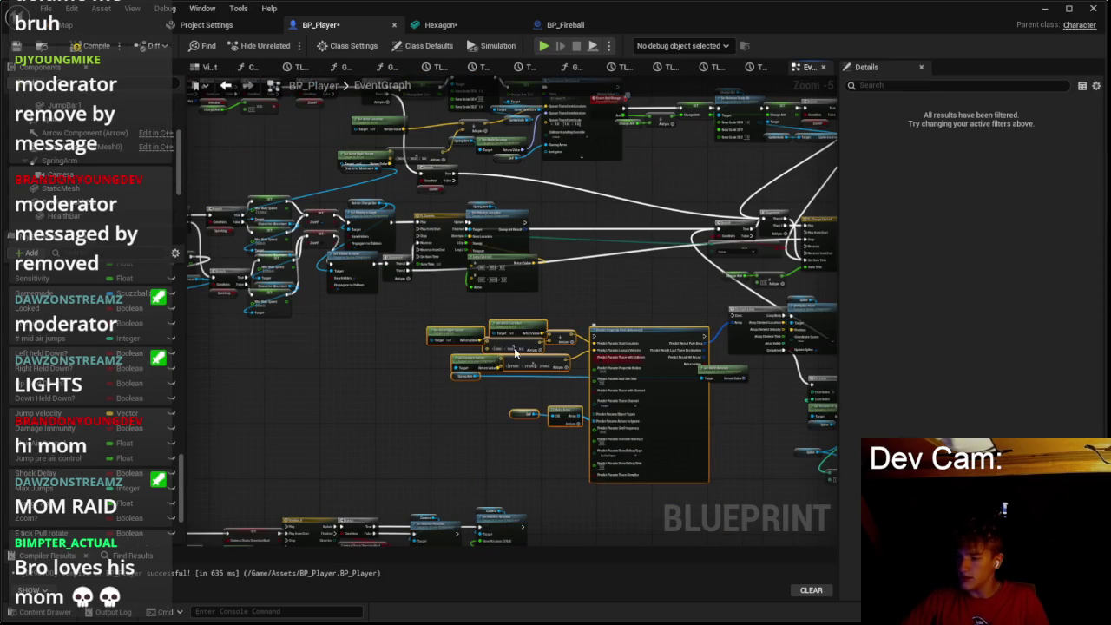
{"action": "scroll", "coordinate": [521, 347], "scroll_direction": "down", "scroll_amount": 4}
{"action": "scroll", "coordinate": [486, 311], "scroll_direction": "up", "scroll_amount": 8}
{"action": "scroll", "coordinate": [352, 273], "scroll_direction": "down", "scroll_amount": 2}
Step: Paste the copied prediction node group, nudge it into place, and start Play-In-Editor with Alt+P
{"action": "key", "text": "ctrl+v"}
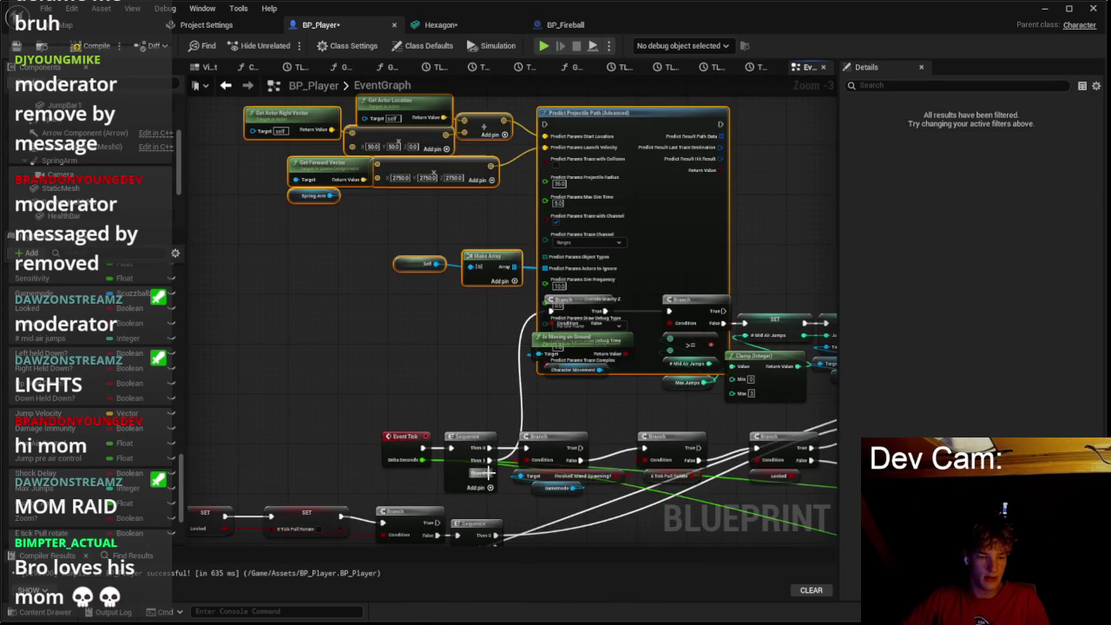
{"action": "left_click_drag", "start_coordinate": [578, 136], "coordinate": [585, 148]}
{"action": "left_click", "coordinate": [339, 216]}
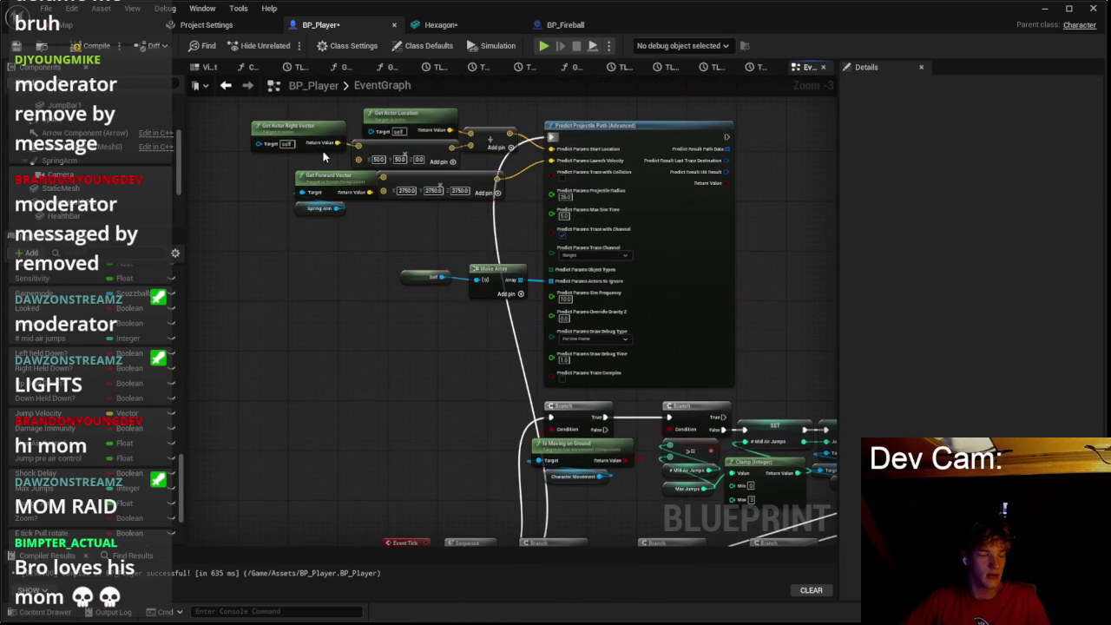
{"action": "left_click", "coordinate": [66, 24]}
{"action": "key", "text": "alt+p"}
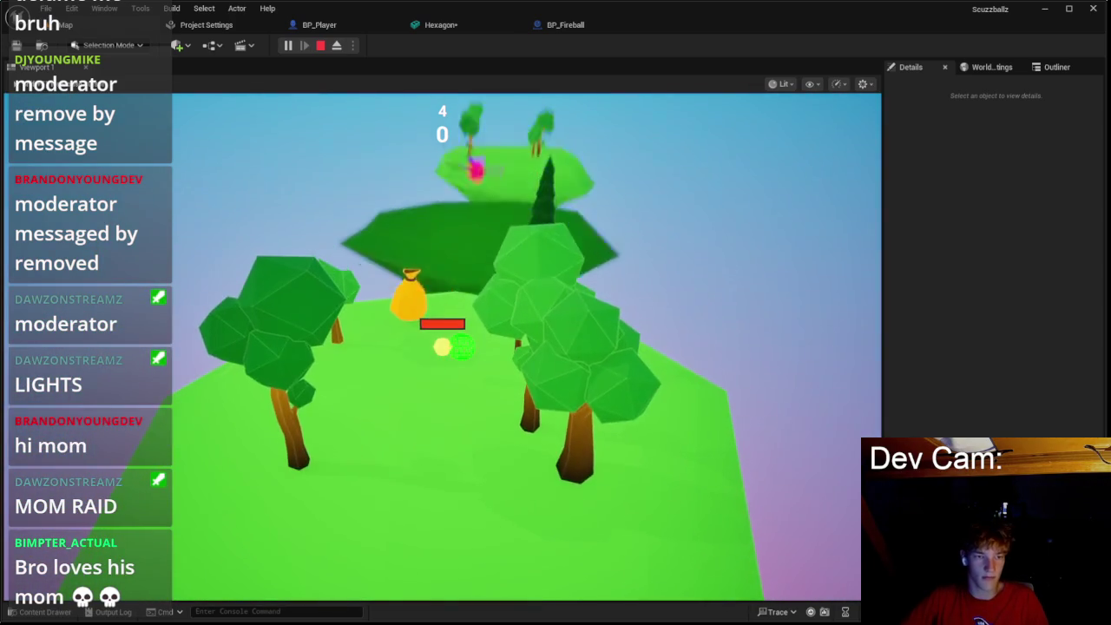
Step: Stop playing and bring up BP_Fireball's graph showing Initial Speed 2750 and Max Speed 3500
{"action": "key", "text": "Escape"}
{"action": "left_click", "coordinate": [434, 25]}
{"action": "left_click", "coordinate": [546, 24]}
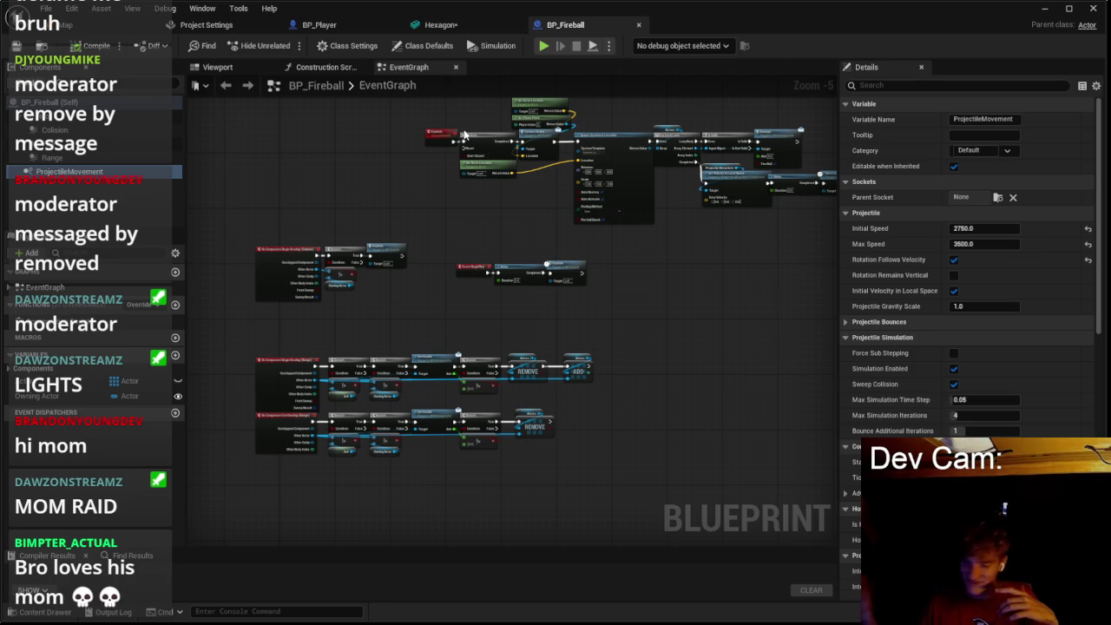
Step: Frame the Zoom? Branch gating Predict Projectile Path from Event Tick, then launch a play test
{"action": "left_click", "coordinate": [345, 26]}
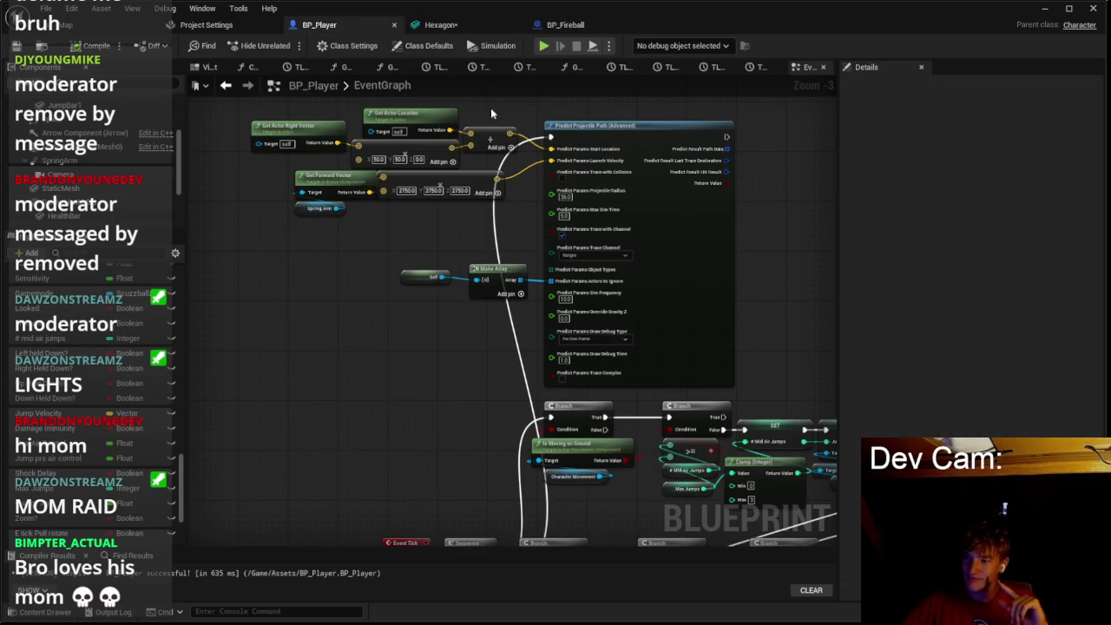
{"action": "mouse_move", "coordinate": [517, 177]}
{"action": "left_mouse_down"}
{"action": "mouse_move", "coordinate": [345, 273]}
{"action": "mouse_move", "coordinate": [586, 363]}
{"action": "left_mouse_up"}
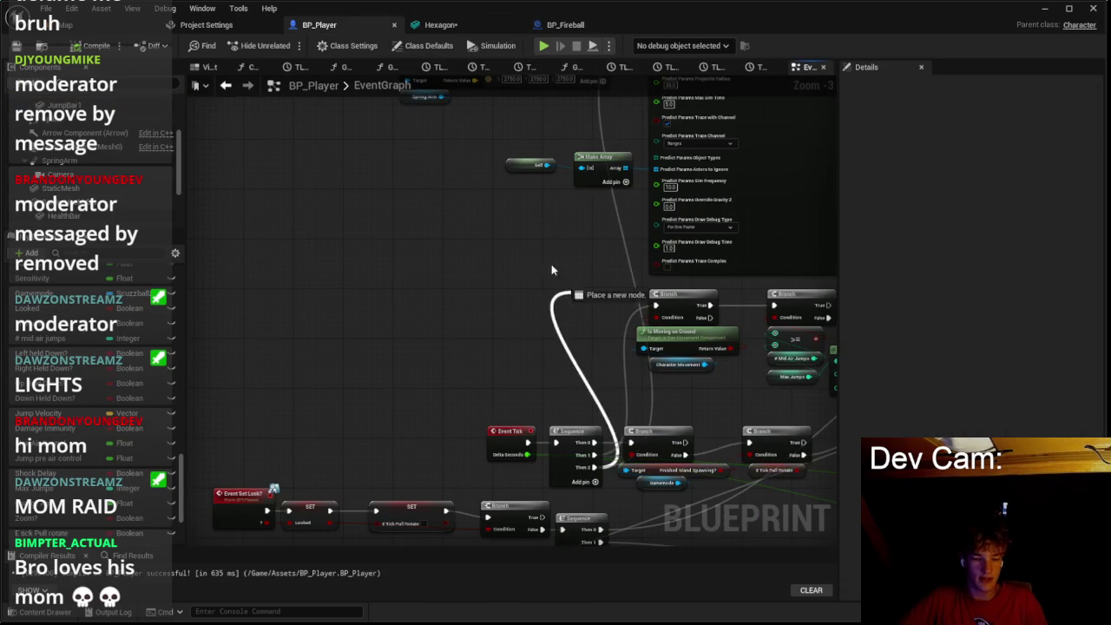
{"action": "scroll", "coordinate": [437, 283], "scroll_direction": "up", "scroll_amount": 2}
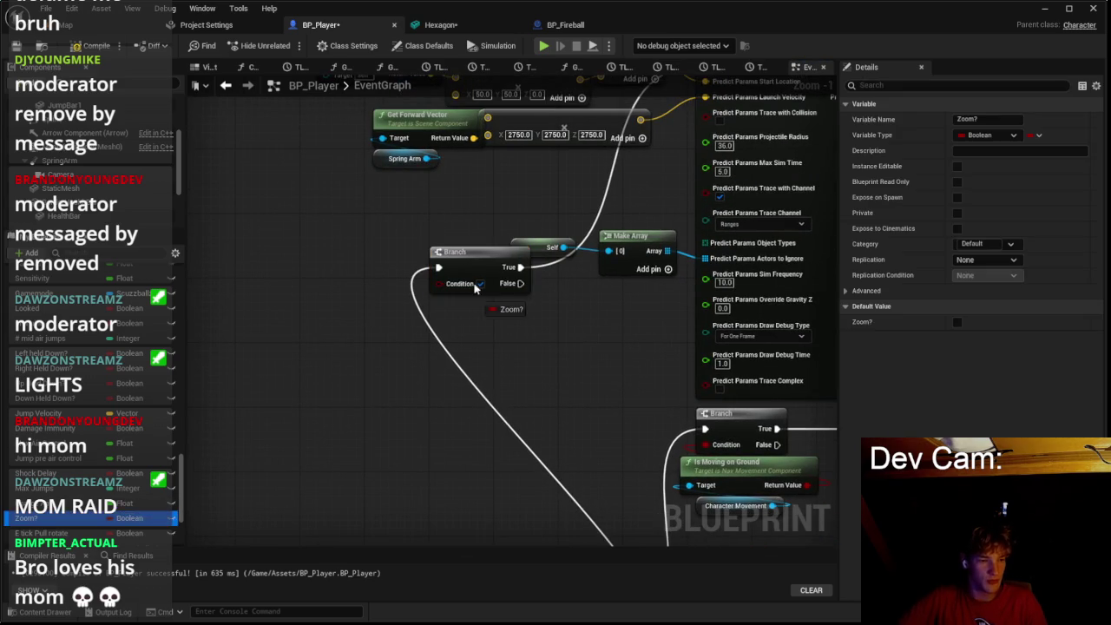
{"action": "left_click", "coordinate": [516, 334]}
{"action": "left_click_drag", "start_coordinate": [516, 334], "coordinate": [478, 384]}
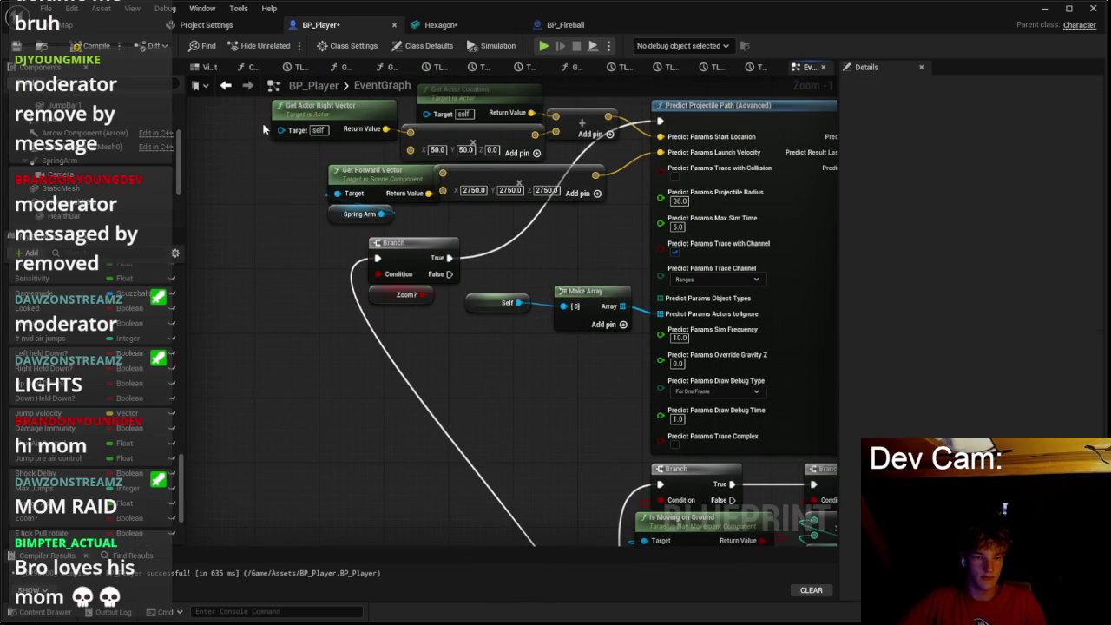
{"action": "left_click", "coordinate": [85, 26]}
{"action": "left_click", "coordinate": [288, 45]}
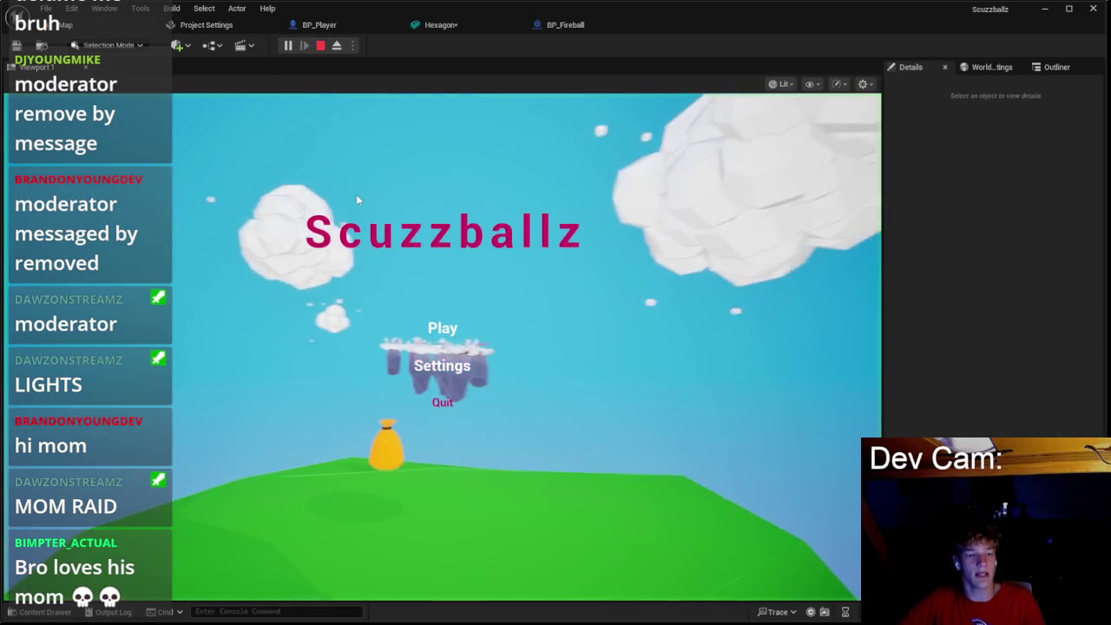
Step: Start gameplay from the Scuzzballz main menu, test the Zoom?-gated arc, then stop the session
{"action": "left_click", "coordinate": [438, 324]}
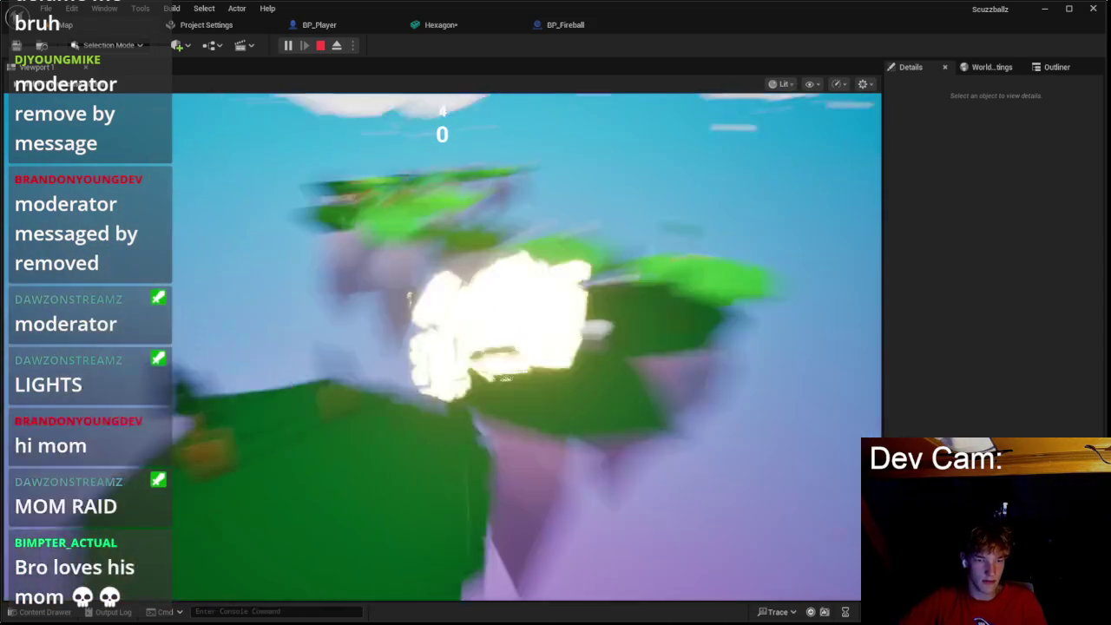
{"action": "key", "text": "Escape"}
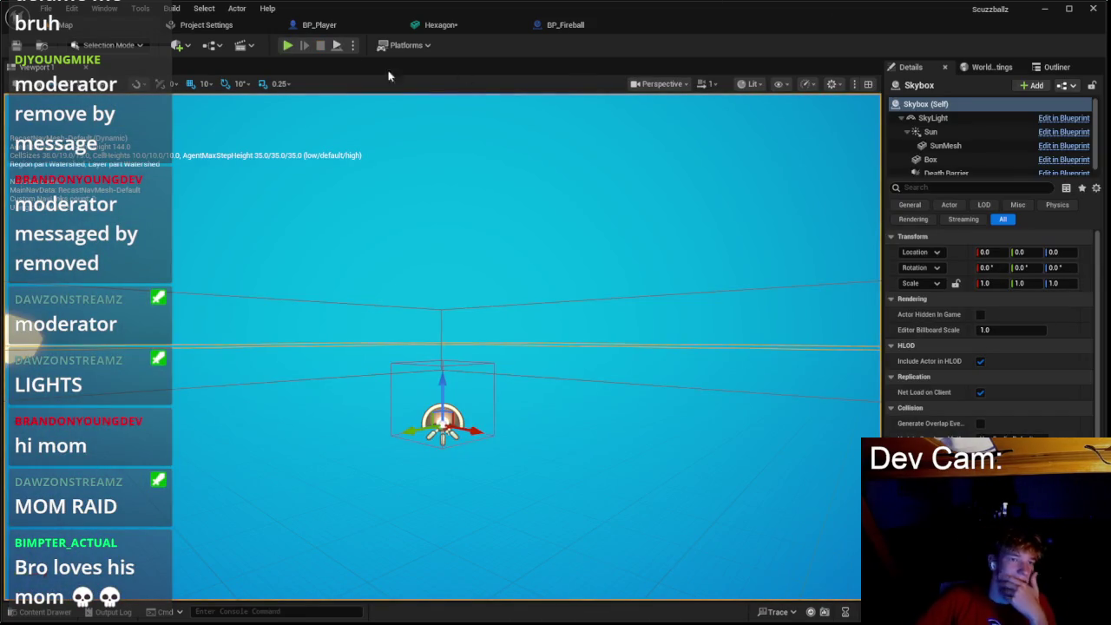
Step: Recompile BP_Player, play-test walking toward the trees, then return to the BP_Player graph
{"action": "left_click", "coordinate": [321, 24]}
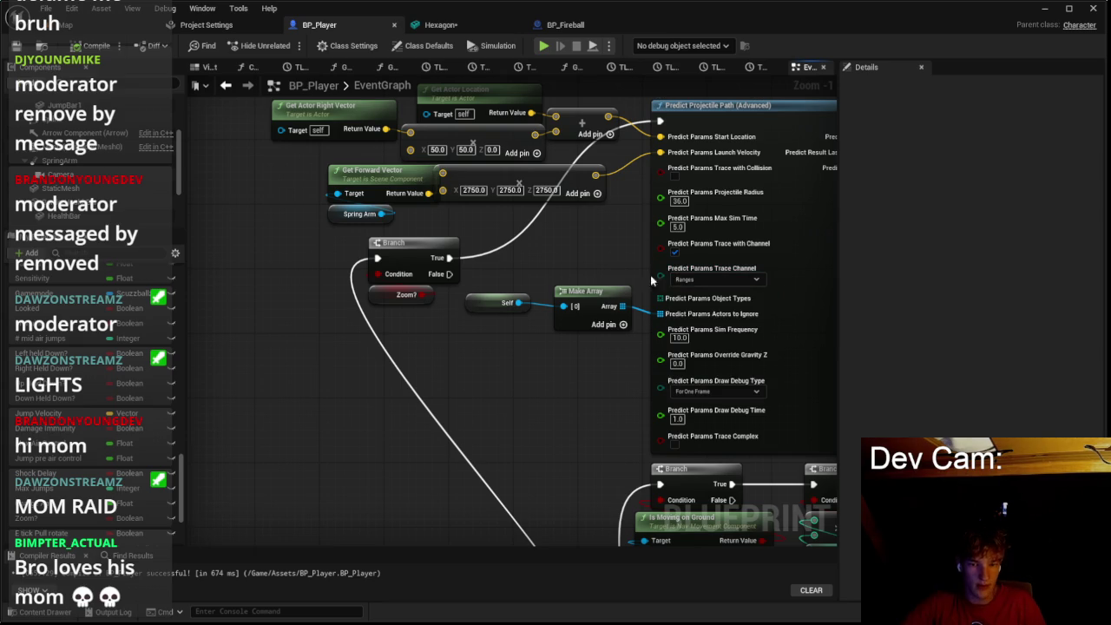
{"action": "left_click", "coordinate": [153, 21]}
{"action": "key", "text": "alt+p"}
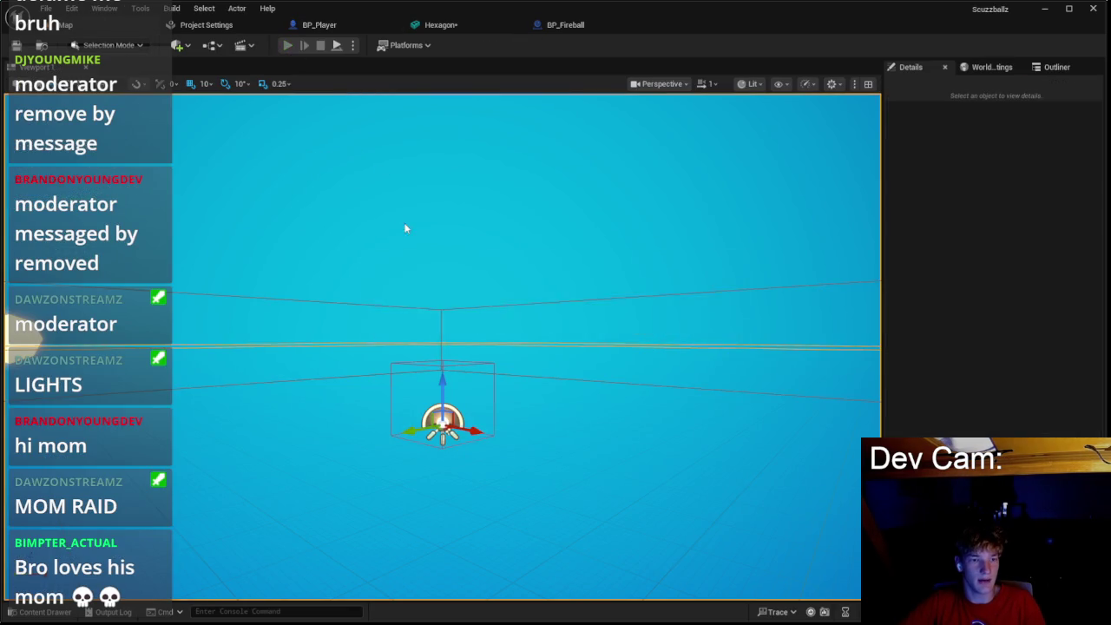
{"action": "key", "text": "w"}
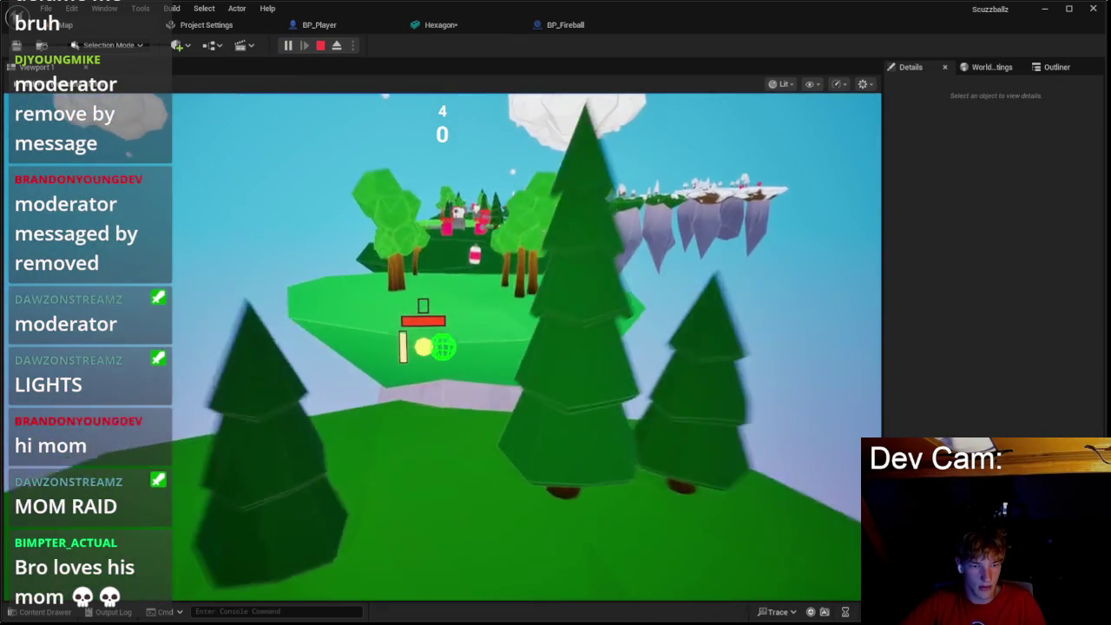
{"action": "key", "text": "w"}
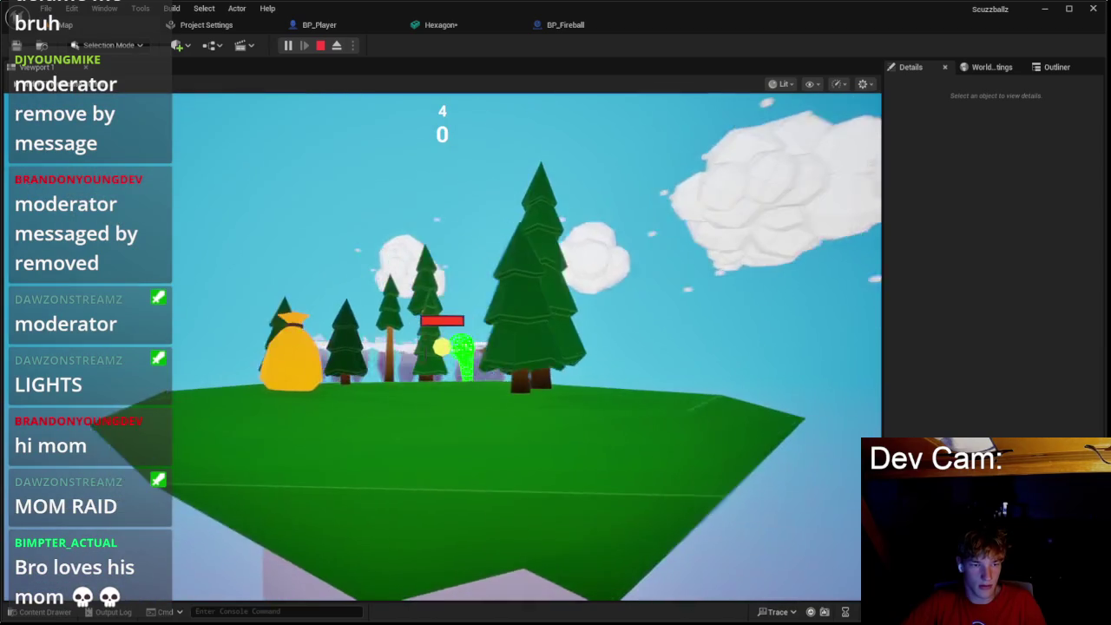
{"action": "scroll", "coordinate": [526, 347], "scroll_direction": "down", "scroll_amount": 5}
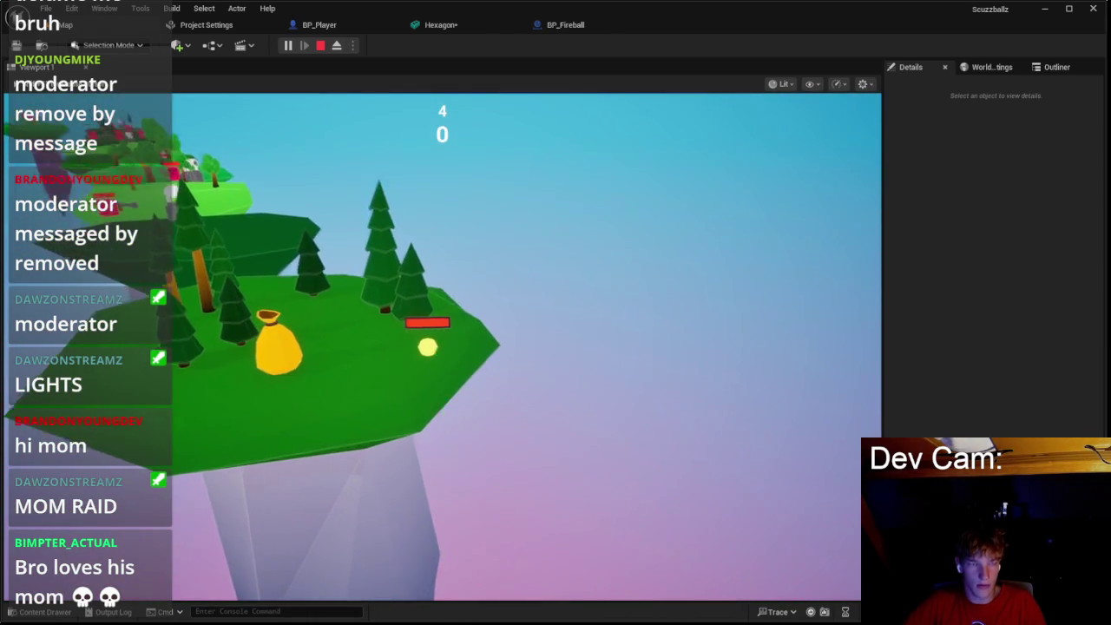
{"action": "key", "text": "Escape"}
{"action": "left_click", "coordinate": [438, 26]}
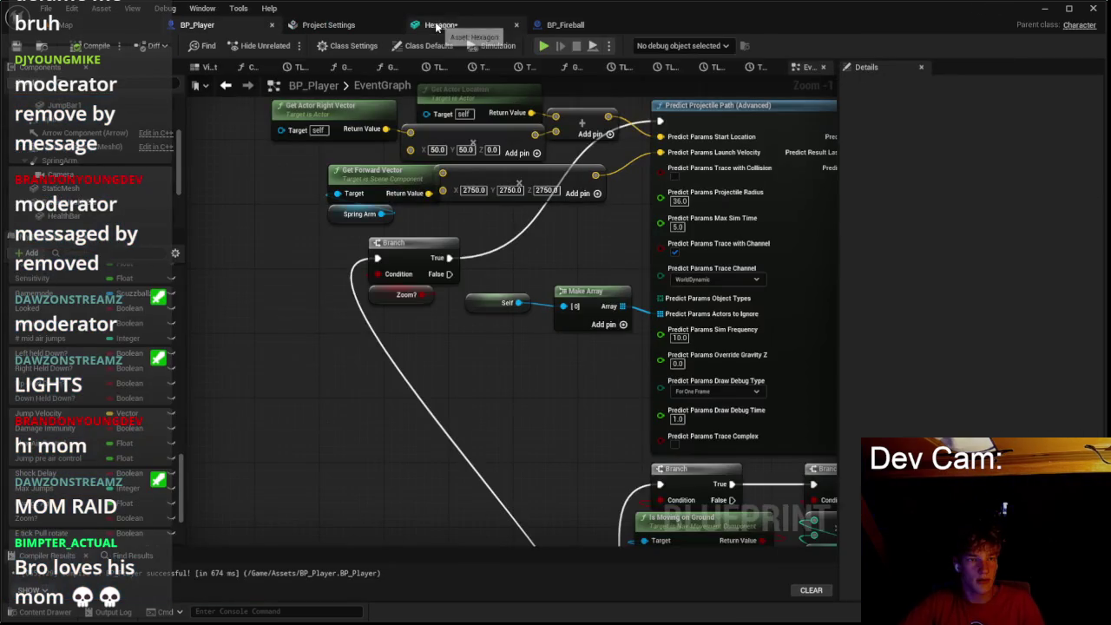
Step: Enable Trace with Collision on Predict Projectile Path, then save and start a play-in-editor test
{"action": "scroll", "coordinate": [623, 159], "scroll_direction": "up", "scroll_amount": 1}
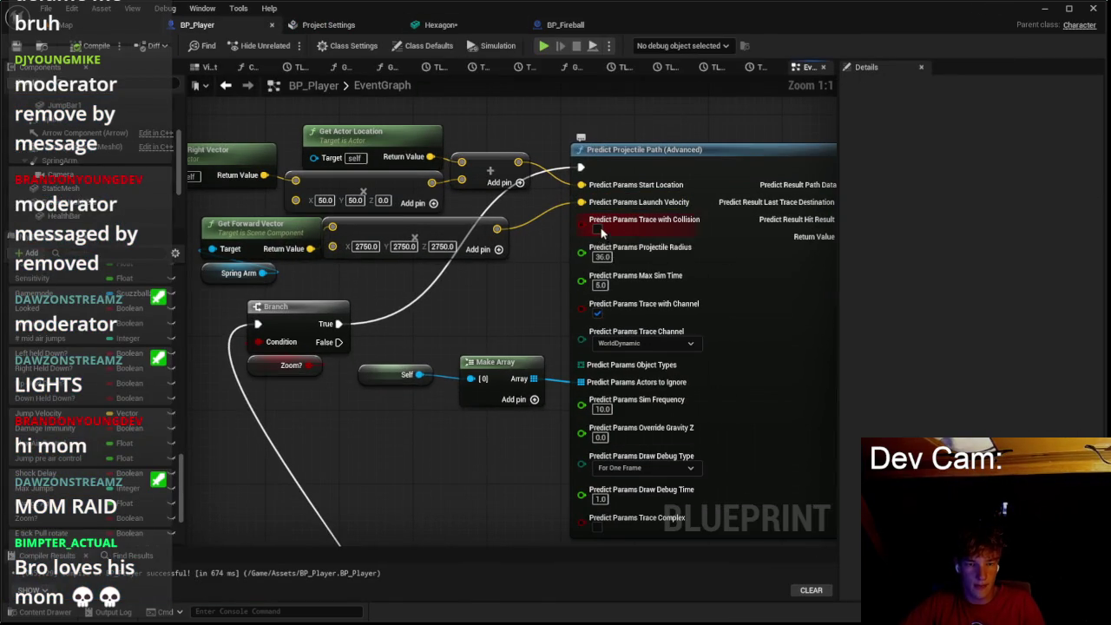
{"action": "left_click", "coordinate": [597, 230]}
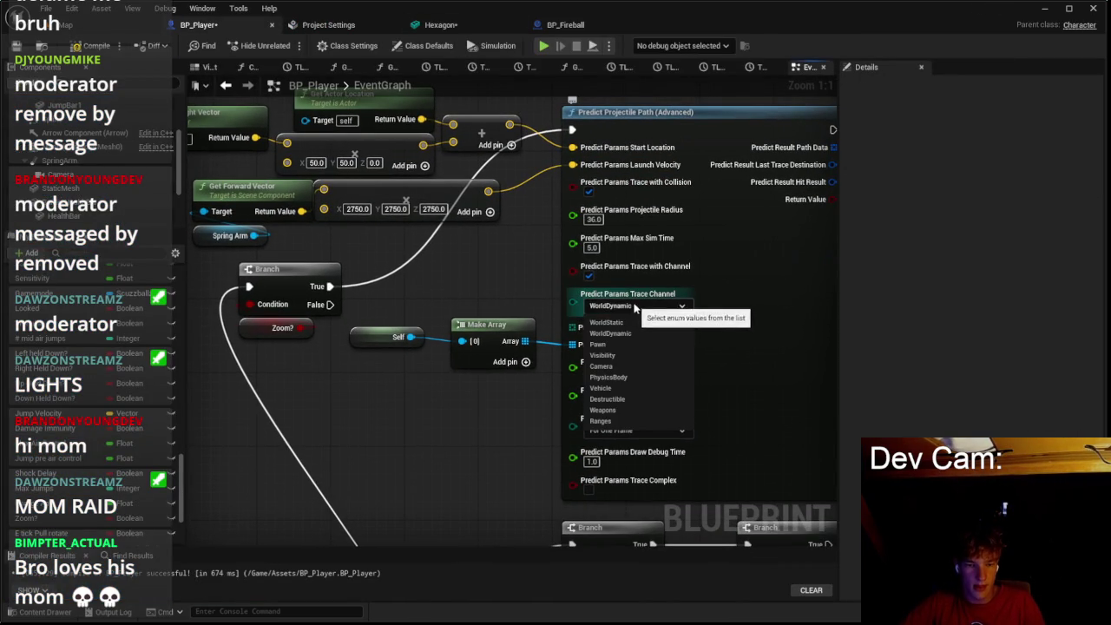
{"action": "left_click", "coordinate": [63, 25]}
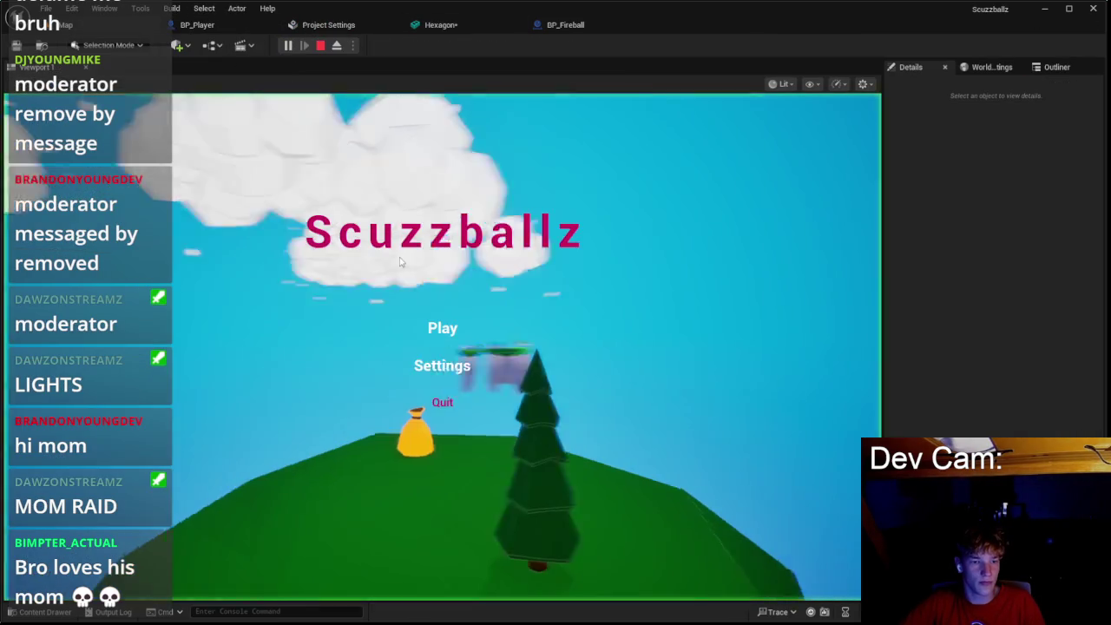
{"action": "left_click", "coordinate": [442, 325]}
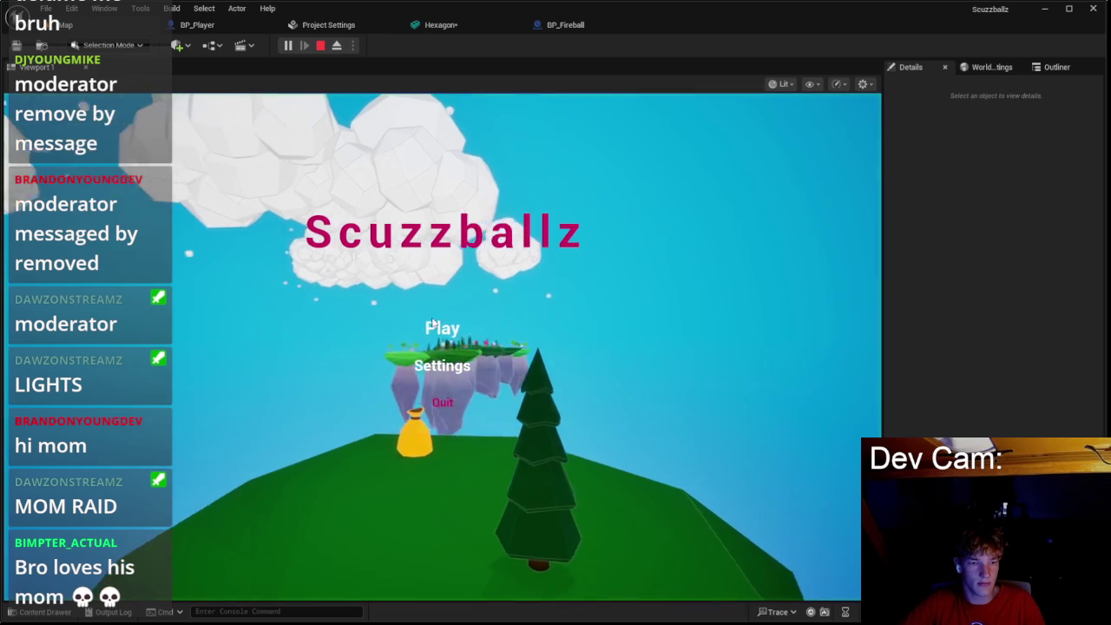
Step: Walk the character past the enemy and across the hexagon platform, then stop the session
{"action": "key", "text": "w"}
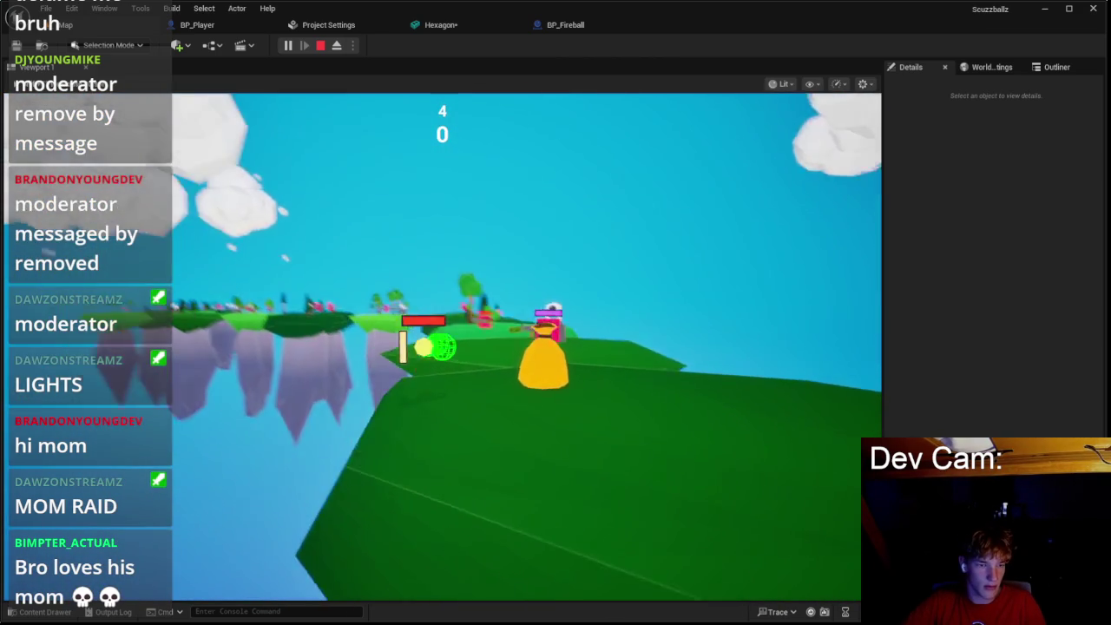
{"action": "key", "text": "w"}
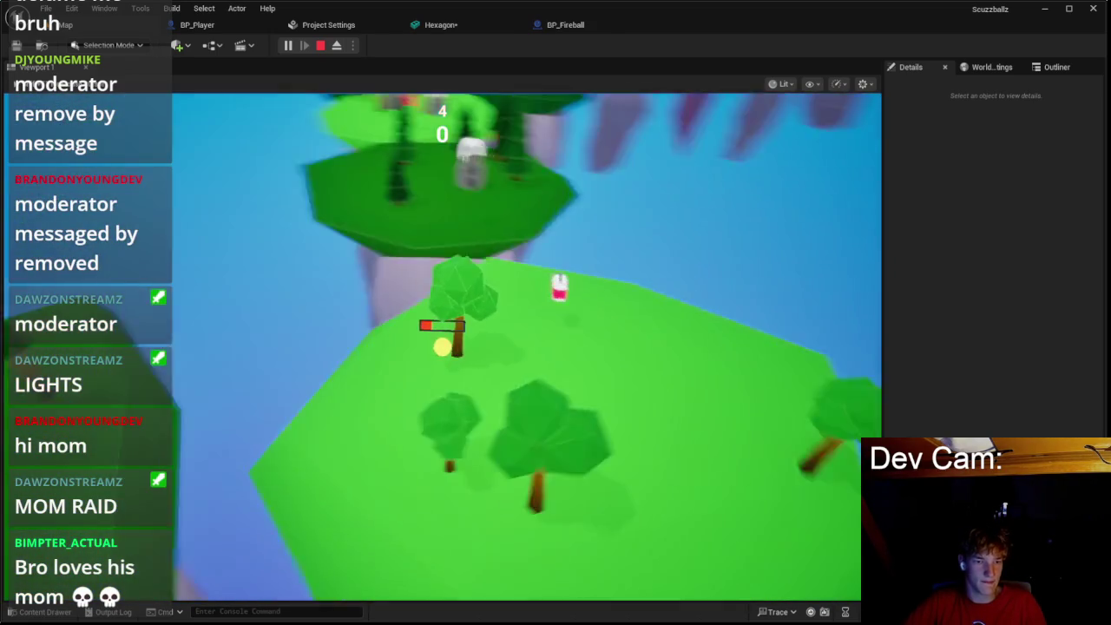
{"action": "key", "text": "Escape"}
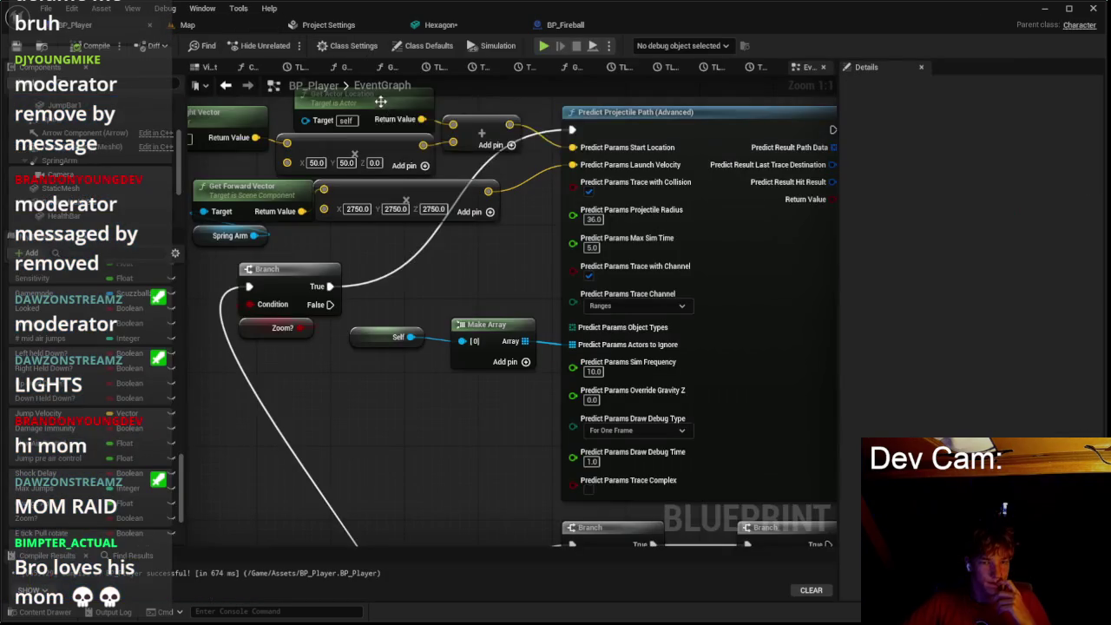
Step: Rearrange the graph, moving the Predict Projectile Path group toward the top-left
{"action": "left_click_drag", "start_coordinate": [441, 444], "coordinate": [361, 298]}
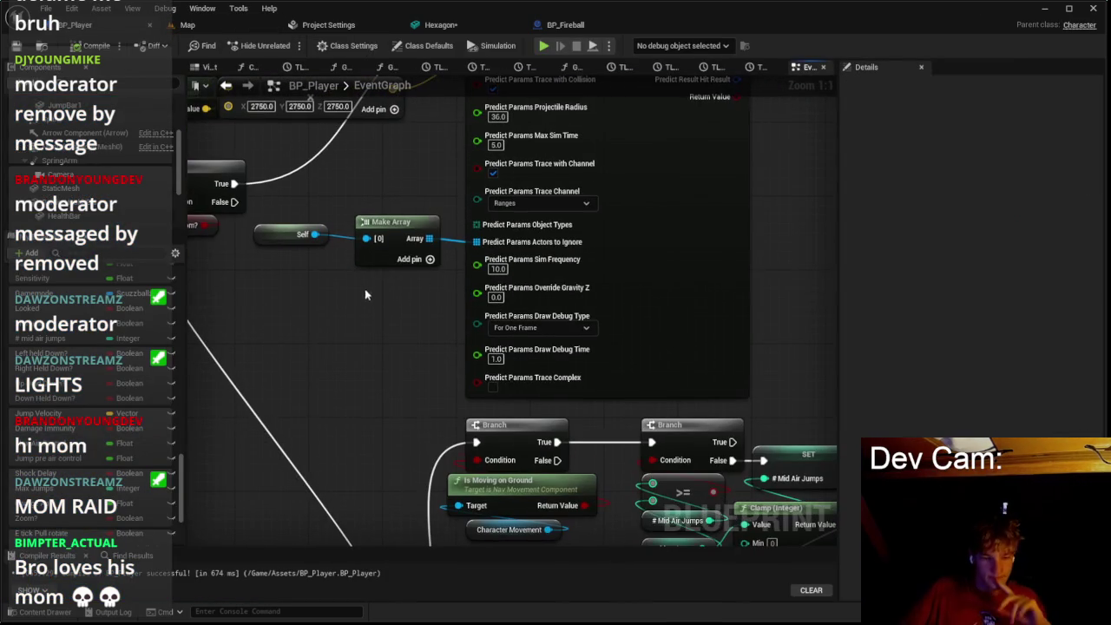
{"action": "scroll", "coordinate": [632, 275], "scroll_direction": "down", "scroll_amount": 4}
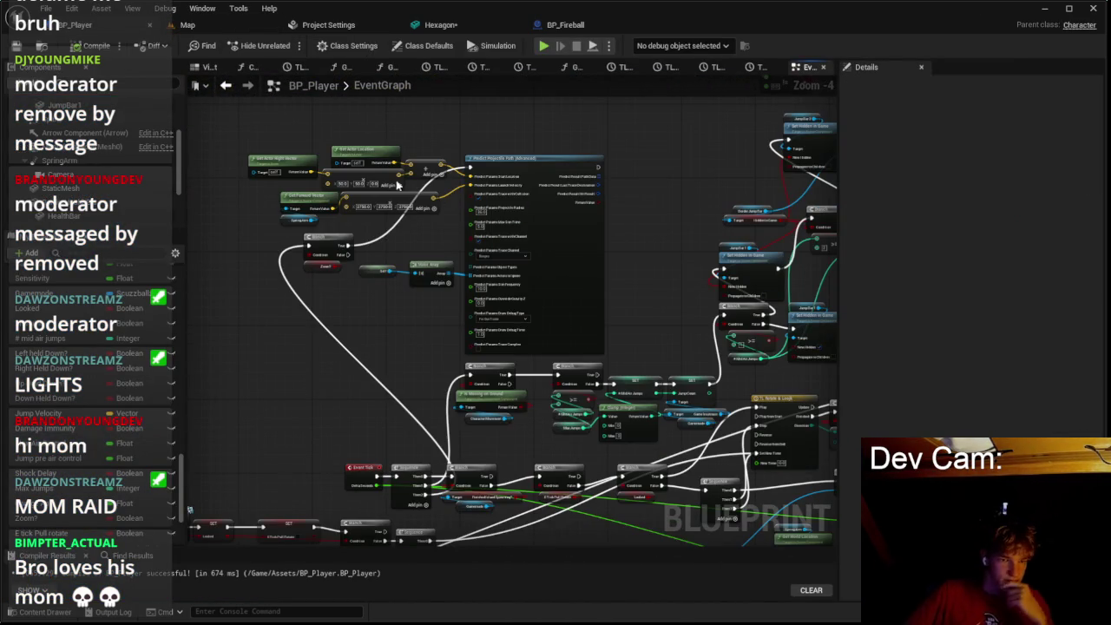
{"action": "mouse_move", "coordinate": [605, 332]}
{"action": "left_mouse_down"}
{"action": "mouse_move", "coordinate": [536, 288]}
{"action": "mouse_move", "coordinate": [314, 255]}
{"action": "left_mouse_up"}
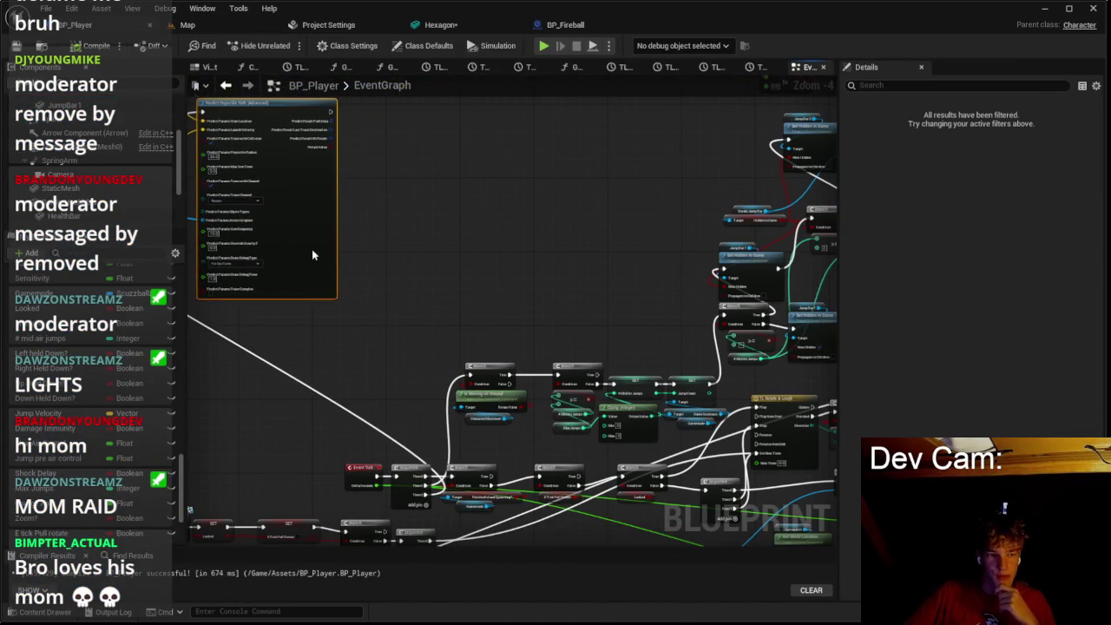
{"action": "scroll", "coordinate": [580, 319], "scroll_direction": "down", "scroll_amount": 4}
Step: Briefly open and close the content drawer, then try an execution wire from Predict Projectile Path
{"action": "key", "text": "ctrl+space"}
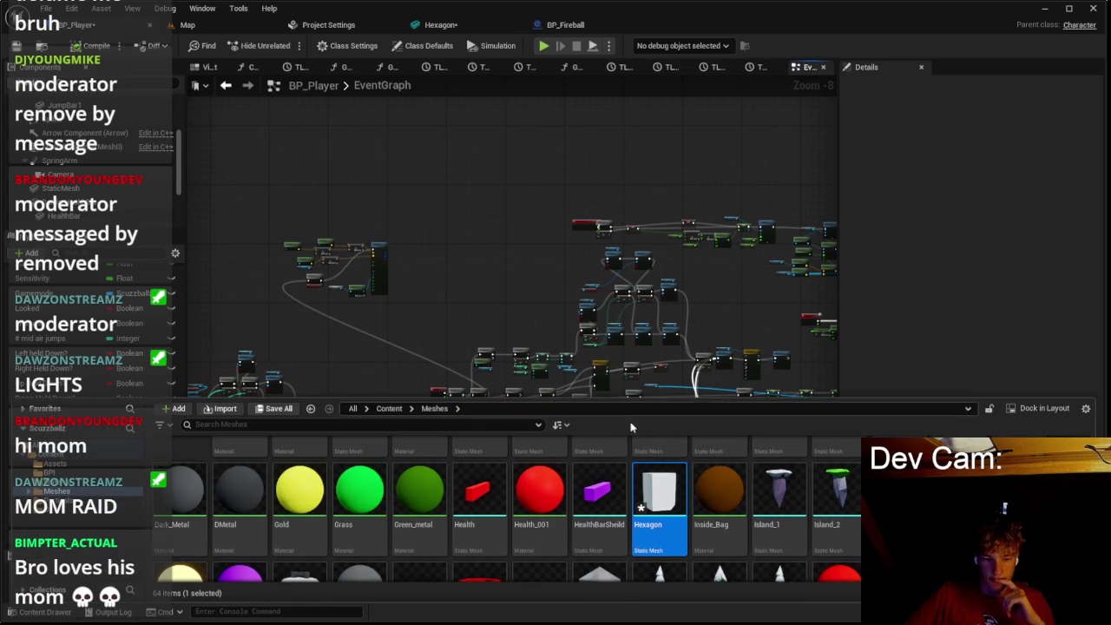
{"action": "scroll", "coordinate": [527, 290], "scroll_direction": "down", "scroll_amount": 1}
{"action": "left_click", "coordinate": [347, 198]}
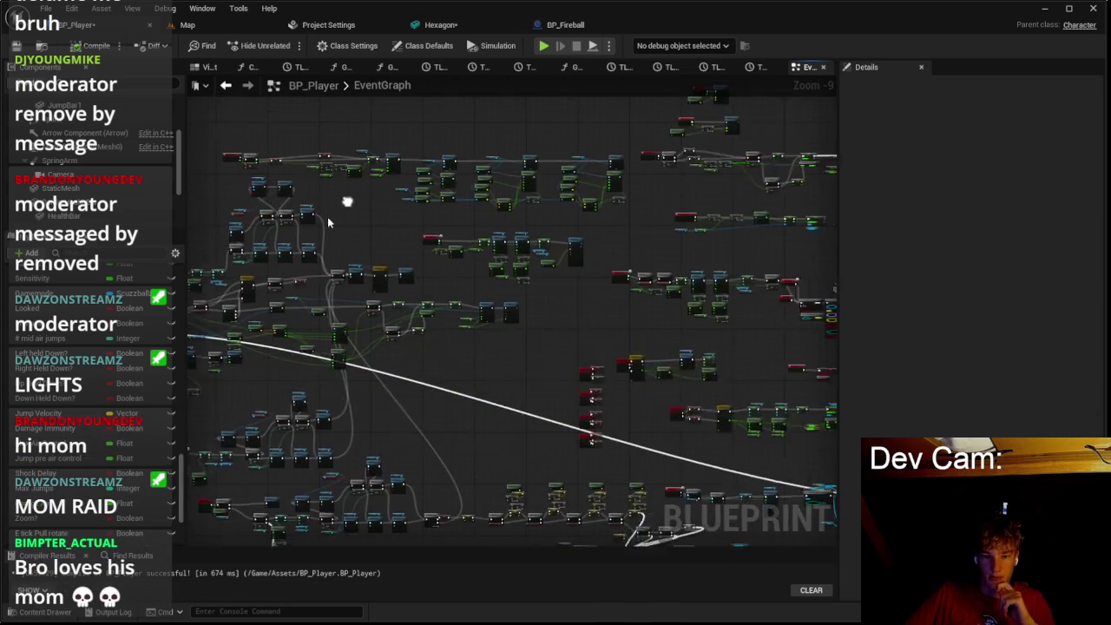
{"action": "scroll", "coordinate": [315, 179], "scroll_direction": "up", "scroll_amount": 7}
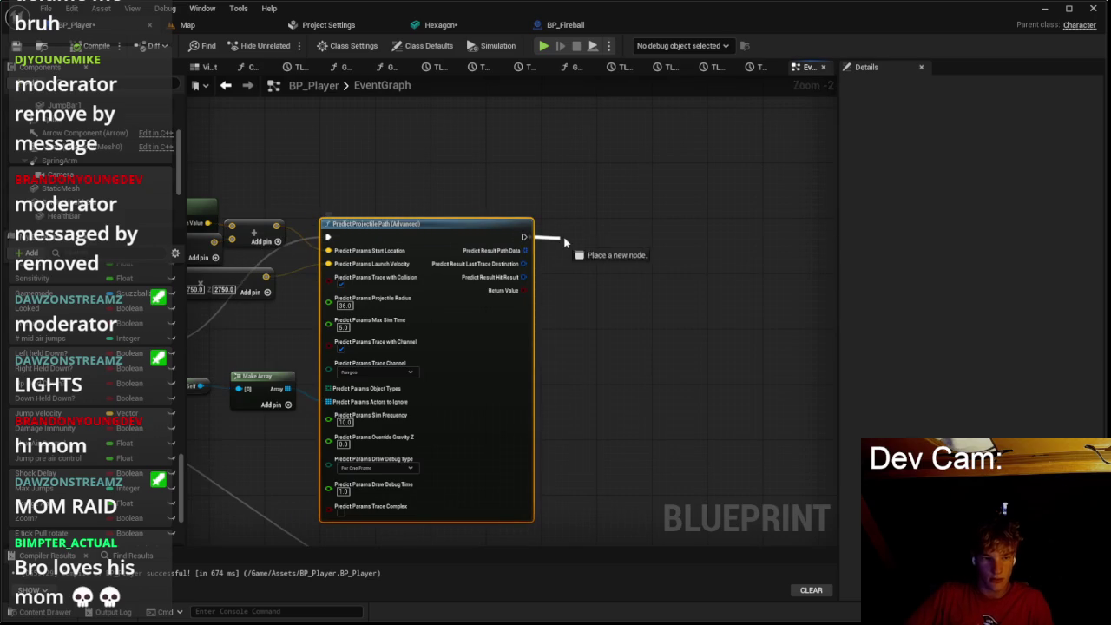
{"action": "left_click_drag", "start_coordinate": [560, 243], "coordinate": [564, 244]}
{"action": "key", "text": "Escape"}
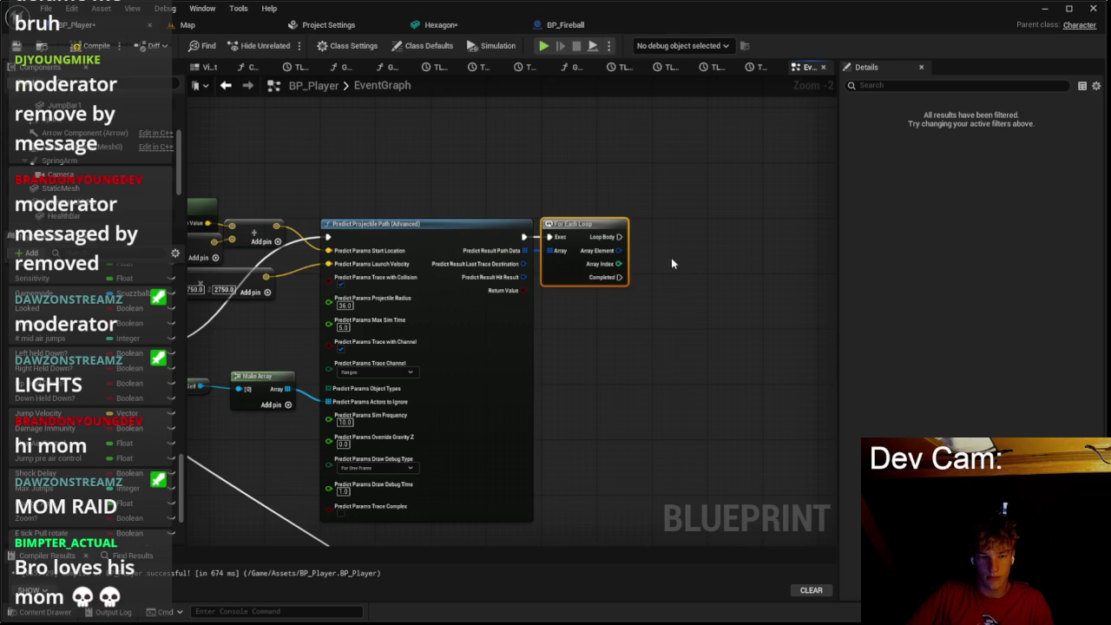
Step: Open the content drawer and browse to the Content > Material folder
{"action": "scroll", "coordinate": [642, 246], "scroll_direction": "up", "scroll_amount": 2}
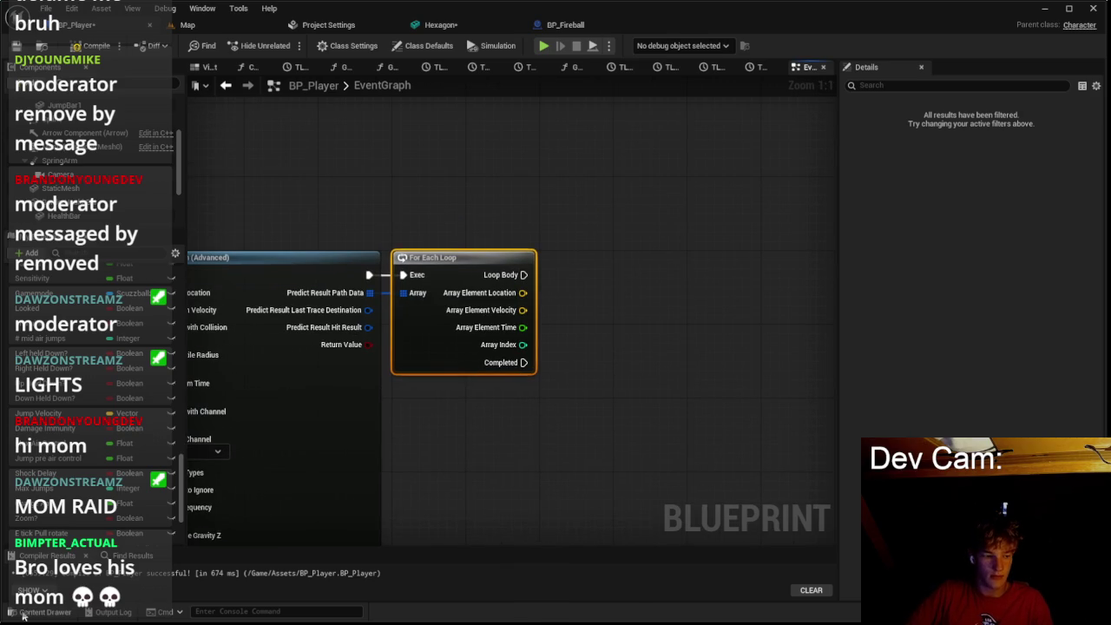
{"action": "left_click", "coordinate": [24, 612]}
{"action": "scroll", "coordinate": [599, 512], "scroll_direction": "up", "scroll_amount": 1}
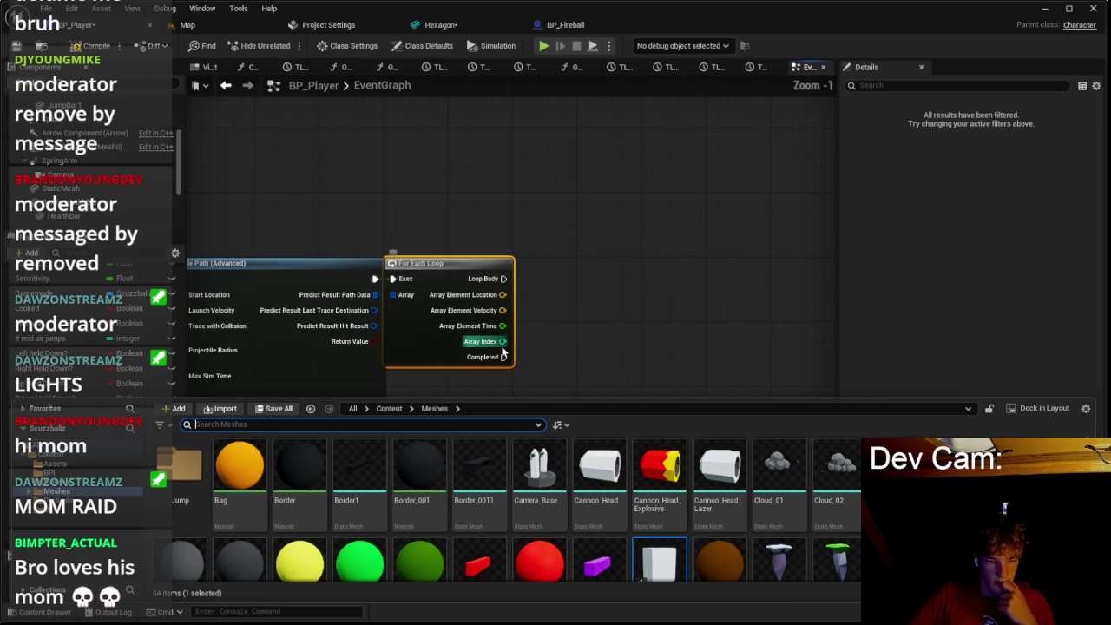
{"action": "left_click", "coordinate": [85, 476]}
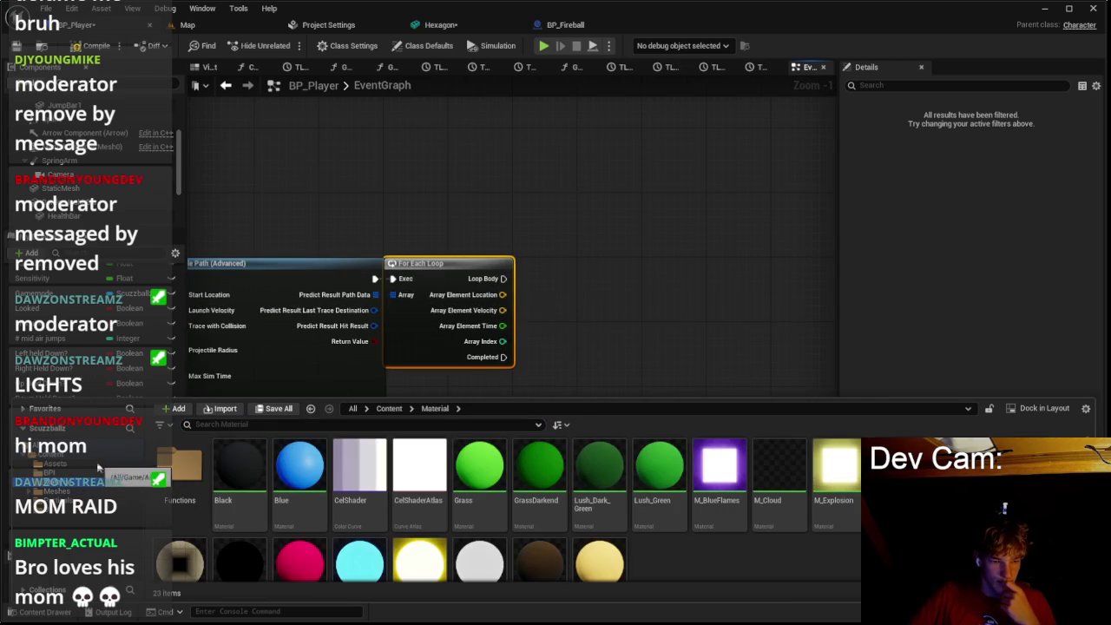
Step: Create a new Actor Blueprint class named BP_Trail in the Assets folder
{"action": "left_click", "coordinate": [100, 465]}
{"action": "right_click", "coordinate": [946, 521]}
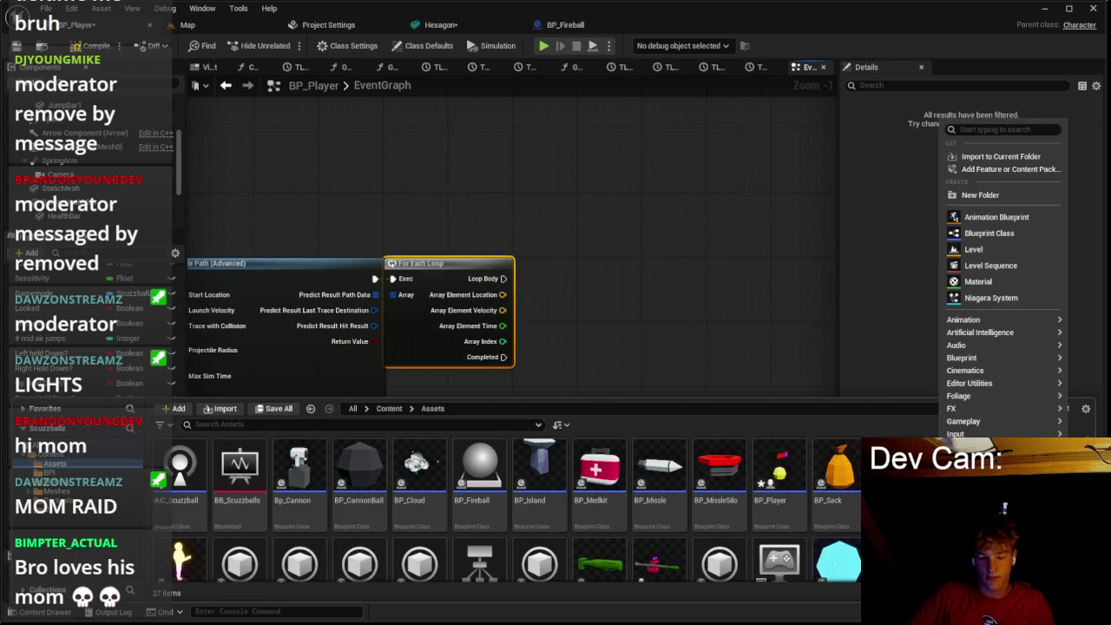
{"action": "left_click", "coordinate": [989, 233]}
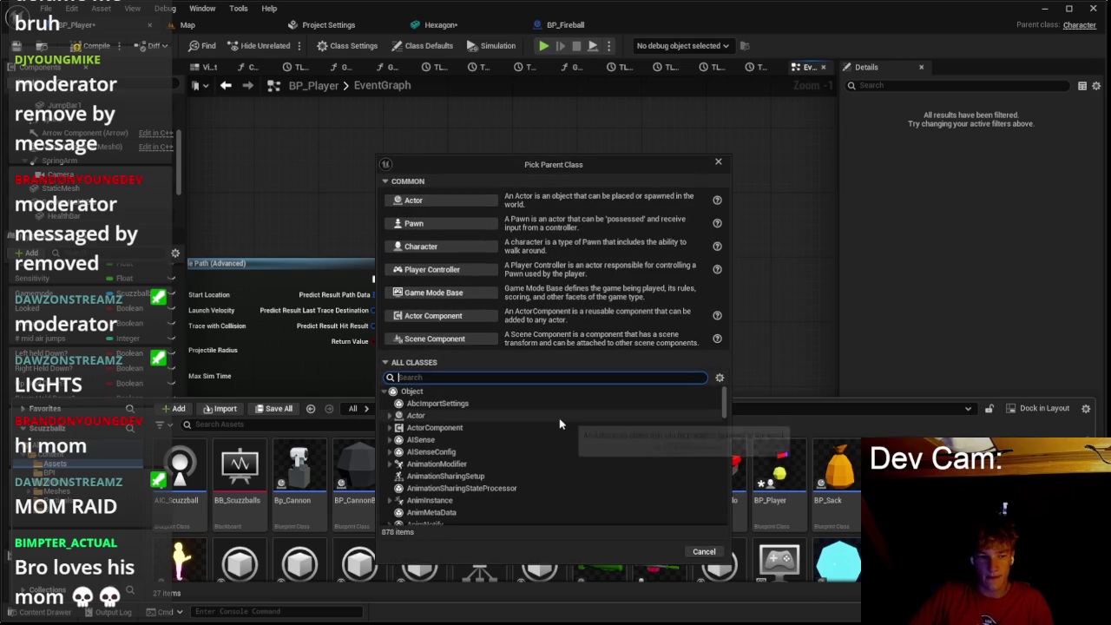
{"action": "type", "text": "Trau"}
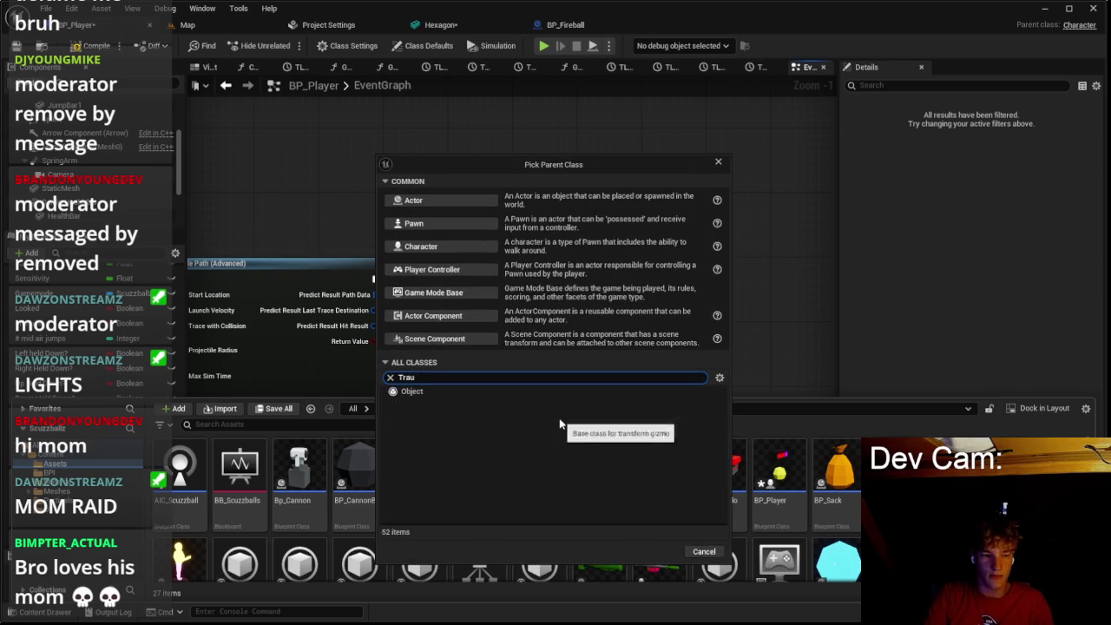
{"action": "left_click", "coordinate": [423, 203]}
{"action": "type", "text": "BP_Tra"}
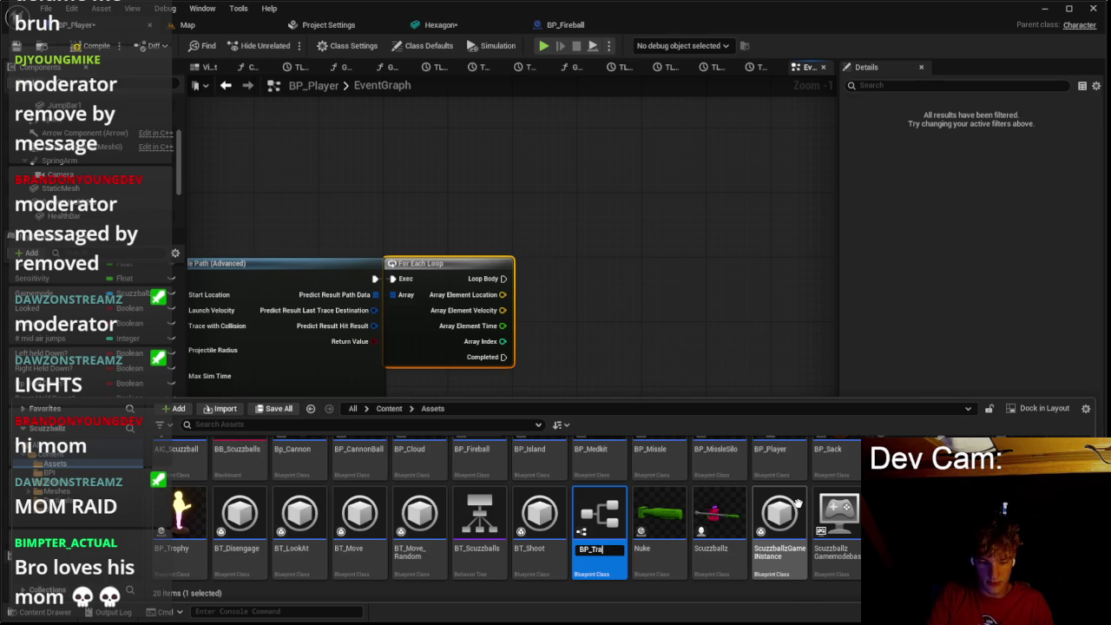
{"action": "key", "text": "Return"}
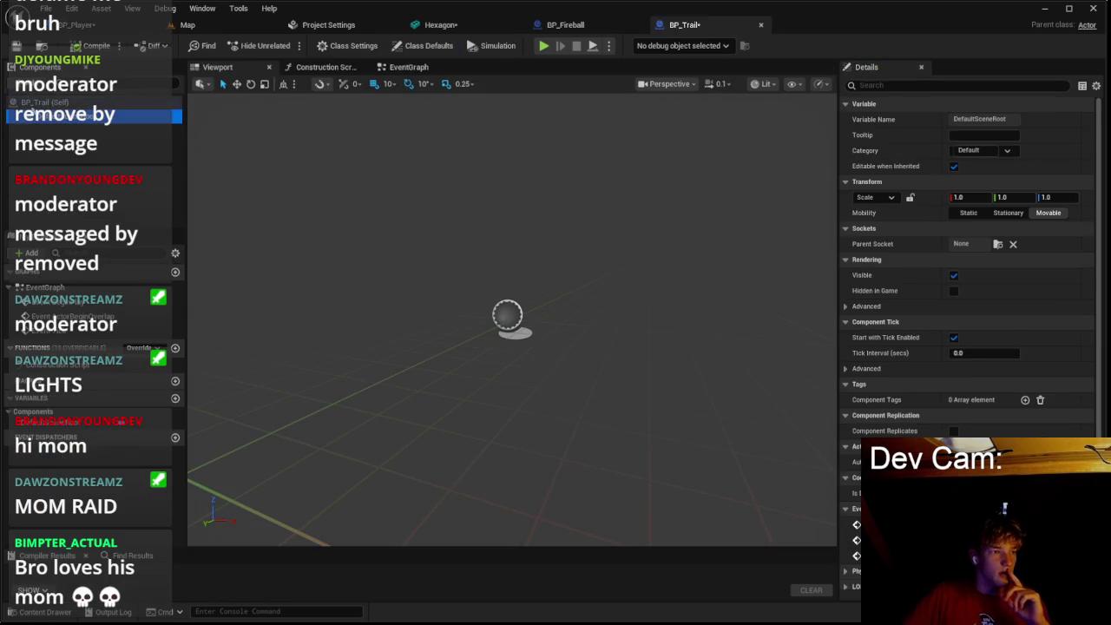
Step: Add a Sun static mesh component to BP_Trail, scale it to 0.1, and compile
{"action": "left_click", "coordinate": [30, 83]}
{"action": "left_click", "coordinate": [56, 207]}
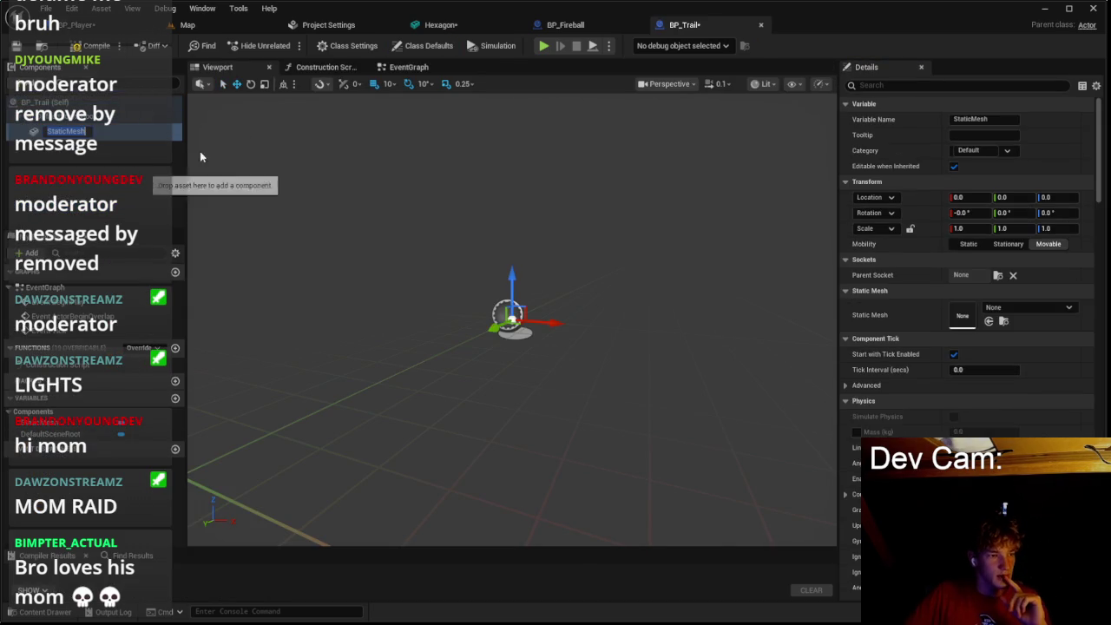
{"action": "left_click", "coordinate": [1009, 309]}
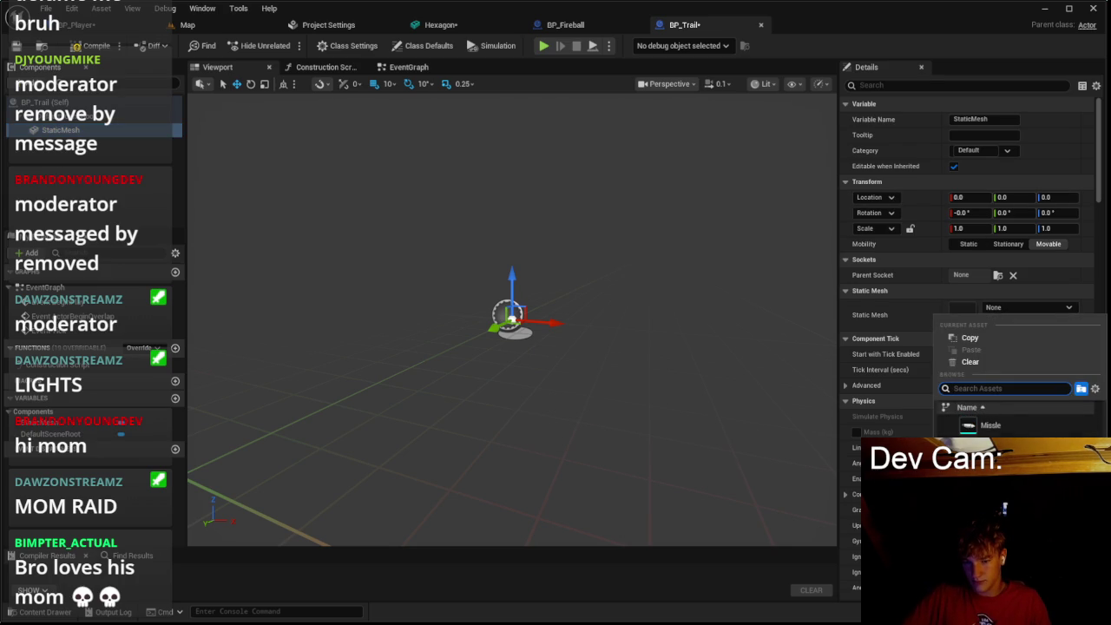
{"action": "left_click", "coordinate": [989, 443]}
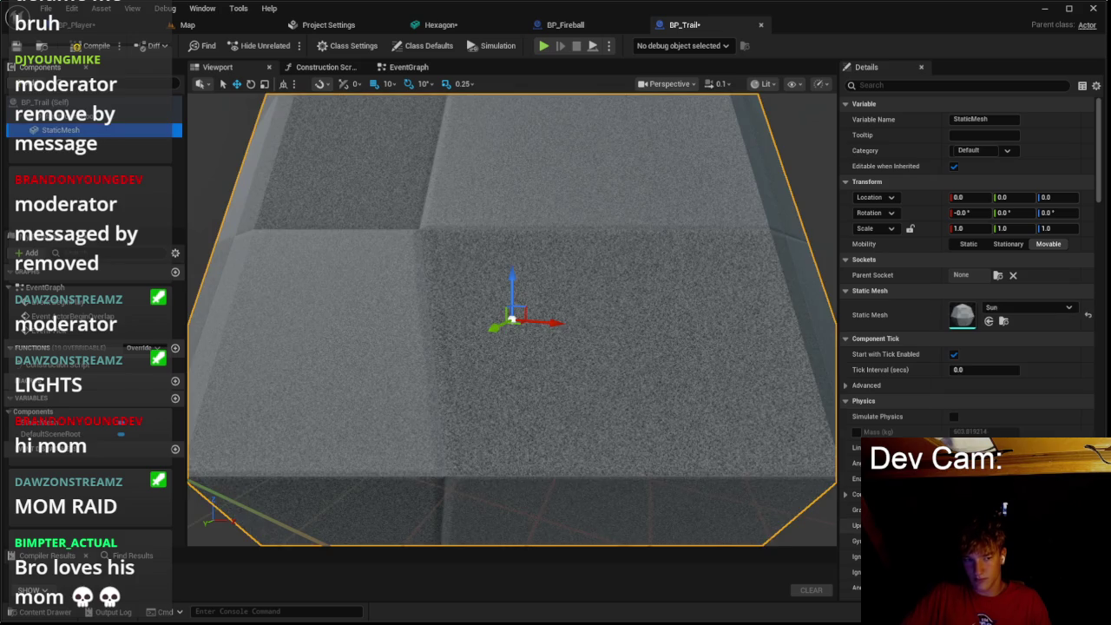
{"action": "type", "text": "0.1"}
{"action": "key", "text": "Tab"}
{"action": "key", "text": "Tab"}
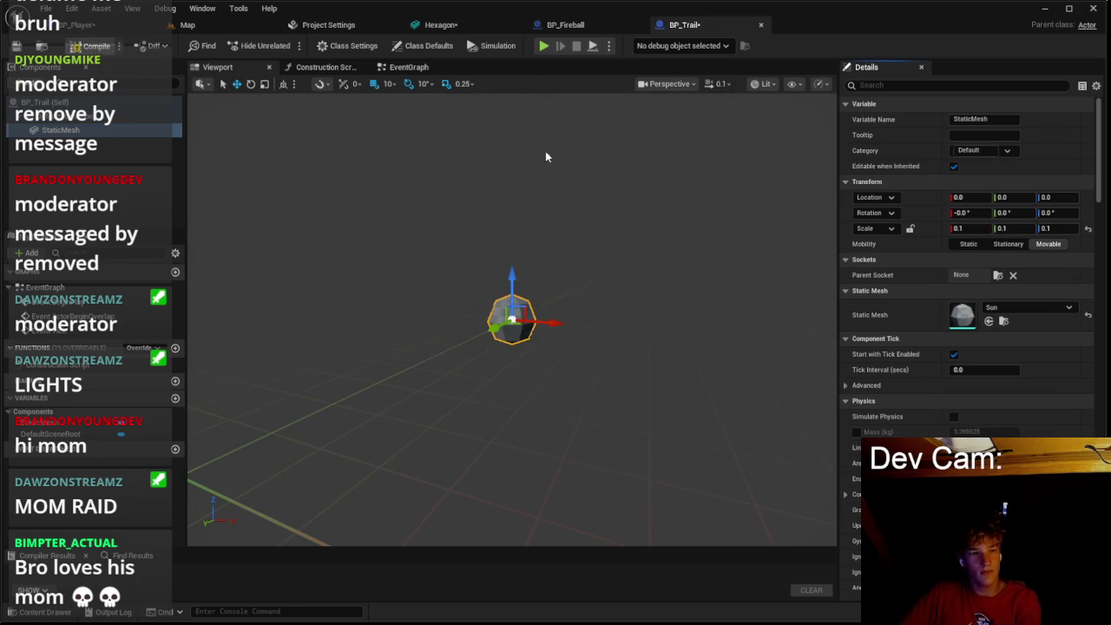
{"action": "key", "text": "ctrl+s"}
Step: Give the Sun mesh the White material, then return to the BP_Fireball blueprint
{"action": "left_click", "coordinate": [1022, 358]}
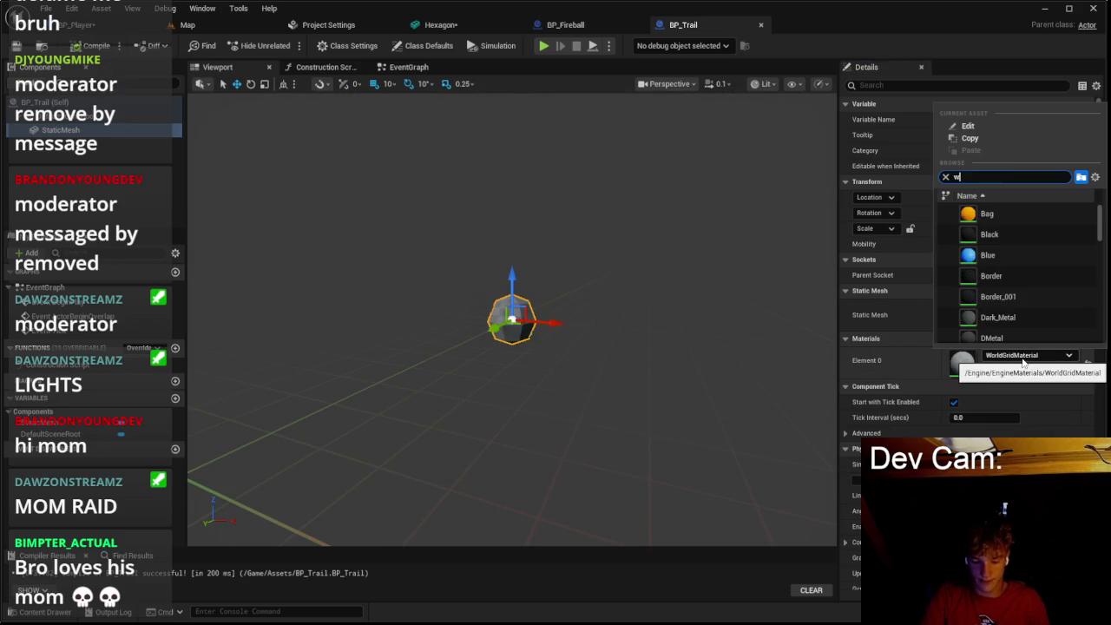
{"action": "key", "text": "BackSpace"}
{"action": "key", "text": "BackSpace"}
{"action": "type", "text": "ite"}
{"action": "left_click", "coordinate": [964, 213]}
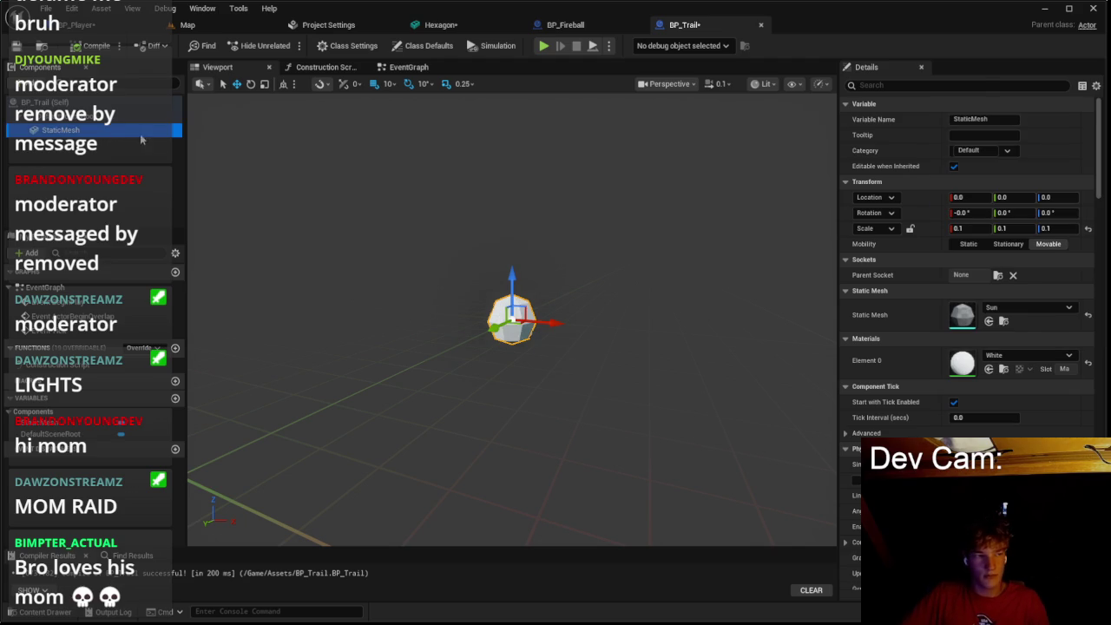
{"action": "left_click", "coordinate": [565, 24]}
{"action": "left_click", "coordinate": [460, 27]}
{"action": "left_click", "coordinate": [621, 31]}
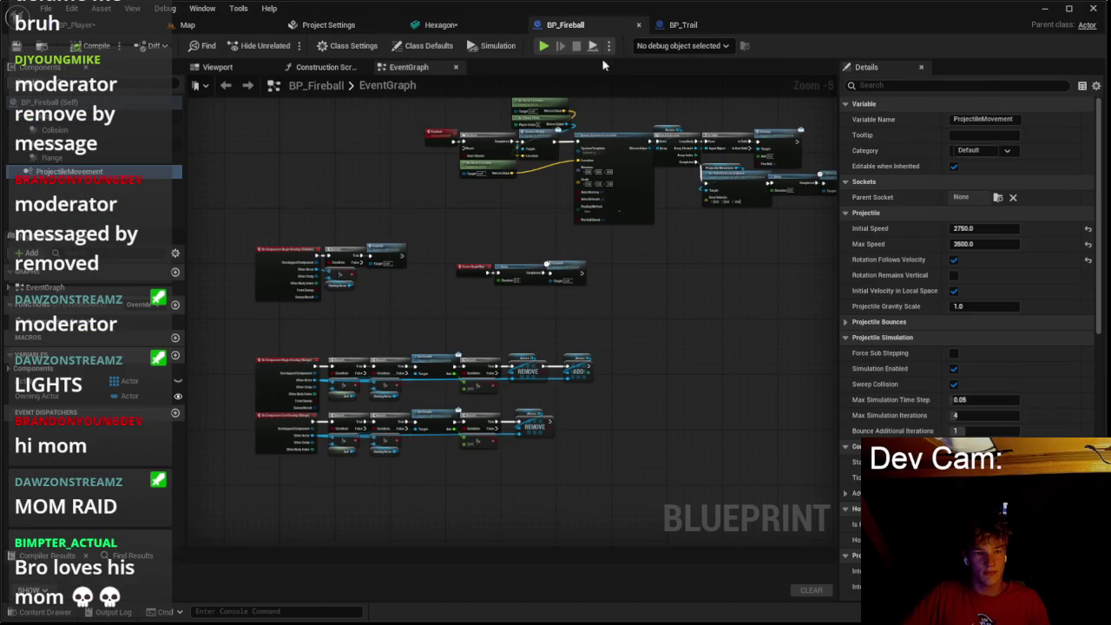
Step: Add a Spawn Actor from Class node on Loop Body, with each path point's location as spawn location
{"action": "left_click", "coordinate": [198, 30]}
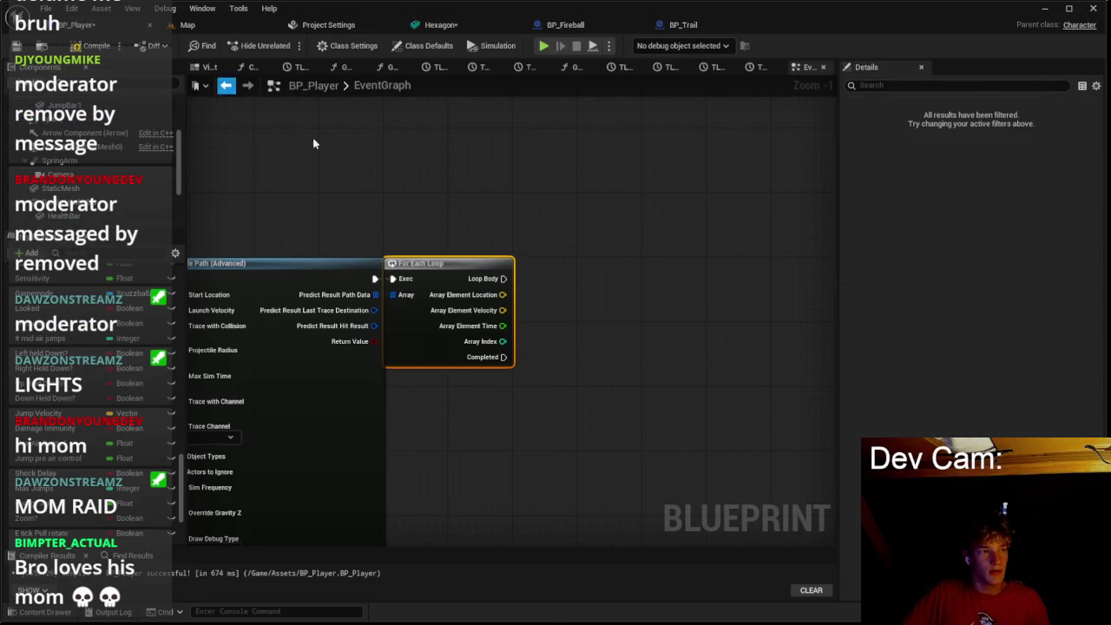
{"action": "scroll", "coordinate": [536, 293], "scroll_direction": "up", "scroll_amount": 1}
{"action": "mouse_move", "coordinate": [492, 277]}
{"action": "left_mouse_down"}
{"action": "mouse_move", "coordinate": [582, 283]}
{"action": "mouse_move", "coordinate": [573, 280]}
{"action": "left_mouse_up"}
{"action": "type", "text": "spawn"}
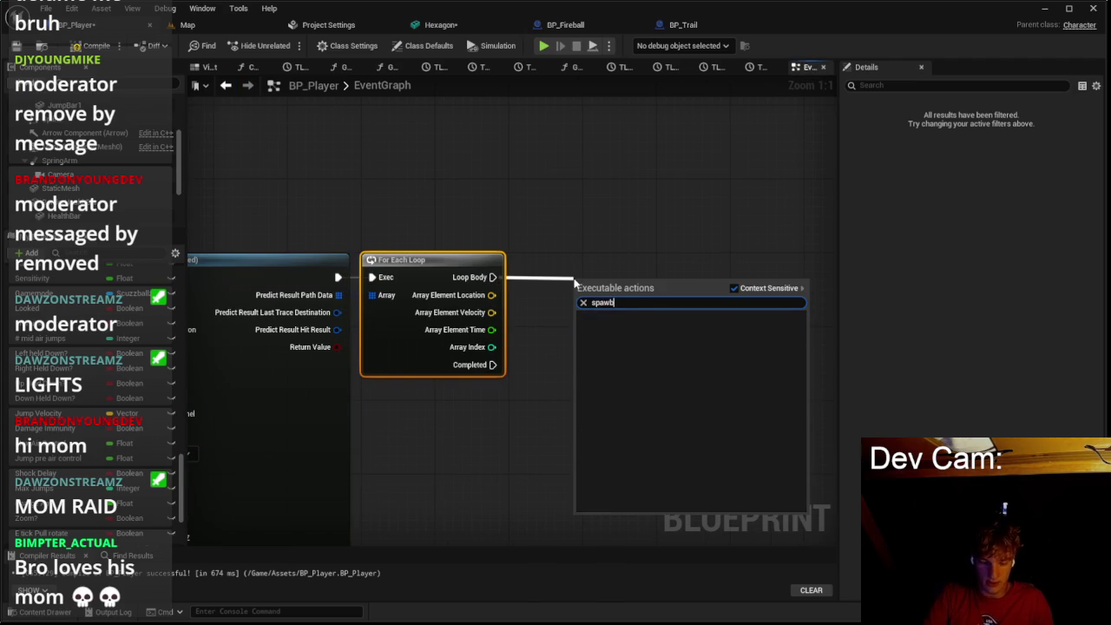
{"action": "key", "text": "Return"}
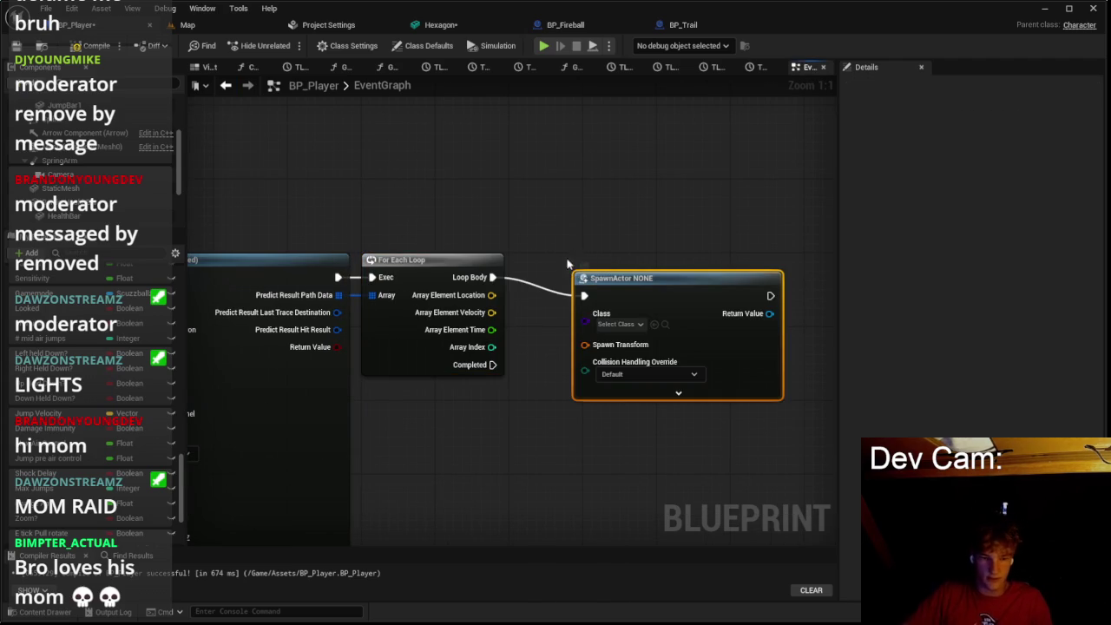
{"action": "right_click", "coordinate": [610, 351]}
{"action": "left_click", "coordinate": [647, 394]}
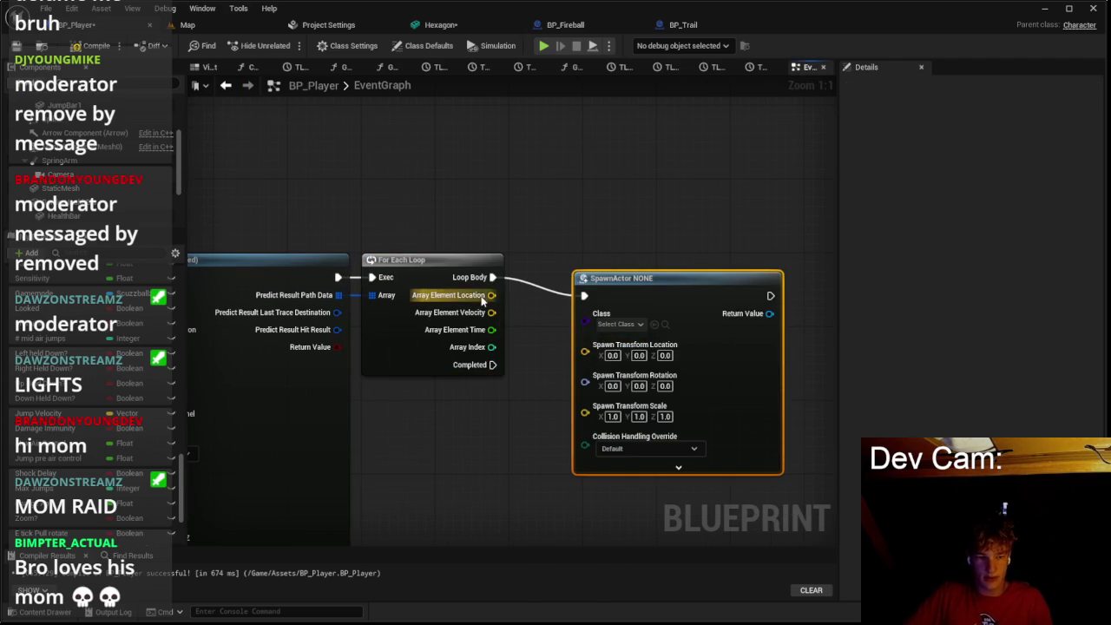
{"action": "left_click_drag", "start_coordinate": [607, 363], "coordinate": [609, 357]}
Step: Set the spawn class to BP_Trail and start a play test in the Map level
{"action": "left_click_drag", "start_coordinate": [663, 300], "coordinate": [607, 272]}
{"action": "left_click", "coordinate": [570, 297]}
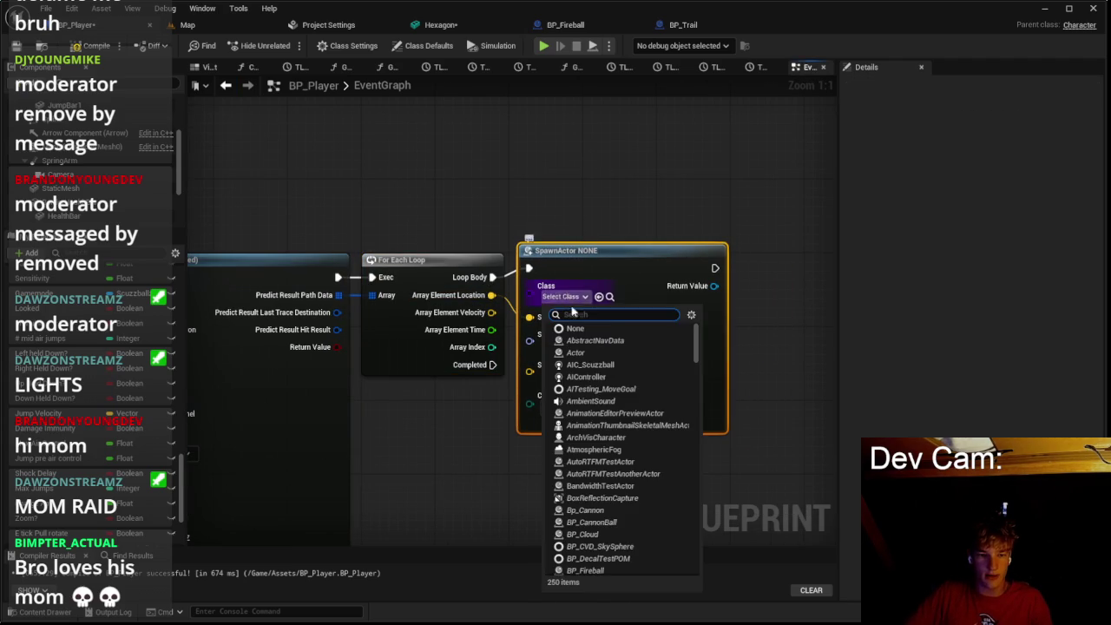
{"action": "scroll", "coordinate": [606, 499], "scroll_direction": "down", "scroll_amount": 1}
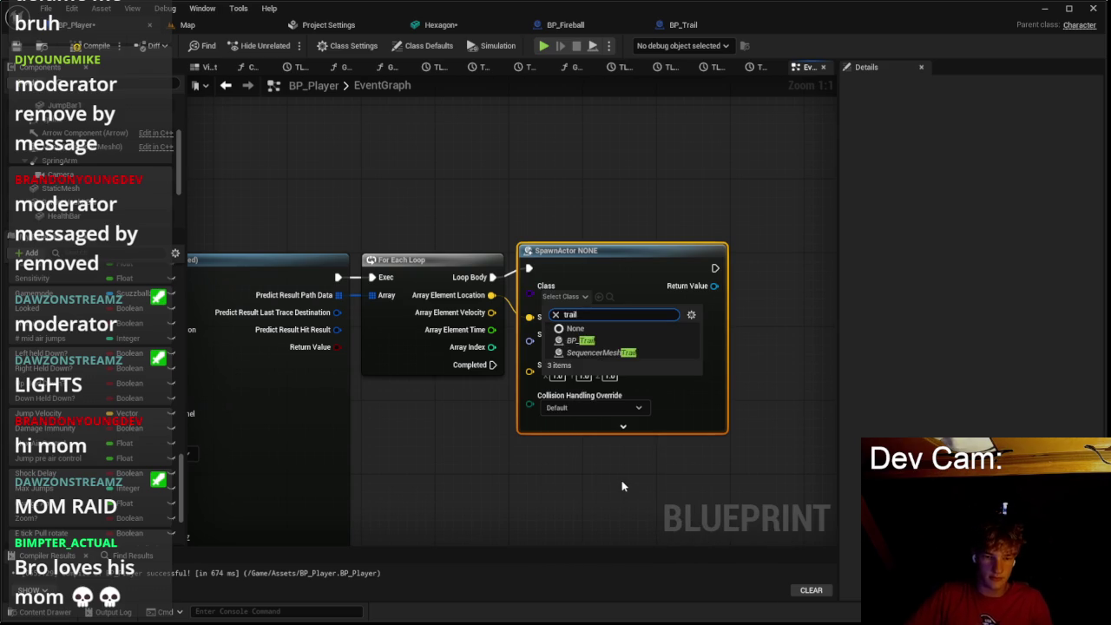
{"action": "left_click", "coordinate": [532, 177]}
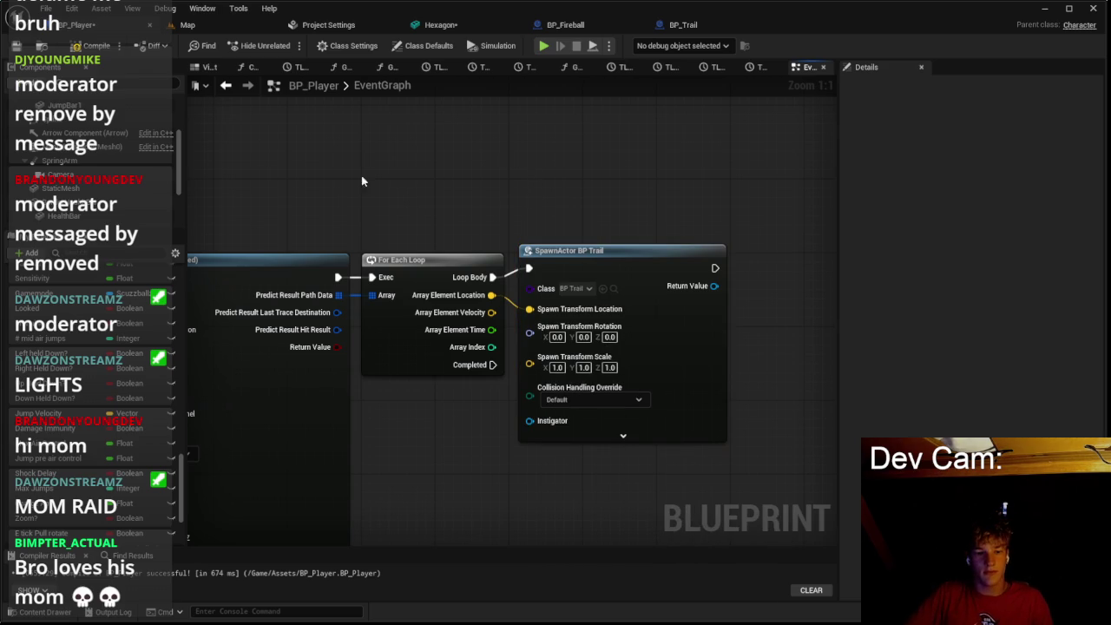
{"action": "left_click", "coordinate": [215, 27]}
{"action": "left_click", "coordinate": [285, 45]}
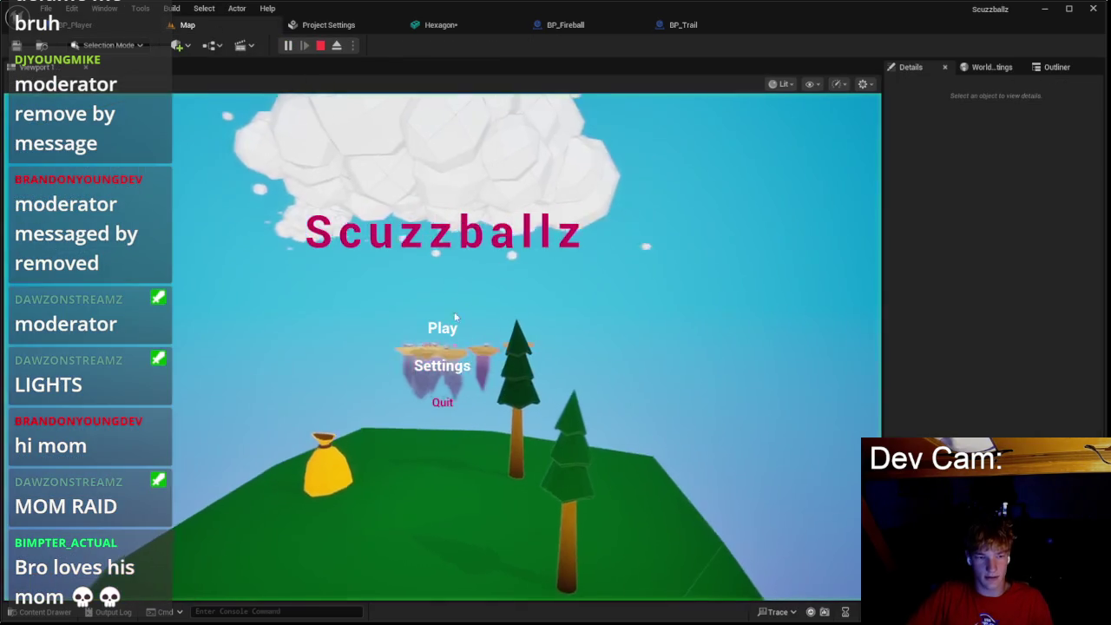
Step: Play from the game menu, watch BP_Trail markers along the projectile arcs, then stop
{"action": "left_click", "coordinate": [453, 321]}
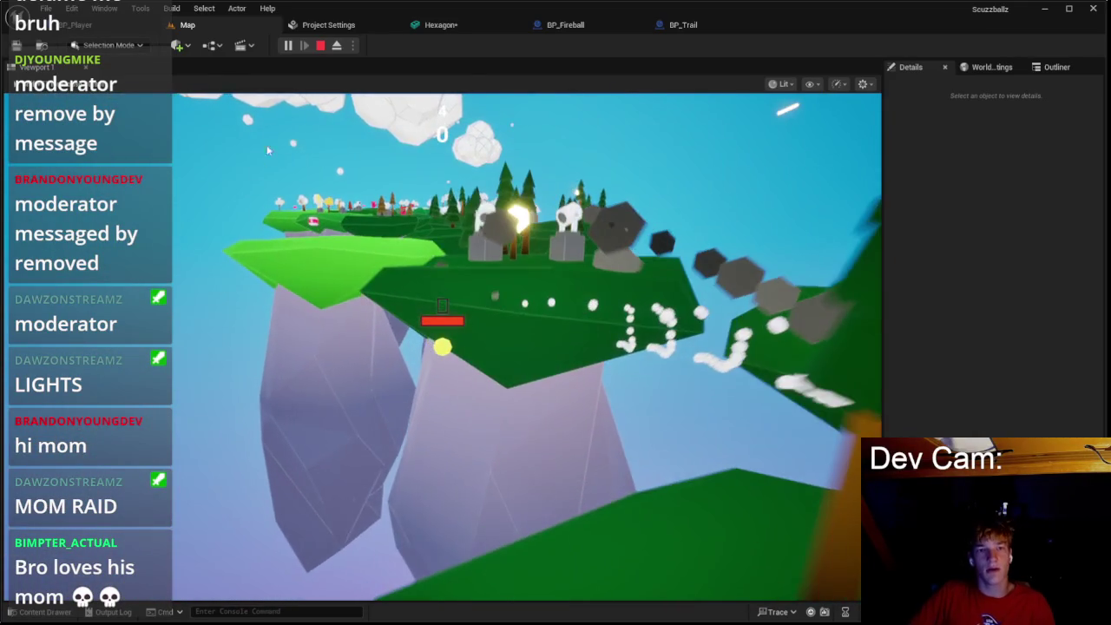
{"action": "key", "text": "Escape"}
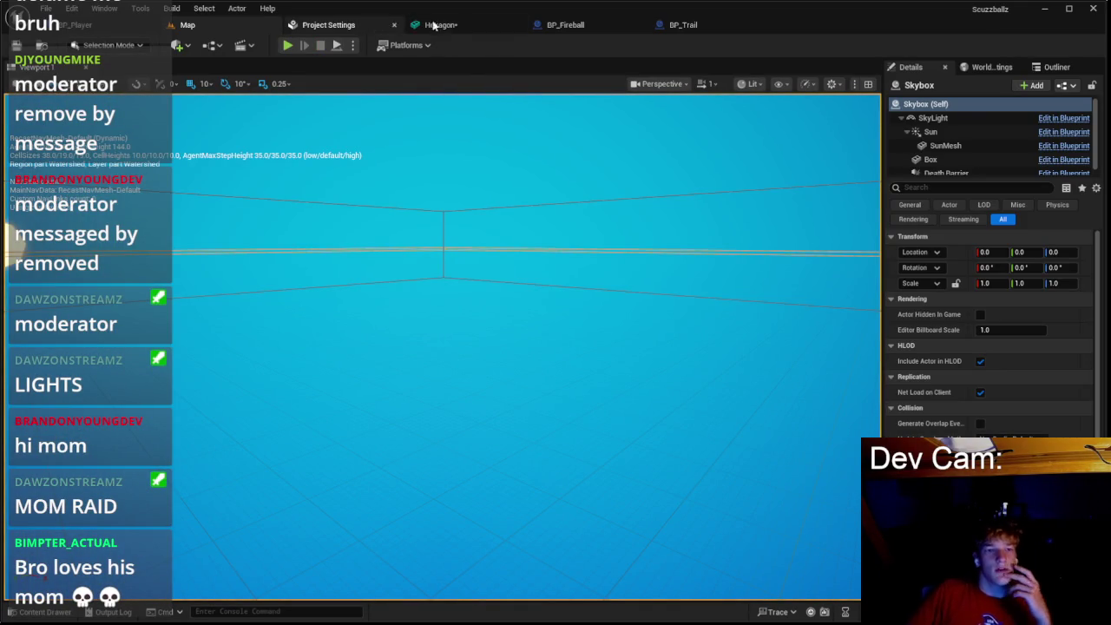
Step: Back in BP_Player, delete the SpawnActor BP_Trail node and select the Spline component
{"action": "left_click", "coordinate": [66, 26]}
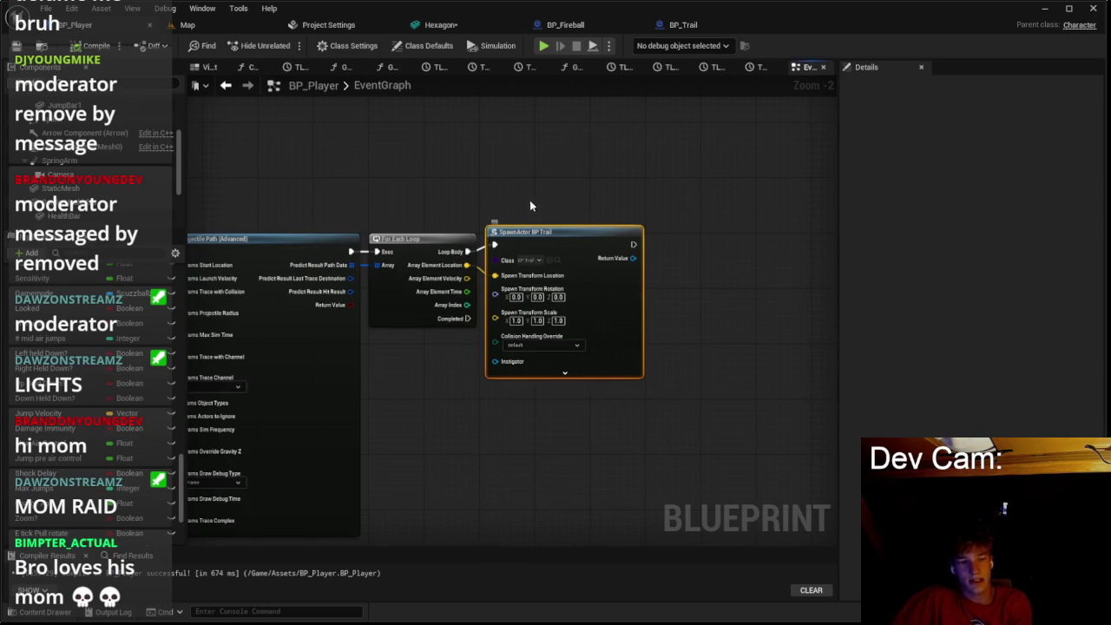
{"action": "key", "text": "Delete"}
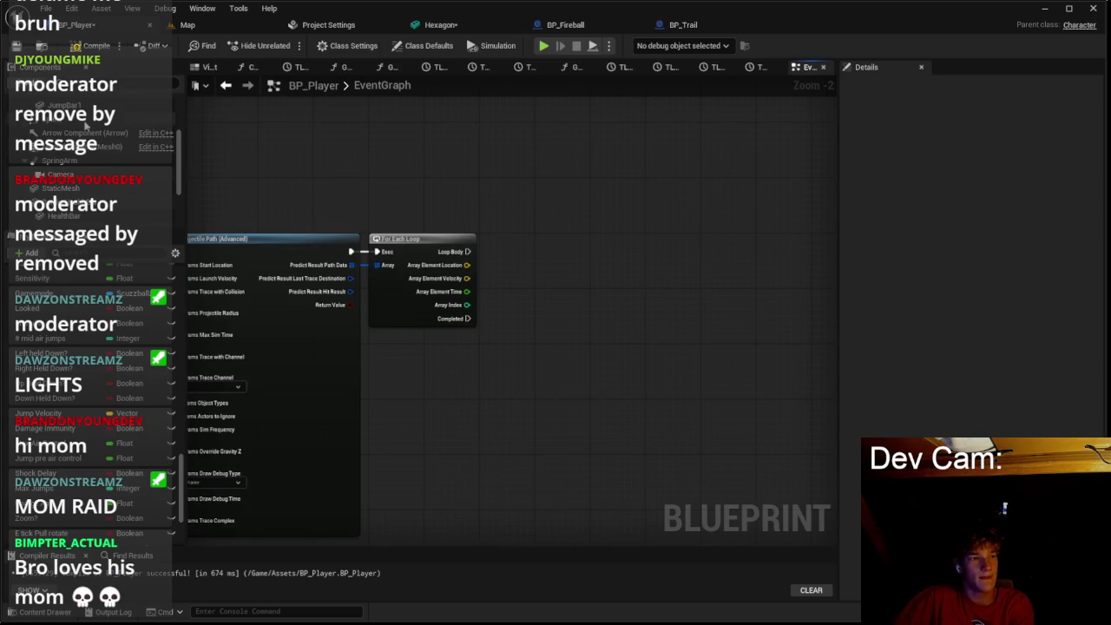
{"action": "left_click", "coordinate": [86, 126]}
{"action": "scroll", "coordinate": [495, 282], "scroll_direction": "down", "scroll_amount": 6}
{"action": "scroll", "coordinate": [650, 283], "scroll_direction": "up", "scroll_amount": 2}
{"action": "scroll", "coordinate": [696, 309], "scroll_direction": "down", "scroll_amount": 2}
{"action": "scroll", "coordinate": [602, 218], "scroll_direction": "up", "scroll_amount": 1}
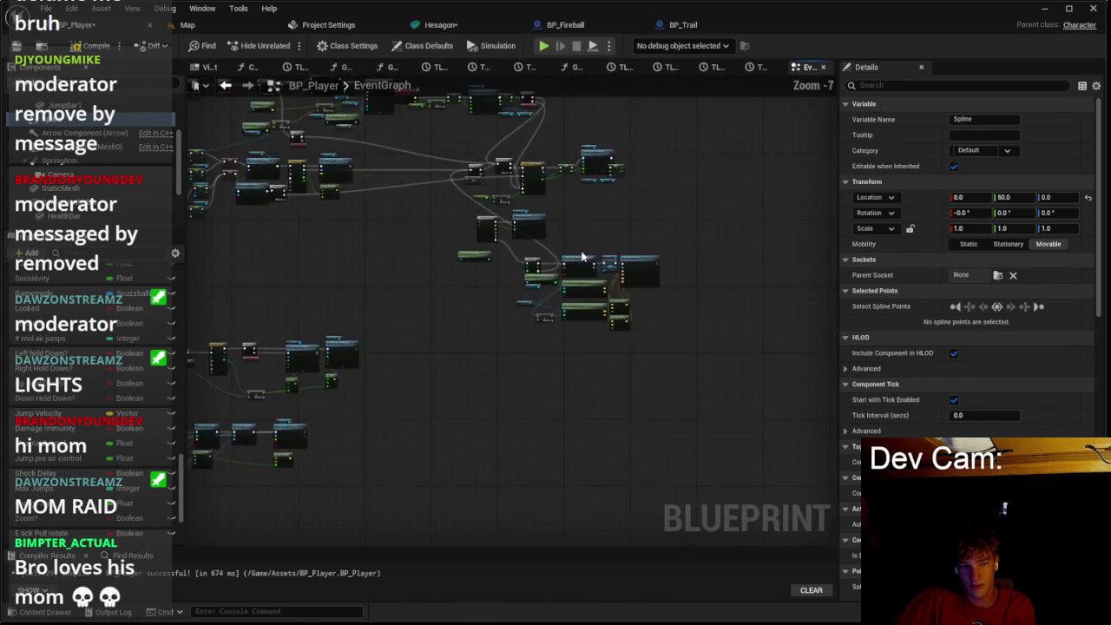
{"action": "scroll", "coordinate": [582, 257], "scroll_direction": "up", "scroll_amount": 3}
Step: Paste the spline node group beside Predict Projectile Path and show the project's Assets folder
{"action": "left_click_drag", "start_coordinate": [701, 426], "coordinate": [701, 425]}
{"action": "scroll", "coordinate": [542, 425], "scroll_direction": "up", "scroll_amount": 2}
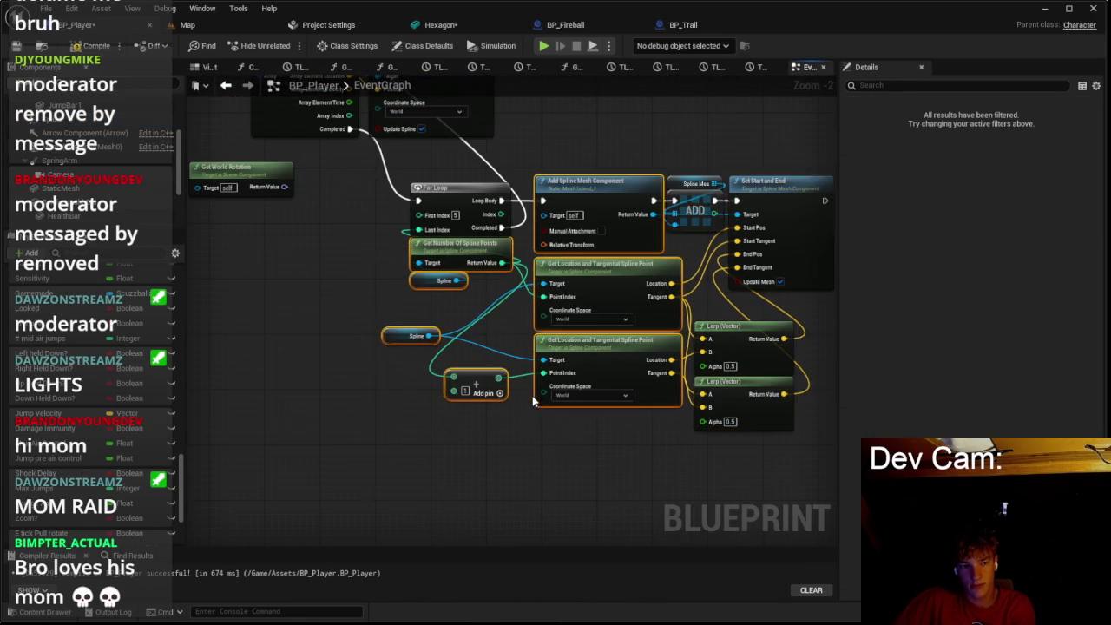
{"action": "scroll", "coordinate": [440, 271], "scroll_direction": "down", "scroll_amount": 3}
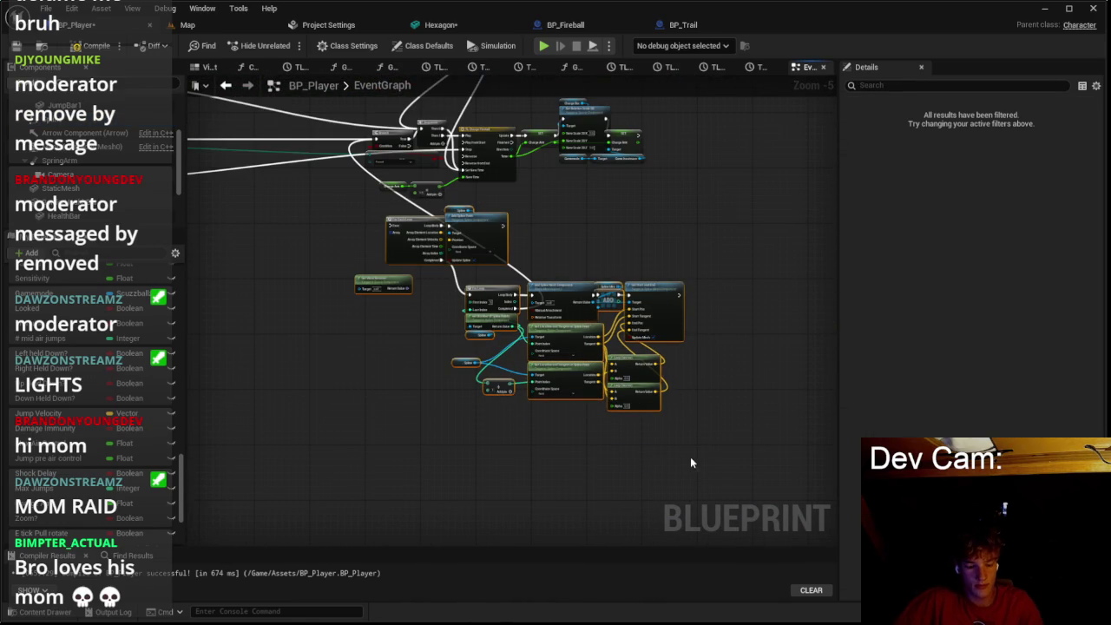
{"action": "scroll", "coordinate": [407, 292], "scroll_direction": "down", "scroll_amount": 4}
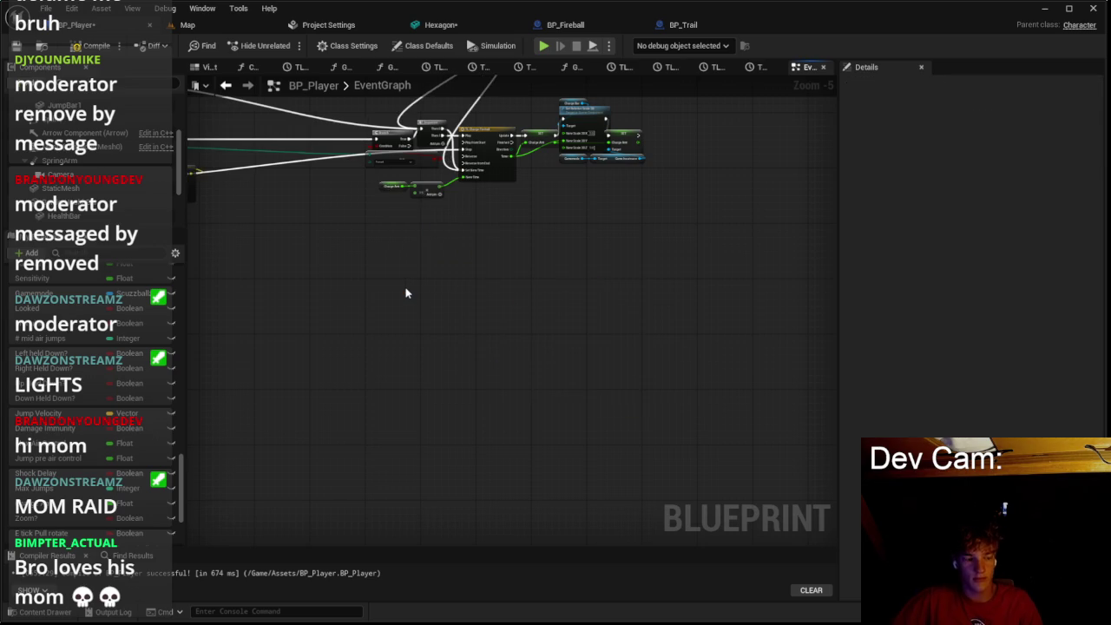
{"action": "scroll", "coordinate": [558, 266], "scroll_direction": "up", "scroll_amount": 6}
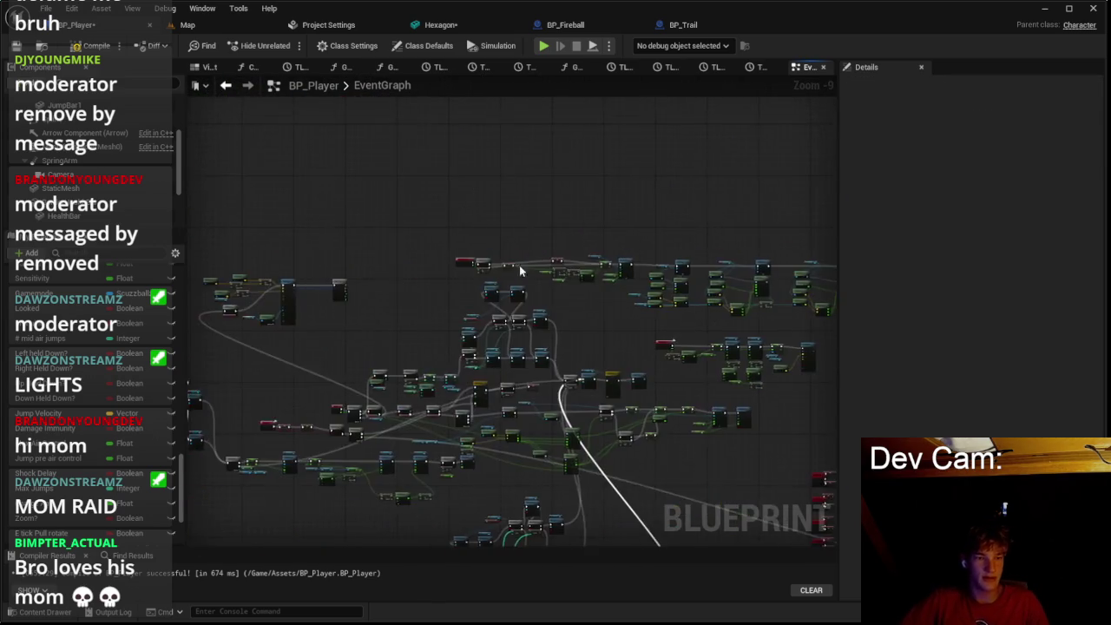
{"action": "scroll", "coordinate": [263, 244], "scroll_direction": "down", "scroll_amount": 3}
{"action": "left_click_drag", "start_coordinate": [262, 245], "coordinate": [453, 314]}
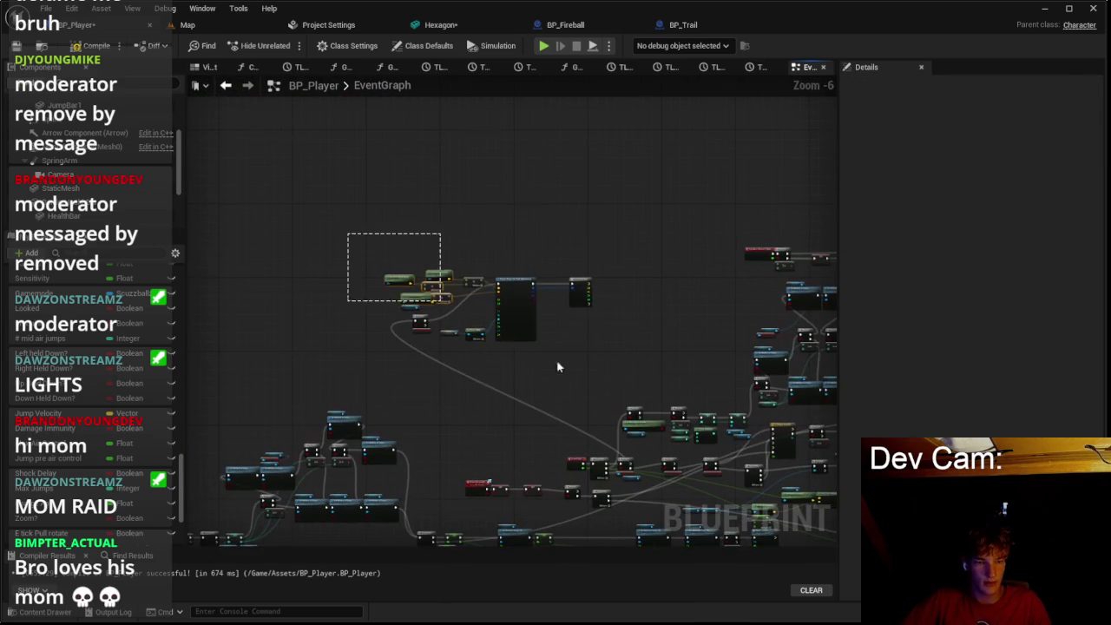
{"action": "left_click_drag", "start_coordinate": [523, 320], "coordinate": [526, 262]}
{"action": "scroll", "coordinate": [533, 243], "scroll_direction": "up", "scroll_amount": 2}
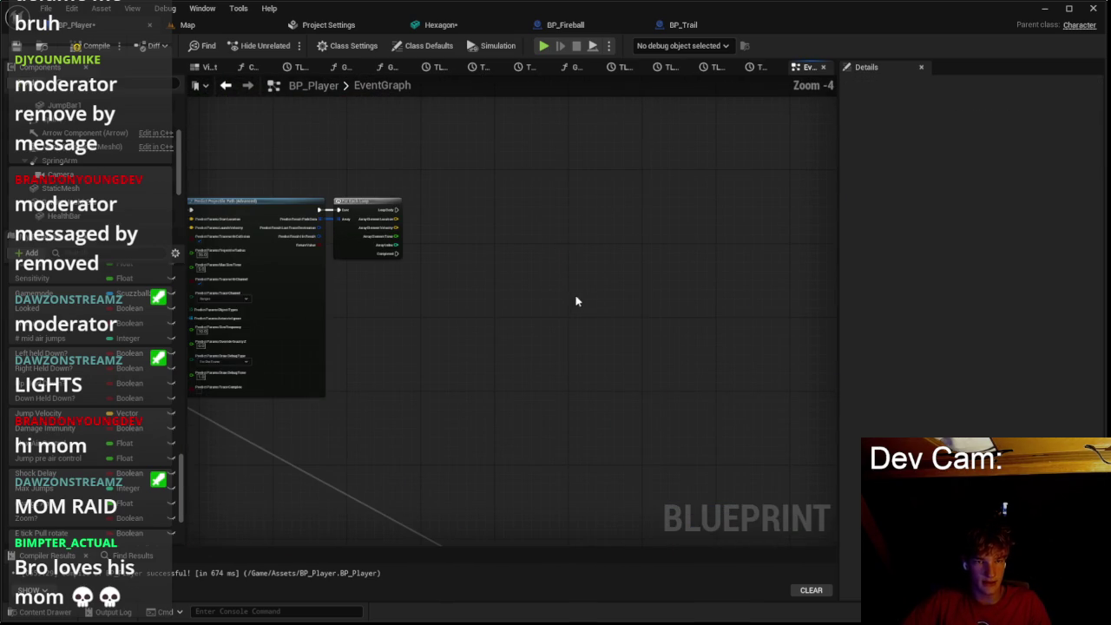
{"action": "key", "text": "ctrl+v"}
{"action": "left_click", "coordinate": [34, 612]}
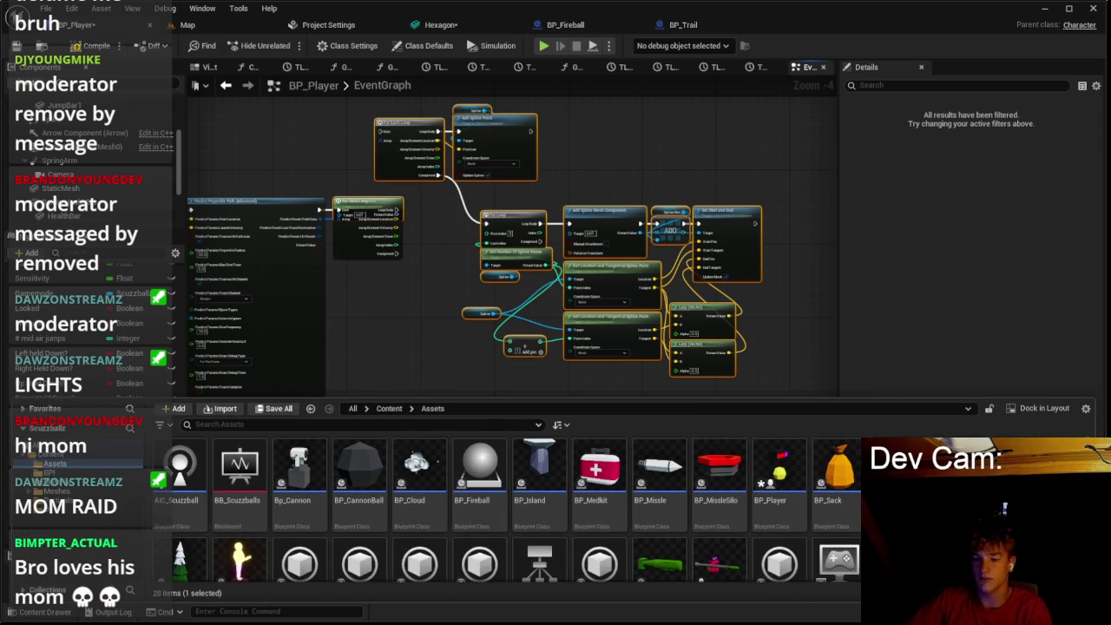
Step: Force-delete the still-referenced BP_Trail blueprint after cancelling the first delete prompt
{"action": "key", "text": "Delete"}
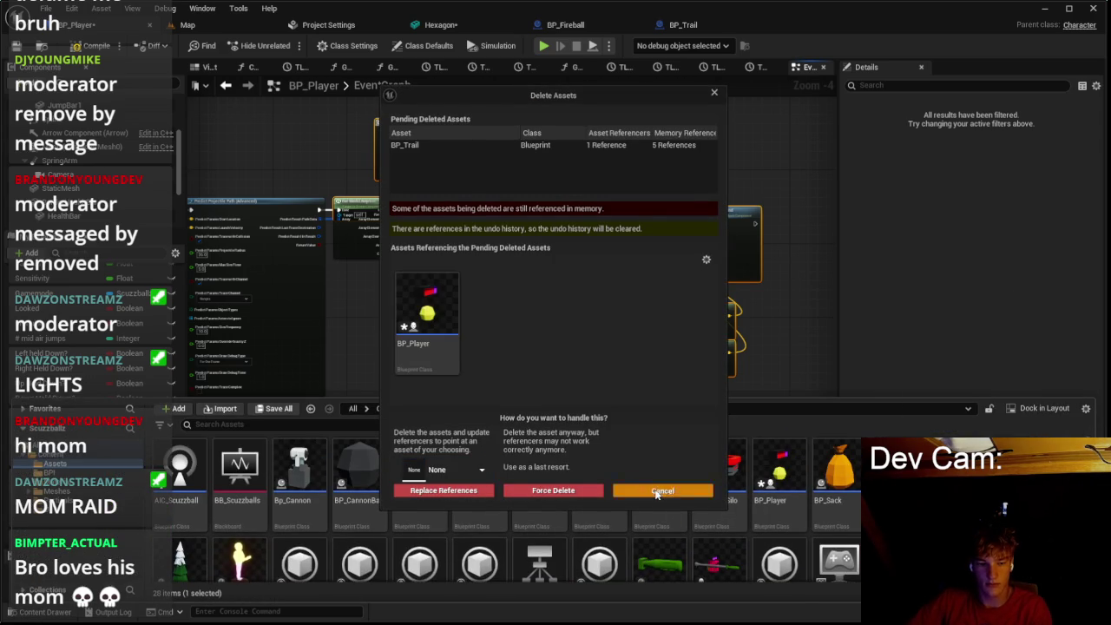
{"action": "left_click", "coordinate": [662, 491]}
{"action": "scroll", "coordinate": [437, 230], "scroll_direction": "up", "scroll_amount": 2}
{"action": "scroll", "coordinate": [416, 315], "scroll_direction": "down", "scroll_amount": 1}
{"action": "left_click_drag", "start_coordinate": [416, 315], "coordinate": [456, 343]}
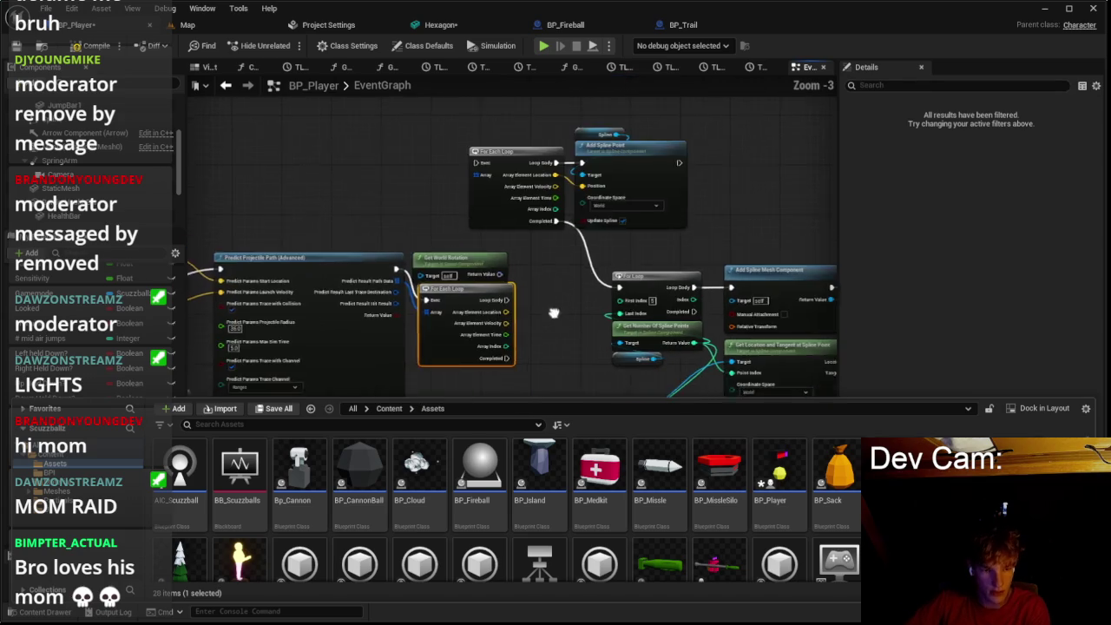
{"action": "scroll", "coordinate": [599, 244], "scroll_direction": "down", "scroll_amount": 4}
{"action": "scroll", "coordinate": [599, 244], "scroll_direction": "up", "scroll_amount": 3}
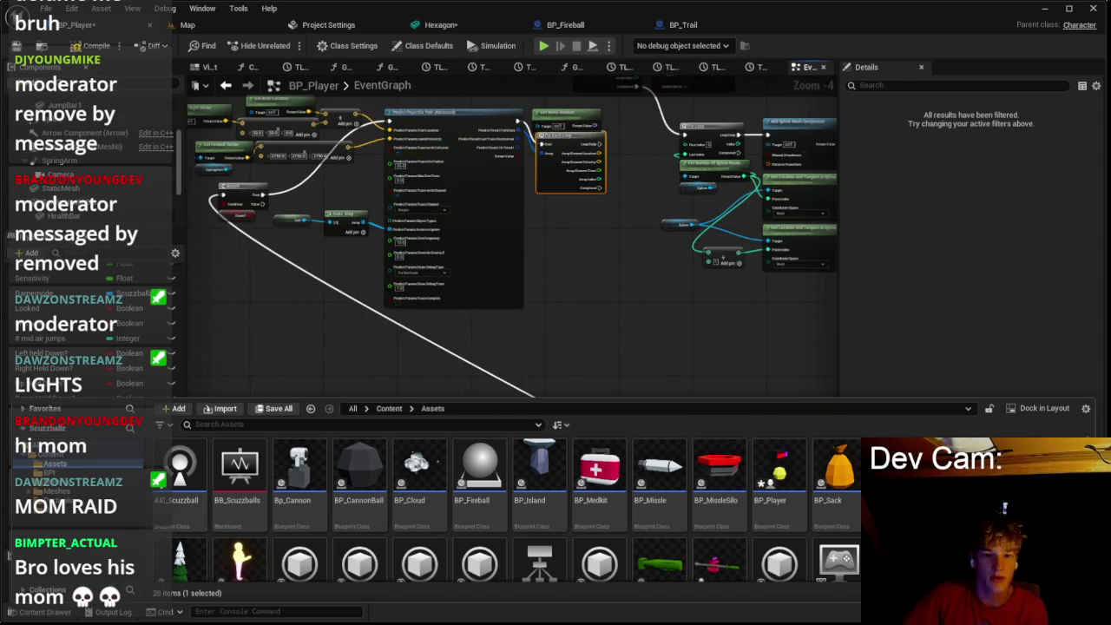
{"action": "left_click_drag", "start_coordinate": [599, 244], "coordinate": [496, 281]}
{"action": "key", "text": "Delete"}
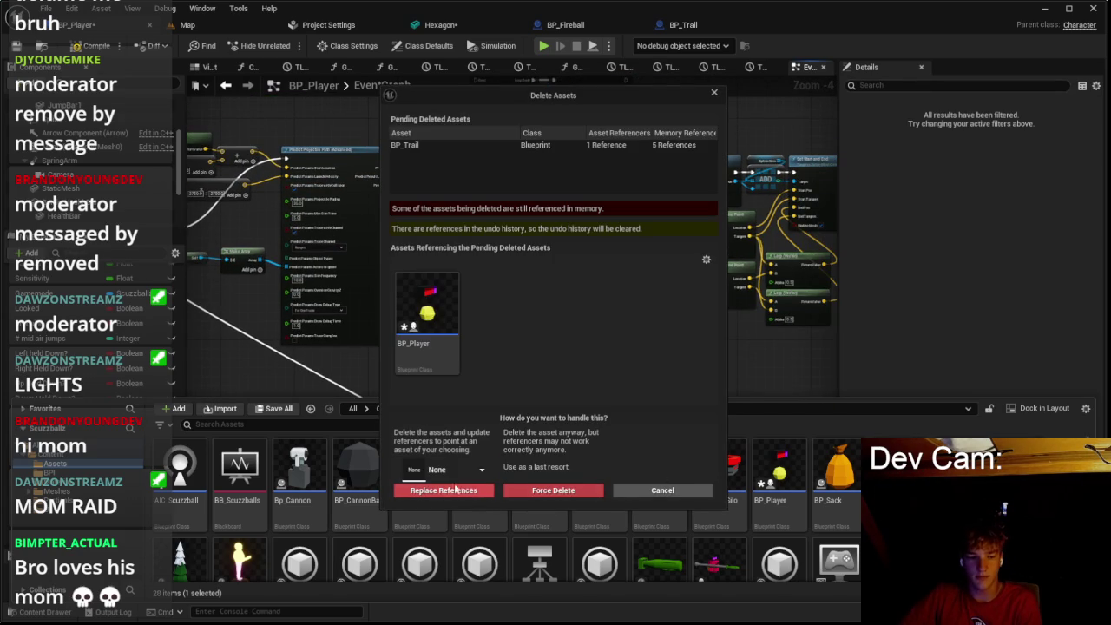
{"action": "left_click", "coordinate": [545, 493]}
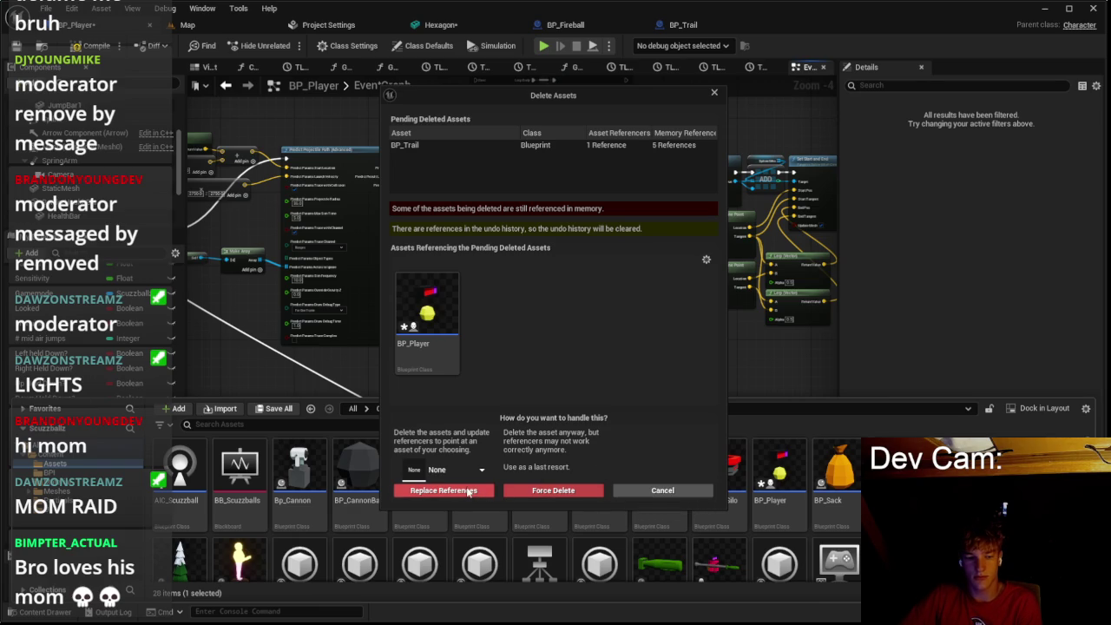
{"action": "left_click", "coordinate": [571, 492]}
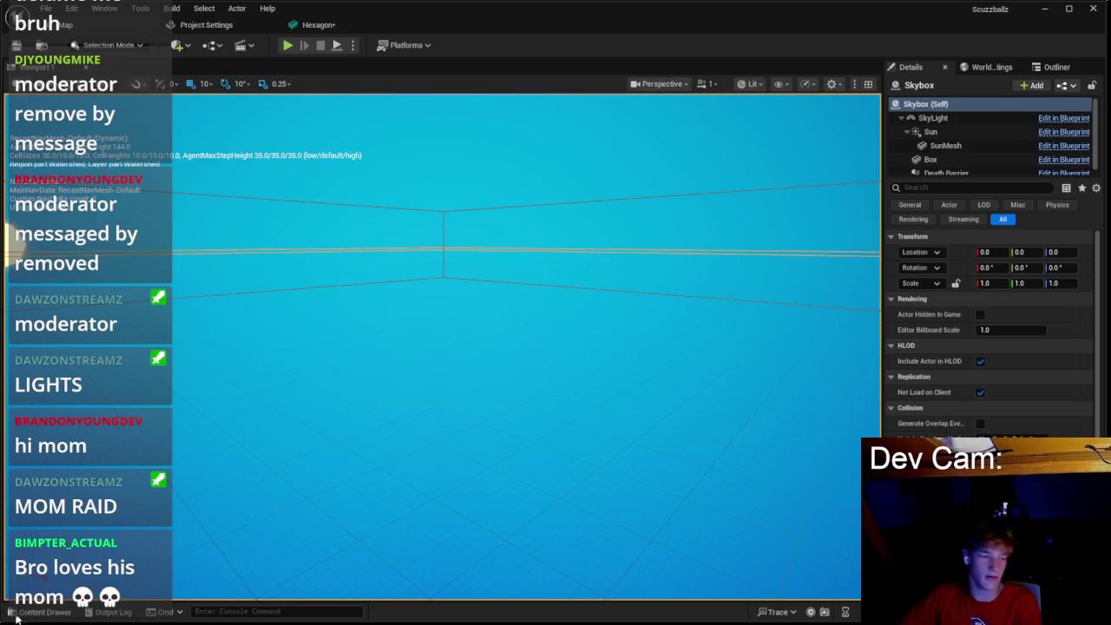
Step: Open BP_Player from the content drawer and shift the loop and Add Spline Point nodes left
{"action": "left_click", "coordinate": [35, 612]}
{"action": "double_click", "coordinate": [779, 482]}
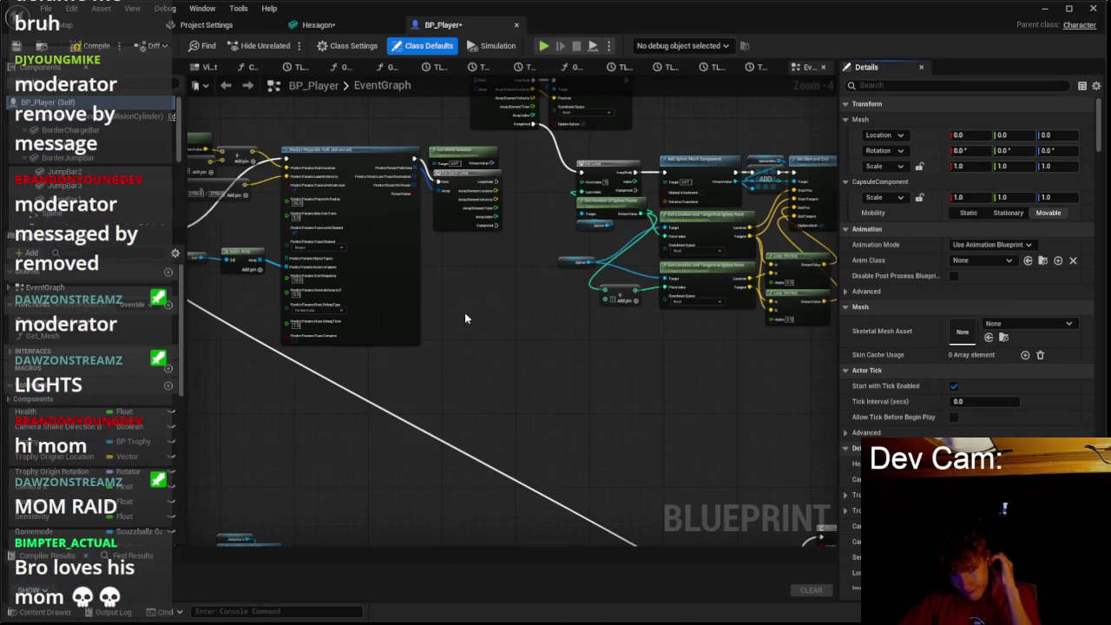
{"action": "left_click_drag", "start_coordinate": [411, 152], "coordinate": [649, 253]}
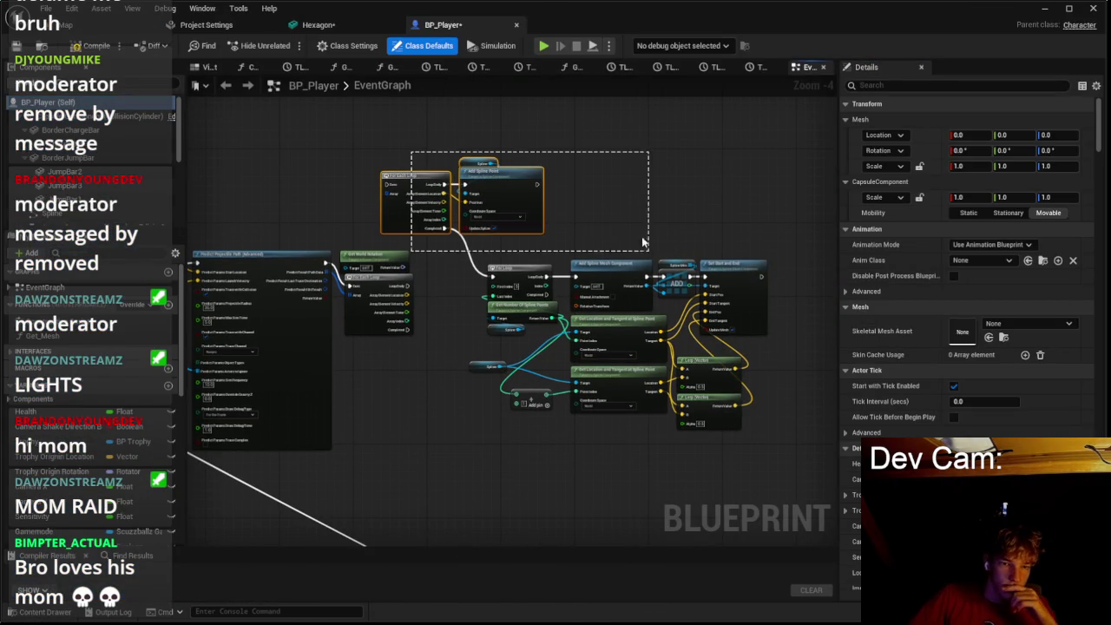
{"action": "left_click_drag", "start_coordinate": [507, 257], "coordinate": [722, 446]}
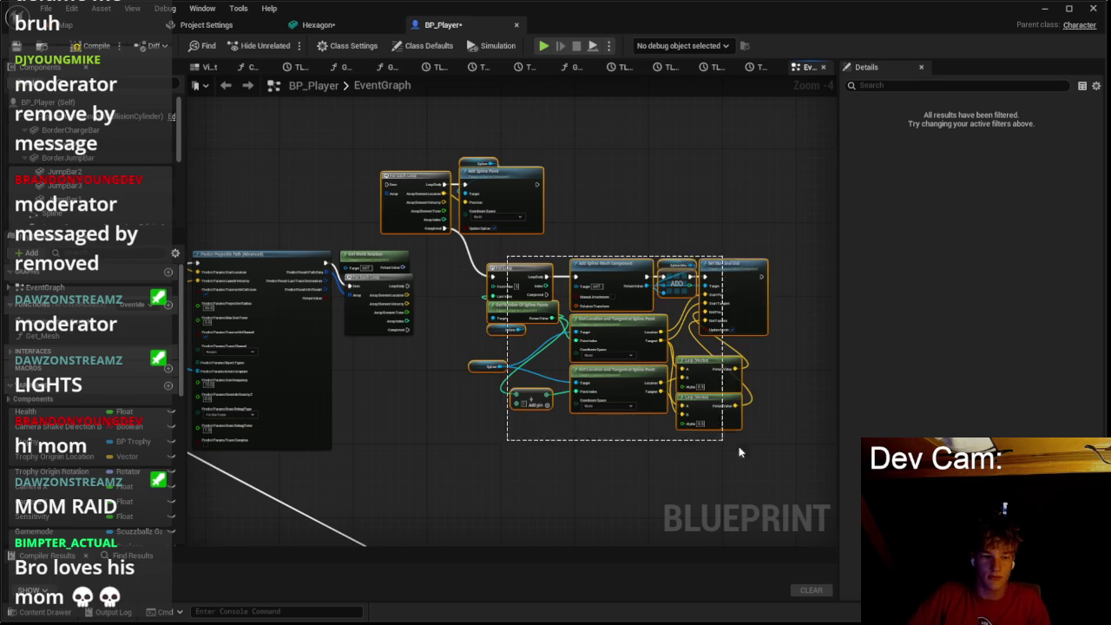
{"action": "scroll", "coordinate": [565, 304], "scroll_direction": "up", "scroll_amount": 3}
{"action": "left_click_drag", "start_coordinate": [449, 221], "coordinate": [566, 288]}
{"action": "left_click_drag", "start_coordinate": [441, 255], "coordinate": [416, 246]}
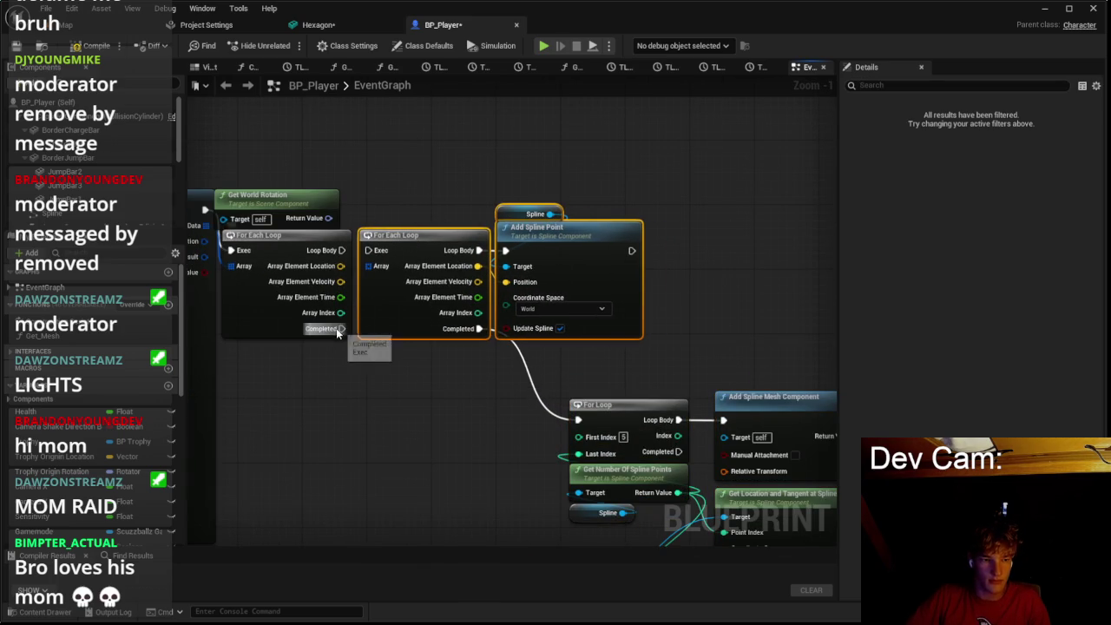
{"action": "scroll", "coordinate": [437, 312], "scroll_direction": "down", "scroll_amount": 2}
{"action": "left_click_drag", "start_coordinate": [437, 312], "coordinate": [444, 312]}
Step: Delete the redundant For Each Loop, wire Predict Projectile Path to the remaining loop, and tidy nodes
{"action": "left_click", "coordinate": [322, 246]}
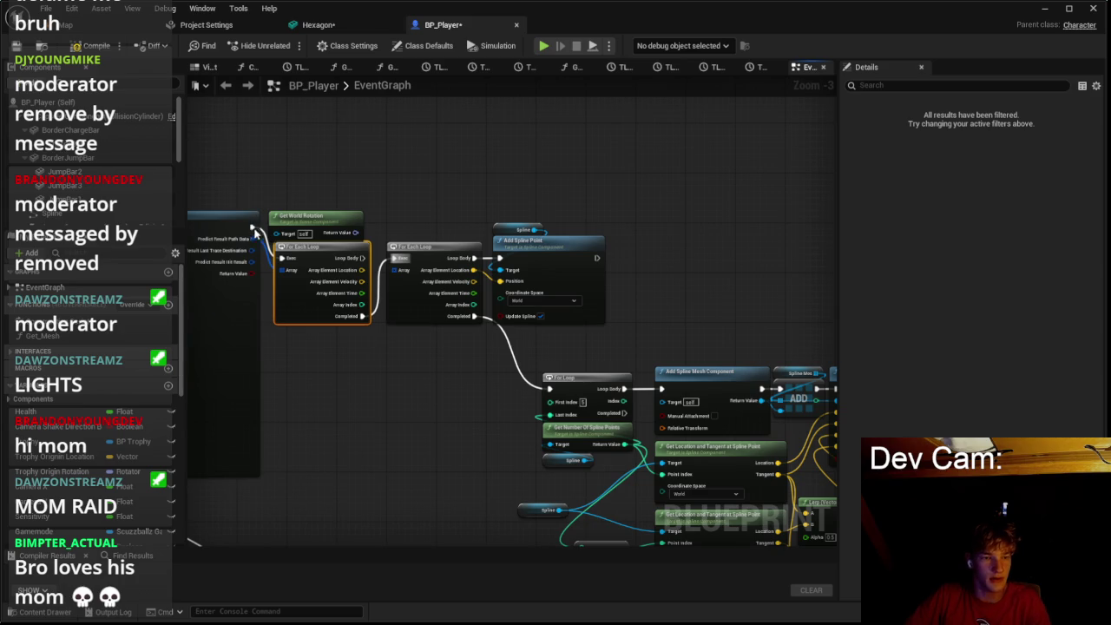
{"action": "key", "text": "Delete"}
{"action": "mouse_move", "coordinate": [252, 228]}
{"action": "left_mouse_down"}
{"action": "mouse_move", "coordinate": [392, 258]}
{"action": "mouse_move", "coordinate": [252, 250]}
{"action": "left_mouse_up"}
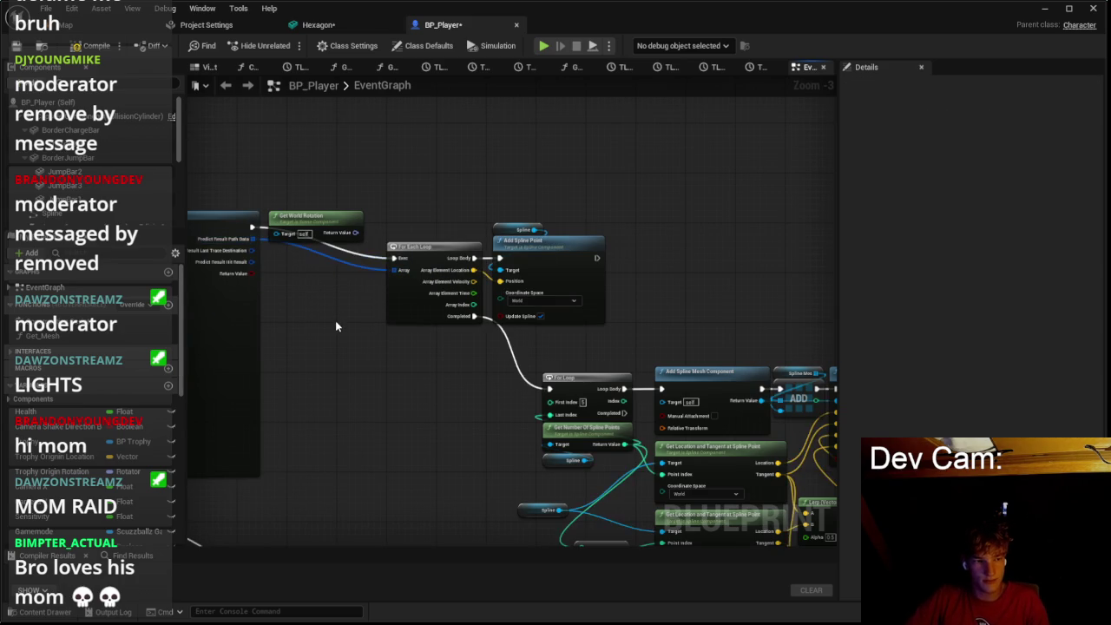
{"action": "left_click_drag", "start_coordinate": [335, 320], "coordinate": [406, 318]}
{"action": "left_click_drag", "start_coordinate": [452, 279], "coordinate": [573, 295]}
{"action": "left_click_drag", "start_coordinate": [478, 303], "coordinate": [354, 317]}
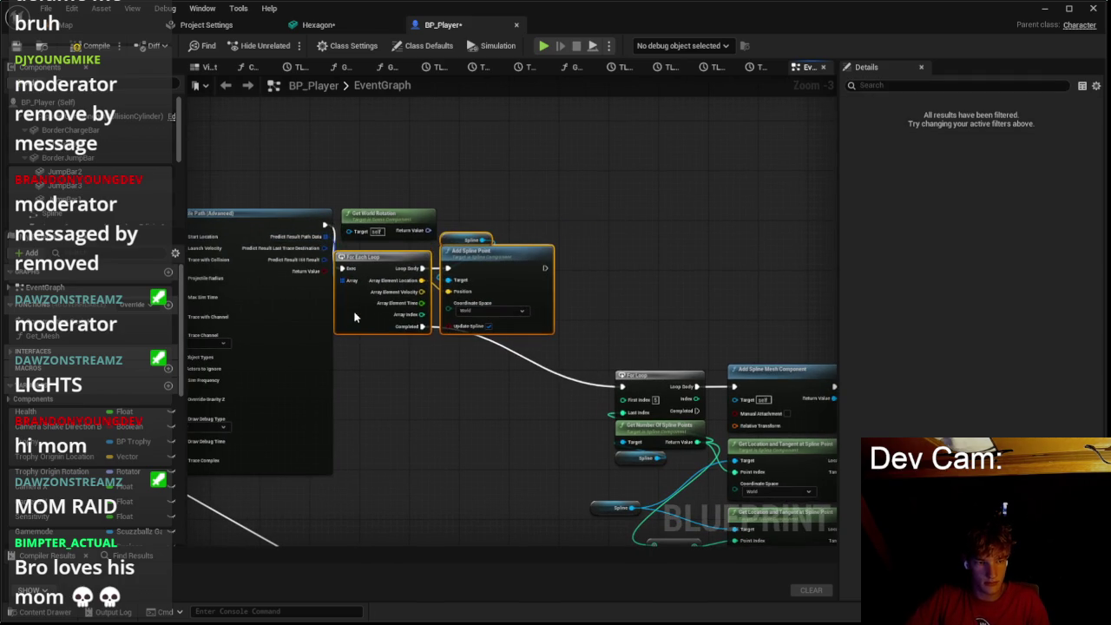
{"action": "left_click", "coordinate": [399, 354]}
{"action": "mouse_move", "coordinate": [574, 269]}
{"action": "left_mouse_down"}
{"action": "mouse_move", "coordinate": [460, 208]}
{"action": "mouse_move", "coordinate": [600, 306]}
{"action": "mouse_move", "coordinate": [512, 308]}
{"action": "mouse_move", "coordinate": [617, 323]}
{"action": "mouse_move", "coordinate": [610, 306]}
{"action": "left_mouse_up"}
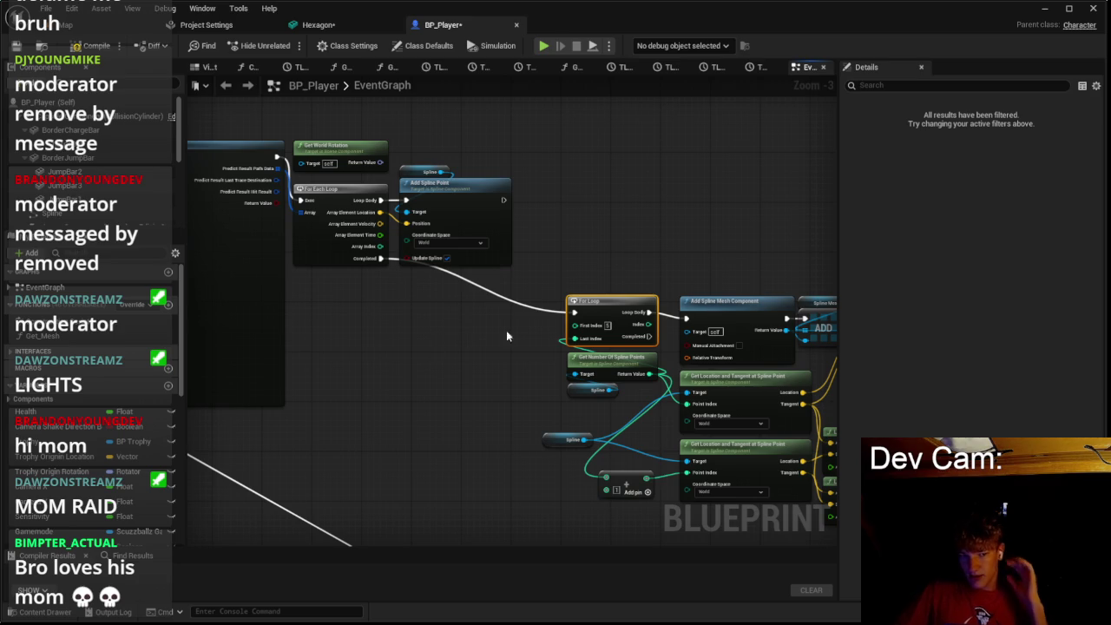
{"action": "scroll", "coordinate": [536, 209], "scroll_direction": "down", "scroll_amount": 1}
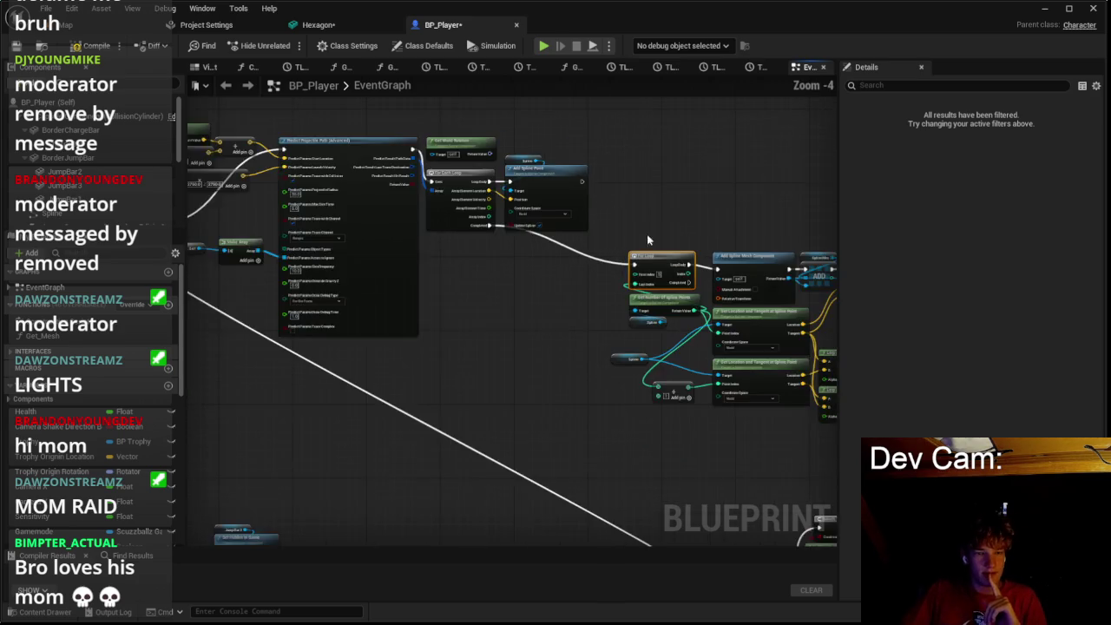
{"action": "left_click_drag", "start_coordinate": [493, 221], "coordinate": [751, 429]}
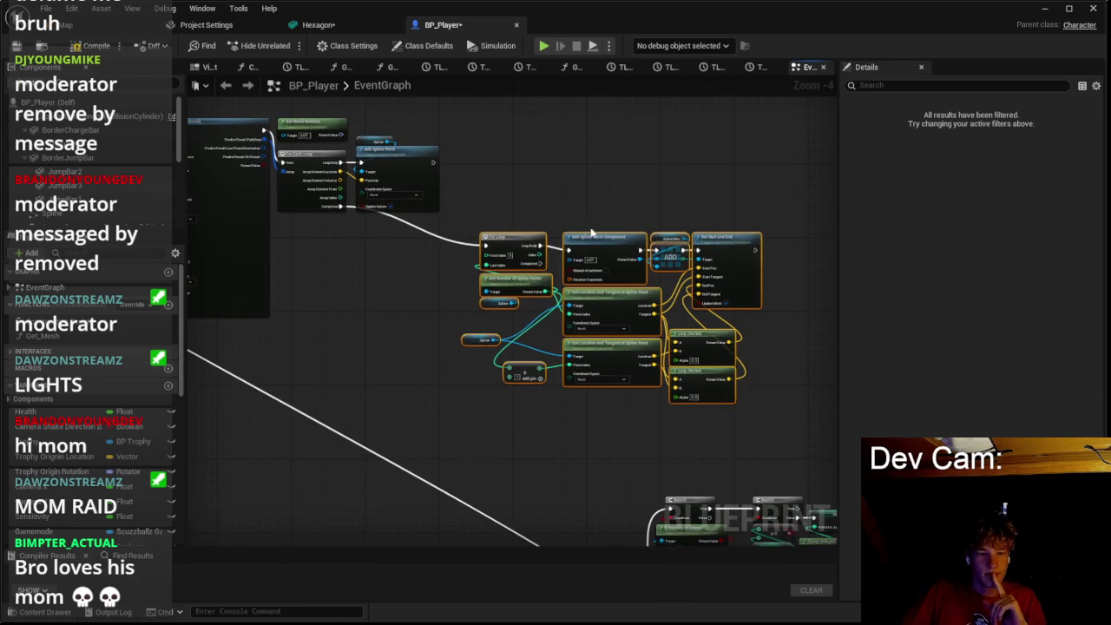
{"action": "scroll", "coordinate": [586, 227], "scroll_direction": "up", "scroll_amount": 1}
{"action": "left_click", "coordinate": [600, 250]}
{"action": "scroll", "coordinate": [611, 260], "scroll_direction": "up", "scroll_amount": 2}
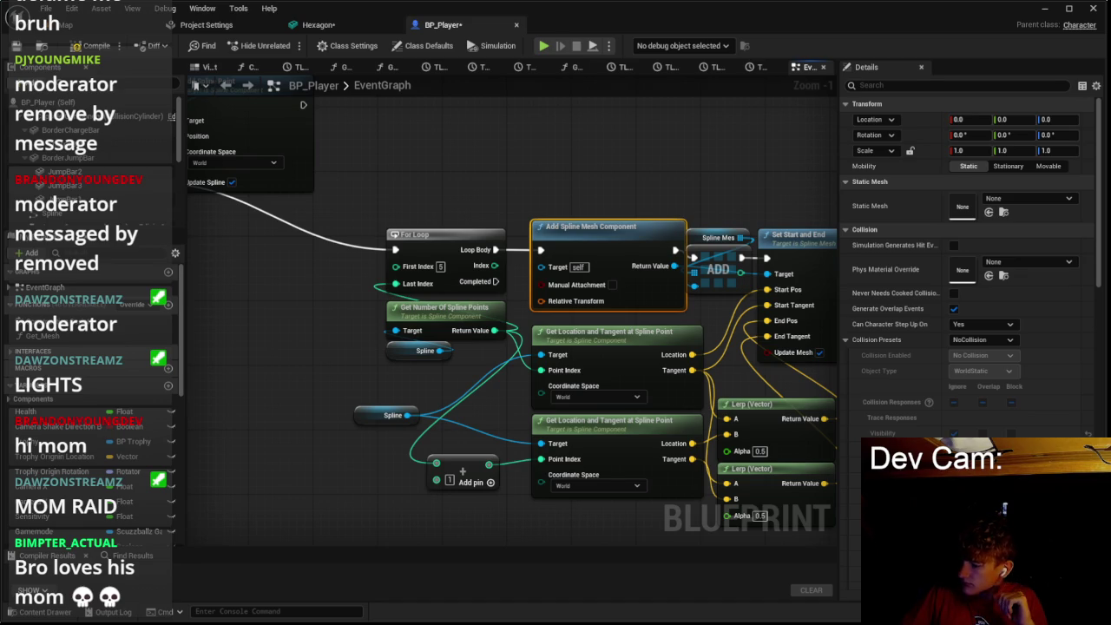
{"action": "scroll", "coordinate": [920, 295], "scroll_direction": "down", "scroll_amount": 3}
{"action": "scroll", "coordinate": [917, 292], "scroll_direction": "up", "scroll_amount": 3}
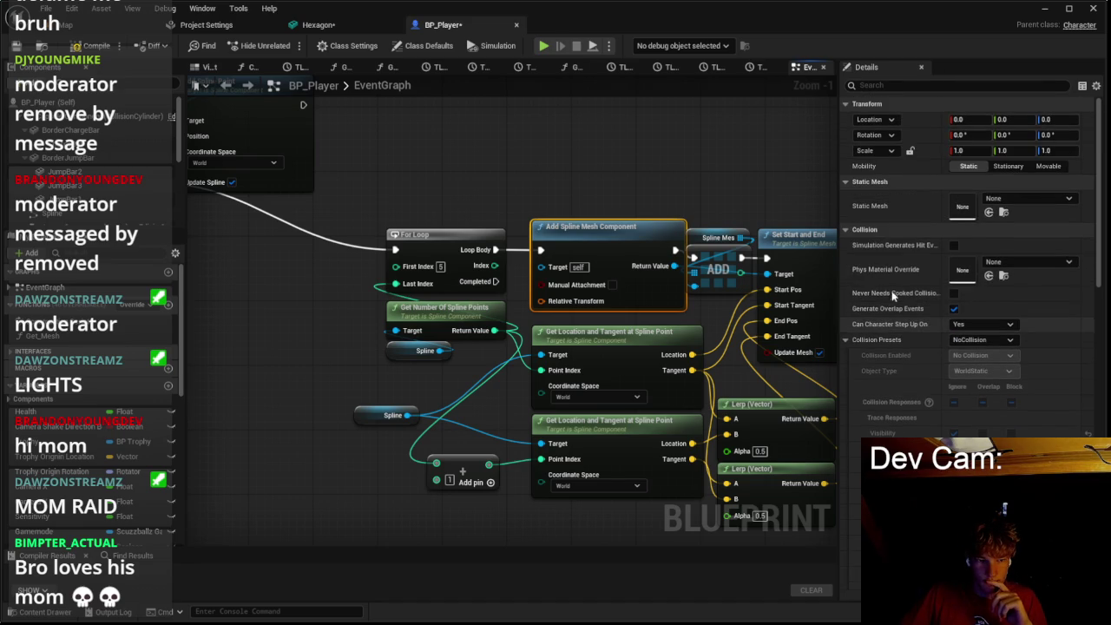
{"action": "scroll", "coordinate": [625, 198], "scroll_direction": "down", "scroll_amount": 1}
{"action": "left_click_drag", "start_coordinate": [560, 186], "coordinate": [930, 211]}
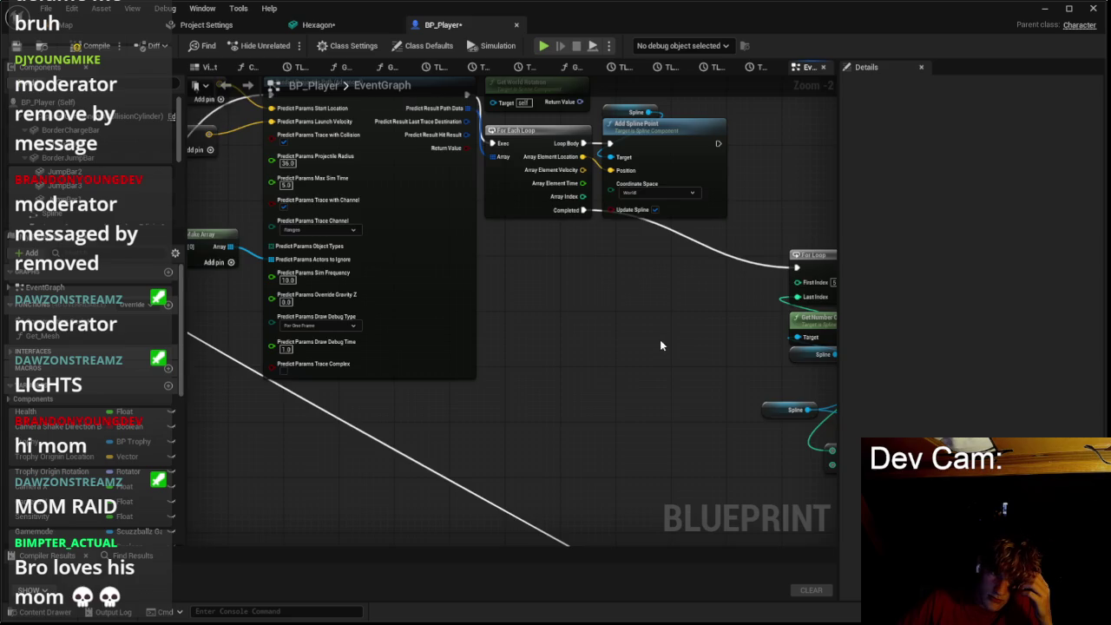
Step: Set the Add Spline Mesh Component node's static mesh to Hexagon
{"action": "left_click_drag", "start_coordinate": [660, 339], "coordinate": [384, 333]}
{"action": "scroll", "coordinate": [530, 295], "scroll_direction": "up", "scroll_amount": 1}
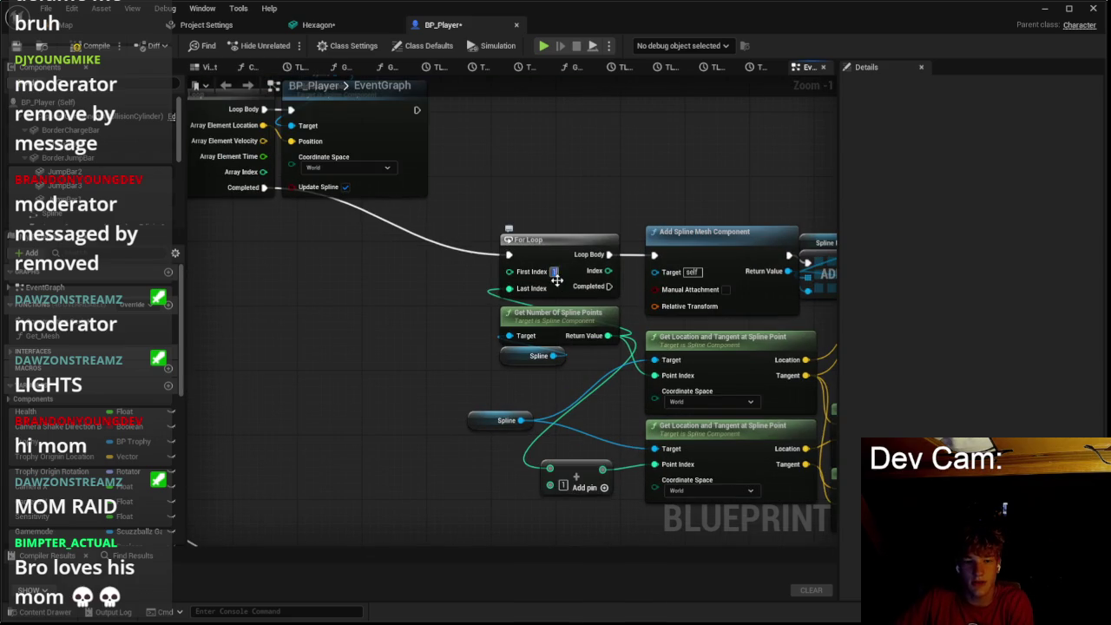
{"action": "left_click", "coordinate": [686, 232]}
{"action": "left_click", "coordinate": [1029, 198]}
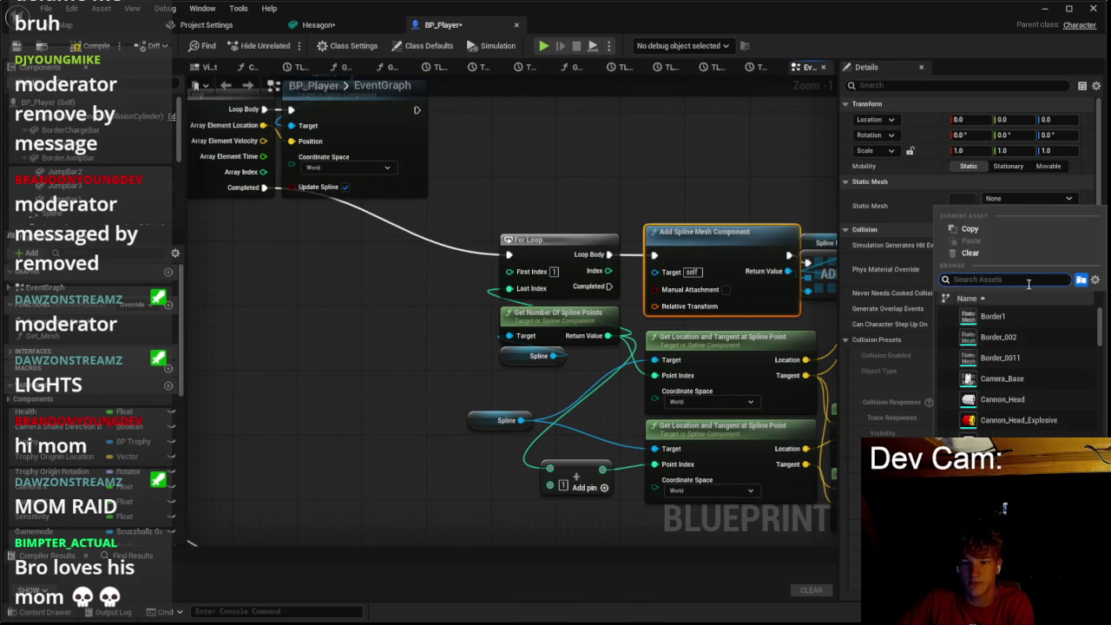
{"action": "type", "text": "hex"}
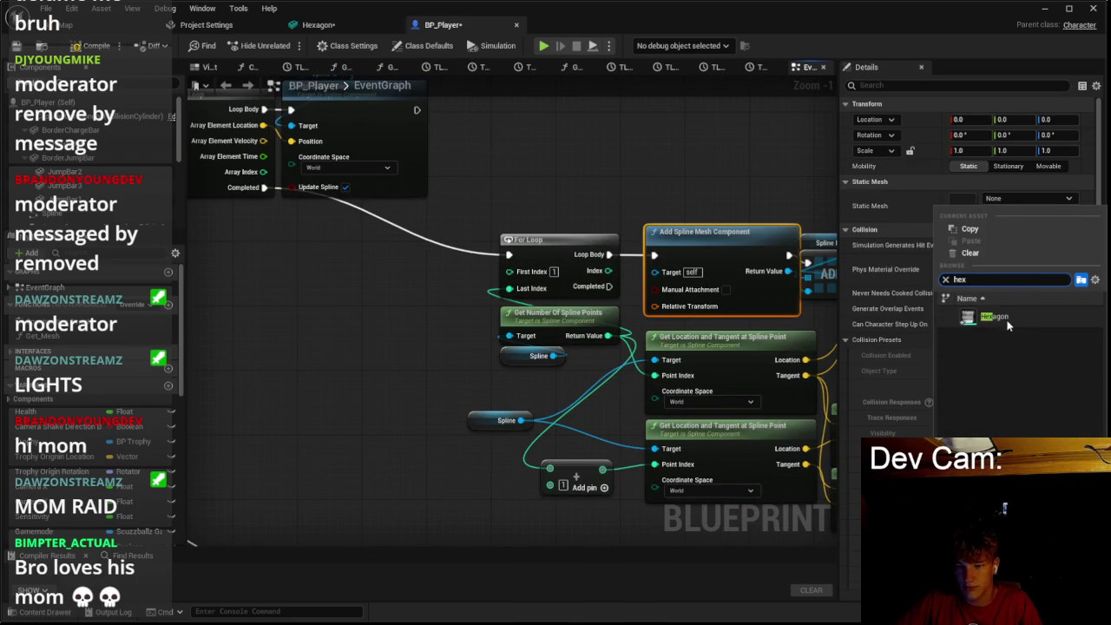
{"action": "left_click", "coordinate": [1007, 317]}
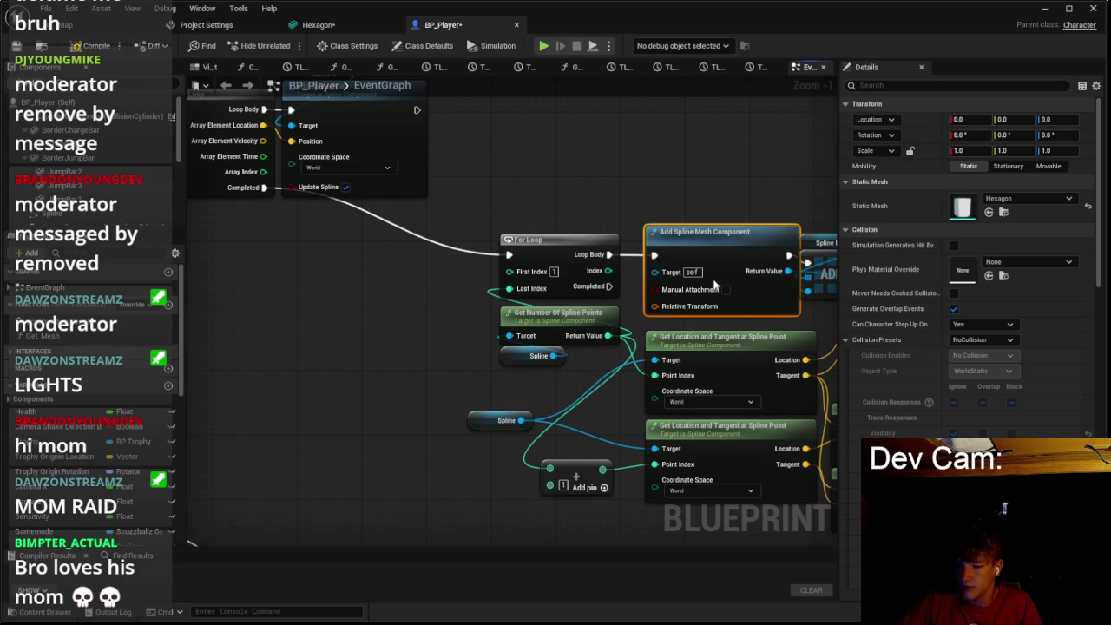
{"action": "scroll", "coordinate": [688, 164], "scroll_direction": "down", "scroll_amount": 1}
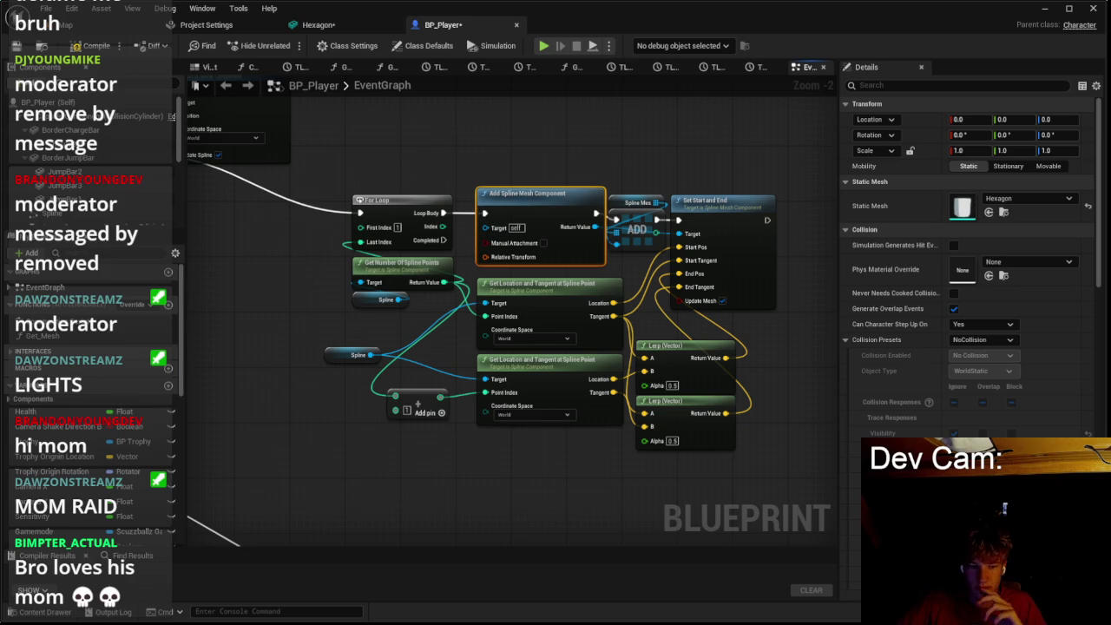
Step: Leave the BP_Player graph and return to the level editor viewport
{"action": "left_click", "coordinate": [103, 18]}
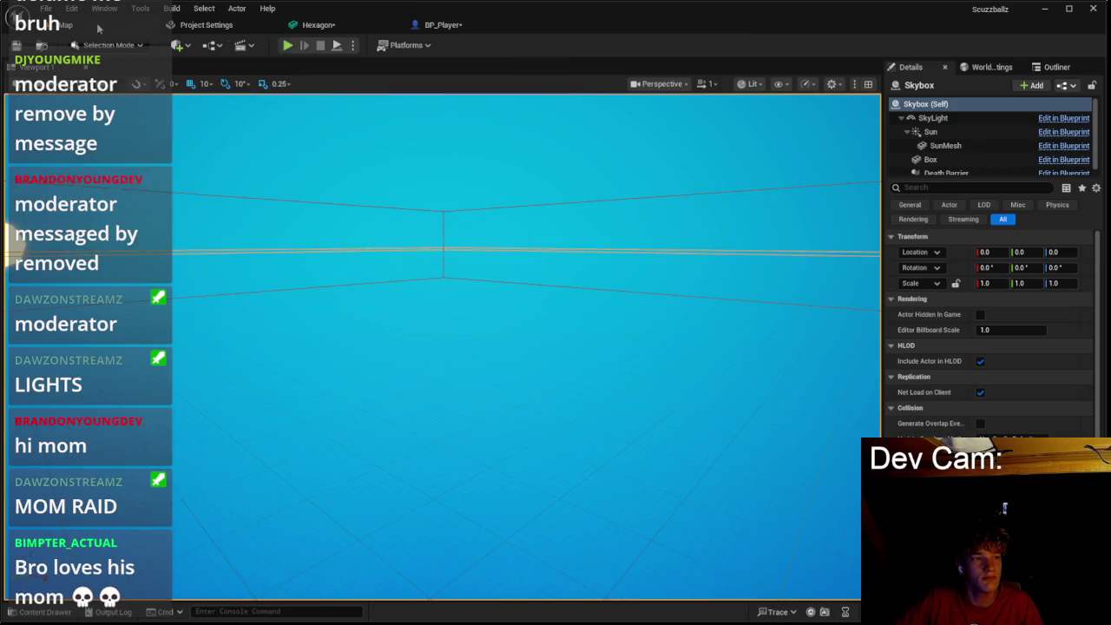
Step: Save the assets, play-test the game from its title menu, then stop
{"action": "key", "text": "ctrl+s"}
{"action": "key", "text": "alt+p"}
{"action": "left_click", "coordinate": [440, 324]}
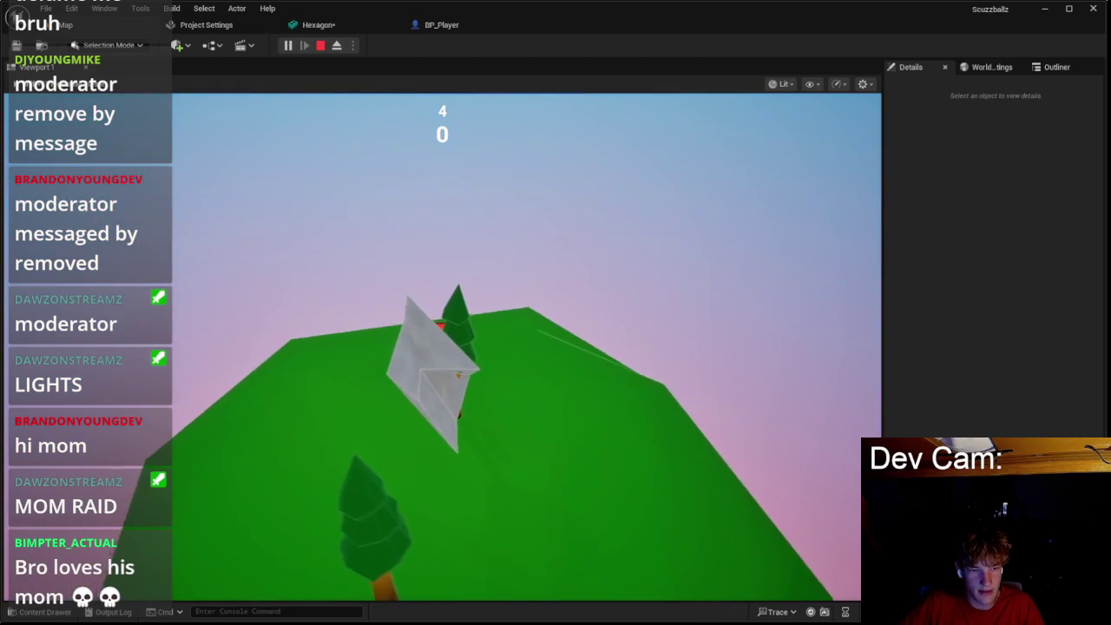
{"action": "key", "text": "Escape"}
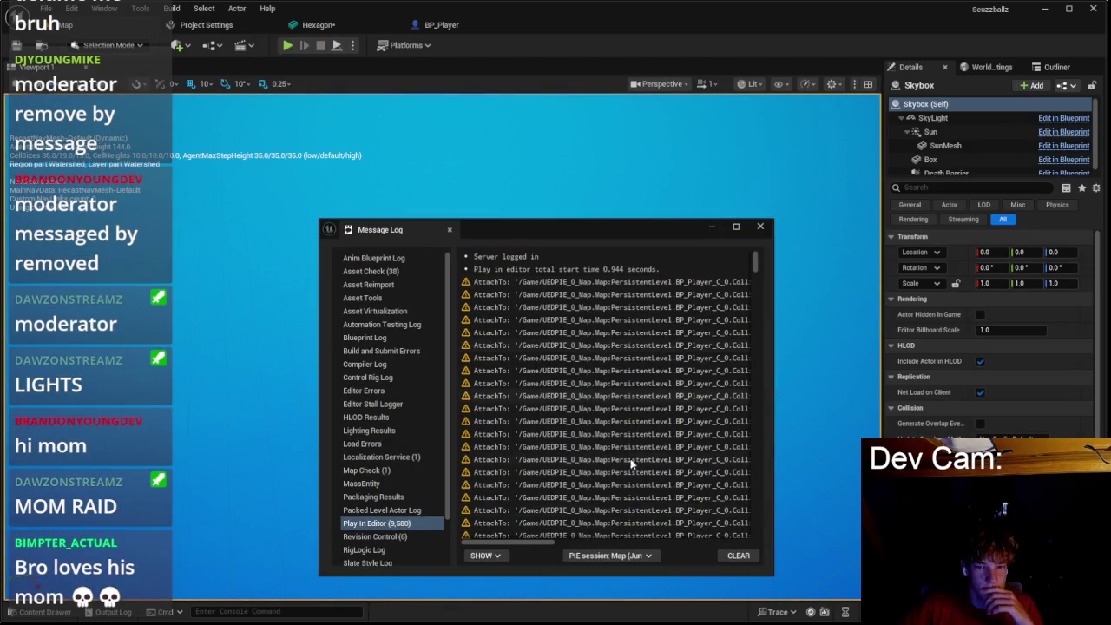
Step: Review and close the Message Log warnings, then open the Hexagon mesh editor
{"action": "left_click_drag", "start_coordinate": [524, 544], "coordinate": [646, 536]}
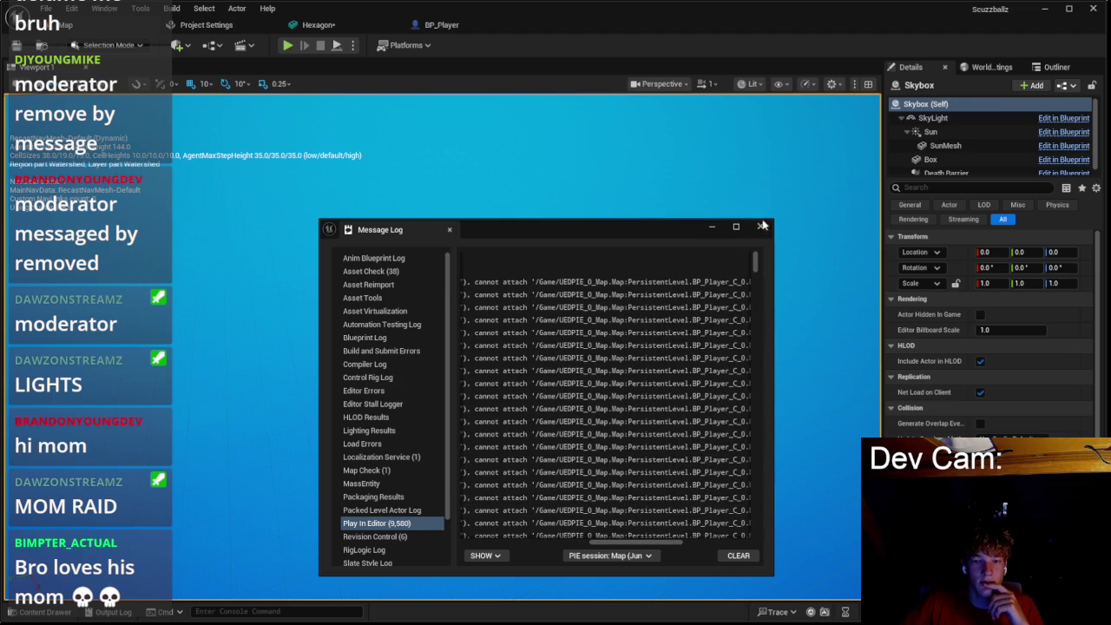
{"action": "left_click", "coordinate": [761, 226]}
{"action": "left_click", "coordinate": [311, 28]}
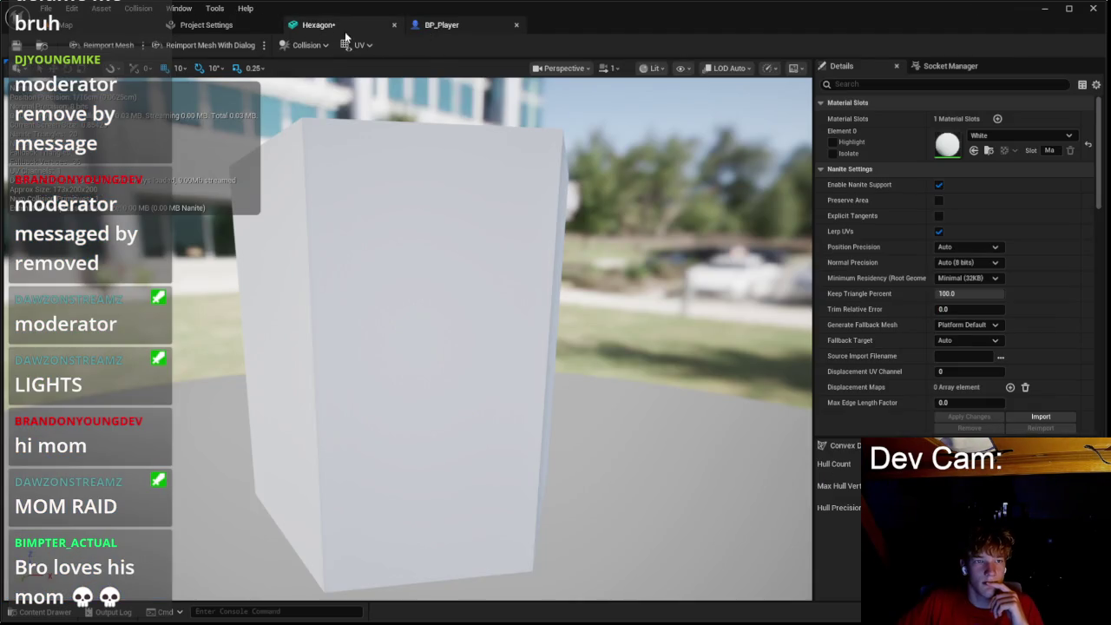
Step: In BP_Player, inspect the Mesh and SpringArm components' settings
{"action": "left_click", "coordinate": [442, 24]}
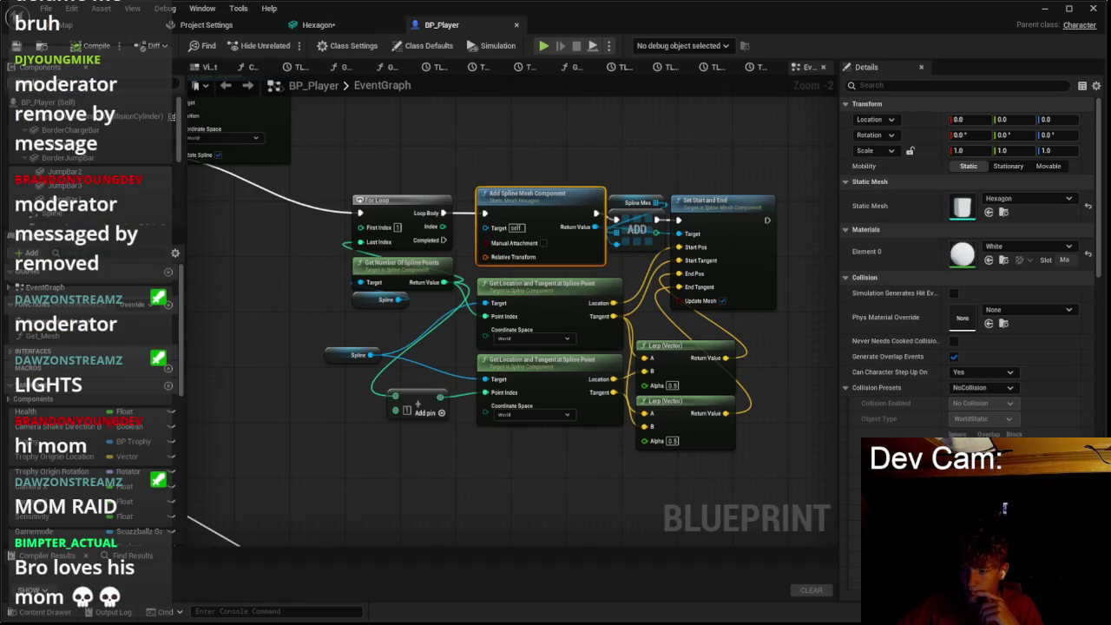
{"action": "scroll", "coordinate": [95, 165], "scroll_direction": "down", "scroll_amount": 2}
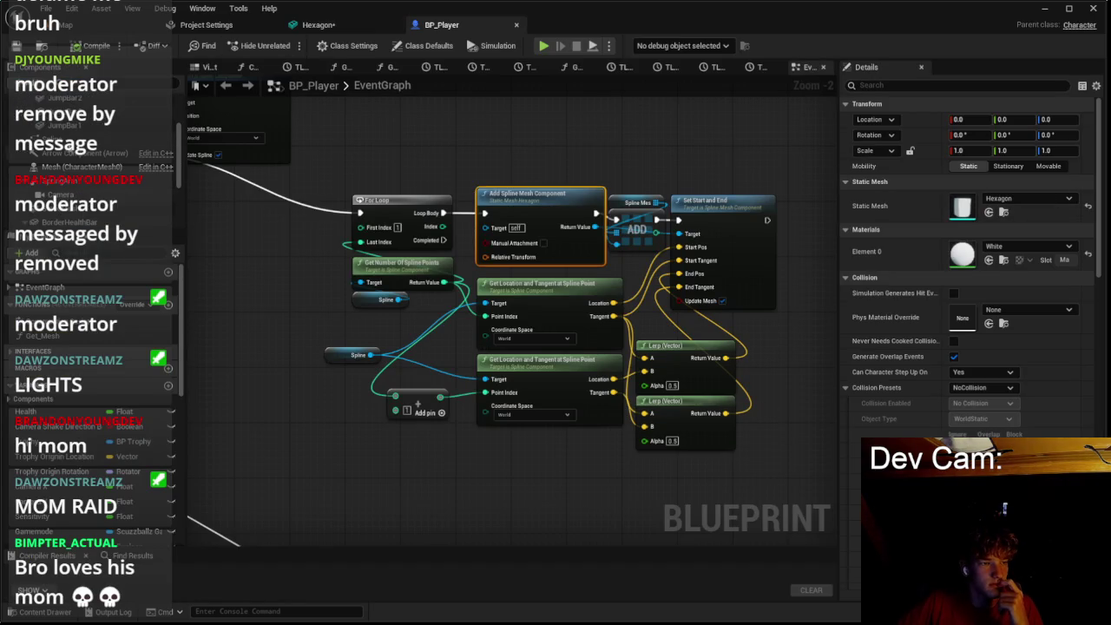
{"action": "left_click", "coordinate": [82, 167]}
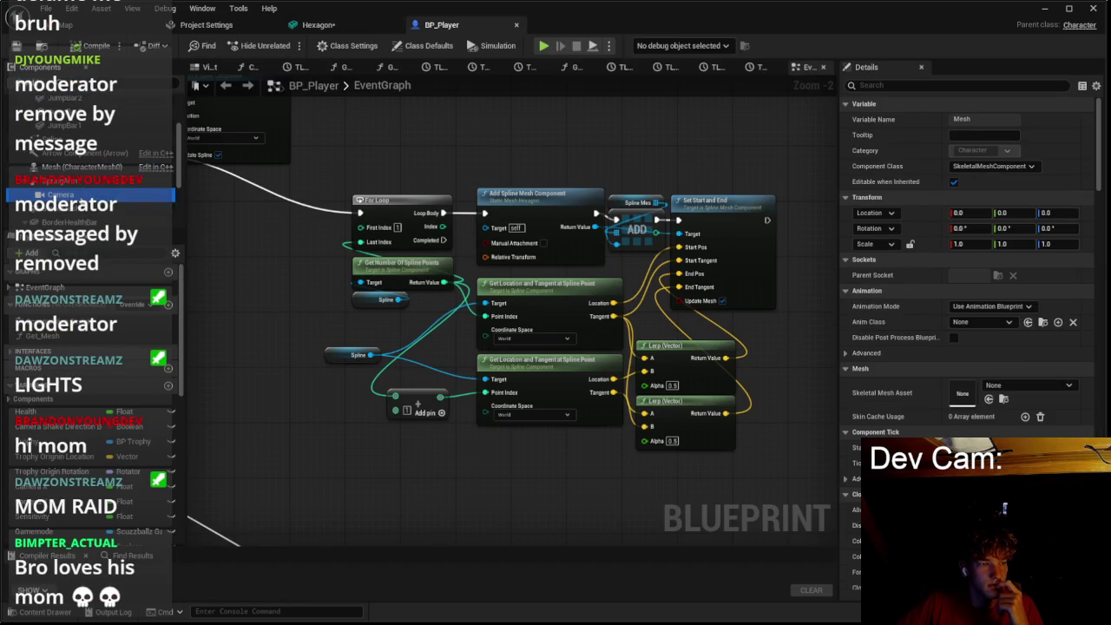
{"action": "left_click", "coordinate": [83, 185]}
{"action": "scroll", "coordinate": [87, 182], "scroll_direction": "up", "scroll_amount": 3}
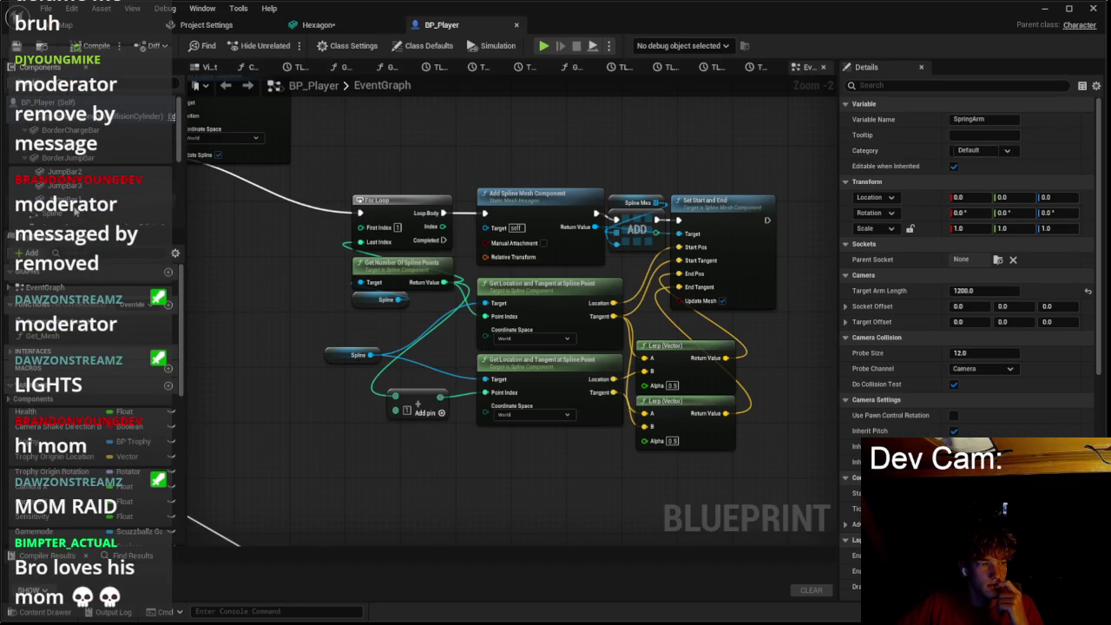
{"action": "scroll", "coordinate": [82, 177], "scroll_direction": "down", "scroll_amount": 2}
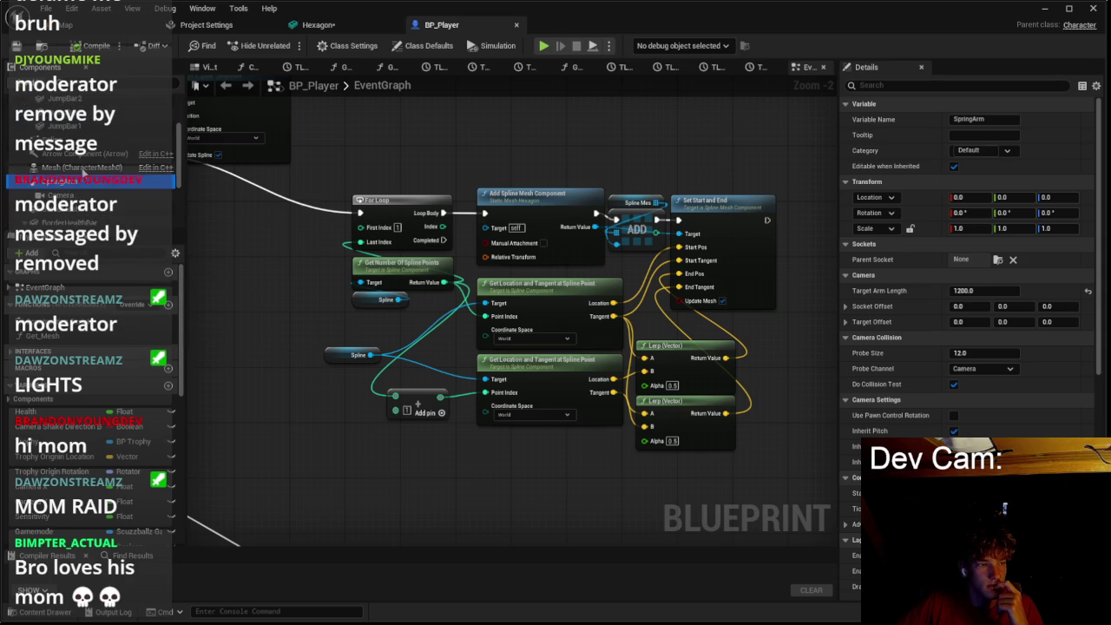
{"action": "scroll", "coordinate": [82, 164], "scroll_direction": "down", "scroll_amount": 2}
{"action": "scroll", "coordinate": [82, 165], "scroll_direction": "down", "scroll_amount": 1}
Step: Inspect the StaticMesh and Spline components in the Viewport, then start a play-test
{"action": "left_click", "coordinate": [78, 153]}
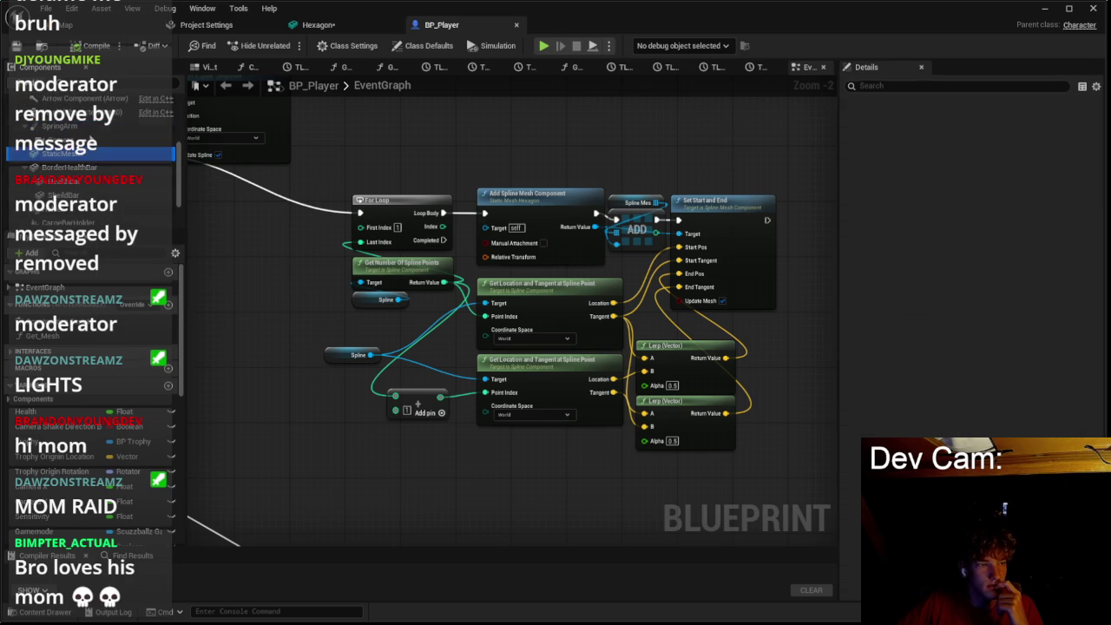
{"action": "left_click", "coordinate": [204, 67]}
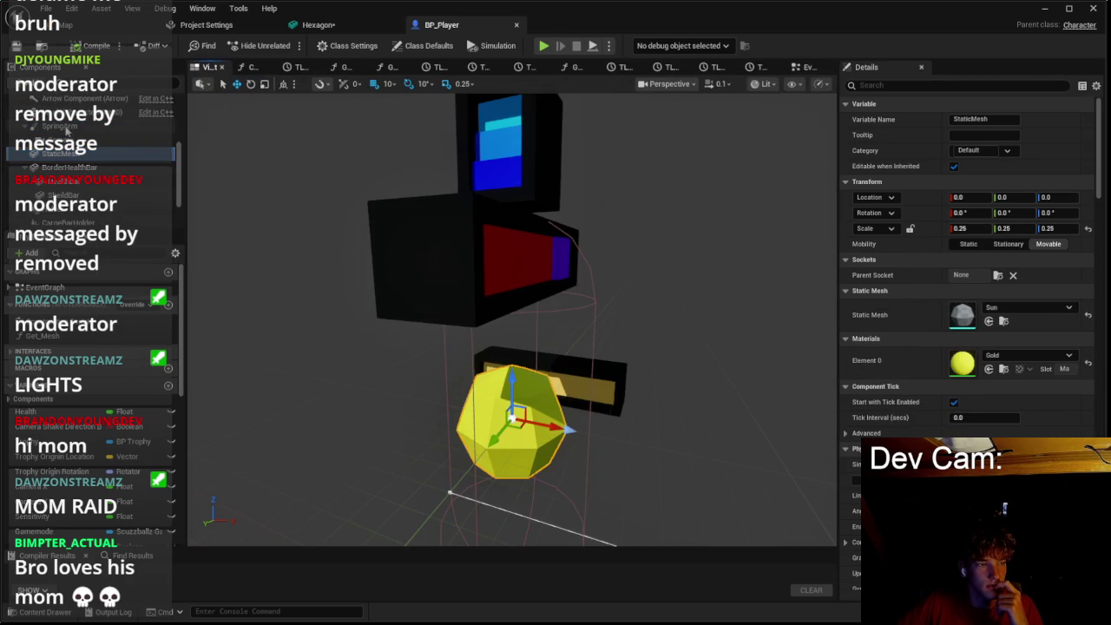
{"action": "left_click", "coordinate": [61, 127]}
{"action": "scroll", "coordinate": [74, 137], "scroll_direction": "up", "scroll_amount": 1}
{"action": "left_click", "coordinate": [52, 103]}
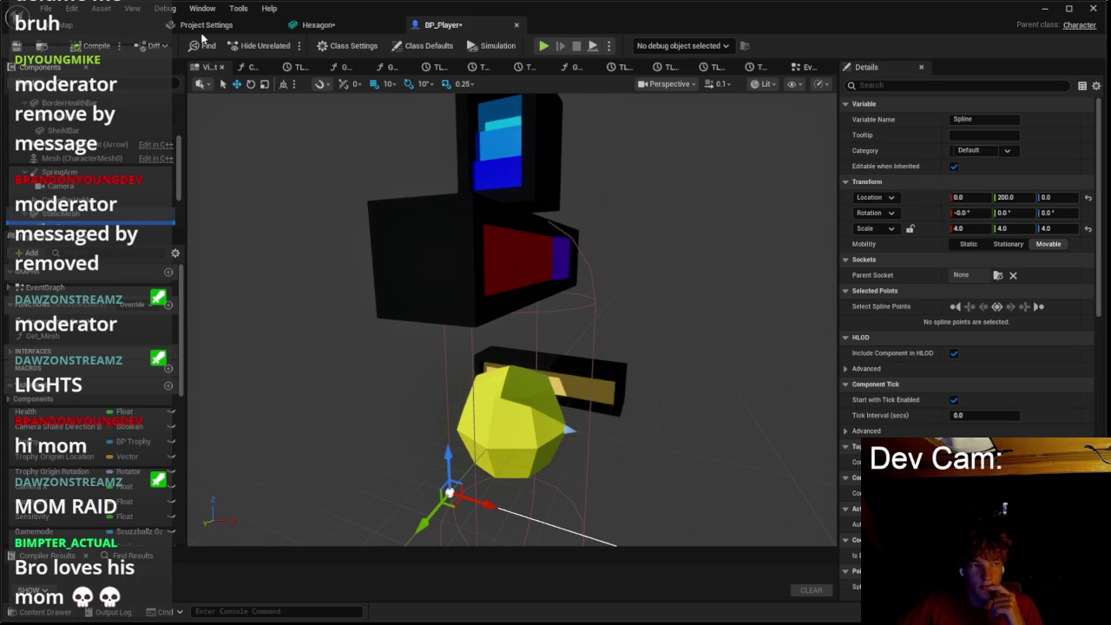
{"action": "left_click", "coordinate": [104, 25]}
{"action": "left_click", "coordinate": [289, 46]}
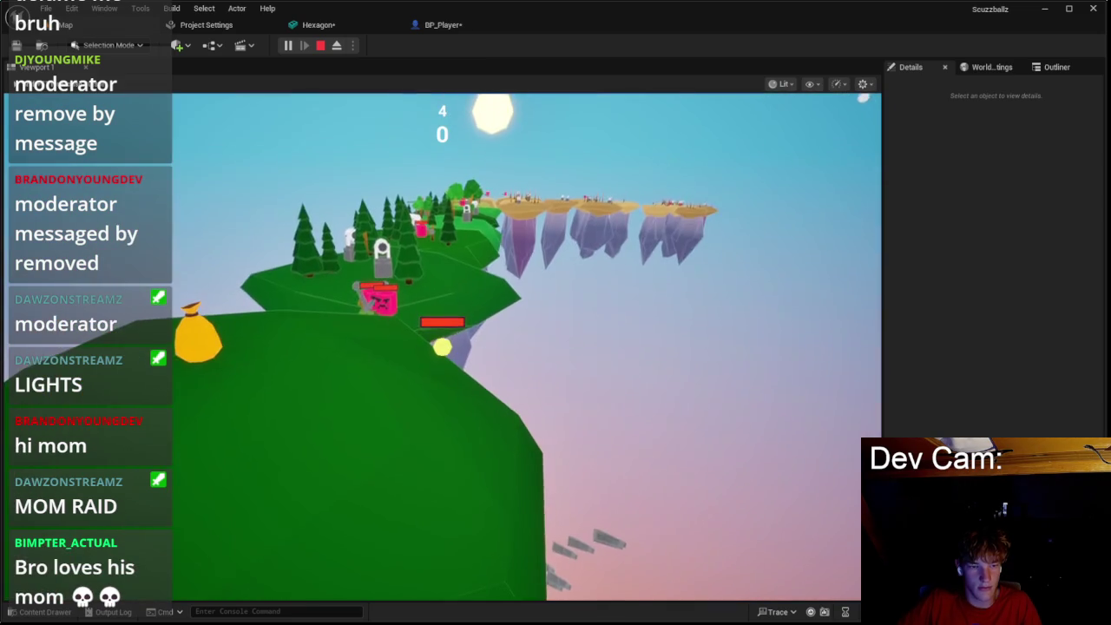
Step: Stop the play test, review and close the spline-mesh attach warnings, and return to BP_Player
{"action": "key", "text": "Escape"}
{"action": "left_click_drag", "start_coordinate": [532, 543], "coordinate": [725, 540]}
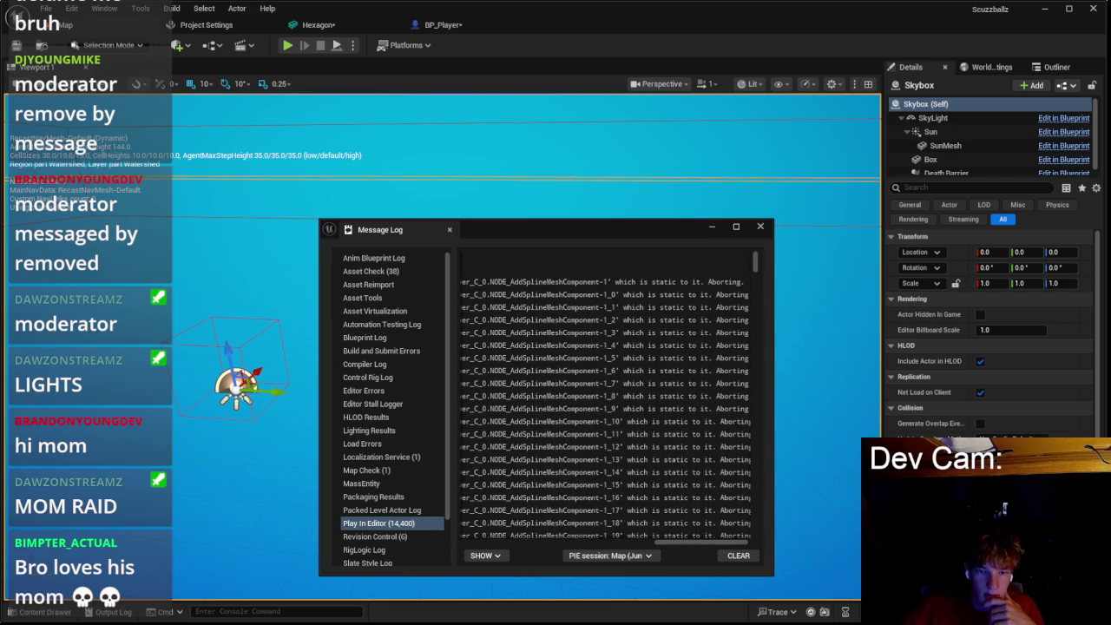
{"action": "left_click", "coordinate": [760, 226]}
{"action": "left_click", "coordinate": [442, 24]}
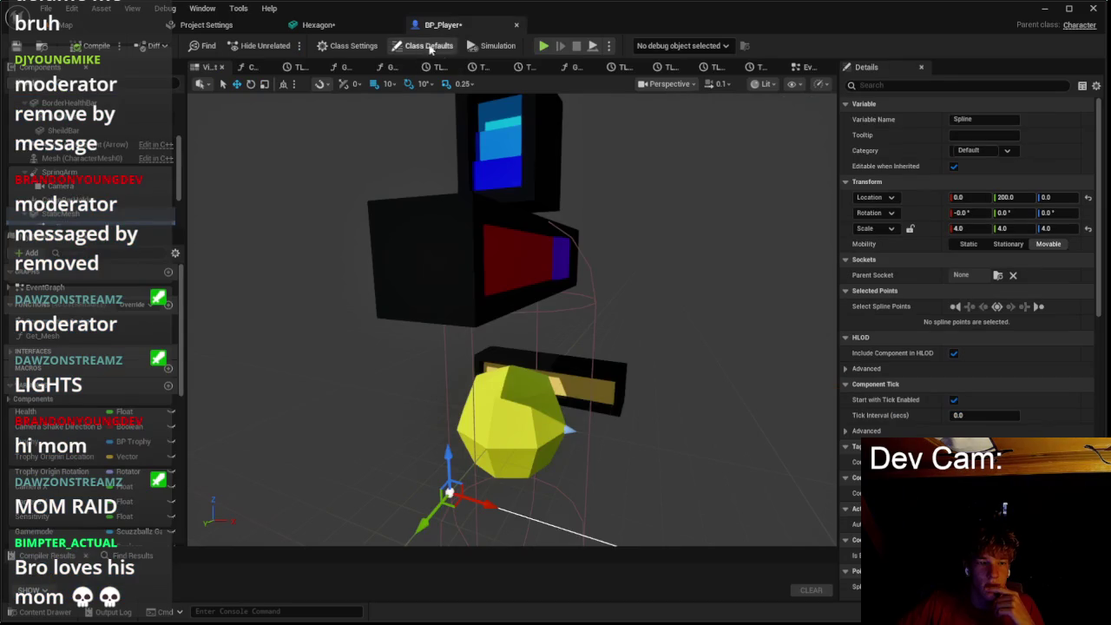
Step: In the EventGraph, try wiring StaticMesh into Add Spline Mesh Component's Target pin
{"action": "left_click", "coordinate": [798, 69]}
{"action": "scroll", "coordinate": [640, 180], "scroll_direction": "up", "scroll_amount": 2}
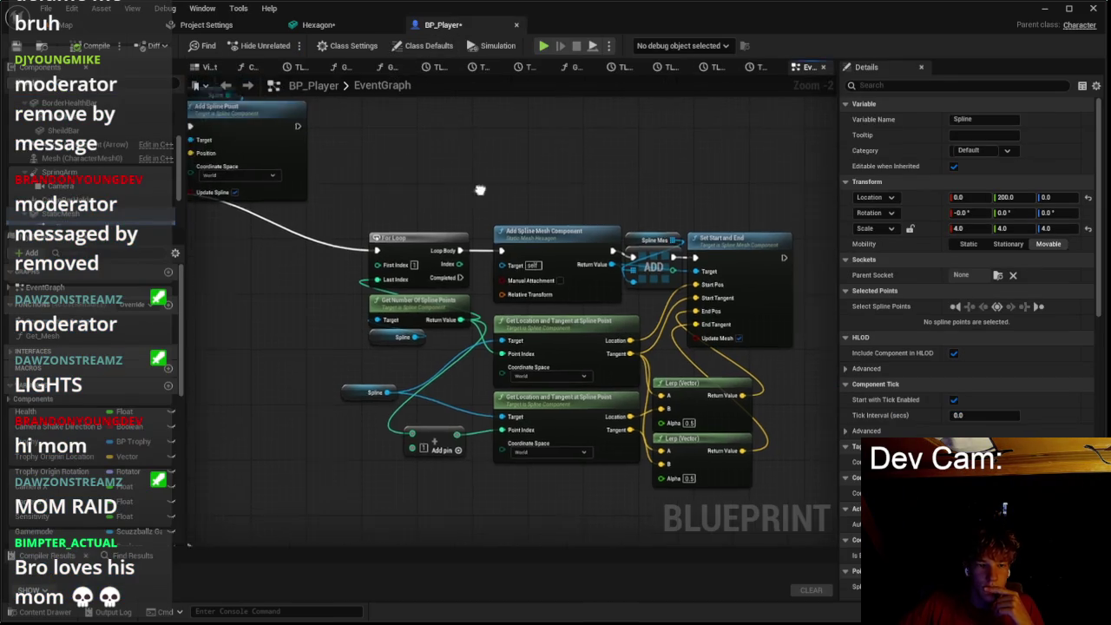
{"action": "scroll", "coordinate": [87, 208], "scroll_direction": "down", "scroll_amount": 1}
{"action": "mouse_move", "coordinate": [61, 195]}
{"action": "left_mouse_down"}
{"action": "mouse_move", "coordinate": [495, 301]}
{"action": "mouse_move", "coordinate": [540, 295]}
{"action": "mouse_move", "coordinate": [261, 260]}
{"action": "mouse_move", "coordinate": [529, 296]}
{"action": "mouse_move", "coordinate": [491, 292]}
{"action": "left_mouse_up"}
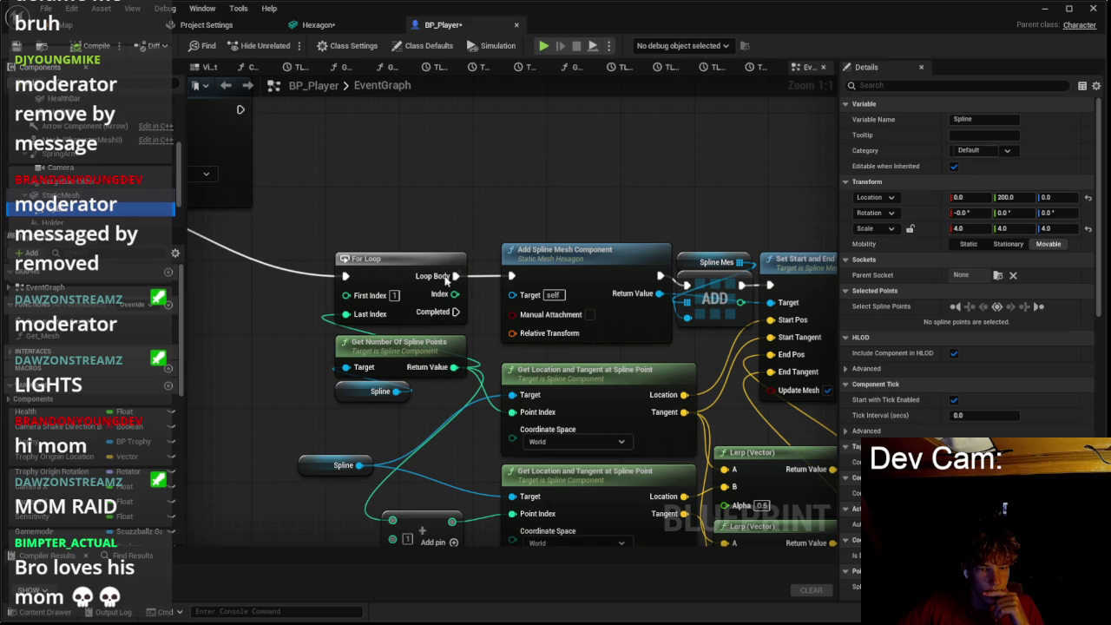
{"action": "mouse_move", "coordinate": [286, 211]}
{"action": "left_mouse_down"}
{"action": "mouse_move", "coordinate": [422, 193]}
{"action": "mouse_move", "coordinate": [371, 183]}
{"action": "left_mouse_up"}
Step: Select the StaticMesh component, pan left, and add a new blueprint variable
{"action": "left_click", "coordinate": [94, 216]}
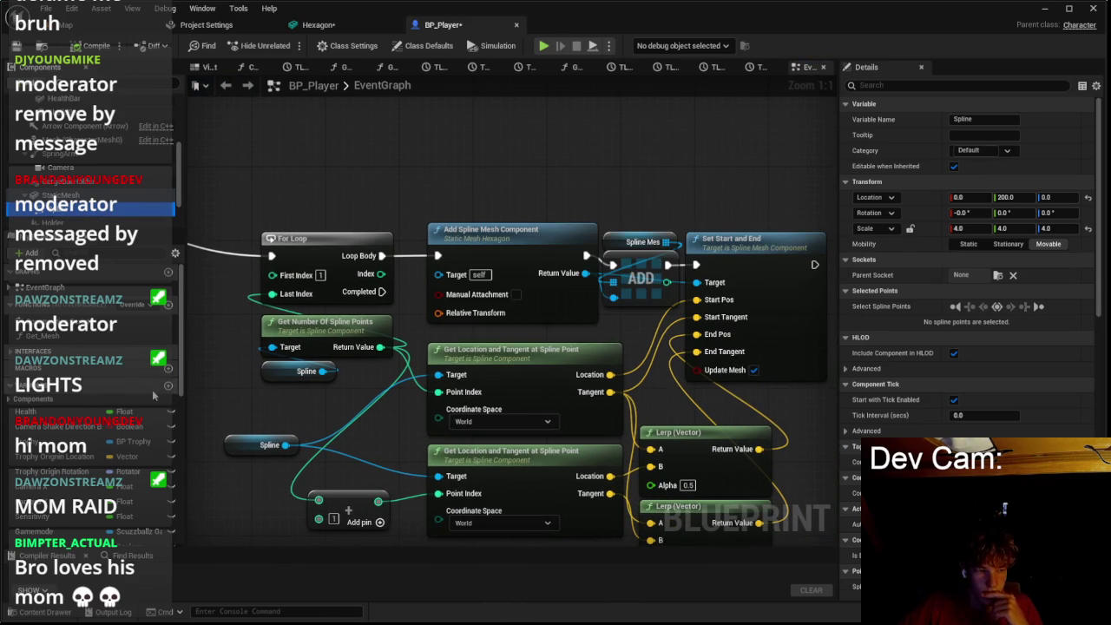
{"action": "left_click", "coordinate": [87, 196]}
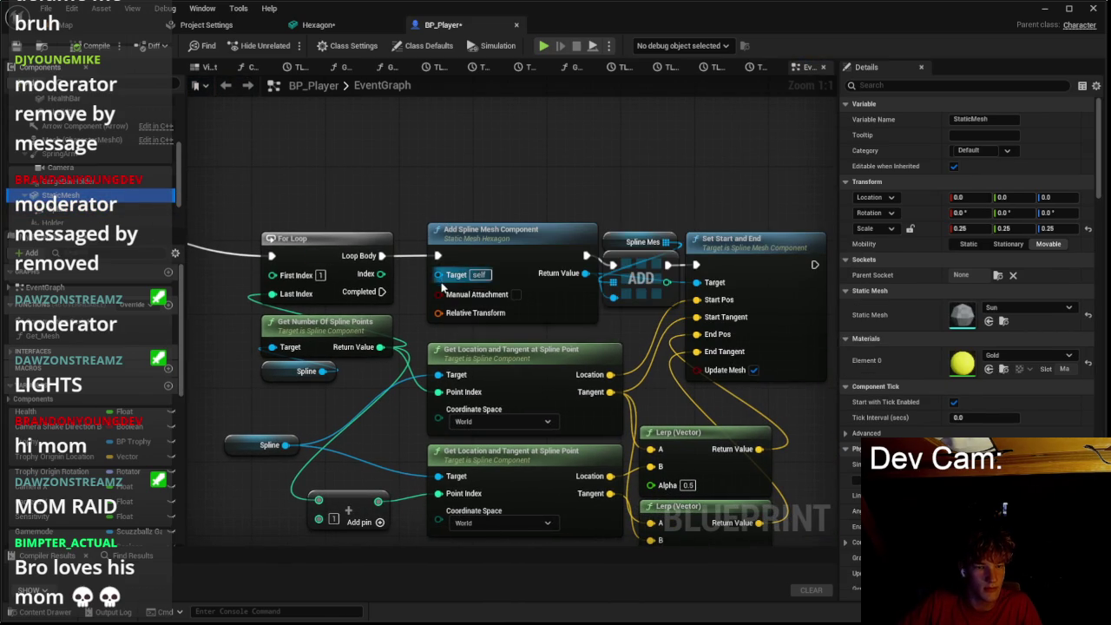
{"action": "mouse_move", "coordinate": [249, 197]}
{"action": "left_mouse_down"}
{"action": "mouse_move", "coordinate": [362, 238]}
{"action": "mouse_move", "coordinate": [367, 302]}
{"action": "left_mouse_up"}
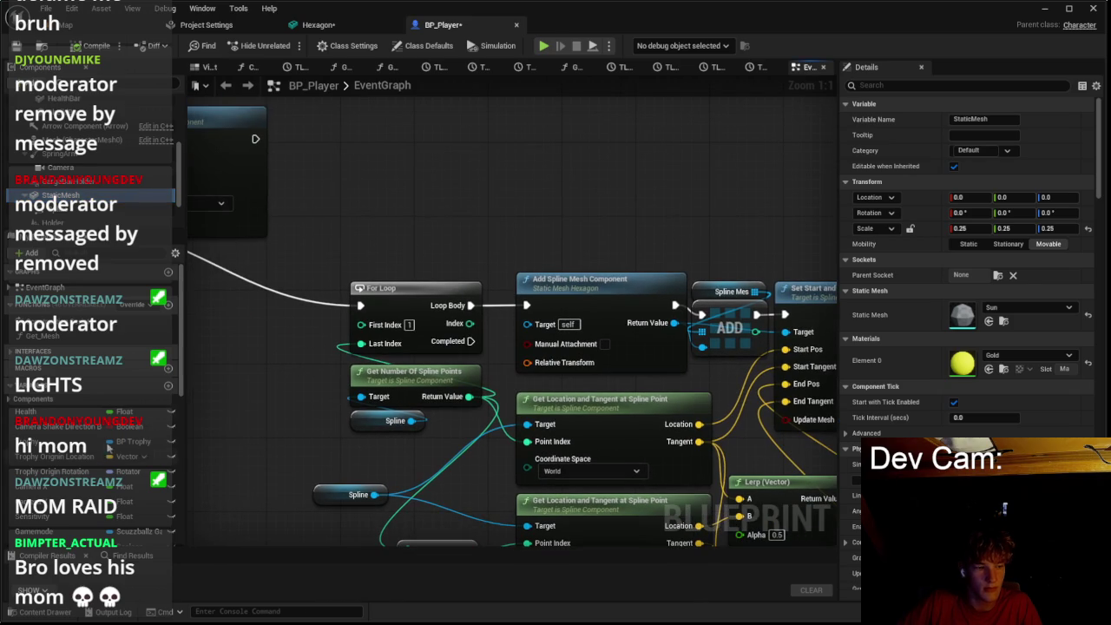
{"action": "left_click", "coordinate": [169, 388]}
{"action": "type", "text": "Trail Mesh"}
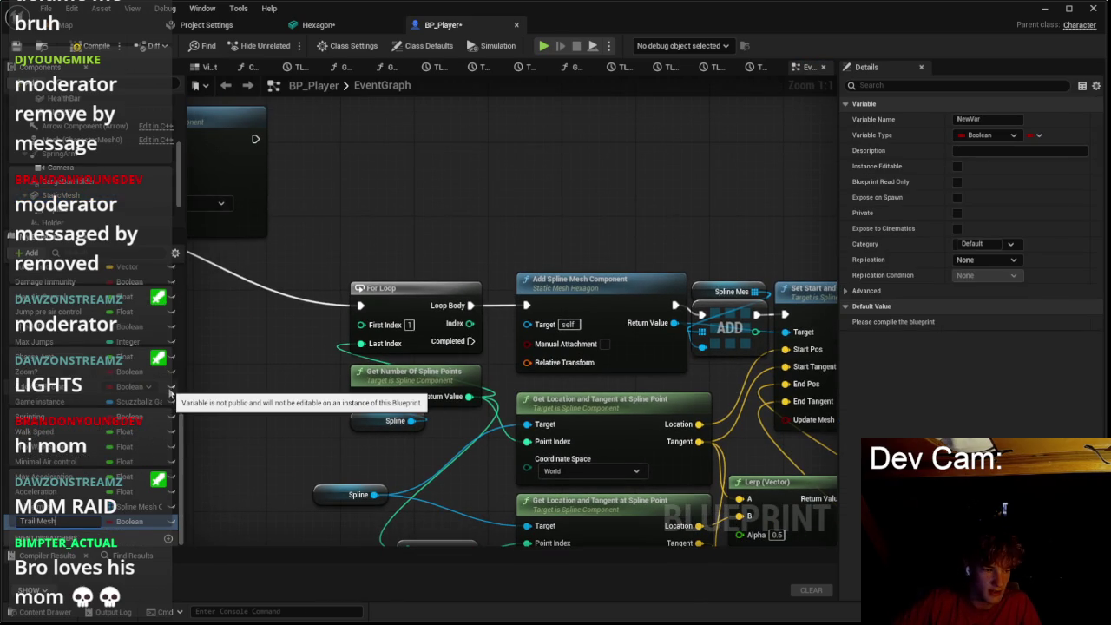
Step: Name the new variable Trail Mesh and make it a Static Mesh object reference
{"action": "key", "text": "Return"}
{"action": "left_click", "coordinate": [130, 520]}
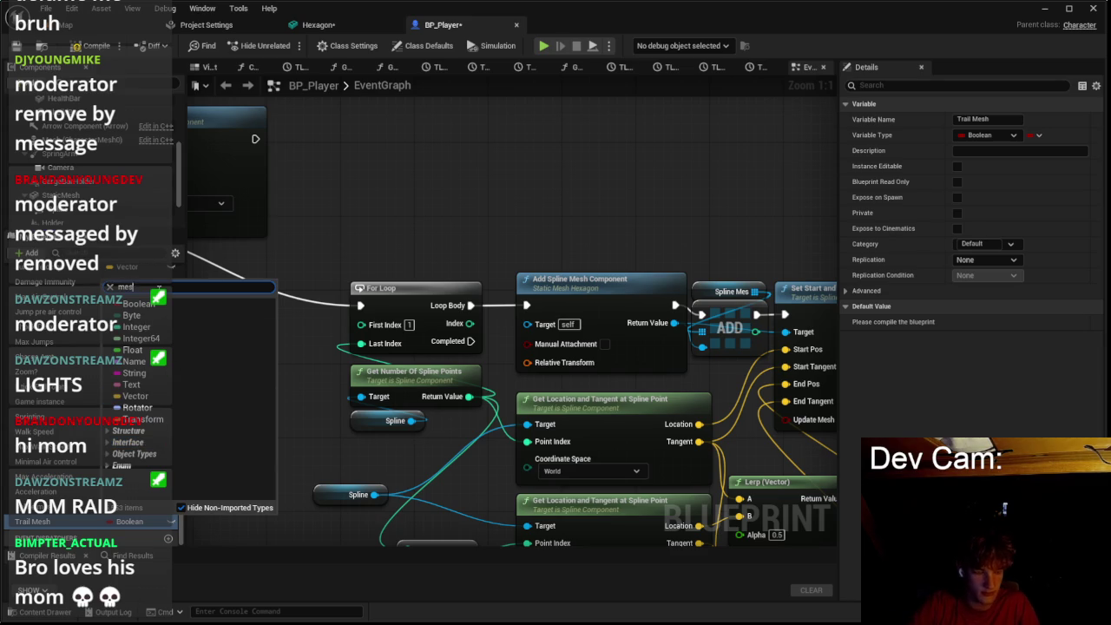
{"action": "type", "text": "h stat"}
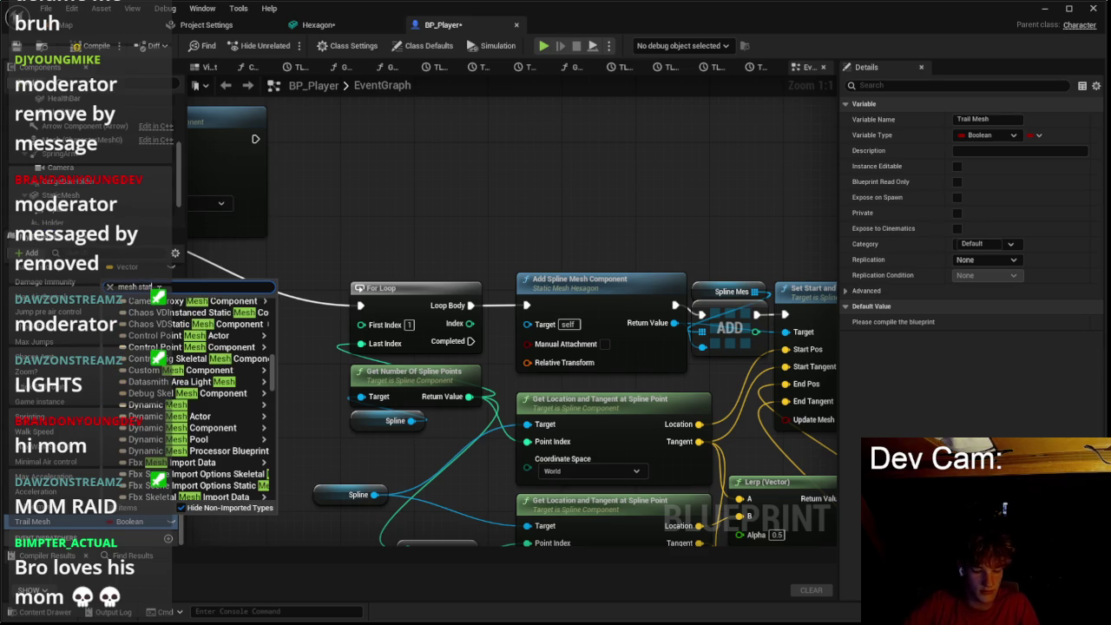
{"action": "type", "text": "ic"}
{"action": "left_click_drag", "start_coordinate": [170, 289], "coordinate": [37, 286]}
{"action": "type", "text": "stati"}
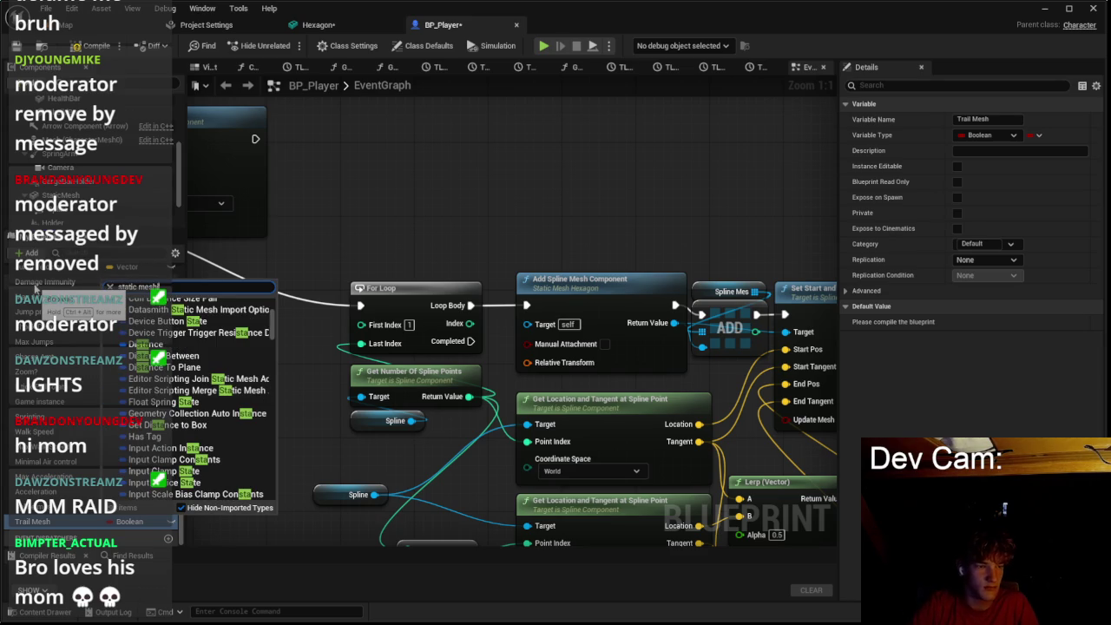
{"action": "mouse_move", "coordinate": [217, 413]}
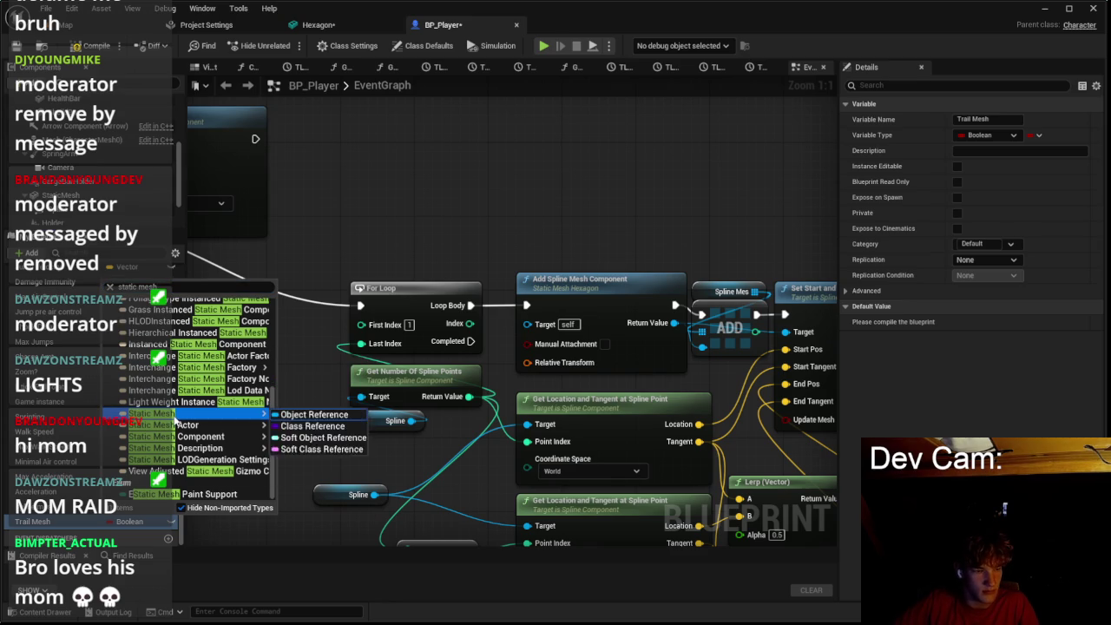
{"action": "left_click", "coordinate": [279, 428]}
Step: Place a Trail Mesh getter node in the graph and compile BP_Player
{"action": "left_click", "coordinate": [83, 523]}
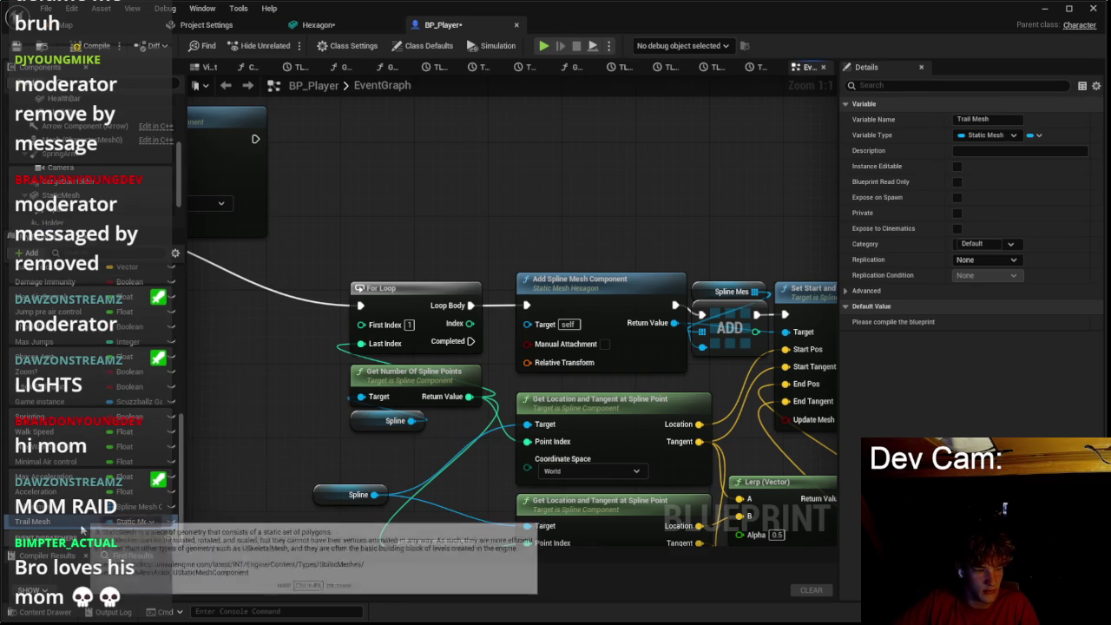
{"action": "mouse_move", "coordinate": [121, 502]}
{"action": "left_mouse_down"}
{"action": "mouse_move", "coordinate": [413, 272]}
{"action": "mouse_move", "coordinate": [519, 240]}
{"action": "mouse_move", "coordinate": [529, 275]}
{"action": "left_mouse_up"}
{"action": "left_click", "coordinate": [542, 252]}
{"action": "left_click", "coordinate": [599, 282]}
{"action": "left_click", "coordinate": [793, 260]}
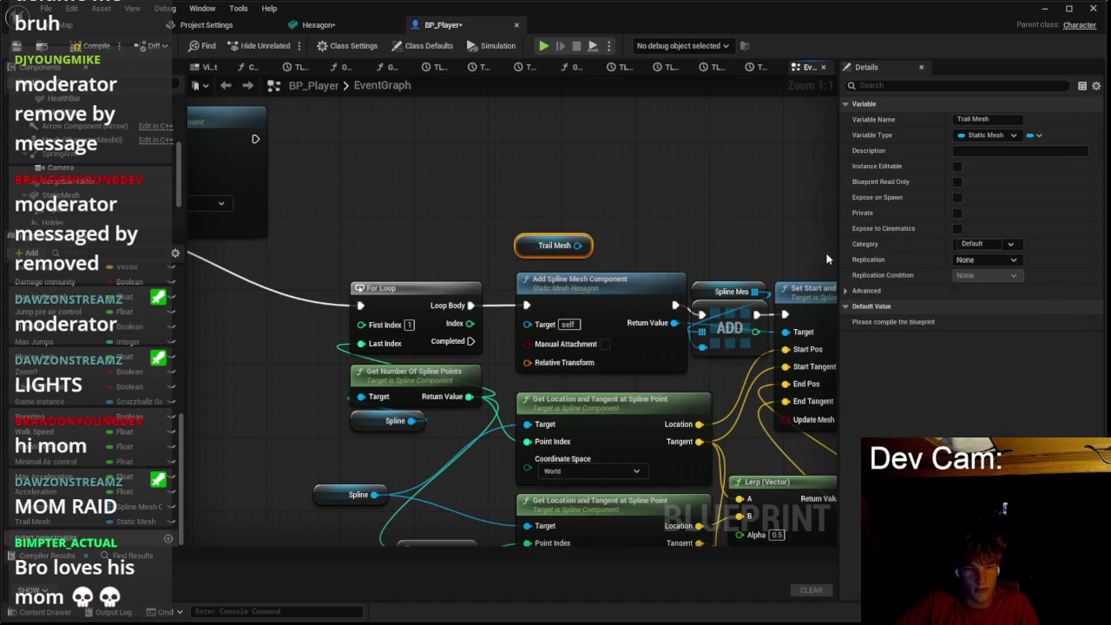
{"action": "left_click", "coordinate": [96, 45]}
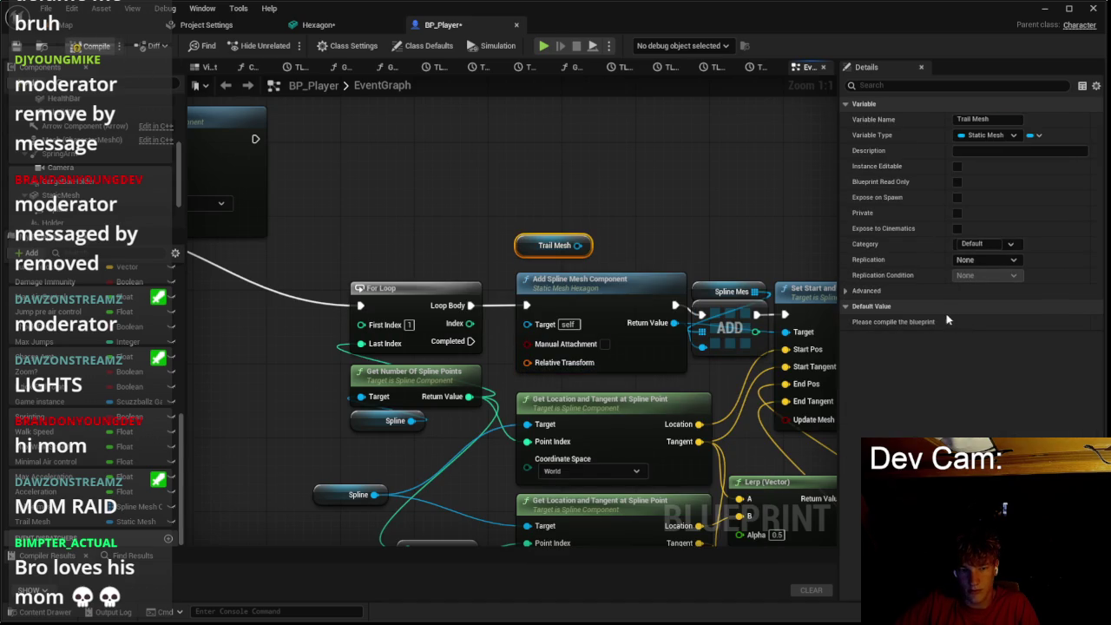
Step: Set Trail Mesh's default value to Hexagon and save the blueprint
{"action": "left_click", "coordinate": [998, 322]}
{"action": "type", "text": "hex"}
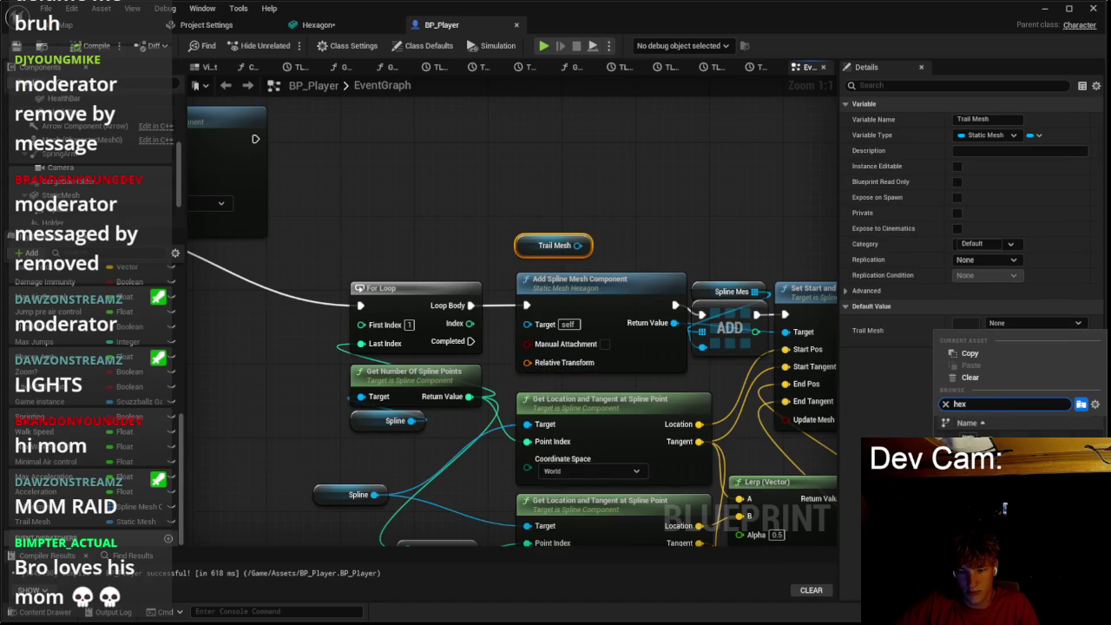
{"action": "left_click", "coordinate": [980, 442]}
{"action": "left_click", "coordinate": [560, 286]}
{"action": "left_click", "coordinate": [1056, 200]}
{"action": "key", "text": "Escape"}
{"action": "left_click", "coordinate": [619, 265]}
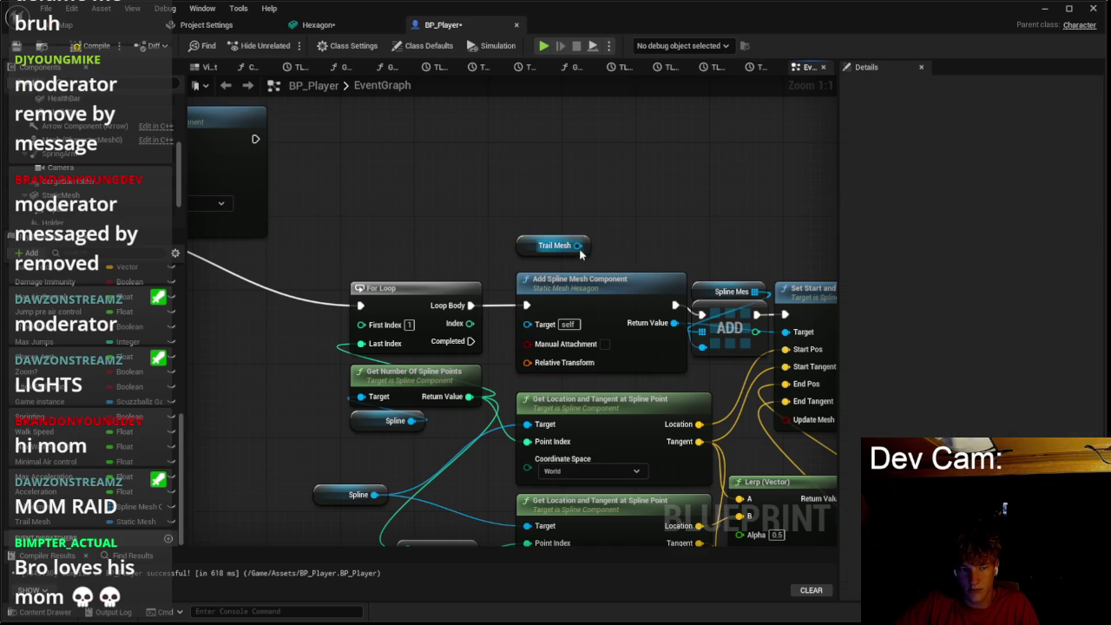
{"action": "key", "text": "ctrl+s"}
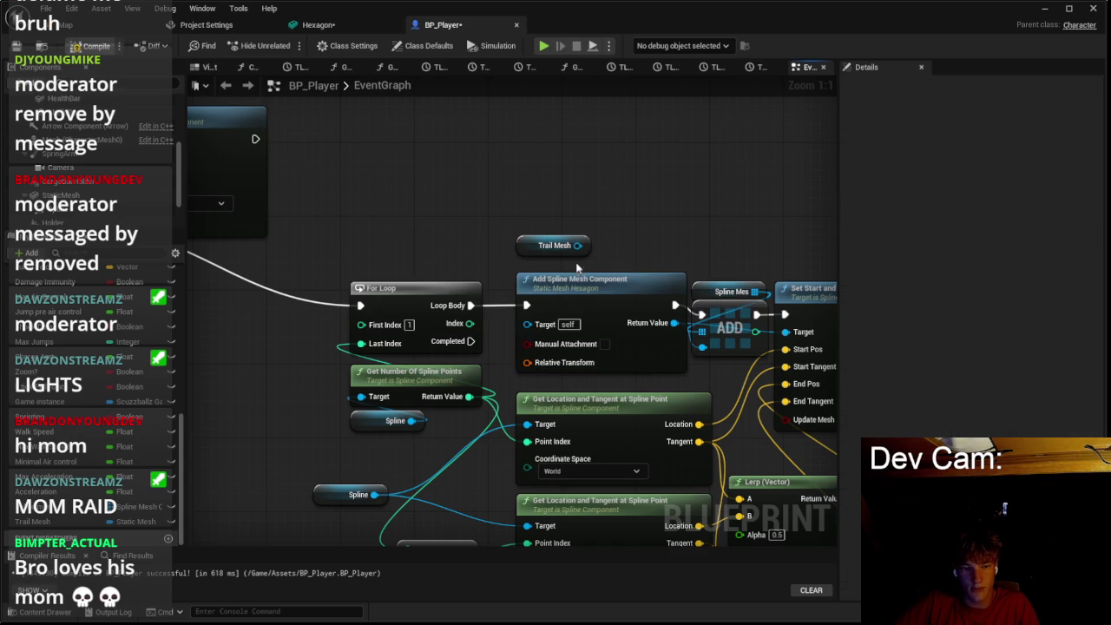
Step: Delete the Trail Mesh getter node from the graph
{"action": "mouse_move", "coordinate": [577, 245]}
{"action": "left_mouse_down"}
{"action": "mouse_move", "coordinate": [539, 329]}
{"action": "mouse_move", "coordinate": [585, 265]}
{"action": "mouse_move", "coordinate": [553, 252]}
{"action": "left_mouse_up"}
{"action": "key", "text": "Escape"}
{"action": "left_click", "coordinate": [553, 245]}
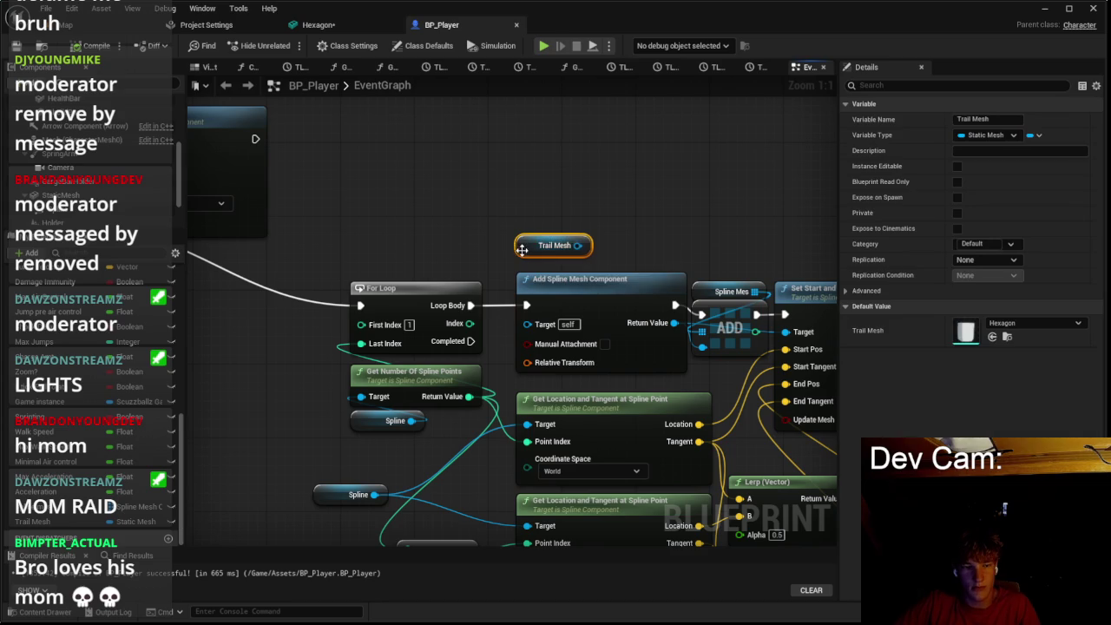
{"action": "key", "text": "Delete"}
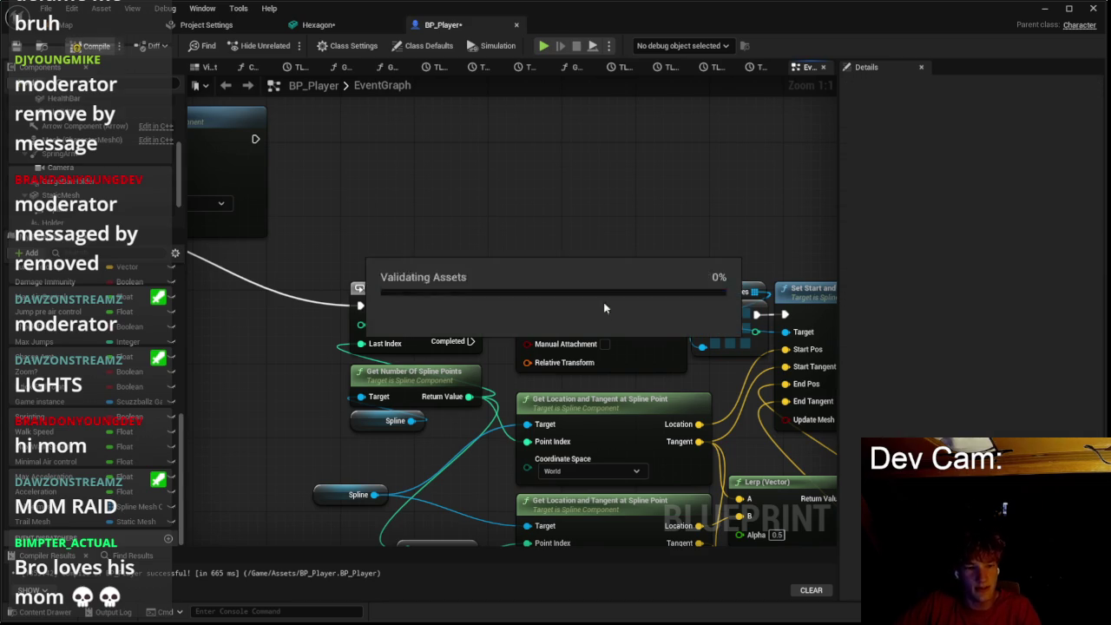
Step: Give Add Spline Mesh Component the Hexagon static mesh and Movable mobility, then save
{"action": "left_click", "coordinate": [677, 295]}
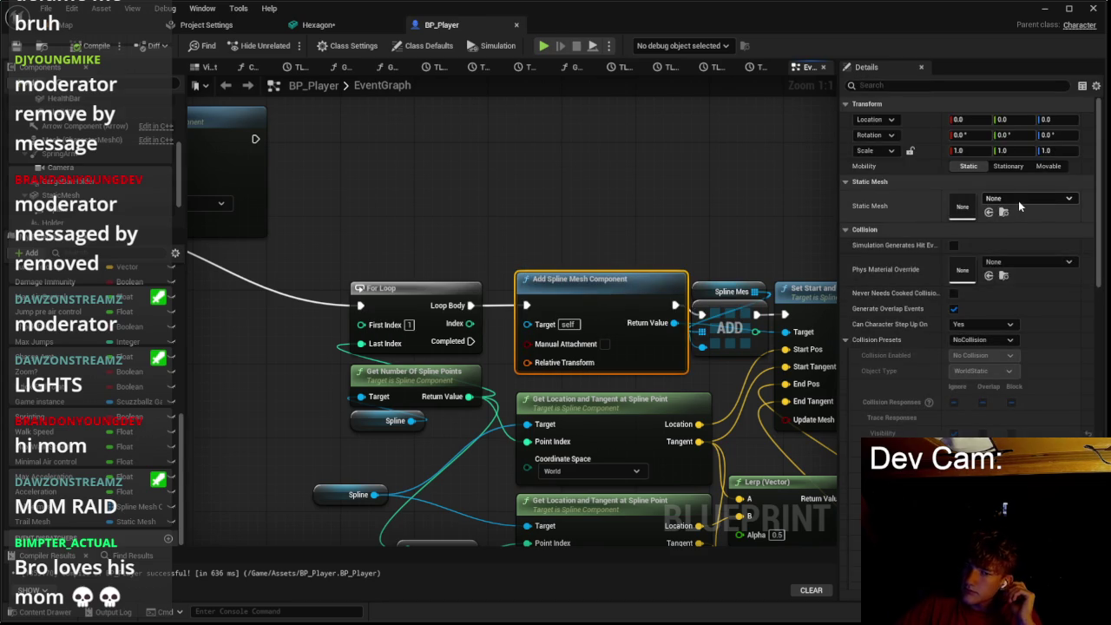
{"action": "left_click", "coordinate": [1018, 200]}
{"action": "scroll", "coordinate": [997, 330], "scroll_direction": "down", "scroll_amount": 5}
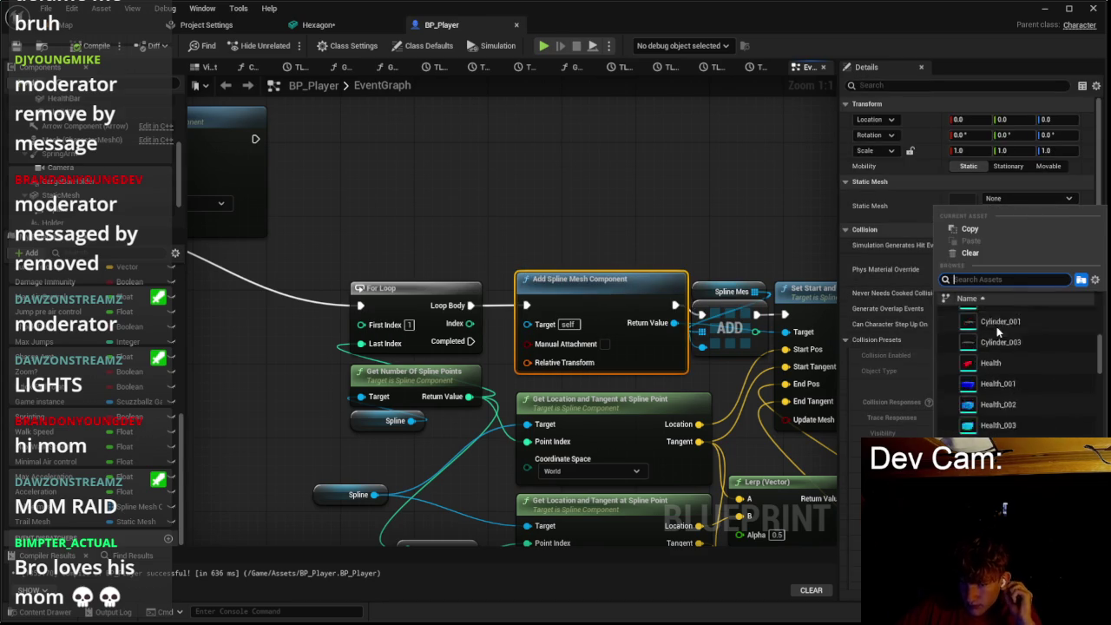
{"action": "left_click", "coordinate": [994, 336]}
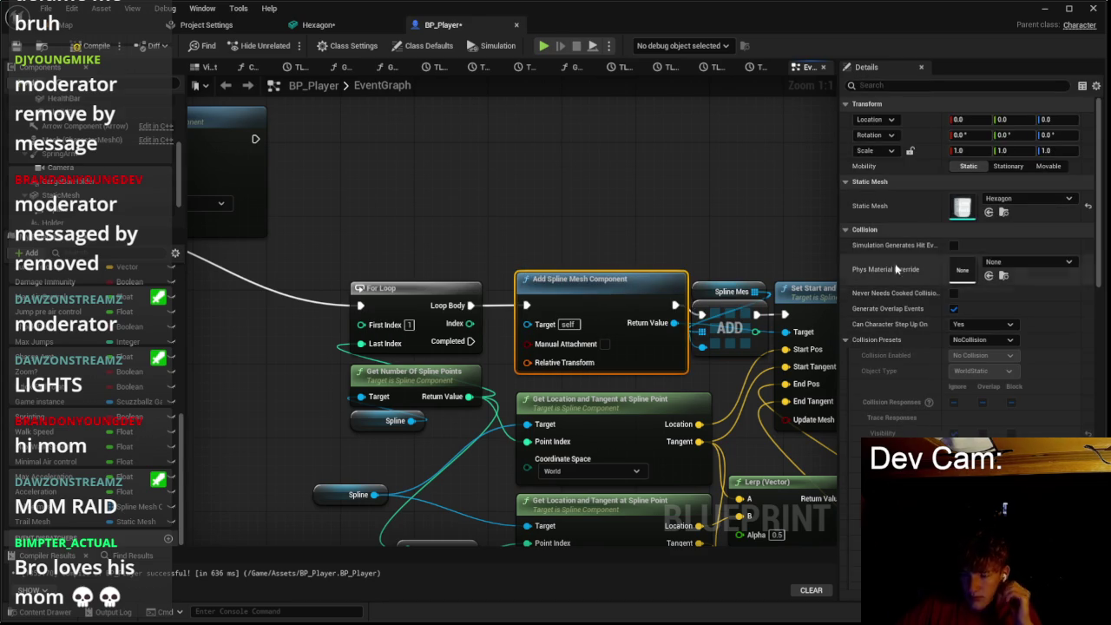
{"action": "left_click", "coordinate": [1047, 166]}
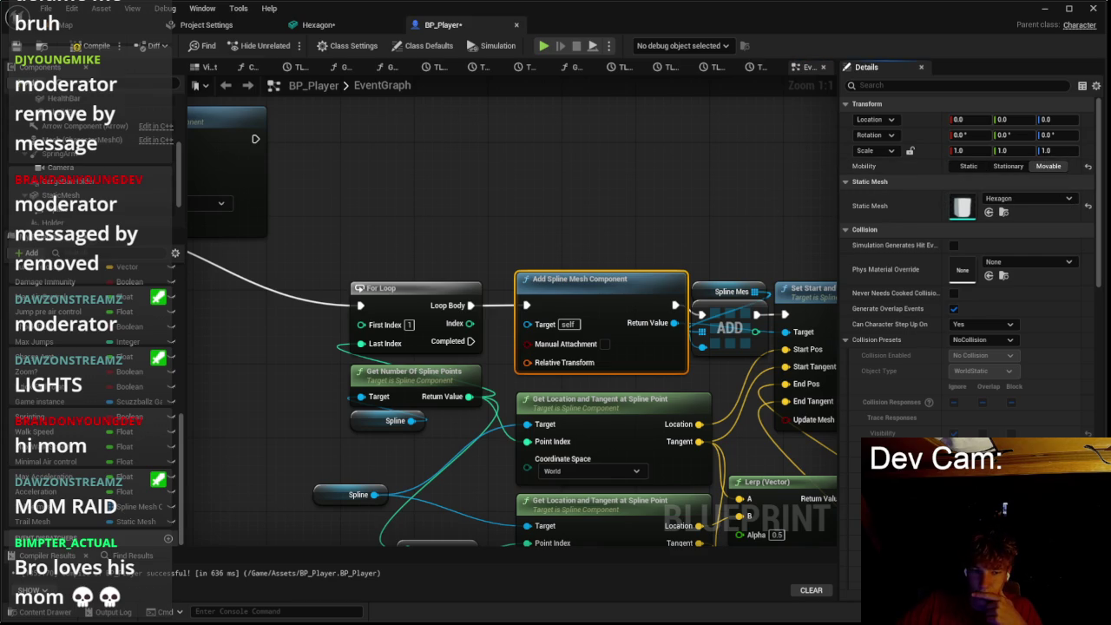
{"action": "scroll", "coordinate": [451, 341], "scroll_direction": "down", "scroll_amount": 1}
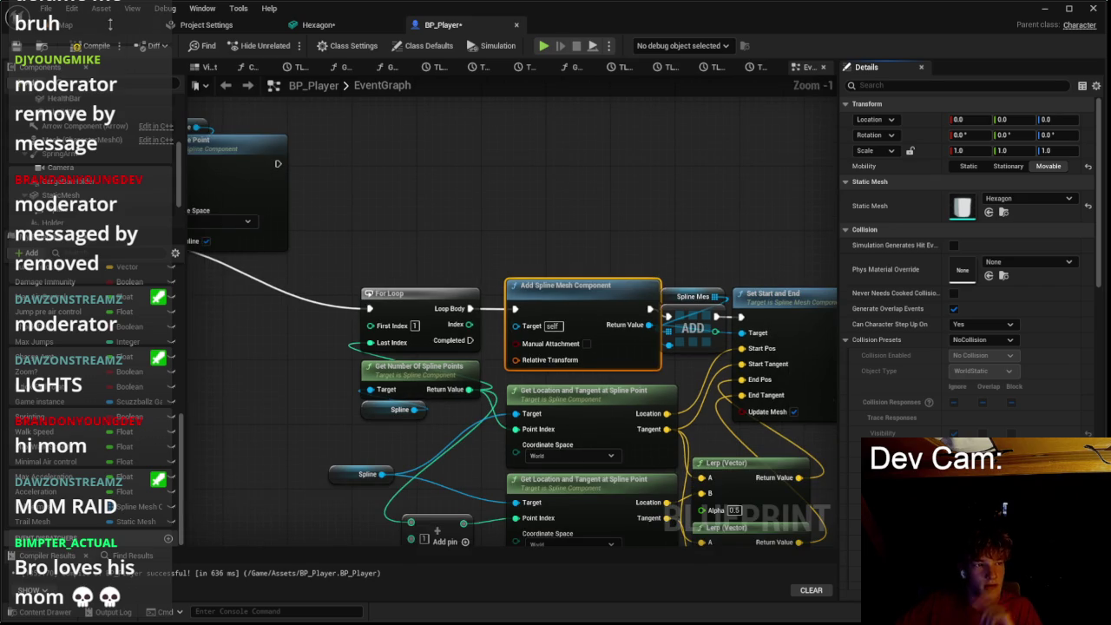
{"action": "key", "text": "ctrl+s"}
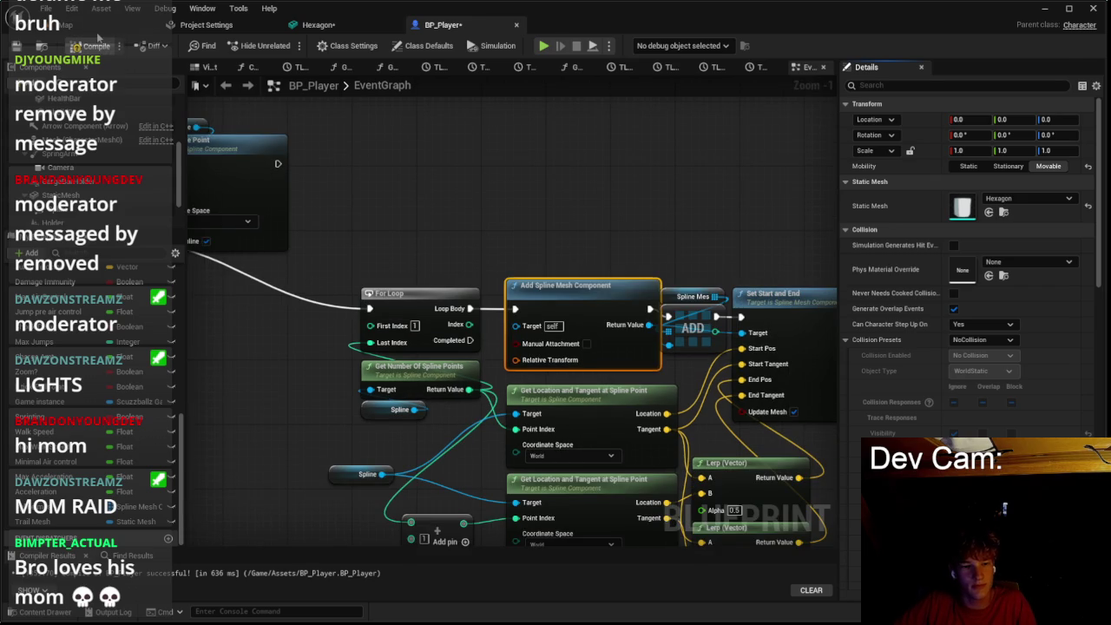
Step: Play-test the level briefly across the floating islands, then open the Hexagon mesh editor
{"action": "left_click", "coordinate": [61, 25]}
{"action": "left_click", "coordinate": [274, 45]}
{"action": "left_click", "coordinate": [441, 328]}
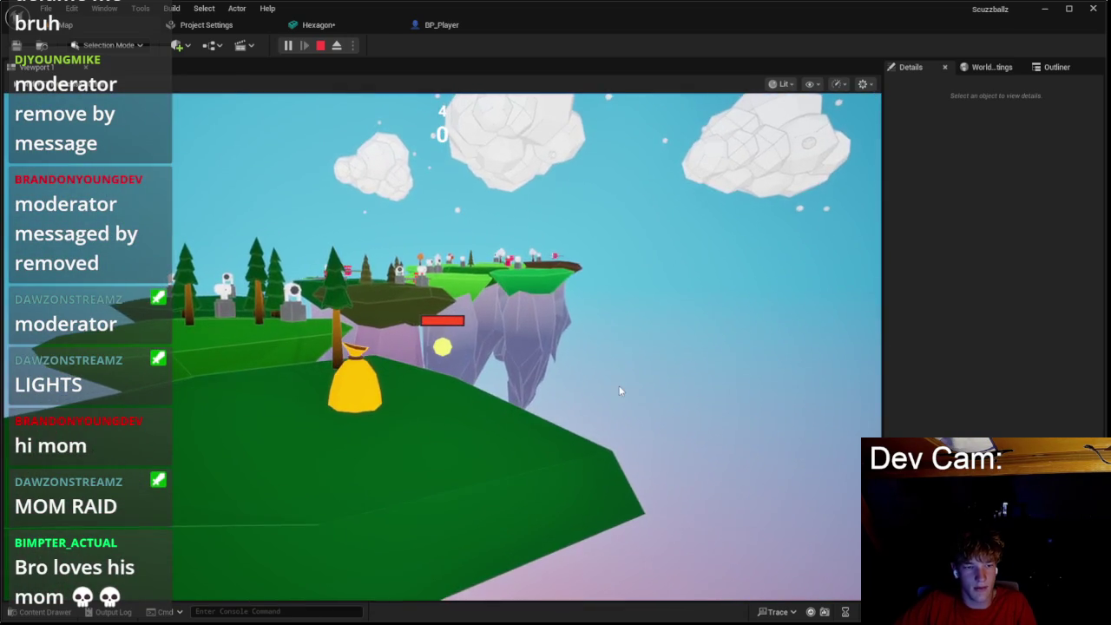
{"action": "key", "text": "Escape"}
{"action": "left_click", "coordinate": [384, 24]}
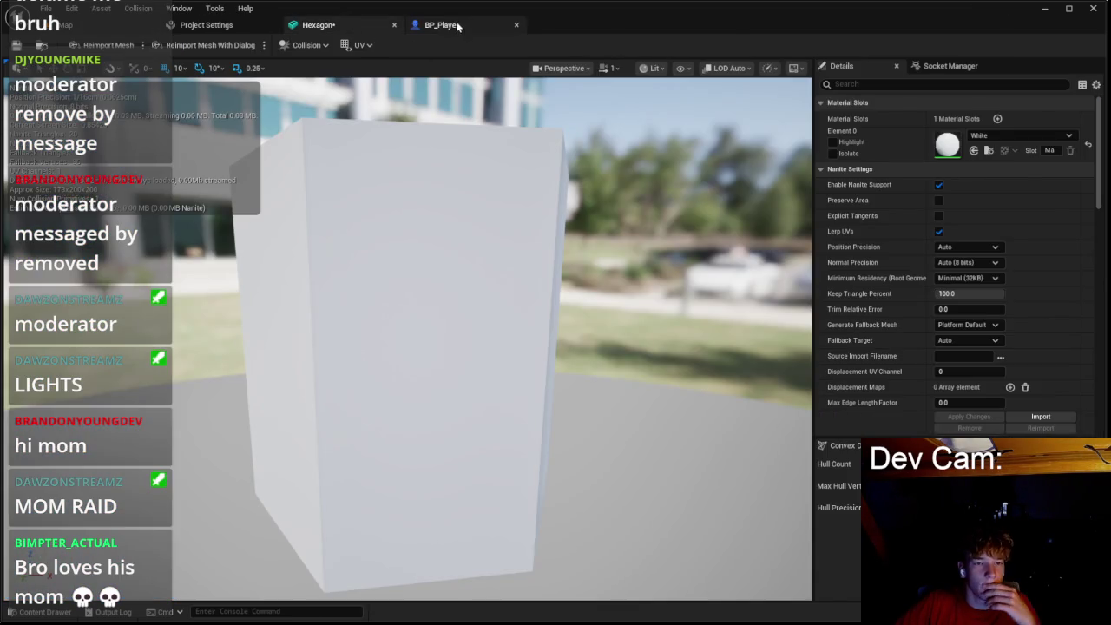
Step: Return to BP_Player's graph, frame the spline nodes, and recompile
{"action": "left_click", "coordinate": [458, 26]}
{"action": "left_click_drag", "start_coordinate": [645, 244], "coordinate": [543, 223]}
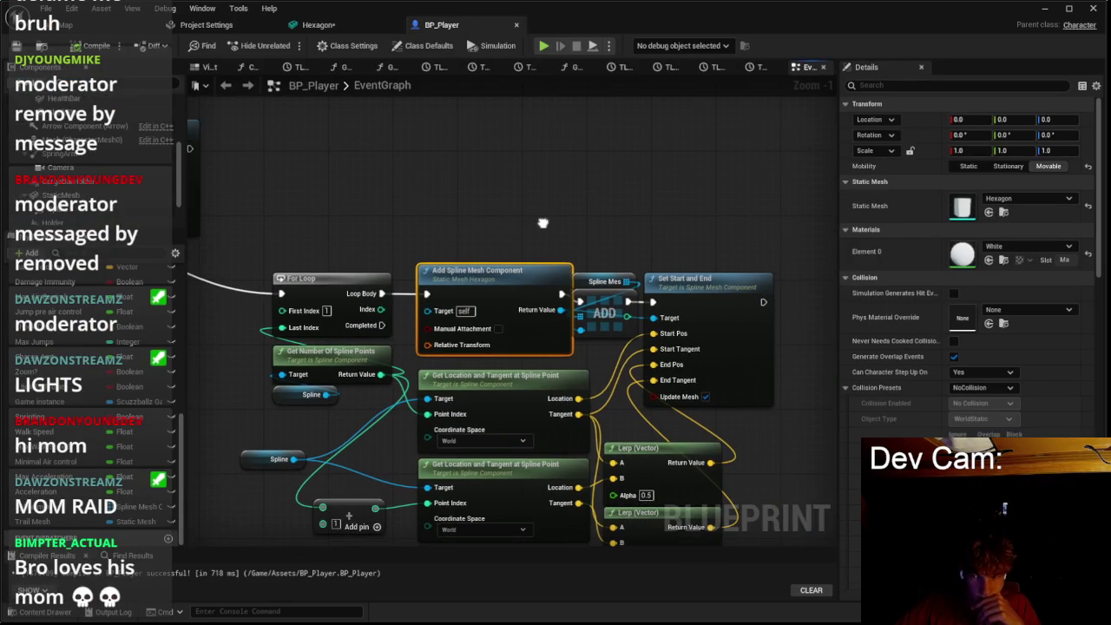
{"action": "left_click", "coordinate": [91, 45]}
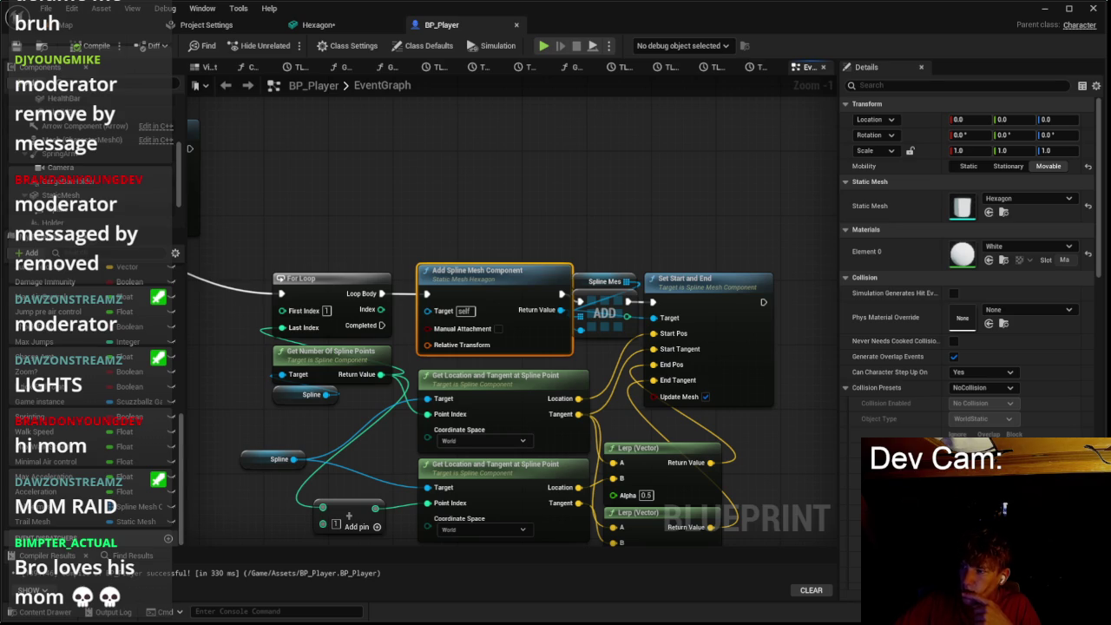
Step: Collapse Collision Presets and uncheck Cast Shadow for the spline mesh component
{"action": "scroll", "coordinate": [928, 322], "scroll_direction": "down", "scroll_amount": 2}
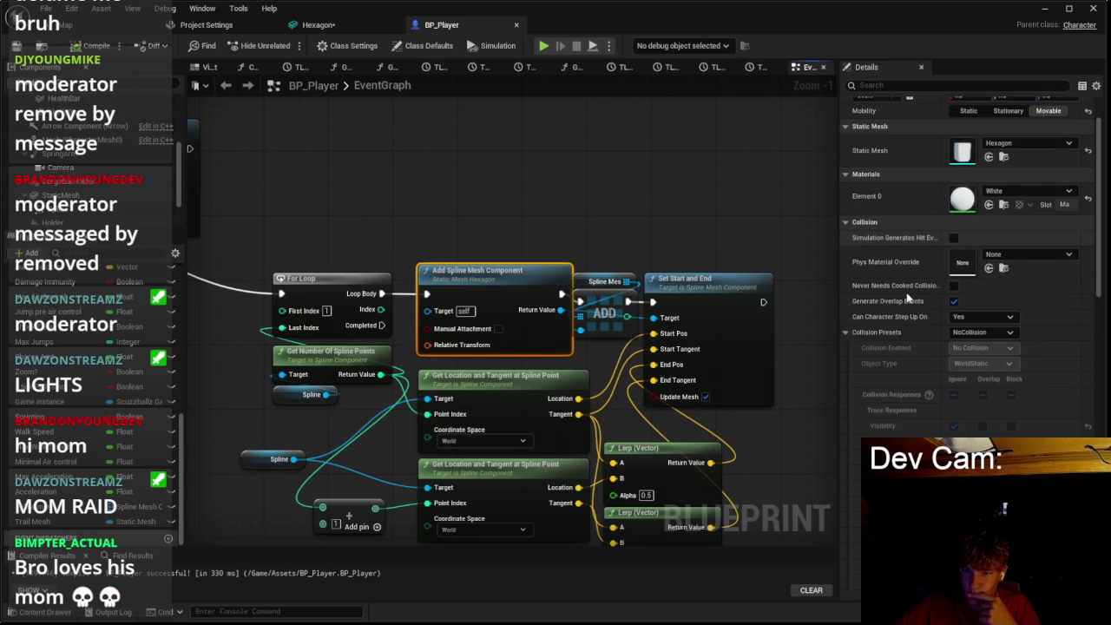
{"action": "left_click", "coordinate": [846, 331]}
{"action": "scroll", "coordinate": [847, 330], "scroll_direction": "down", "scroll_amount": 1}
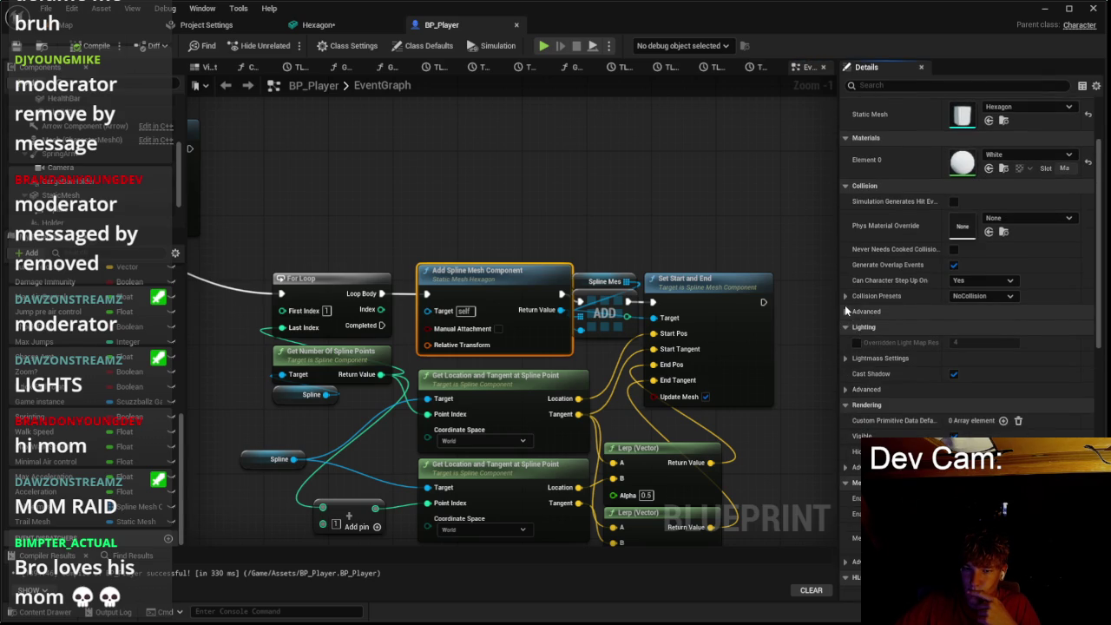
{"action": "scroll", "coordinate": [868, 321], "scroll_direction": "down", "scroll_amount": 1}
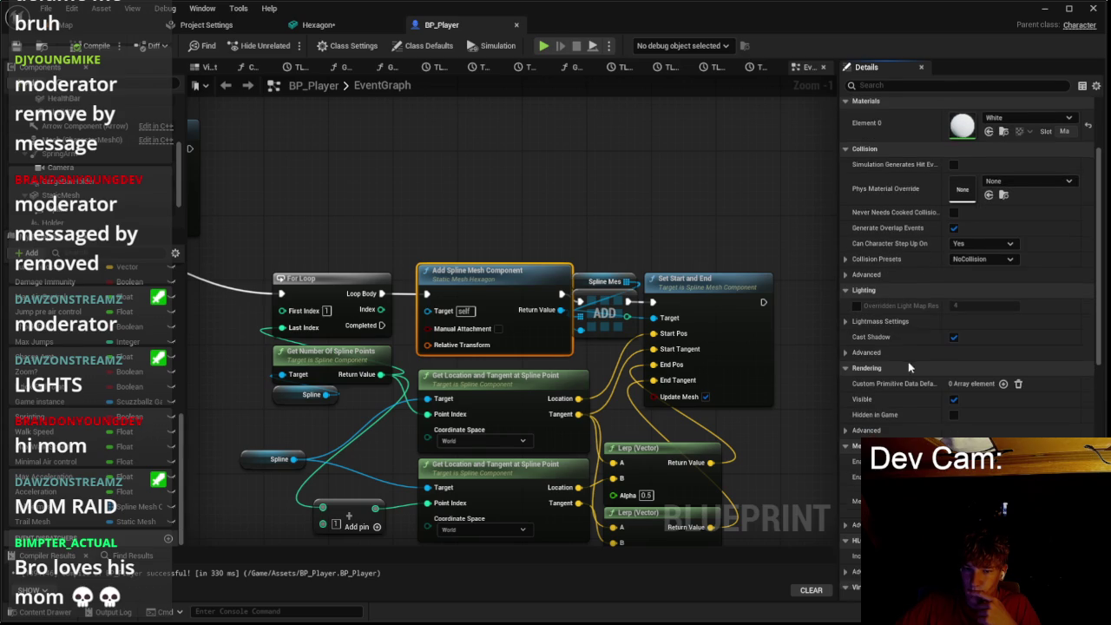
{"action": "left_click", "coordinate": [953, 338]}
{"action": "scroll", "coordinate": [928, 356], "scroll_direction": "down", "scroll_amount": 3}
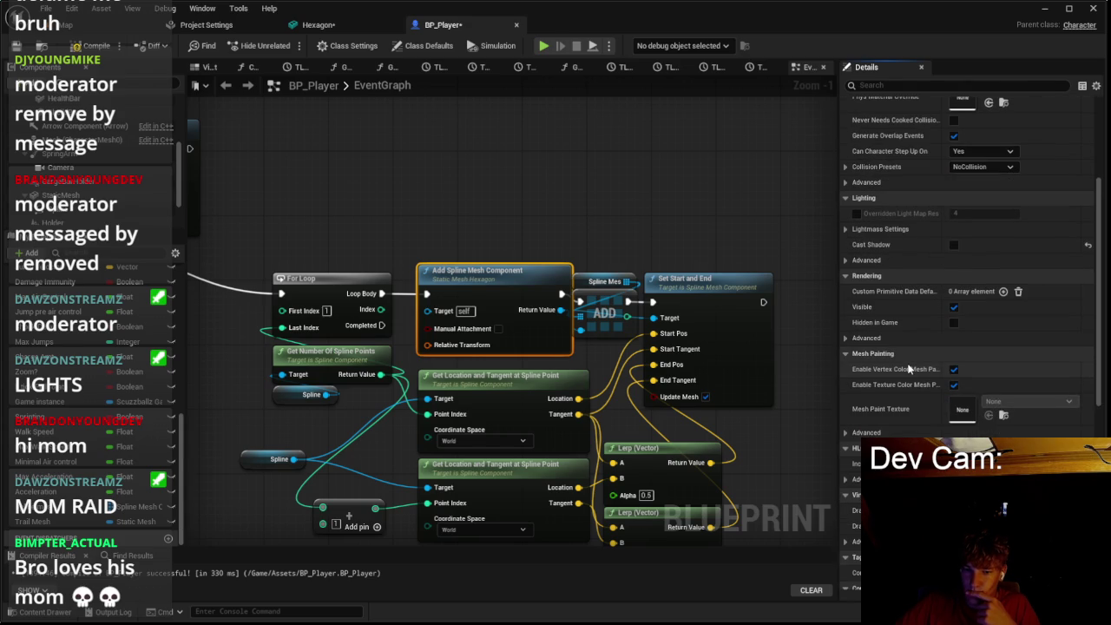
{"action": "scroll", "coordinate": [909, 369], "scroll_direction": "down", "scroll_amount": 2}
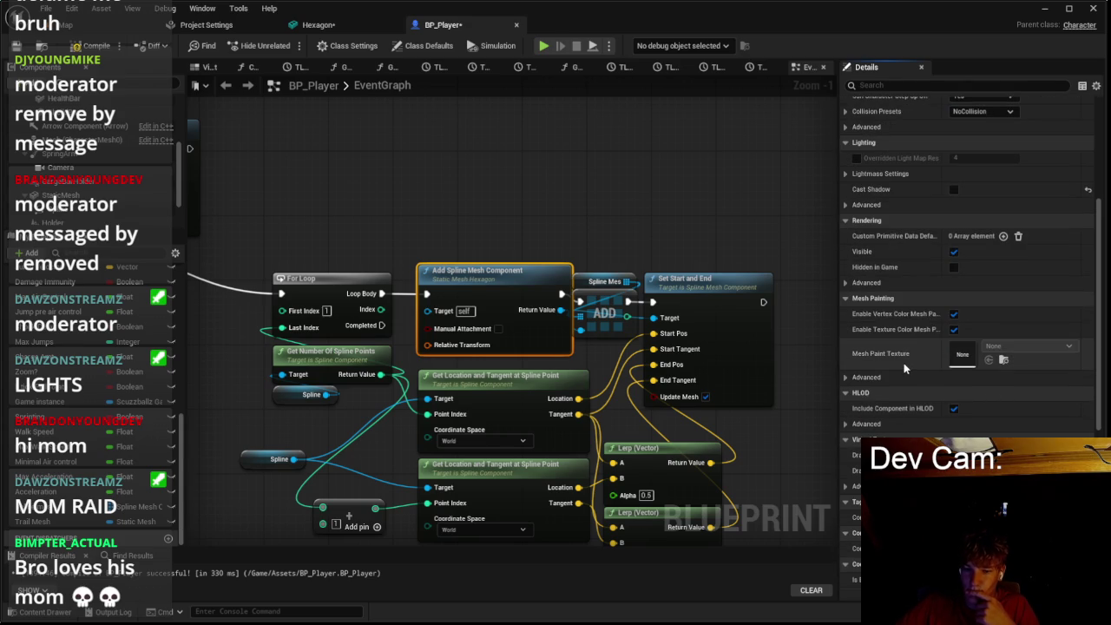
{"action": "scroll", "coordinate": [903, 369], "scroll_direction": "down", "scroll_amount": 1}
{"action": "left_click_drag", "start_coordinate": [665, 436], "coordinate": [748, 274]}
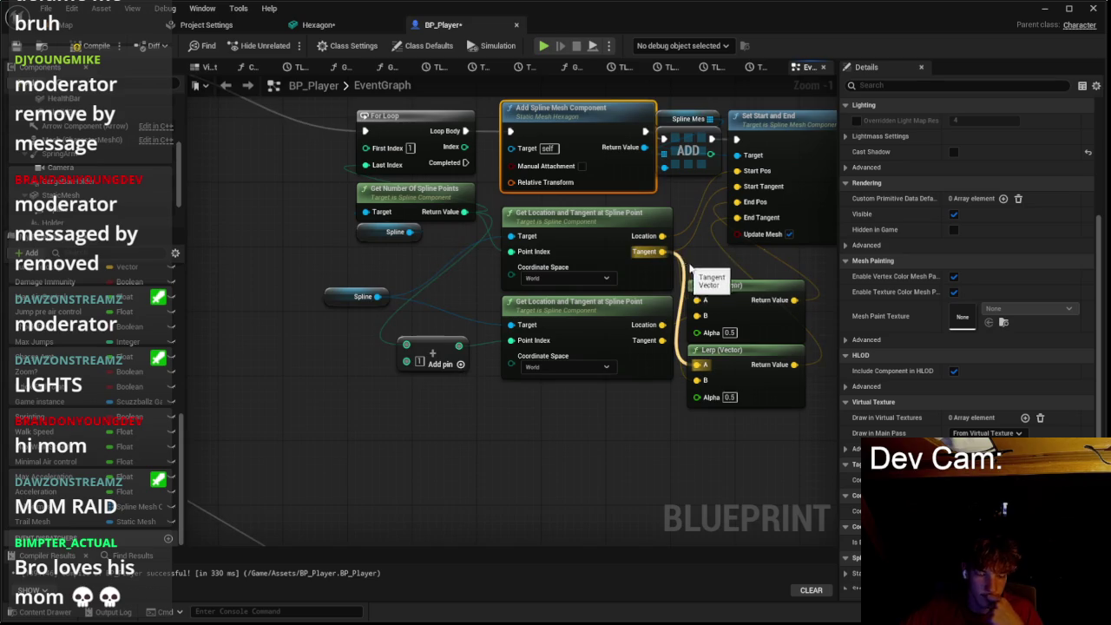
{"action": "scroll", "coordinate": [698, 249], "scroll_direction": "up", "scroll_amount": 1}
{"action": "left_click_drag", "start_coordinate": [690, 246], "coordinate": [565, 314]}
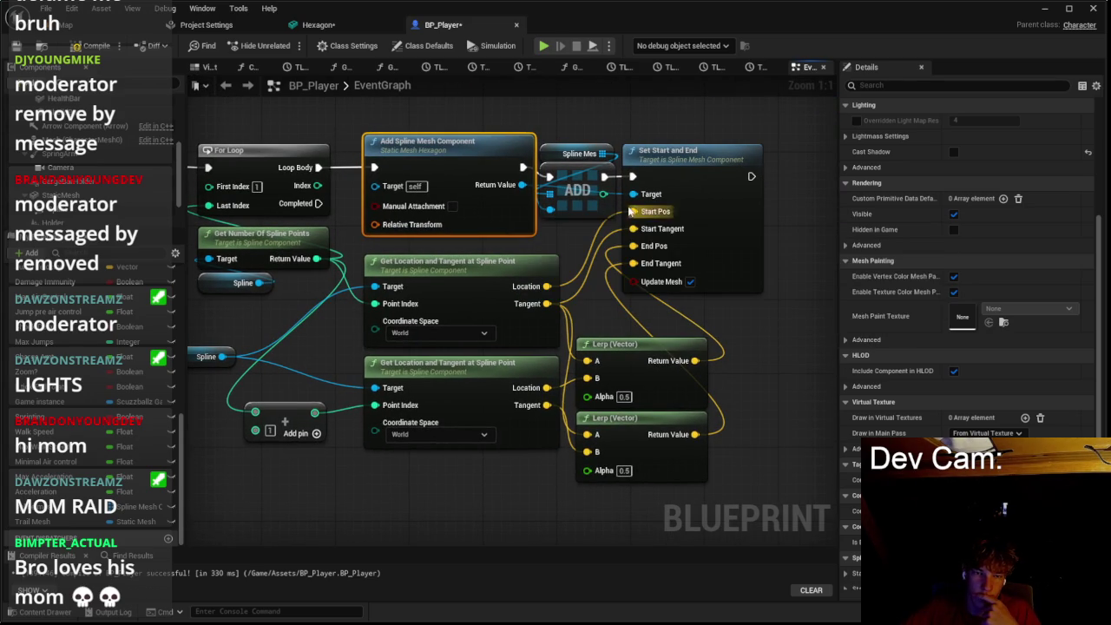
{"action": "scroll", "coordinate": [525, 277], "scroll_direction": "down", "scroll_amount": 1}
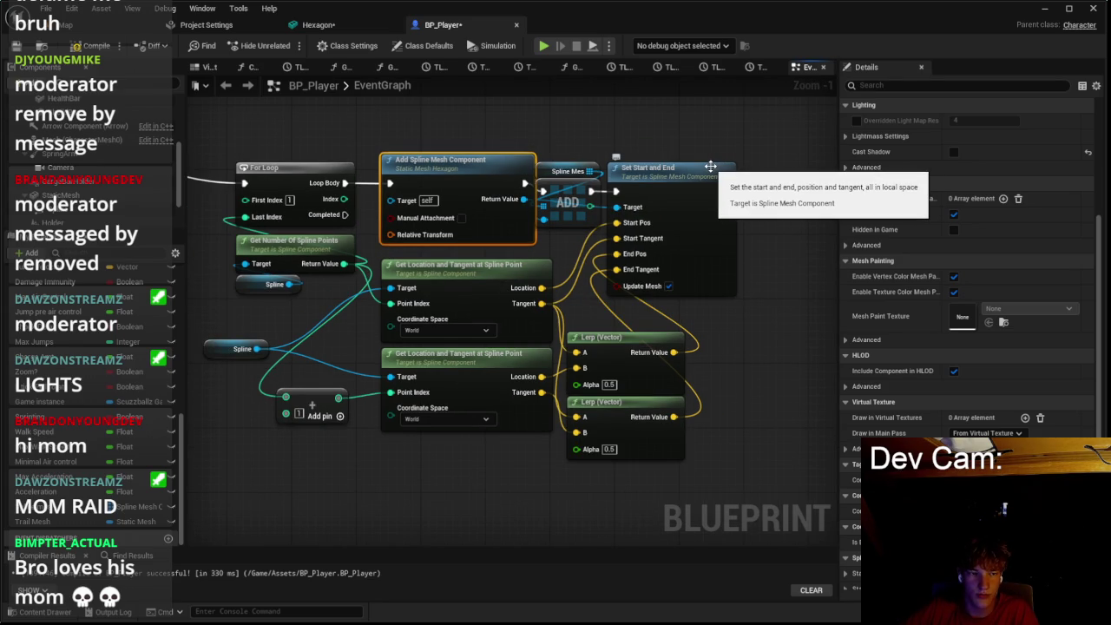
{"action": "left_click", "coordinate": [540, 163]}
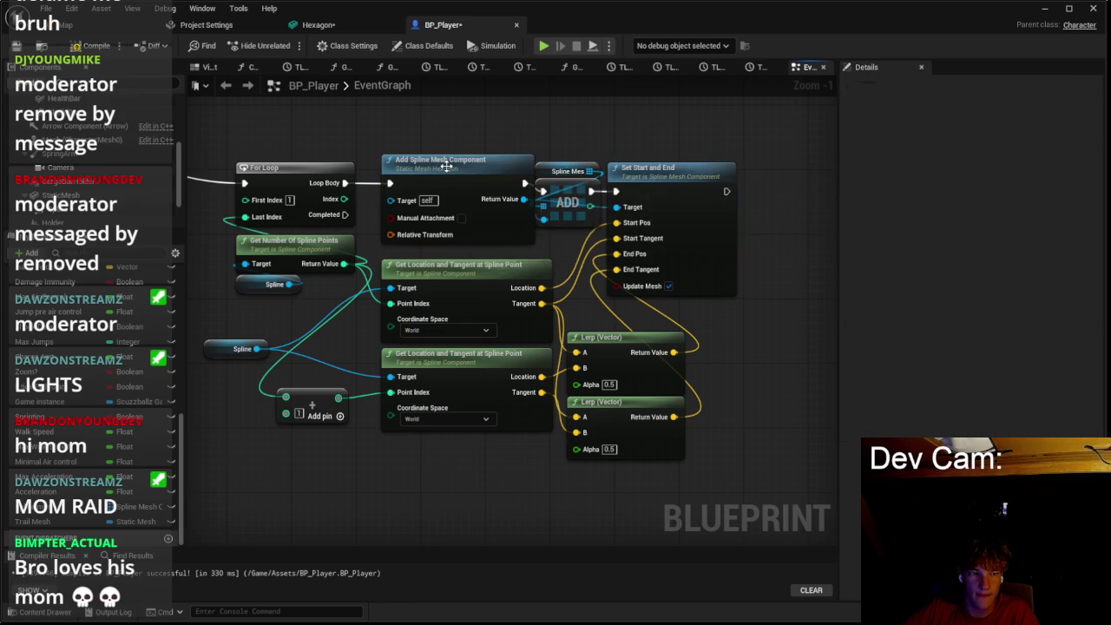
{"action": "left_click", "coordinate": [446, 166]}
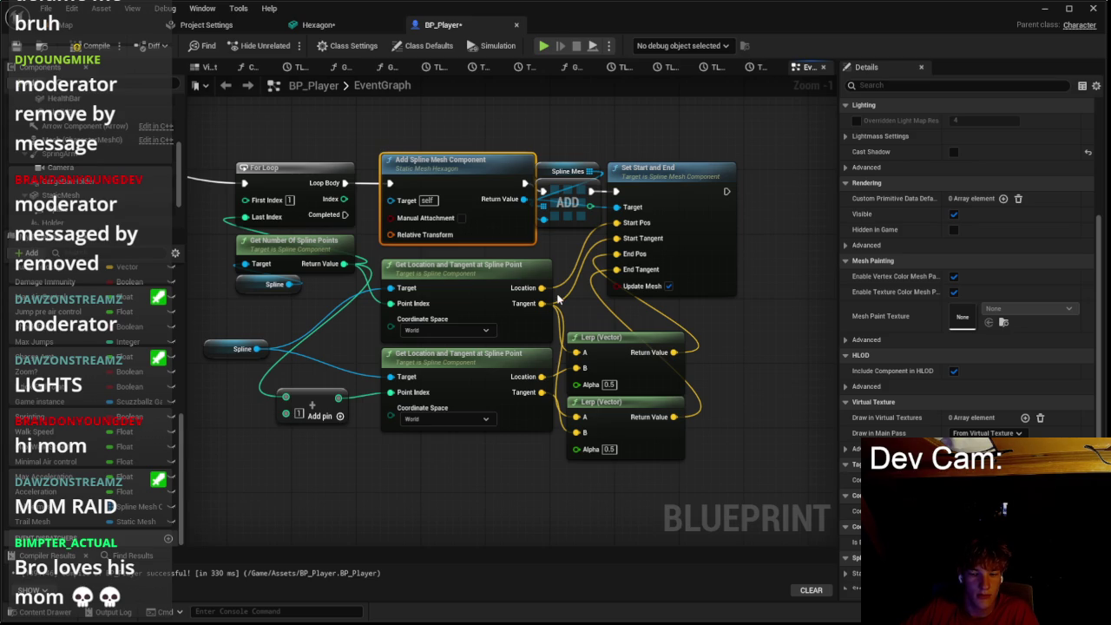
{"action": "scroll", "coordinate": [558, 298], "scroll_direction": "down", "scroll_amount": 3}
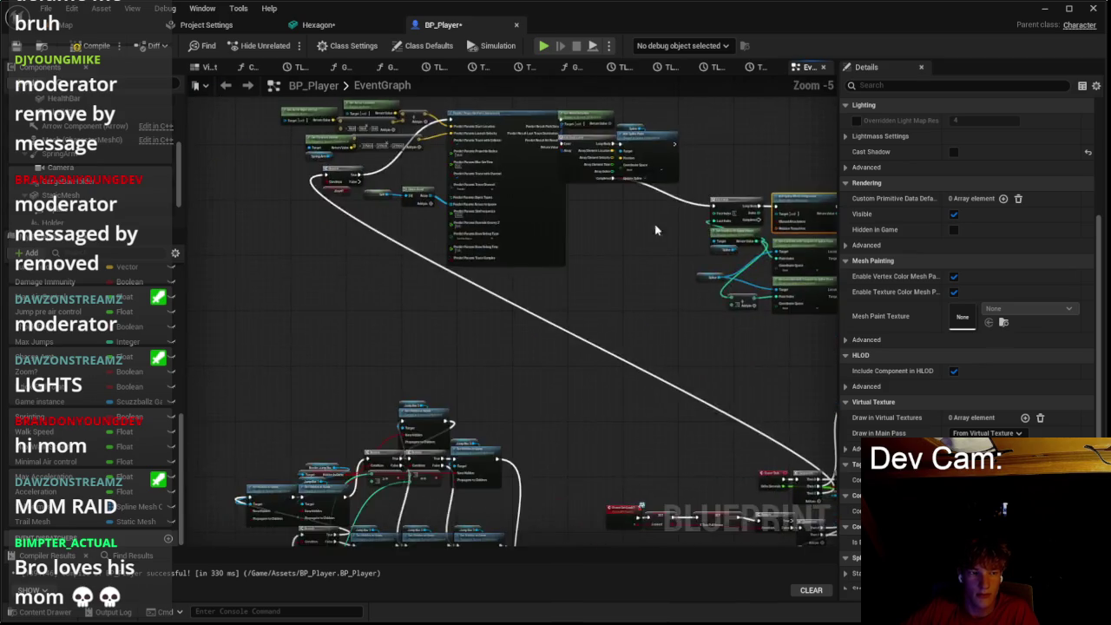
Step: Set Predict Projectile Path's Draw Debug Type to For One Frame
{"action": "scroll", "coordinate": [370, 258], "scroll_direction": "up", "scroll_amount": 4}
{"action": "left_click", "coordinate": [371, 267]}
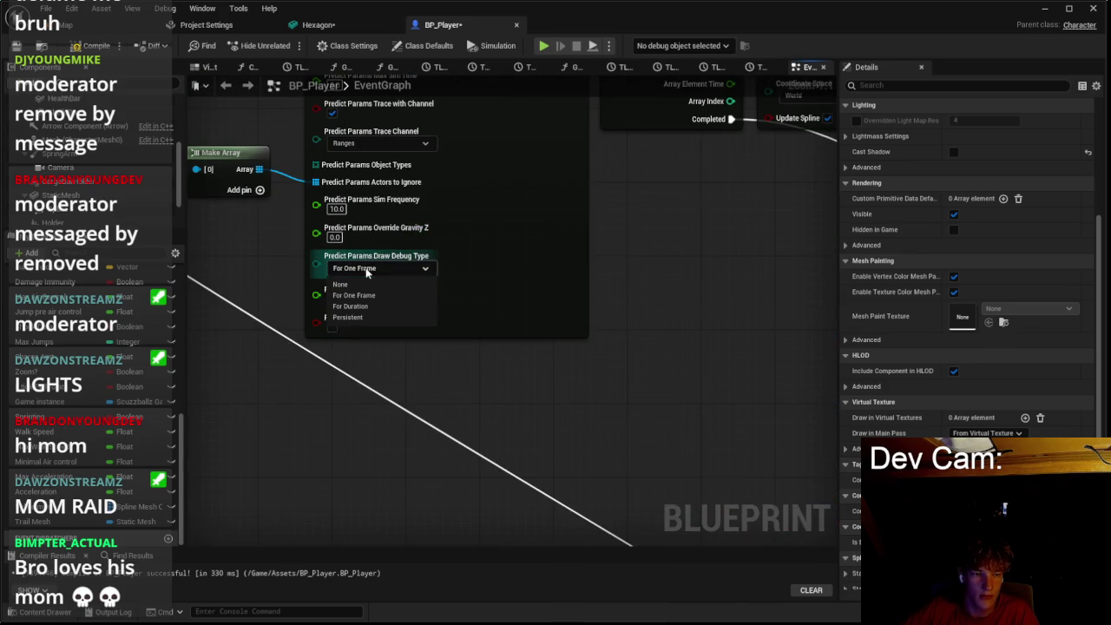
{"action": "left_click", "coordinate": [378, 287]}
Step: Move the lower Spline getter up beside the other and select the Spline component
{"action": "scroll", "coordinate": [464, 266], "scroll_direction": "down", "scroll_amount": 3}
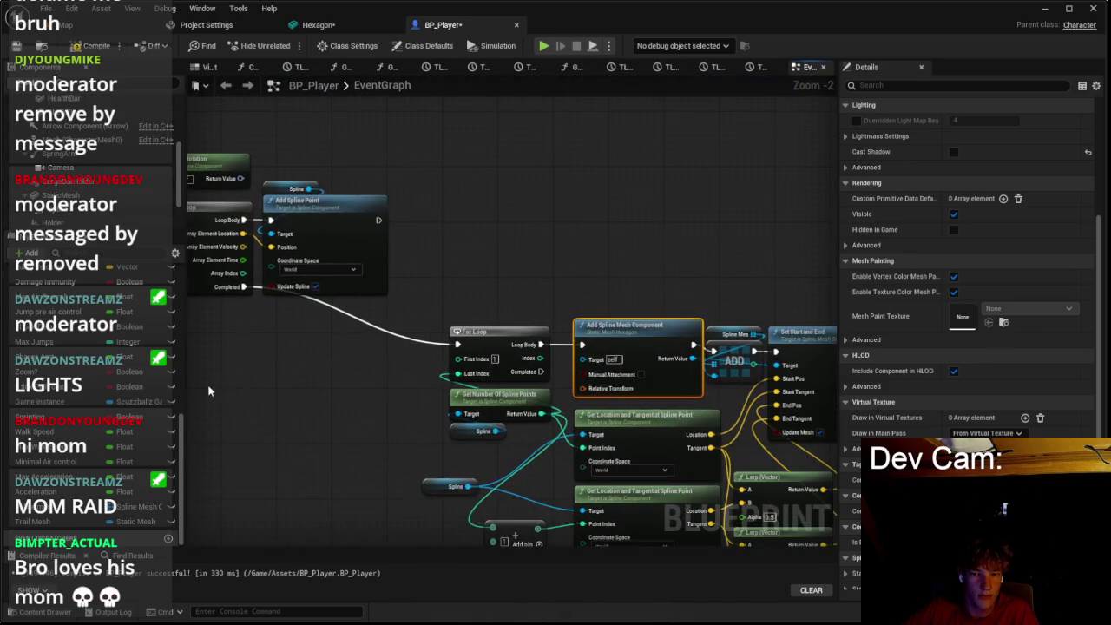
{"action": "scroll", "coordinate": [619, 260], "scroll_direction": "up", "scroll_amount": 2}
{"action": "left_click_drag", "start_coordinate": [620, 260], "coordinate": [525, 187]}
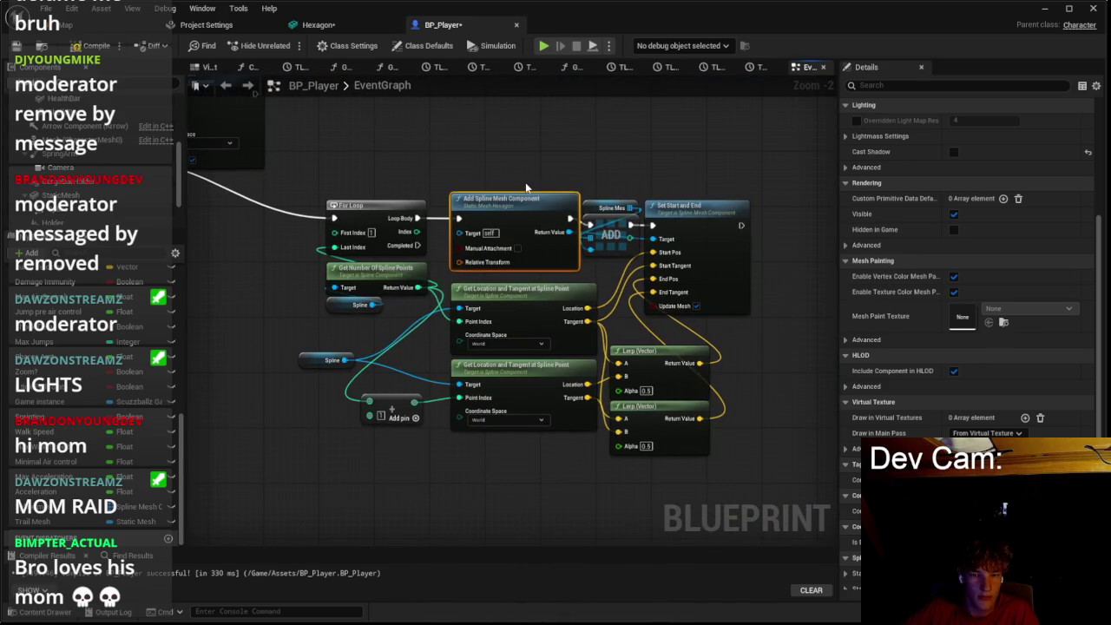
{"action": "left_click", "coordinate": [680, 345]}
{"action": "left_click_drag", "start_coordinate": [330, 359], "coordinate": [357, 325]}
{"action": "left_click", "coordinate": [230, 287]}
{"action": "left_click", "coordinate": [113, 206]}
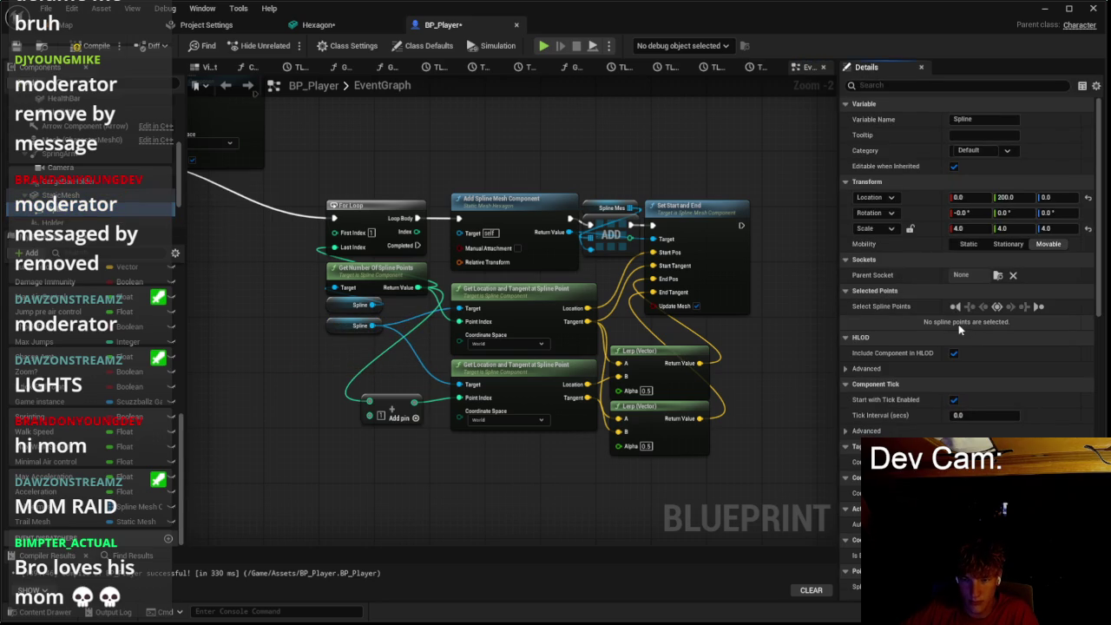
Step: Select all Spline points, keep their point type as Curve, and undo the Spline getter move
{"action": "left_click", "coordinate": [997, 310]}
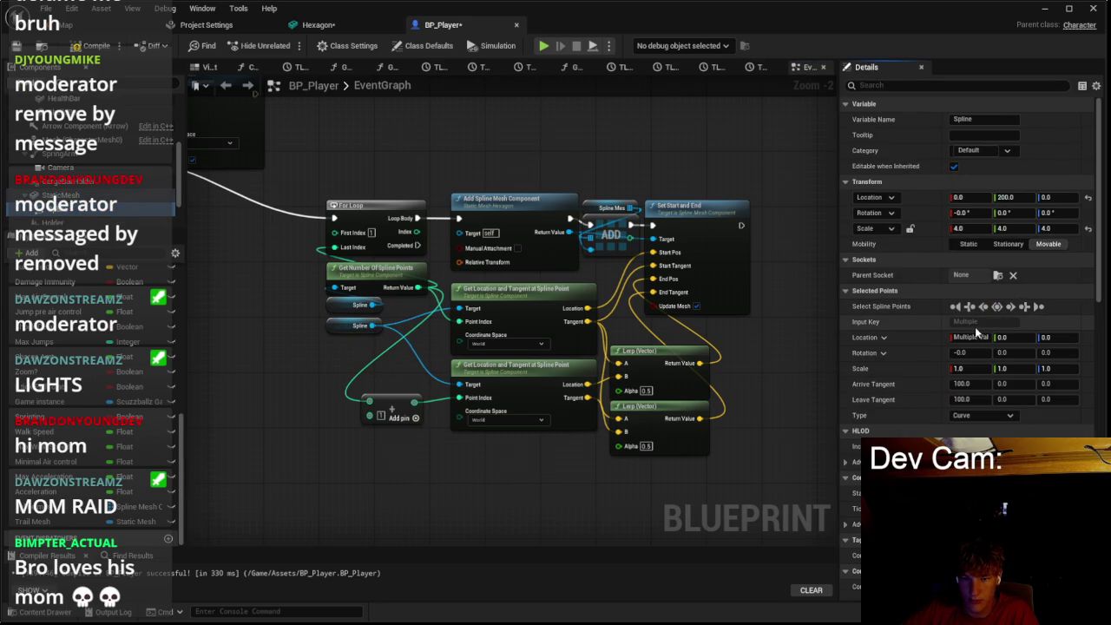
{"action": "left_click", "coordinate": [957, 413]}
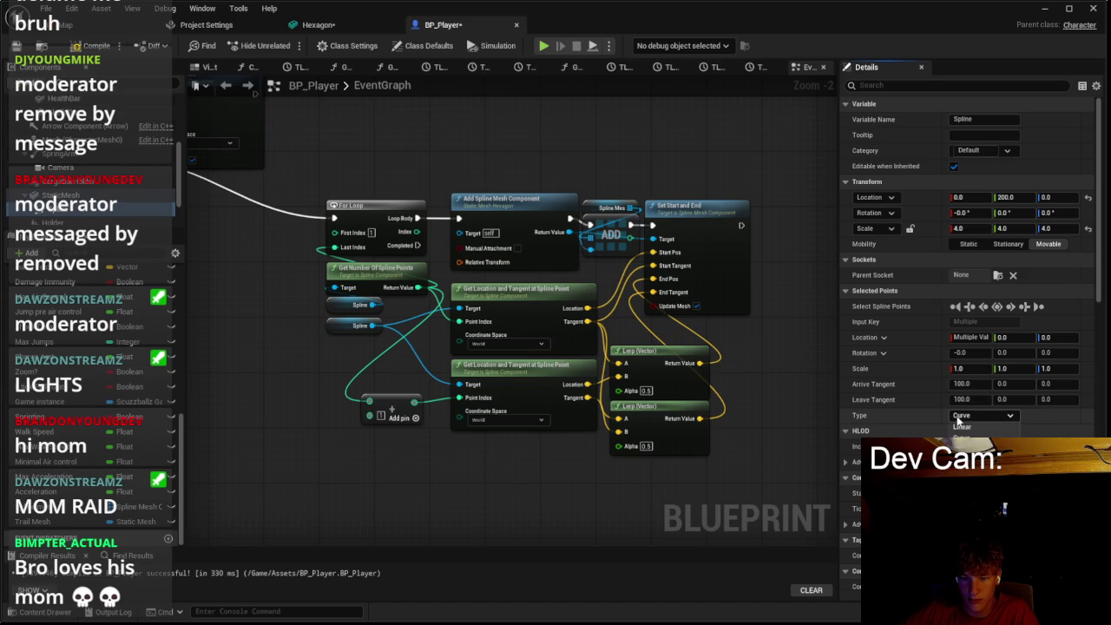
{"action": "left_click", "coordinate": [958, 418]}
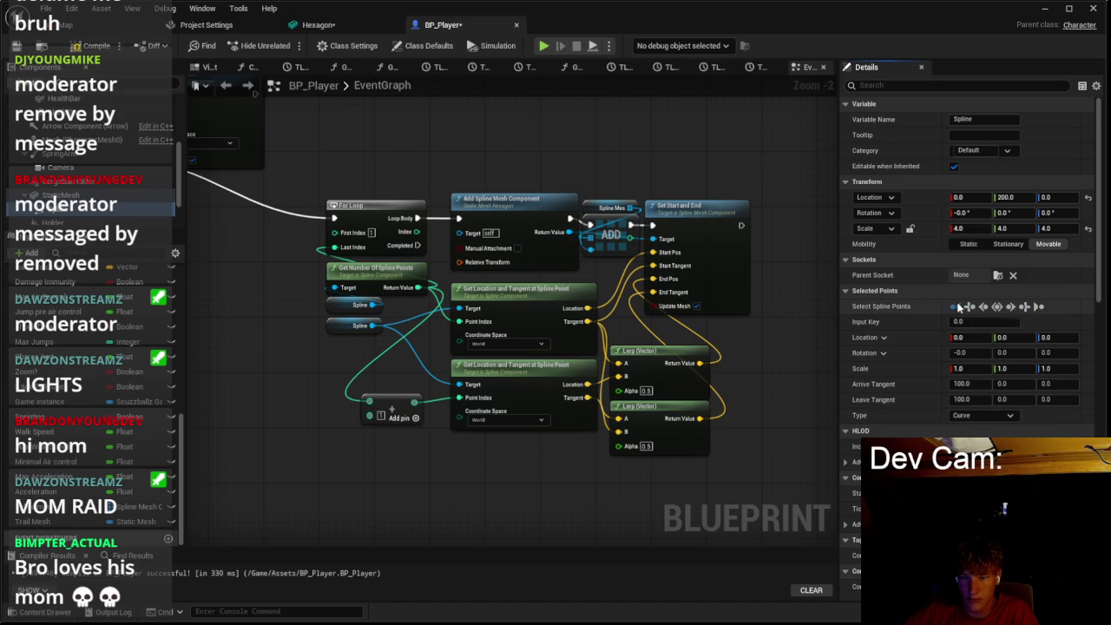
{"action": "left_click", "coordinate": [1010, 308]}
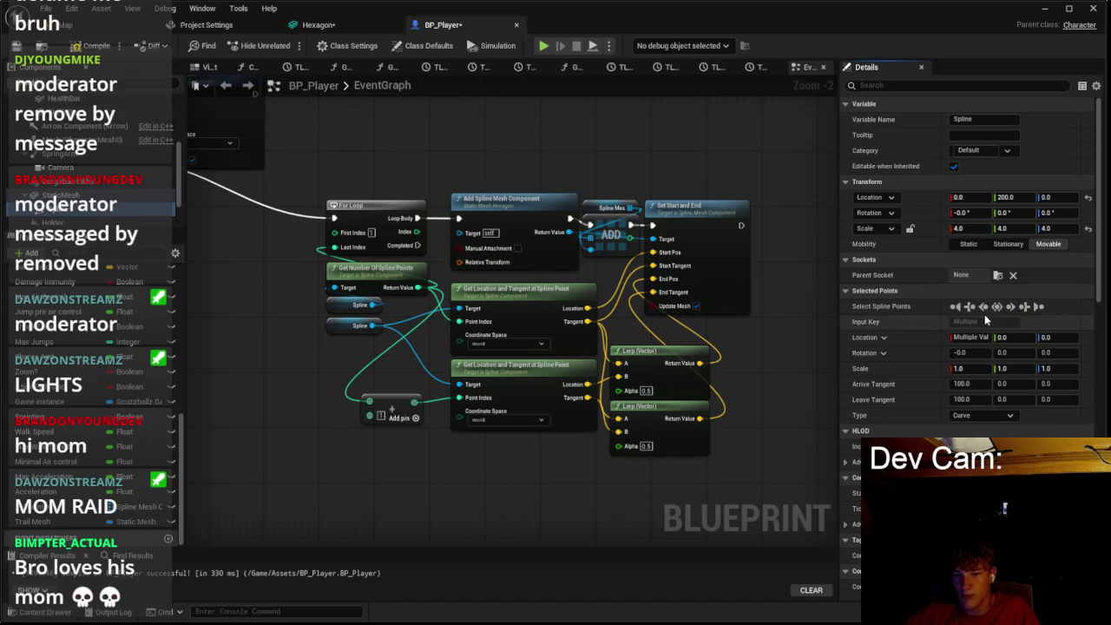
{"action": "key", "text": "ctrl+z"}
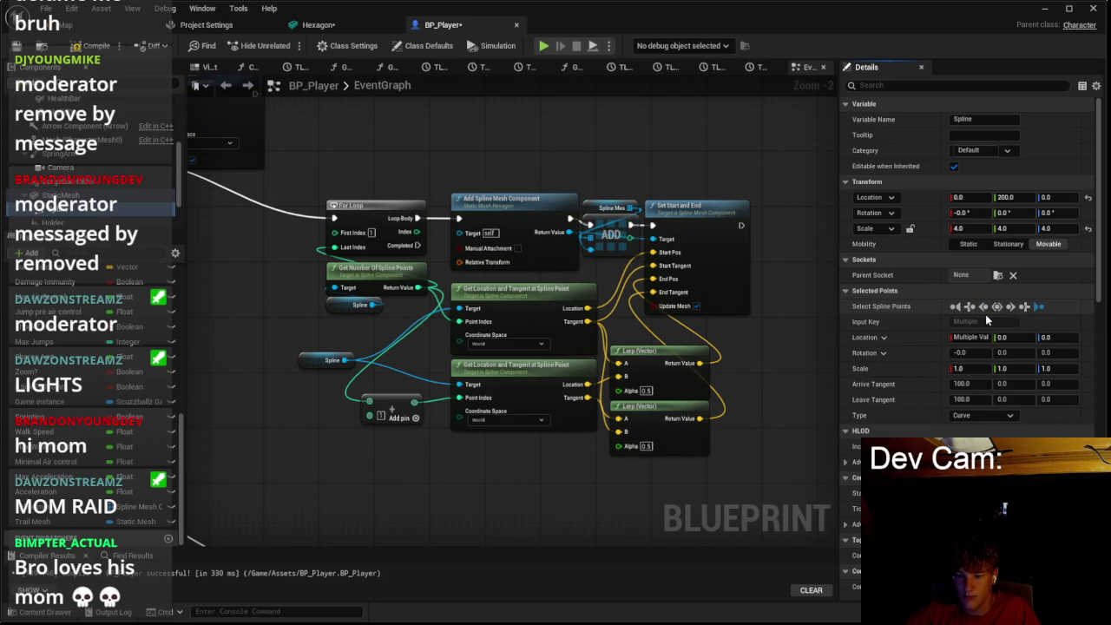
{"action": "scroll", "coordinate": [784, 311], "scroll_direction": "down", "scroll_amount": 2}
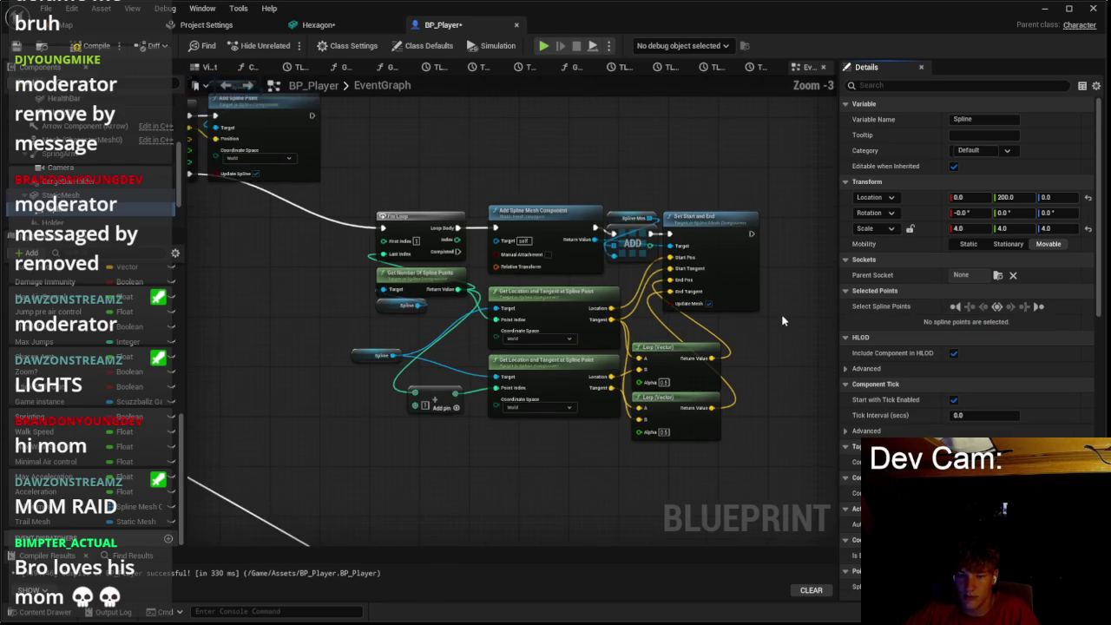
{"action": "scroll", "coordinate": [851, 368], "scroll_direction": "down", "scroll_amount": 3}
{"action": "scroll", "coordinate": [852, 379], "scroll_direction": "down", "scroll_amount": 4}
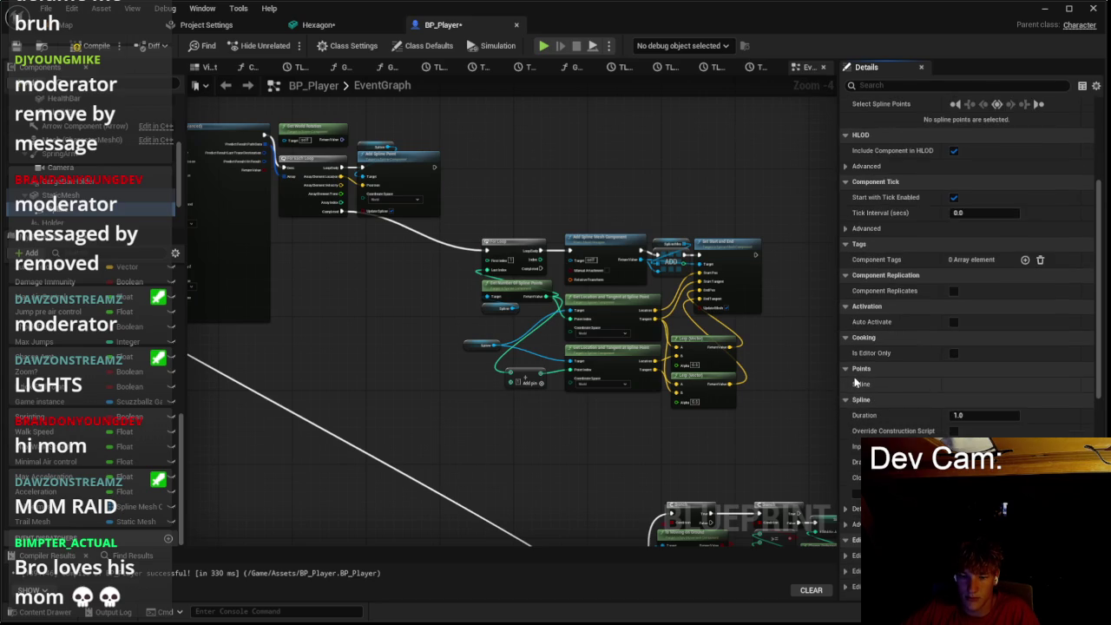
{"action": "scroll", "coordinate": [864, 396], "scroll_direction": "down", "scroll_amount": 5}
{"action": "scroll", "coordinate": [863, 399], "scroll_direction": "down", "scroll_amount": 2}
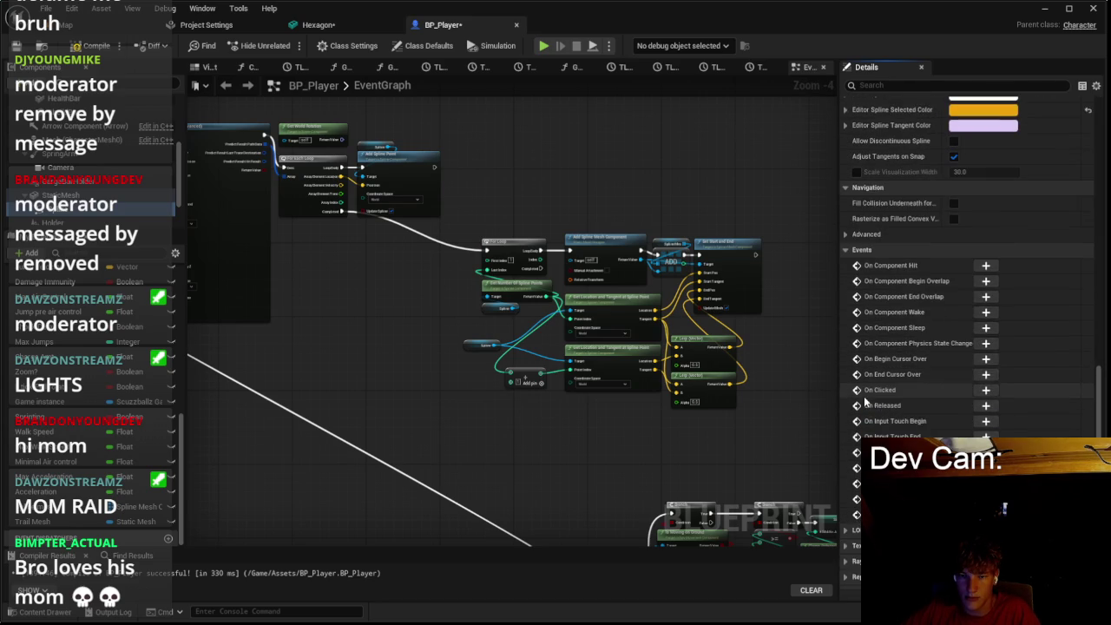
{"action": "scroll", "coordinate": [863, 377], "scroll_direction": "up", "scroll_amount": 3}
{"action": "scroll", "coordinate": [864, 359], "scroll_direction": "up", "scroll_amount": 4}
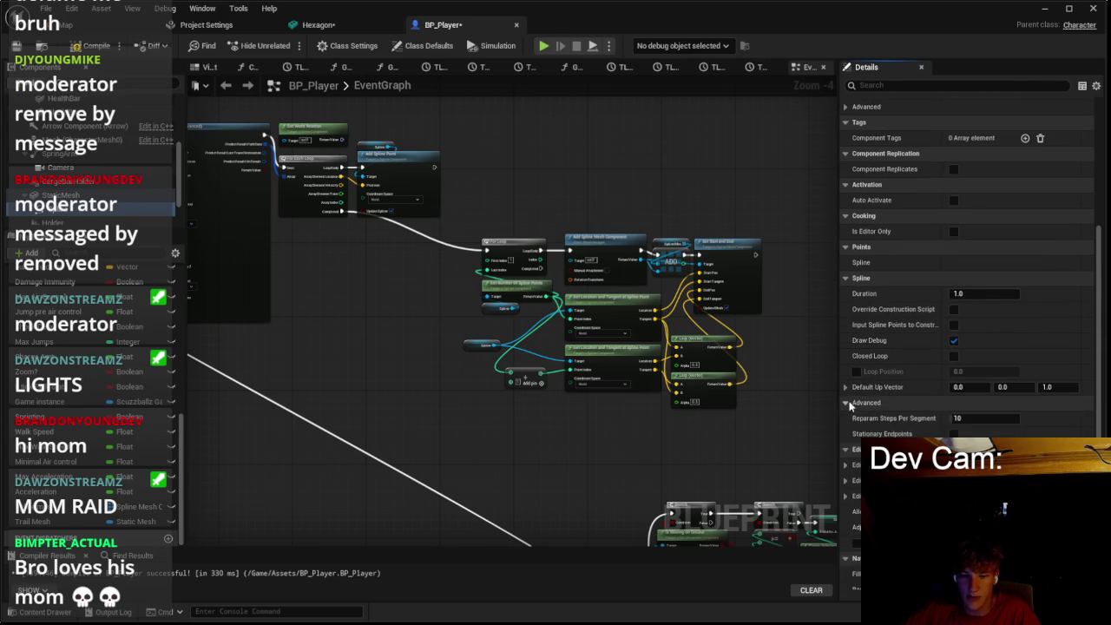
{"action": "scroll", "coordinate": [848, 394], "scroll_direction": "down", "scroll_amount": 5}
{"action": "scroll", "coordinate": [855, 395], "scroll_direction": "down", "scroll_amount": 2}
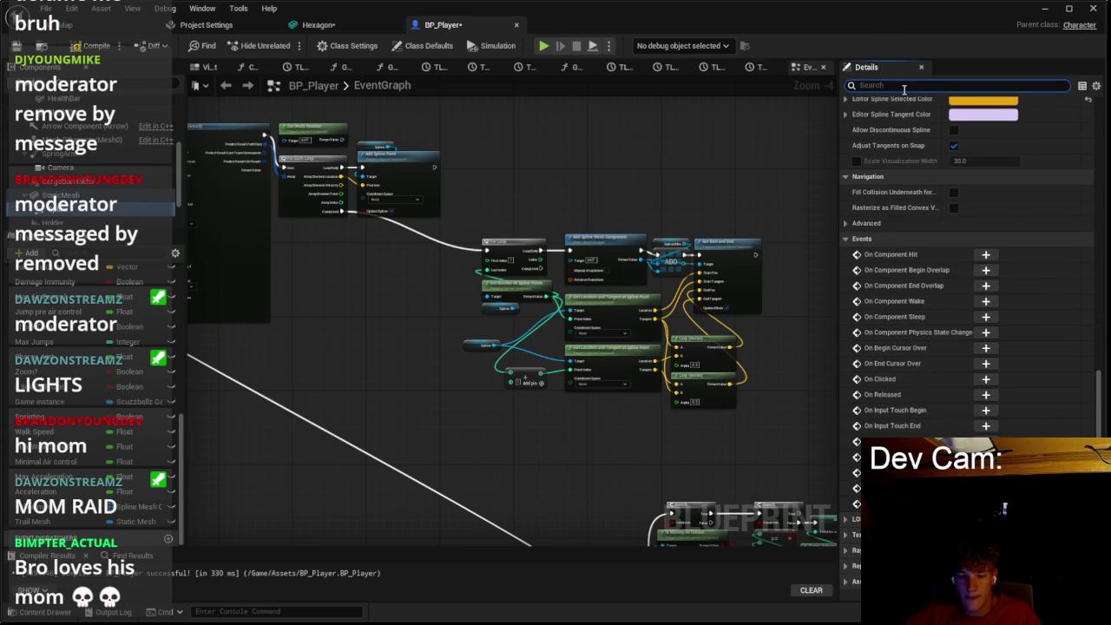
{"action": "type", "text": "hi"}
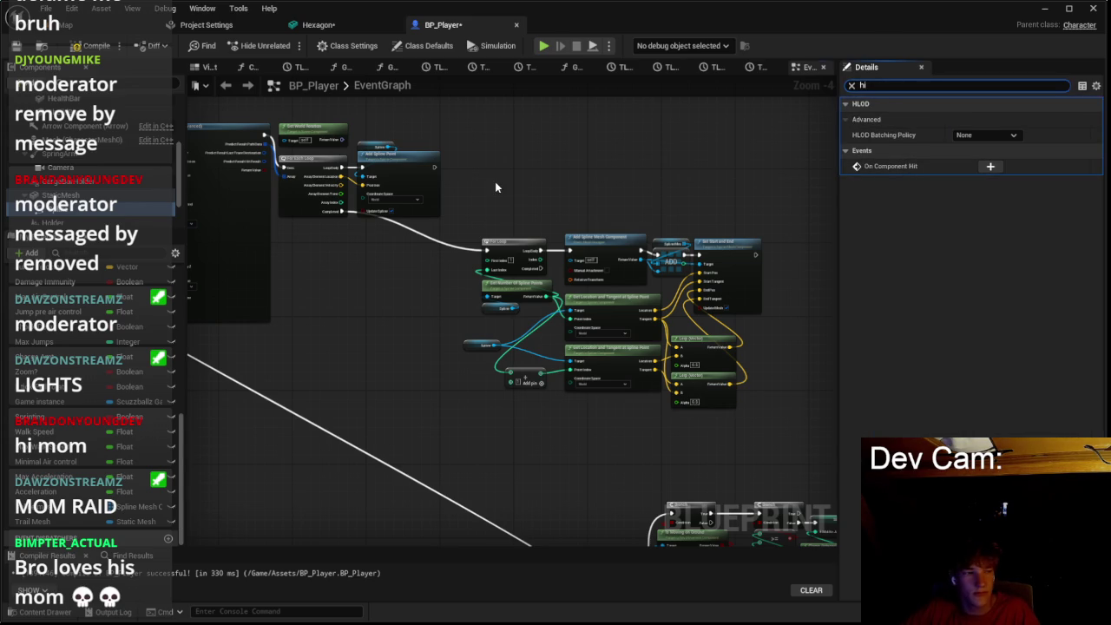
{"action": "left_click", "coordinate": [851, 86]}
{"action": "left_click_drag", "start_coordinate": [81, 207], "coordinate": [97, 203]}
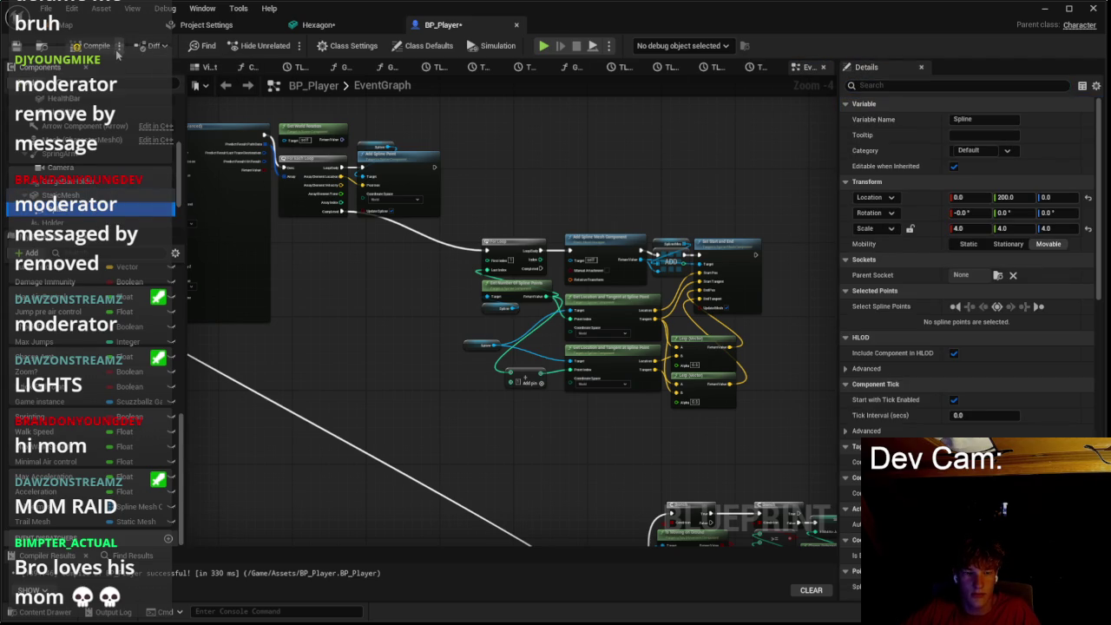
{"action": "key", "text": "ctrl+s"}
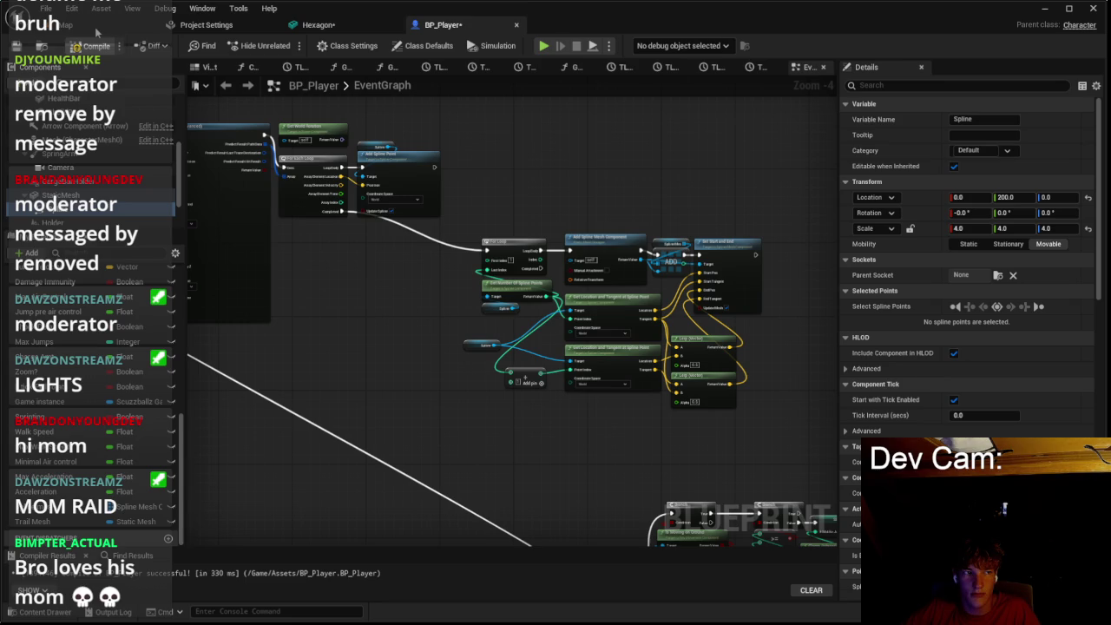
Step: Play-test BP_Player in the editor, stop the session, and return to its event graph
{"action": "left_click", "coordinate": [61, 24]}
{"action": "left_click", "coordinate": [294, 43]}
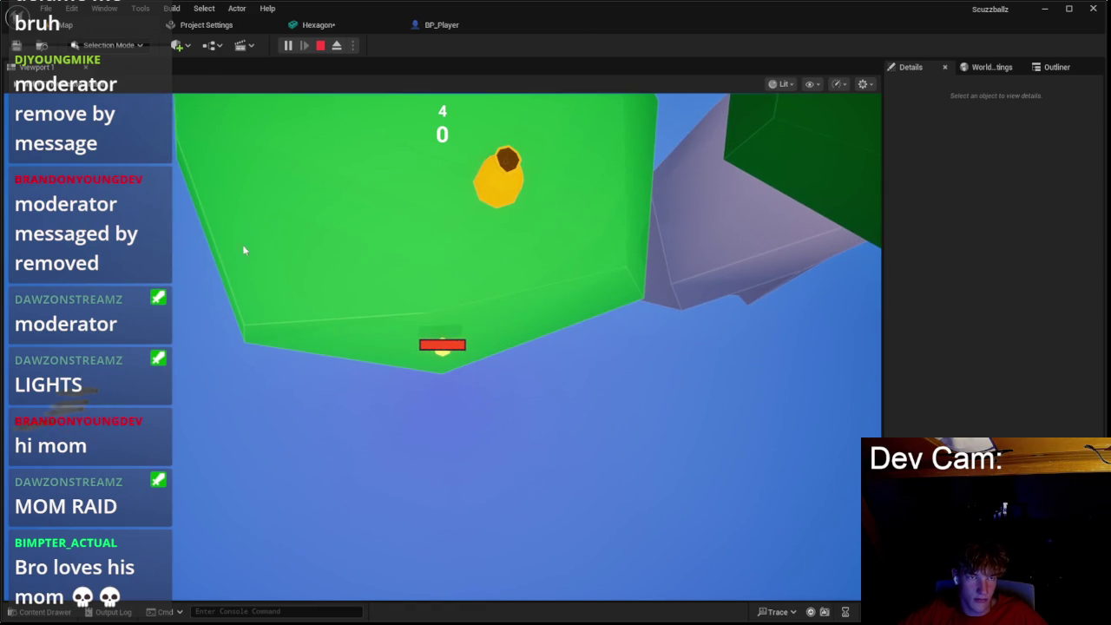
{"action": "key", "text": "Escape"}
{"action": "left_click", "coordinate": [438, 25]}
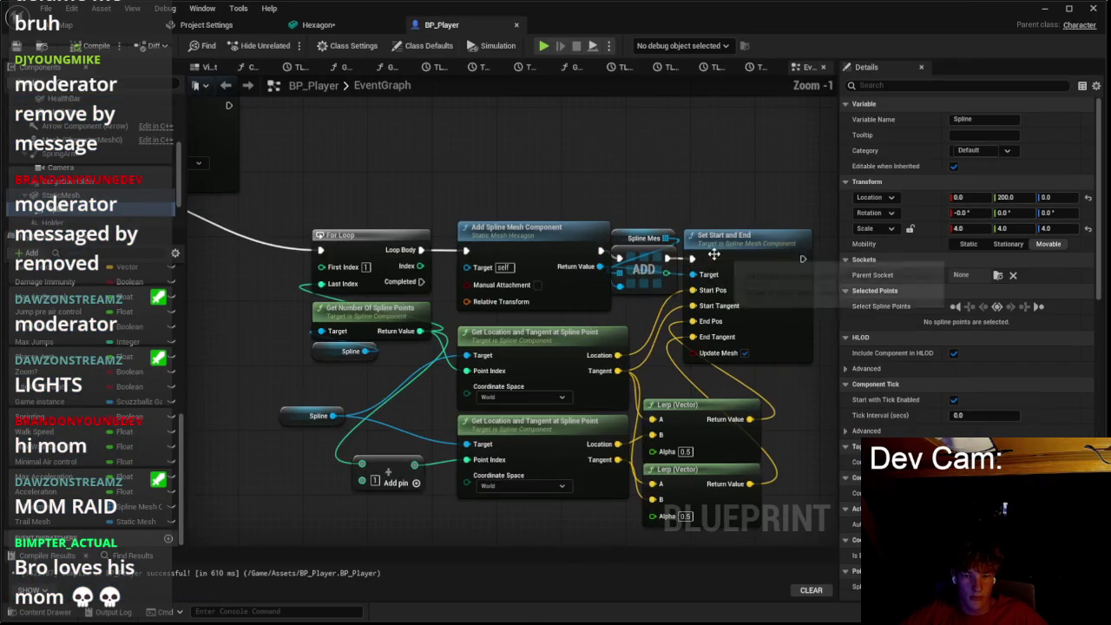
Step: Nudge the upper Spline getter node slightly to the right beside the Set Start and End node
{"action": "scroll", "coordinate": [556, 408], "scroll_direction": "up", "scroll_amount": 1}
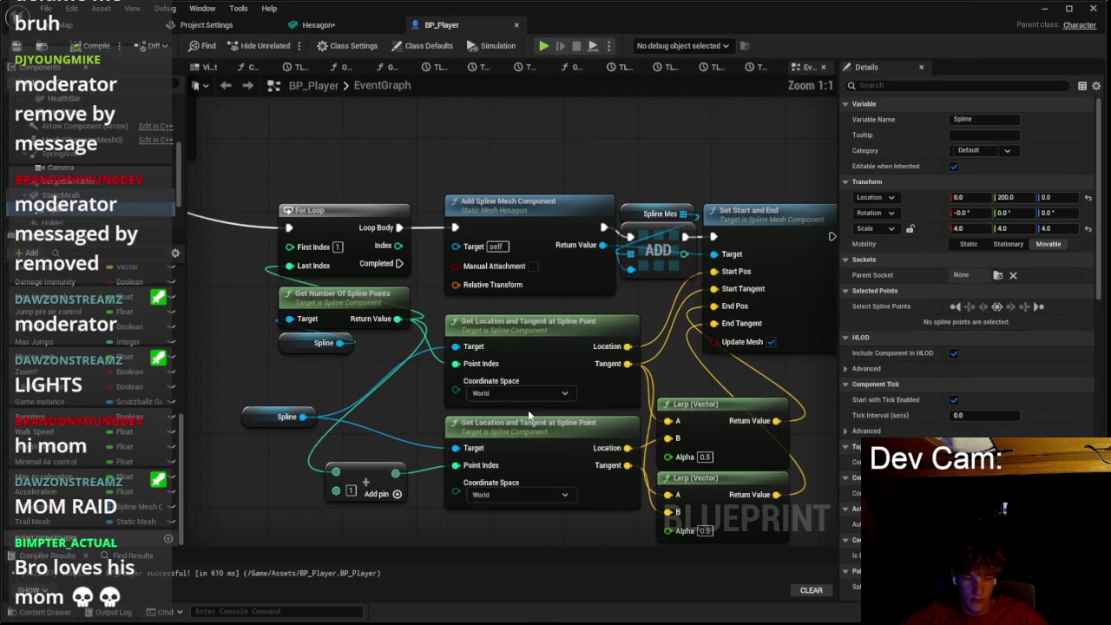
{"action": "left_click", "coordinate": [740, 253]}
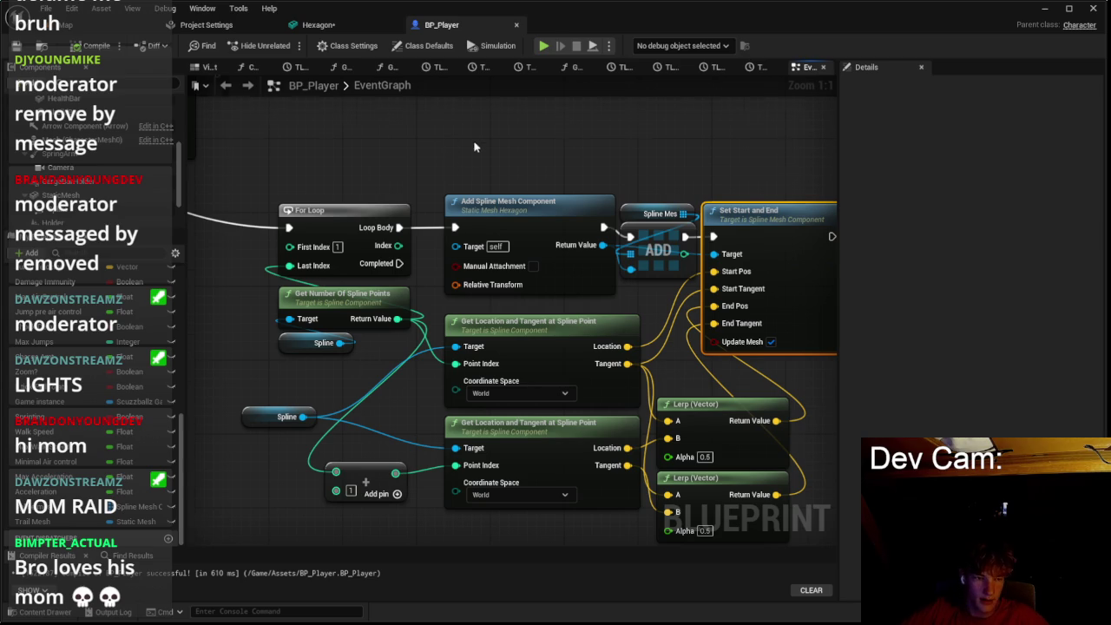
{"action": "scroll", "coordinate": [467, 150], "scroll_direction": "down", "scroll_amount": 1}
{"action": "mouse_move", "coordinate": [529, 366]}
{"action": "left_mouse_down"}
{"action": "mouse_move", "coordinate": [579, 379]}
{"action": "mouse_move", "coordinate": [572, 370]}
{"action": "left_mouse_up"}
{"action": "left_click", "coordinate": [521, 278]}
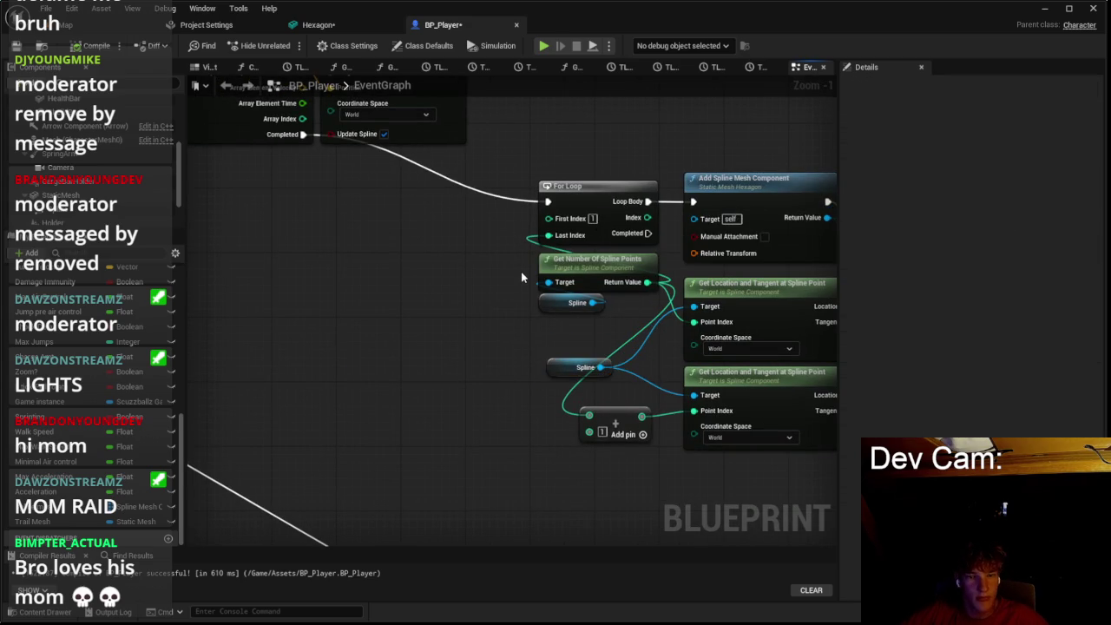
{"action": "scroll", "coordinate": [522, 277], "scroll_direction": "down", "scroll_amount": 3}
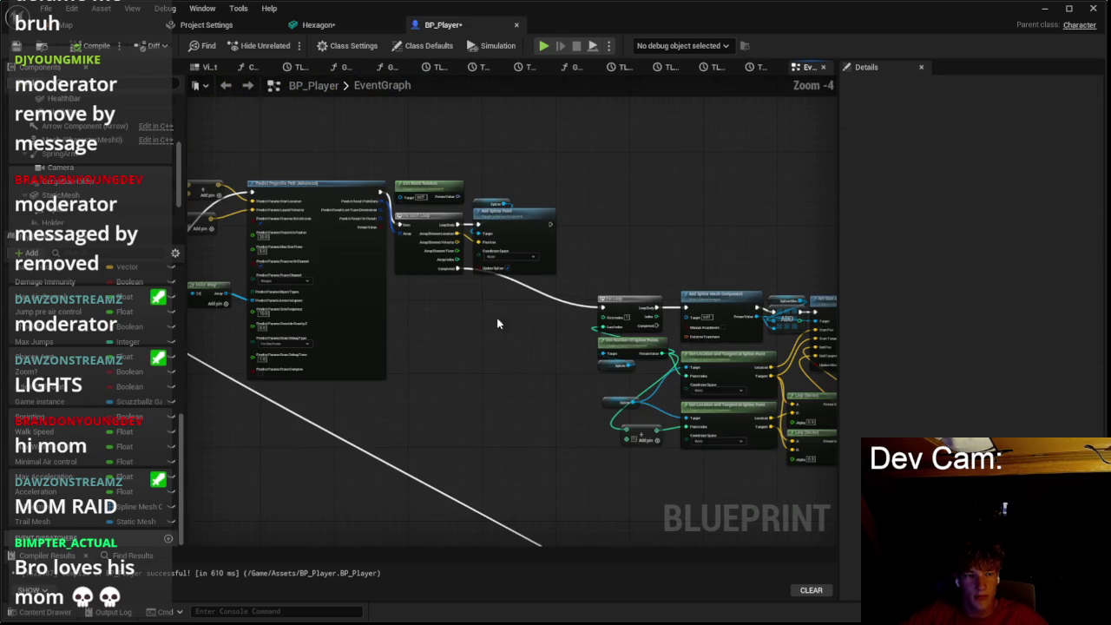
{"action": "scroll", "coordinate": [517, 319], "scroll_direction": "up", "scroll_amount": 3}
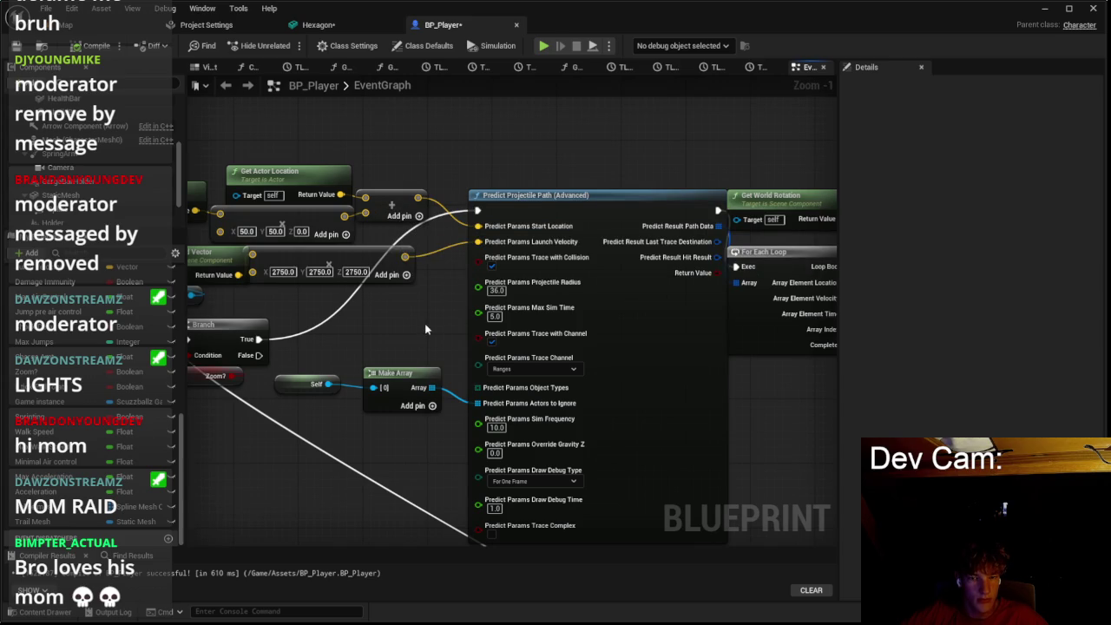
Step: Split Predict Projectile Path's Last Trace Destination pin, then recombine it into one pin
{"action": "right_click", "coordinate": [634, 262]}
{"action": "key", "text": "Escape"}
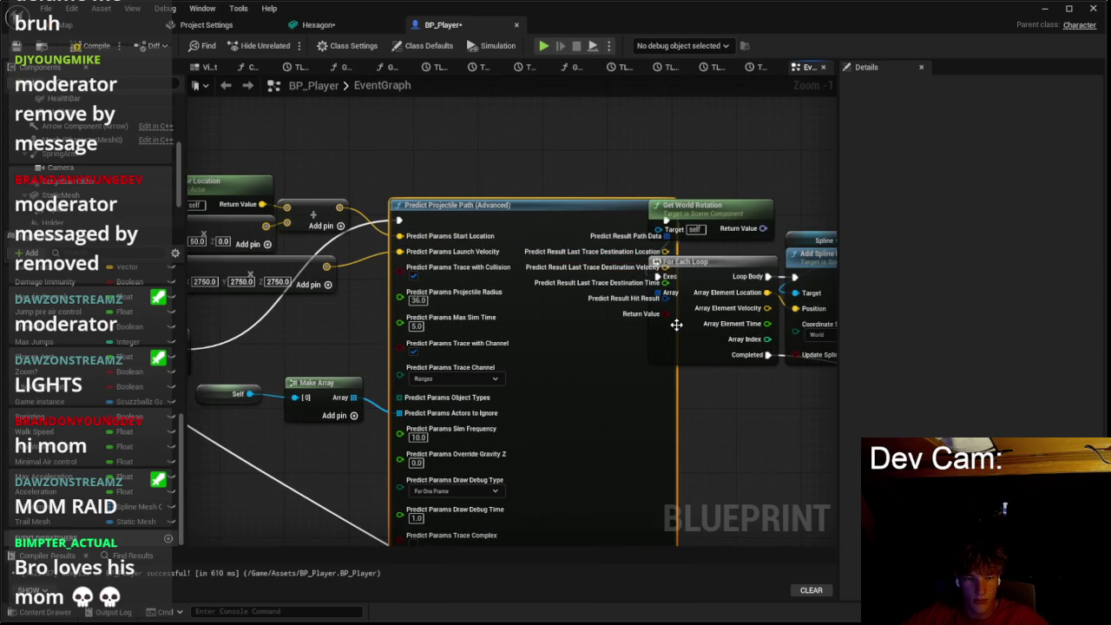
{"action": "key", "text": "ctrl+z"}
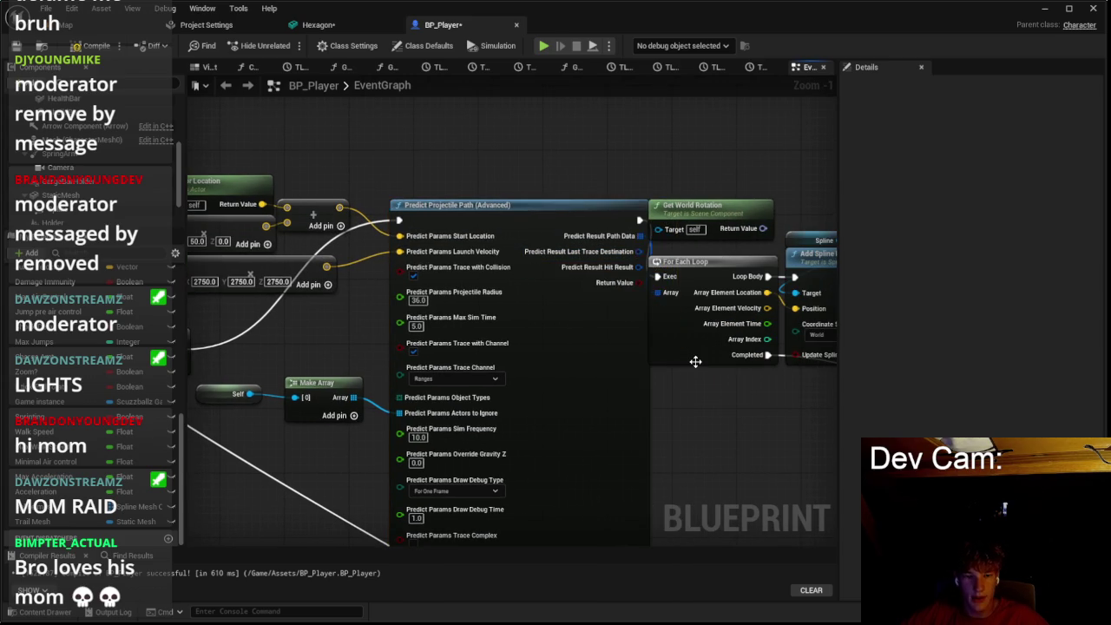
{"action": "left_click_drag", "start_coordinate": [701, 404], "coordinate": [548, 400]}
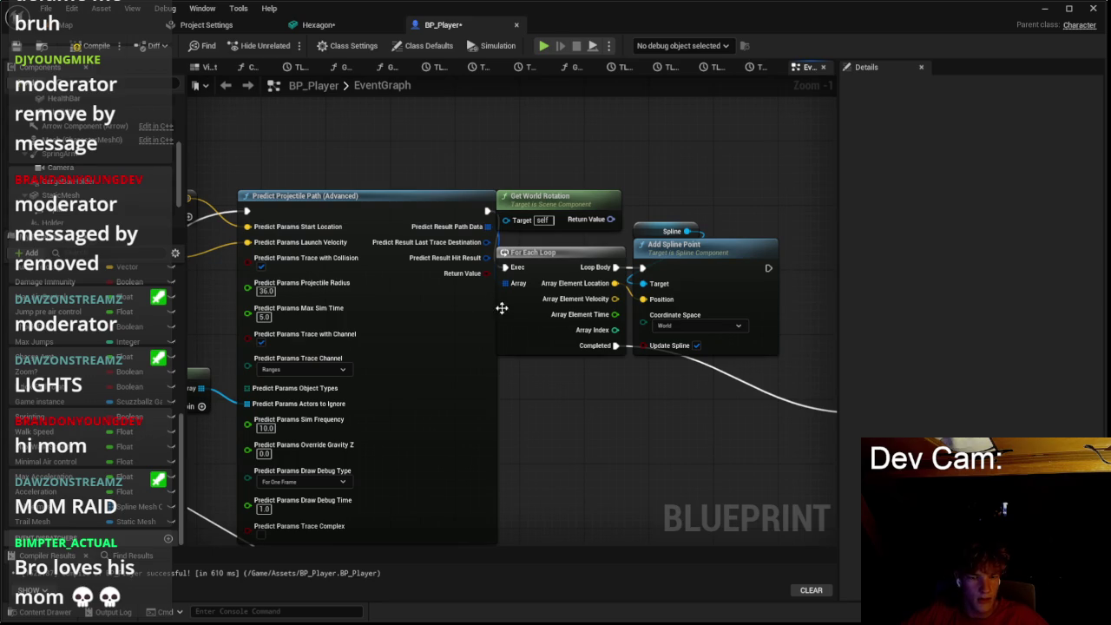